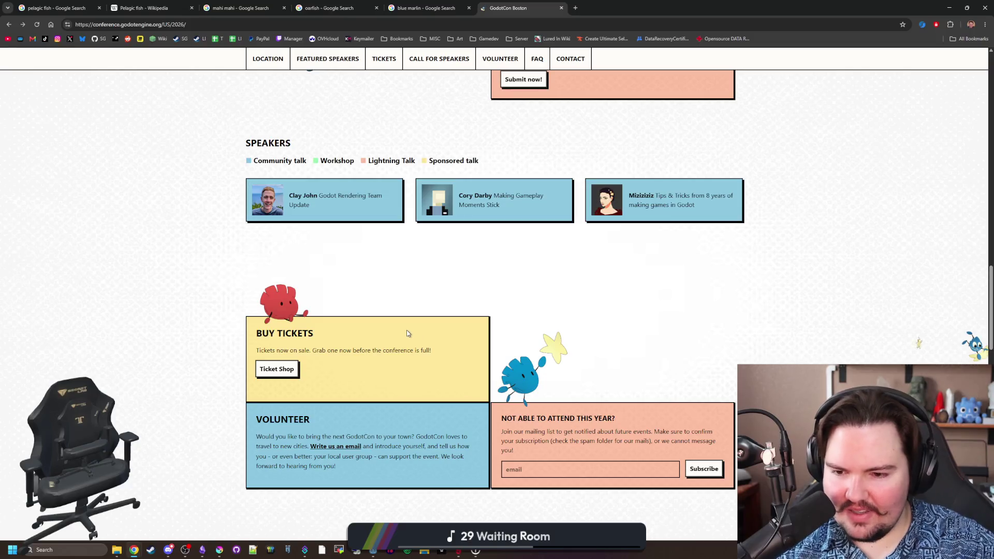
# Scroll the conference page and jump down to the speakers section.
pyautogui.scroll(-5, 406, 333)
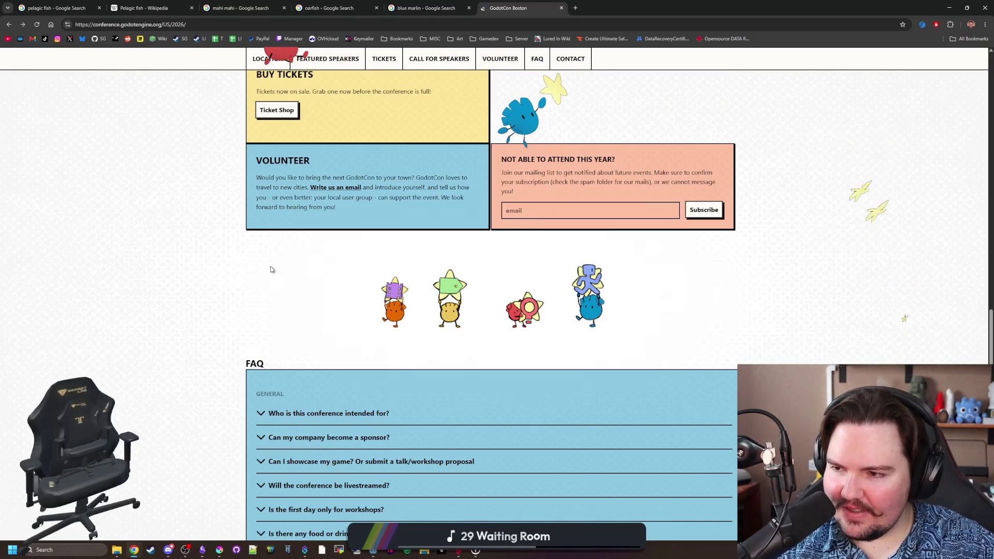
pyautogui.scroll(15, 212, 307)
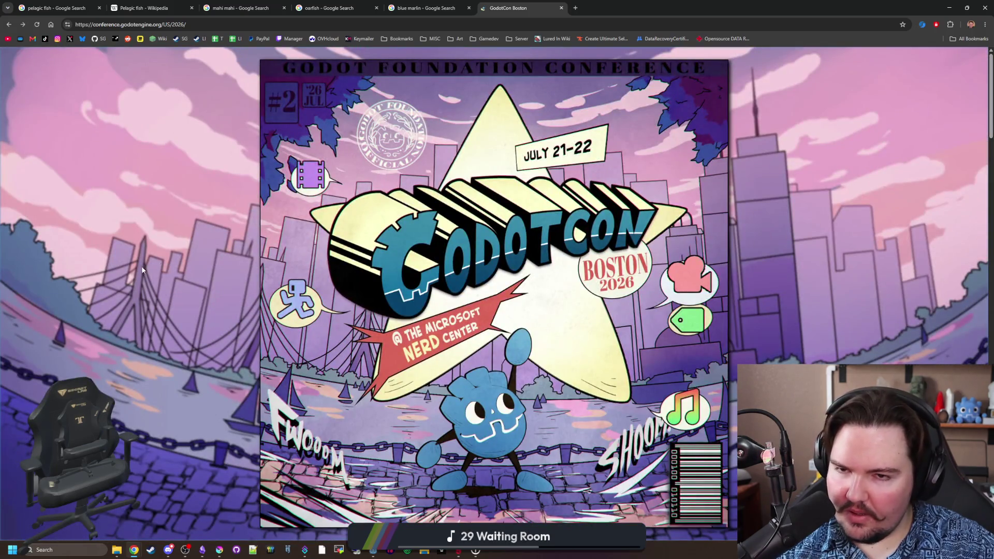
pyautogui.scroll(-9, 360, 107)
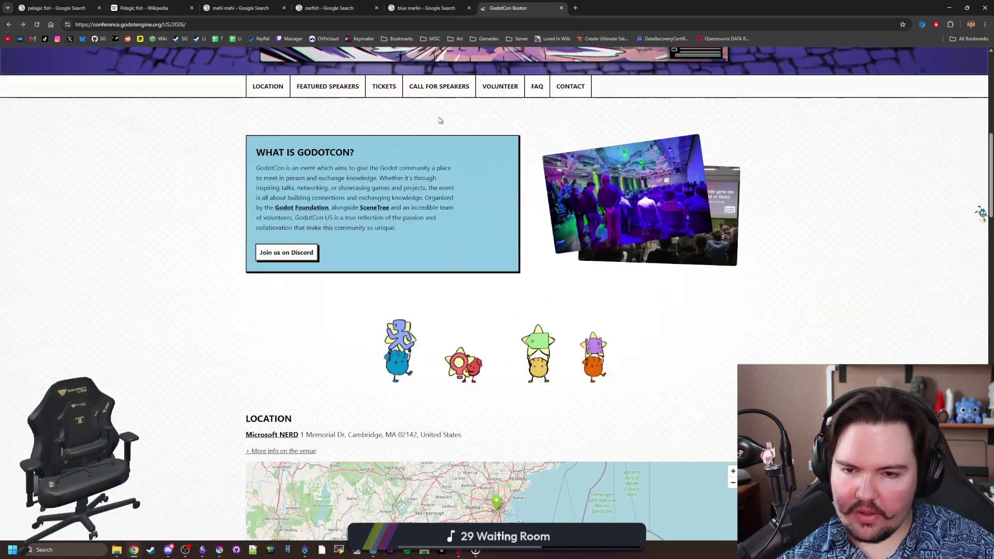
pyautogui.scroll(3, 437, 122)
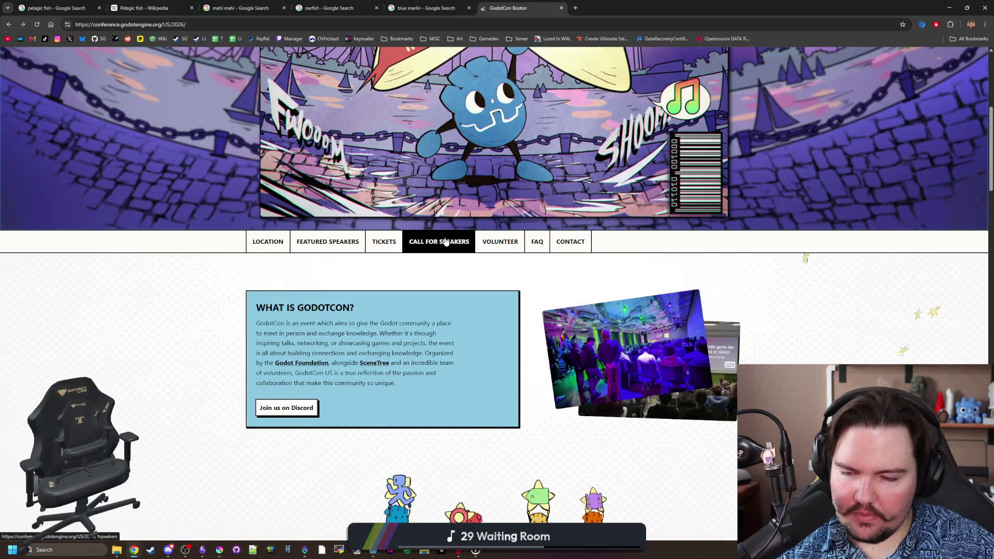
pyautogui.click(444, 241)
pyautogui.scroll(1, 447, 241)
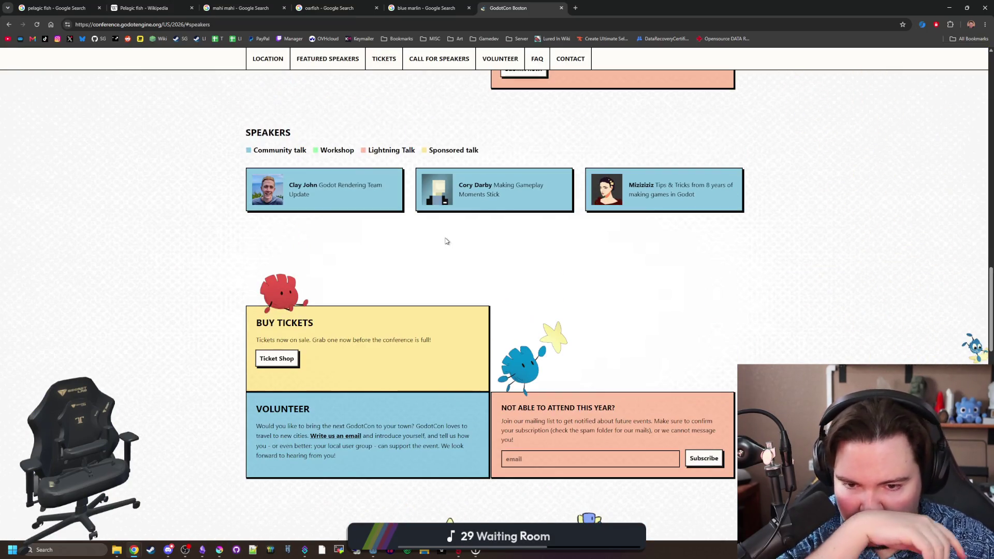
pyautogui.scroll(20, 435, 232)
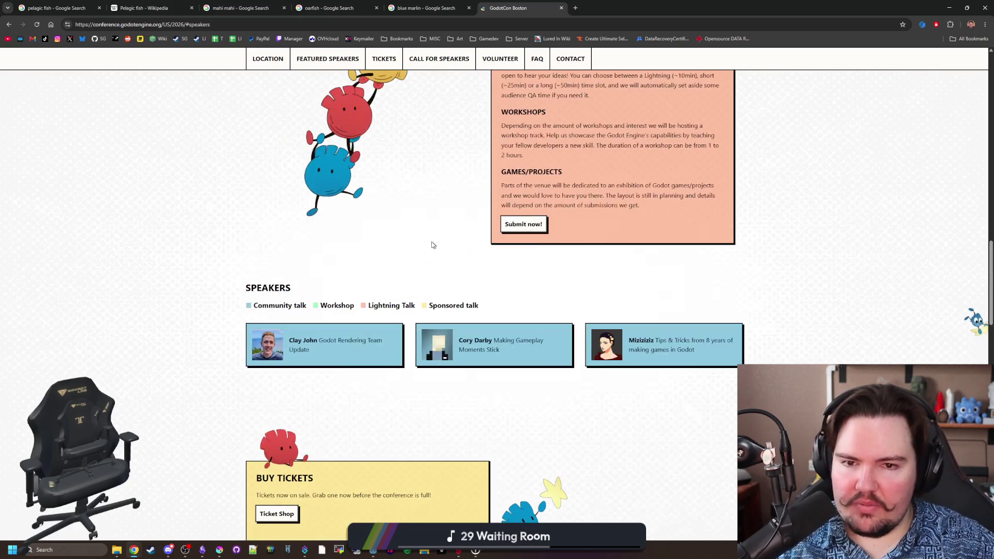
pyautogui.scroll(-6, 420, 262)
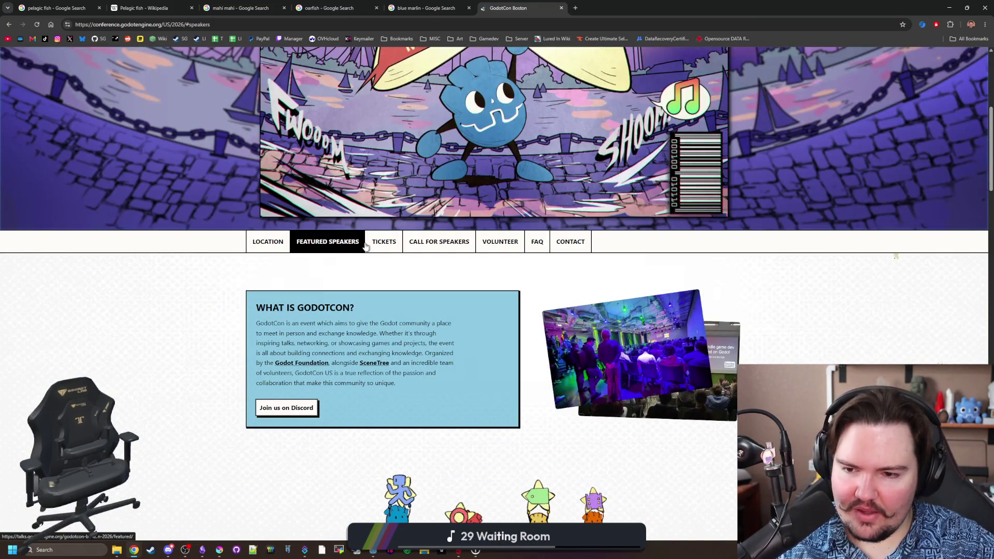
# Review the featured sessions, highlighting the Tips & Tricks and CanvasGroups and SubViewports talks.
pyautogui.click(328, 242)
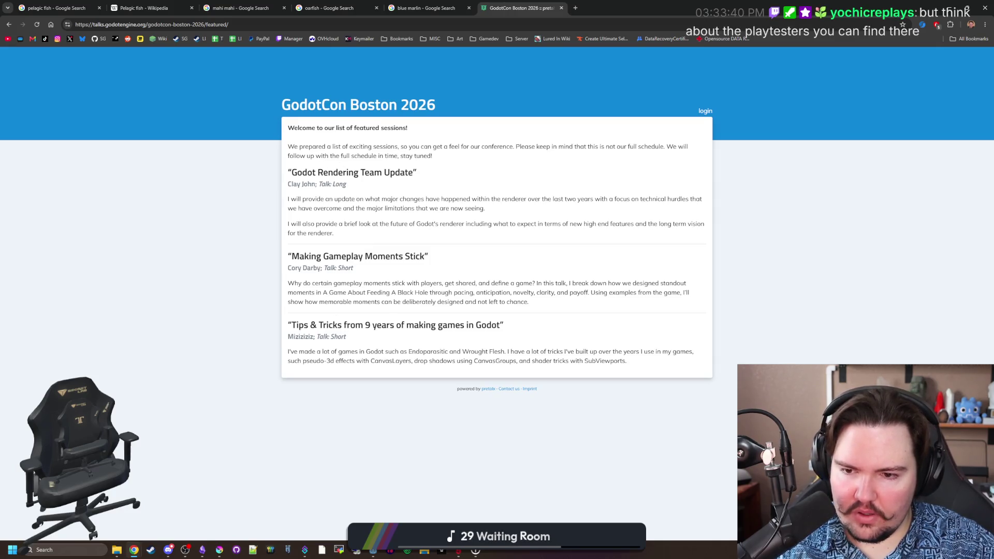
pyautogui.moveTo(307, 325); pyautogui.dragTo(505, 326)
pyautogui.click(509, 327)
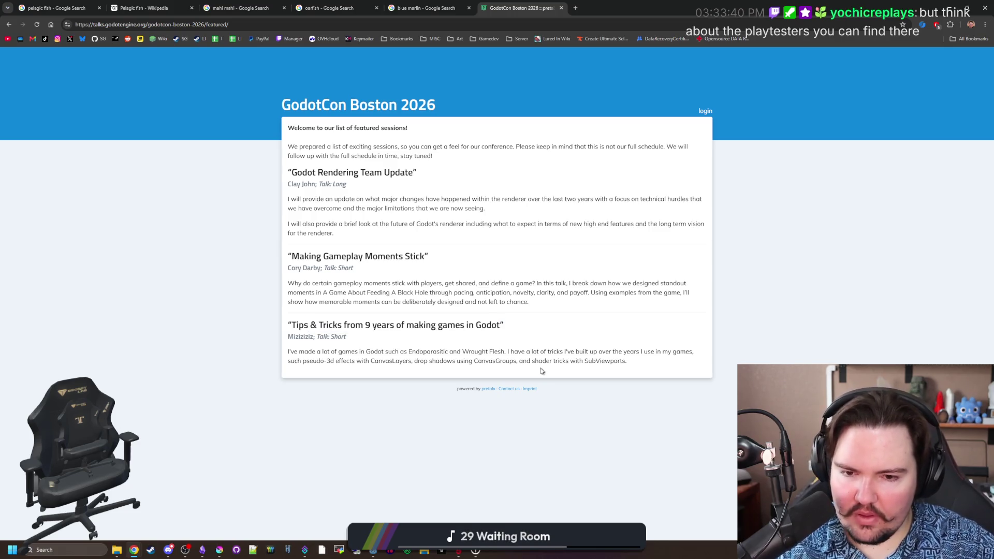
pyautogui.moveTo(539, 368); pyautogui.dragTo(625, 368)
pyautogui.click(625, 369)
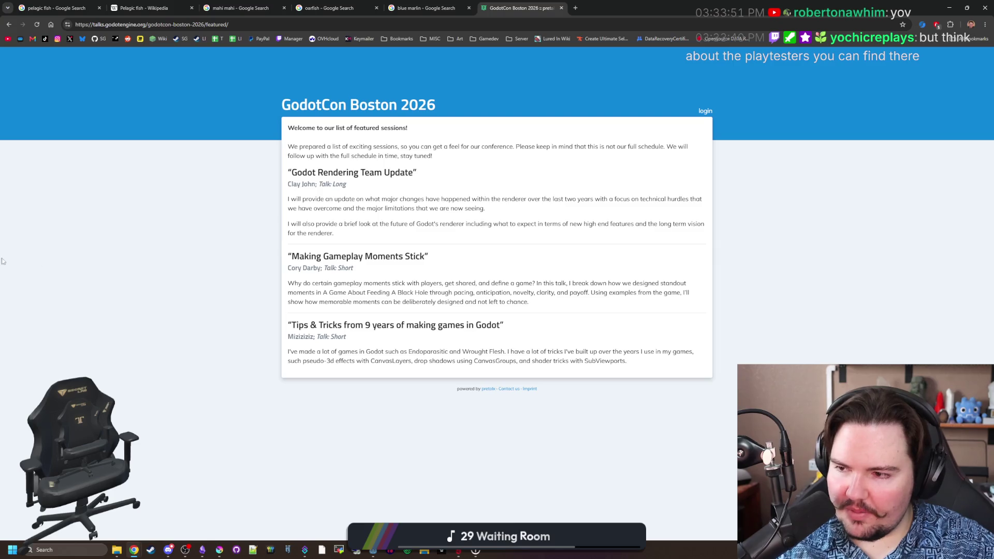
pyautogui.hotkey('alt', 'Left')
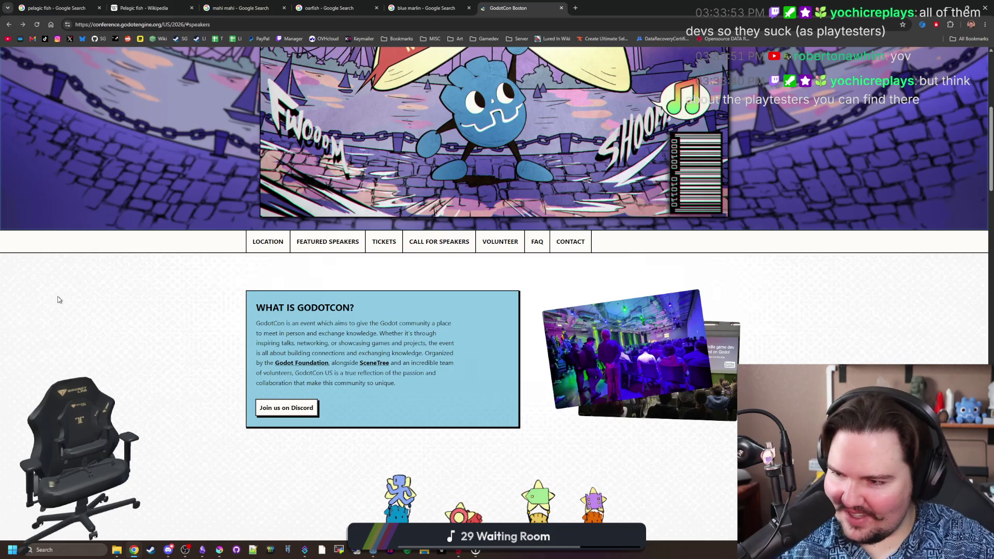
# Return to the Krita sprite sheet, shift the fish lower left, and pick pink #cf8acb.
pyautogui.click(133, 549)
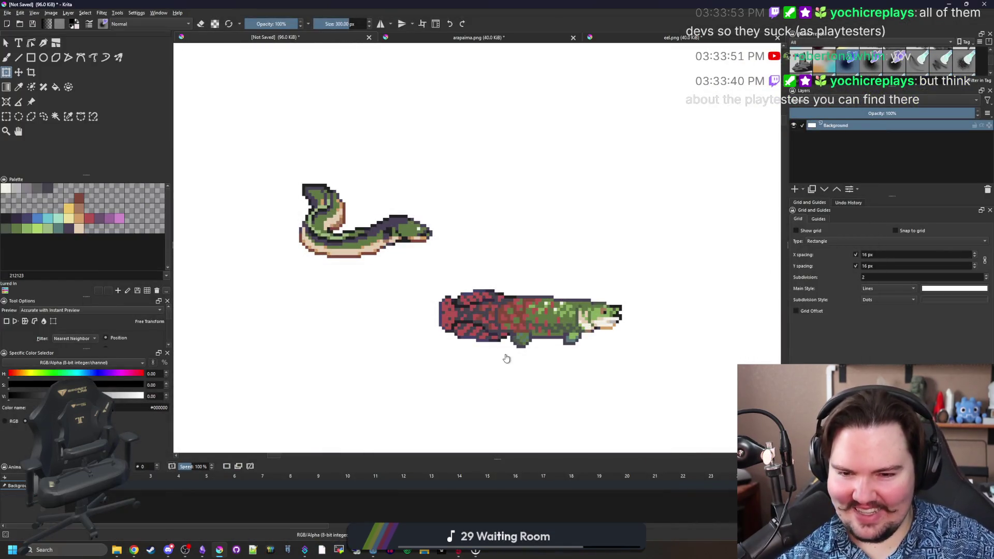
pyautogui.scroll(1, 507, 358)
pyautogui.scroll(-1, 506, 358)
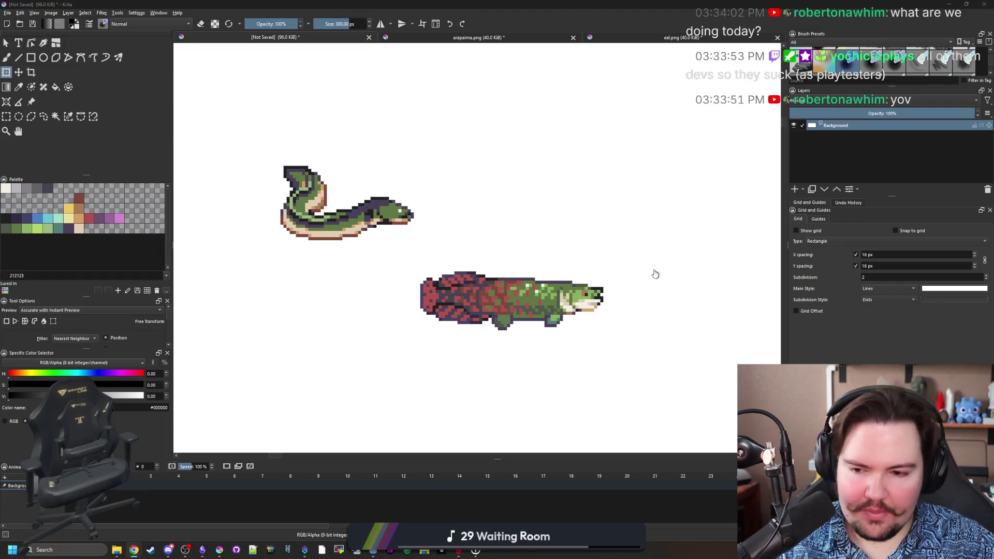
pyautogui.moveTo(135, 550)
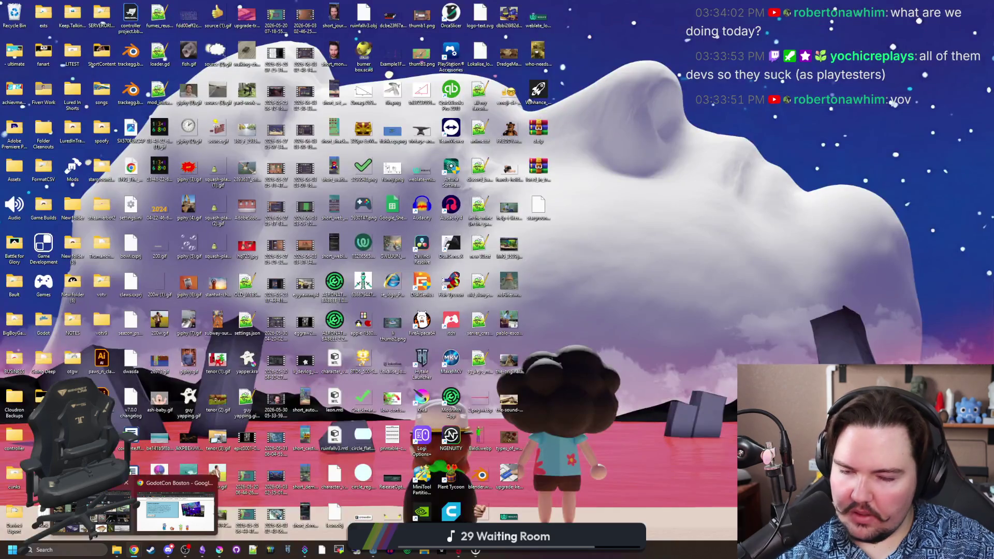
pyautogui.click(175, 512)
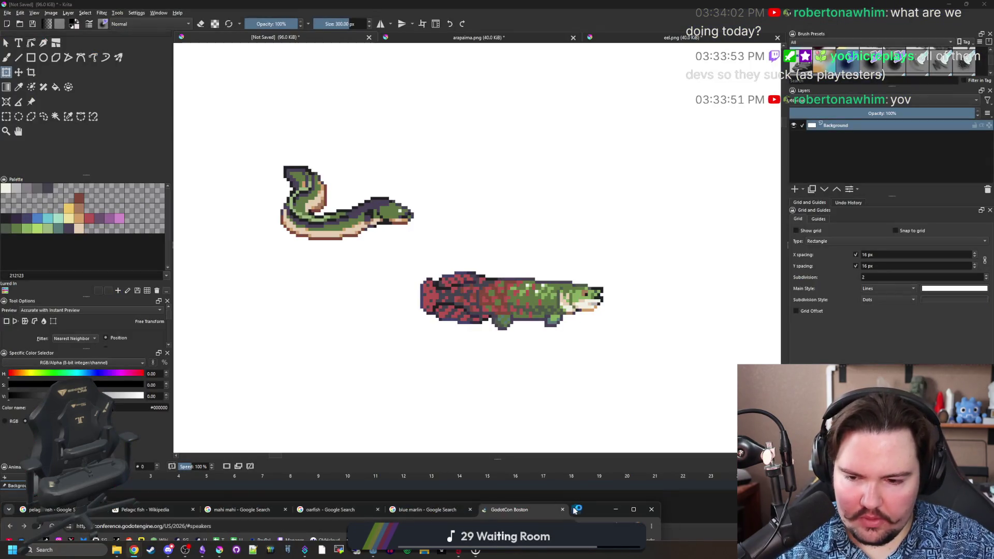
pyautogui.click(616, 509)
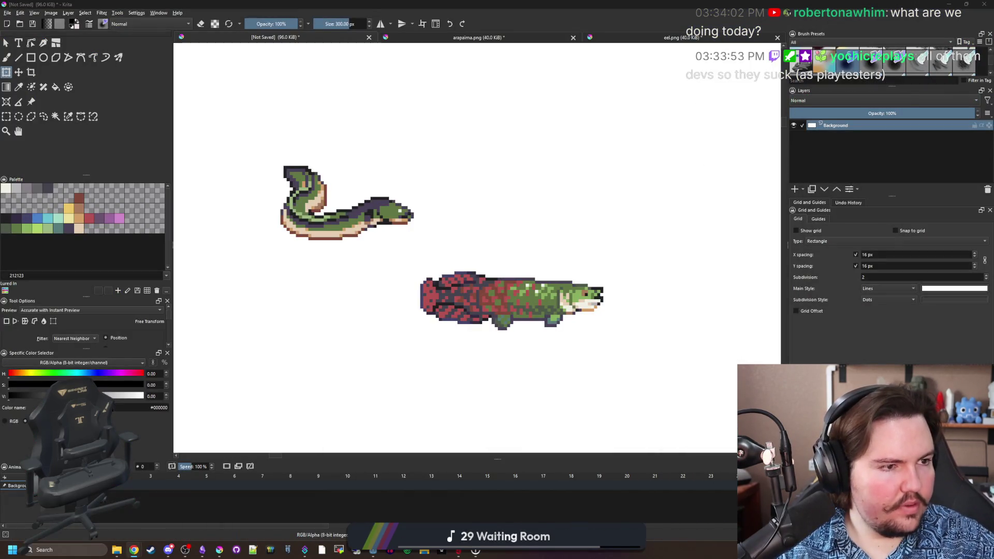
pyautogui.moveTo(586, 102)
pyautogui.mouseDown()
pyautogui.moveTo(561, 148)
pyautogui.moveTo(521, 178)
pyautogui.mouseUp()
pyautogui.click(118, 219)
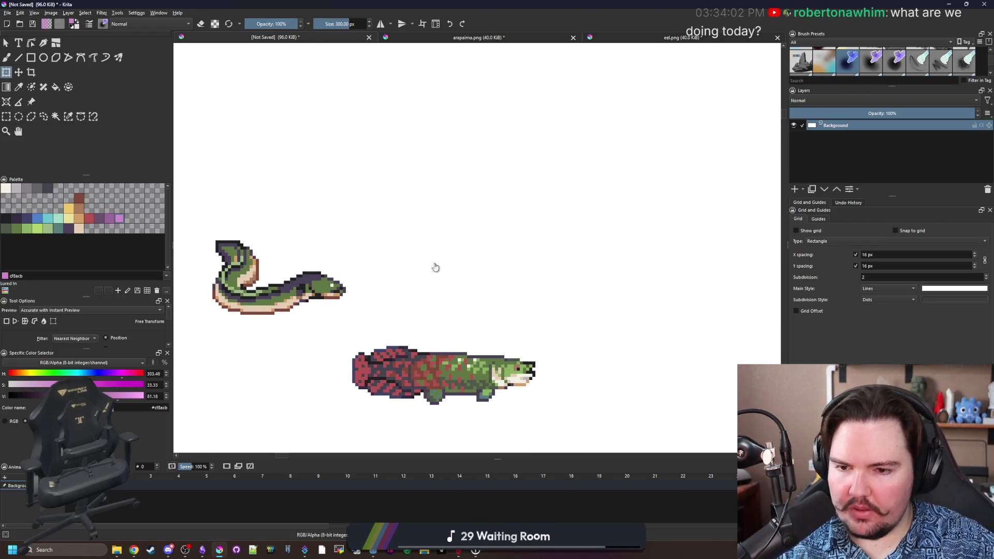
# Take the freehand brush at 22 px and paint a soft pink wavy test stroke above the fish.
pyautogui.press('b')
pyautogui.press(']')
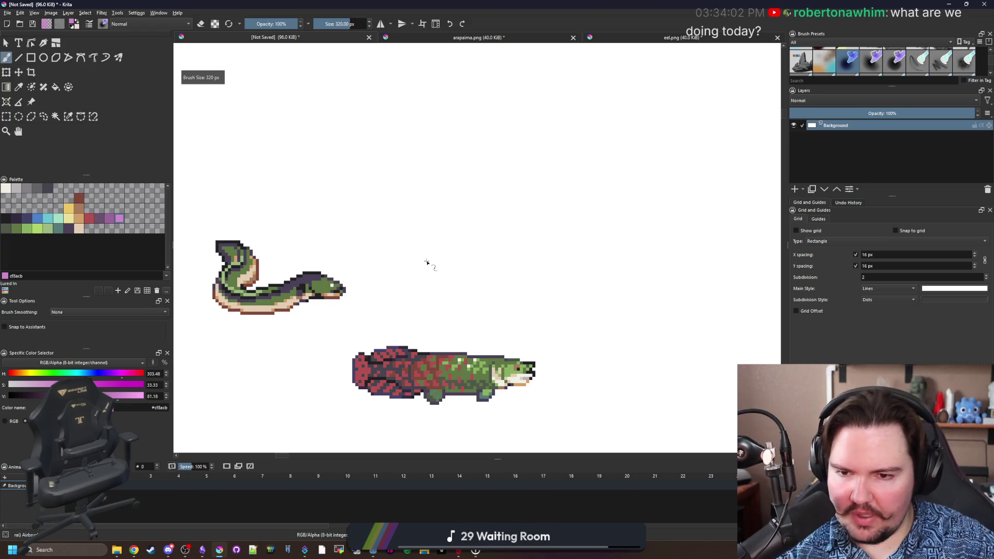
pyautogui.press(']')
pyautogui.press(']')
pyautogui.press(']')
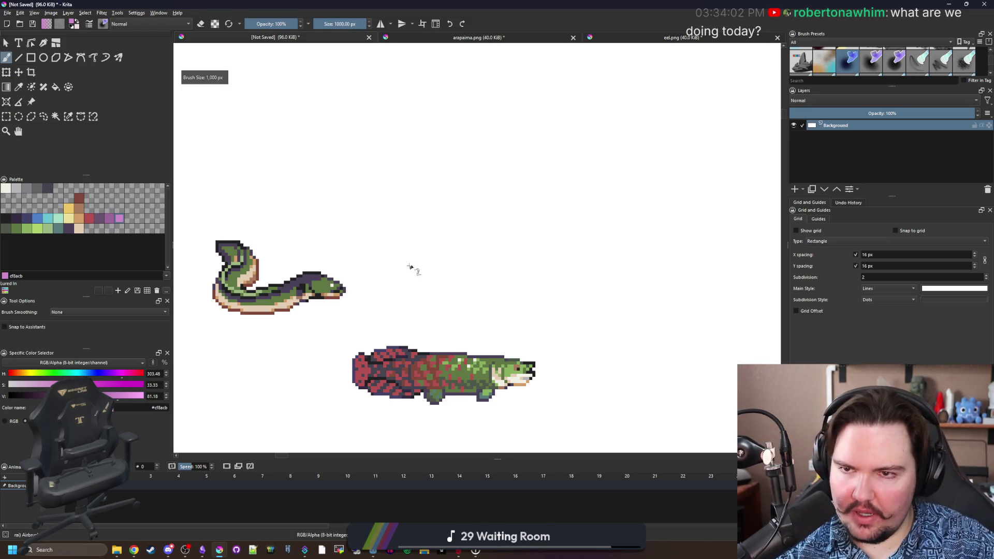
pyautogui.press('[')
pyautogui.press('[')
pyautogui.press('[')
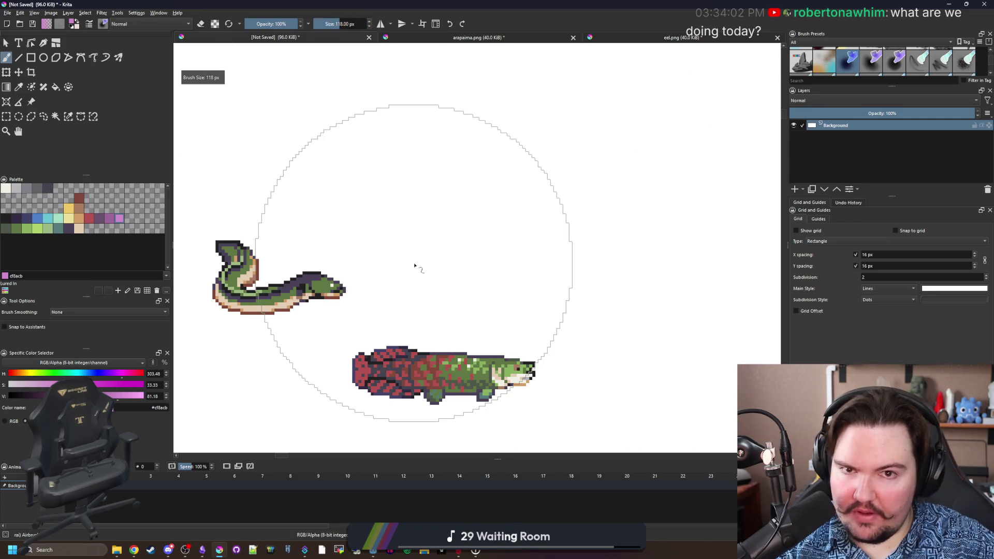
pyautogui.press('[')
pyautogui.press('[')
pyautogui.press('[')
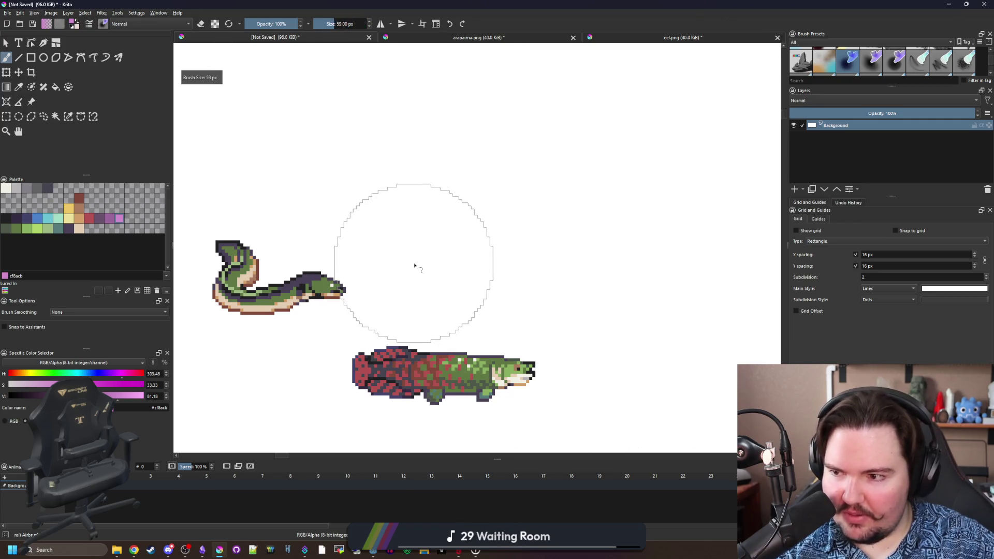
pyautogui.press('[')
pyautogui.press('[')
pyautogui.press('[')
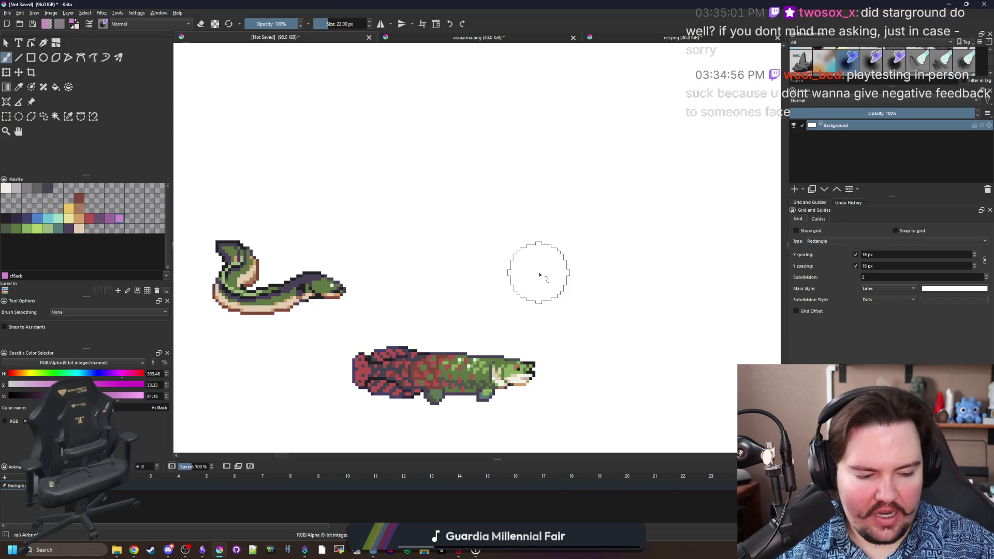
pyautogui.moveTo(539, 275)
pyautogui.mouseDown()
pyautogui.moveTo(533, 251)
pyautogui.moveTo(398, 178)
pyautogui.moveTo(168, 137)
pyautogui.mouseUp()
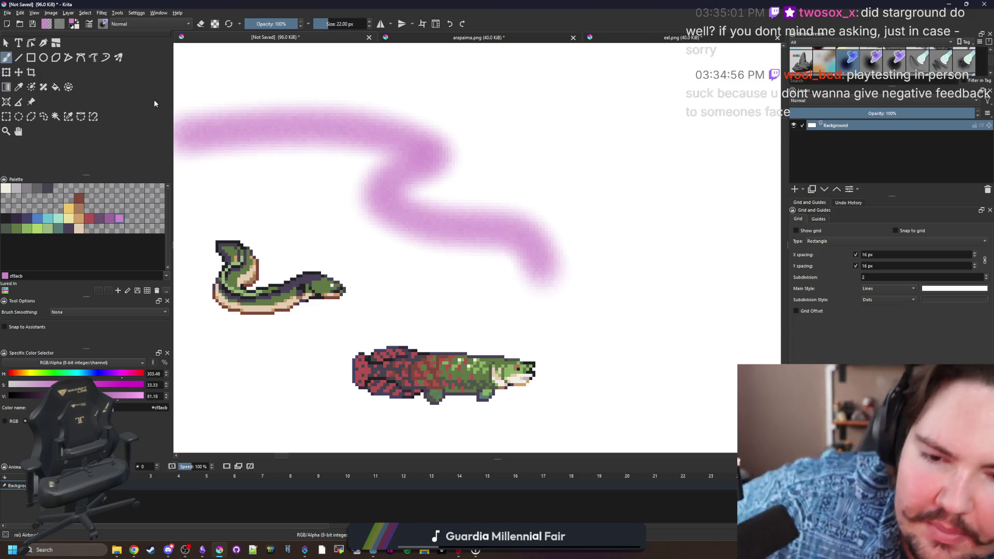
# Undo the test stroke, choose a large rock-texture preset, and paint two purple rock shapes.
pyautogui.scroll(-2, 581, 120)
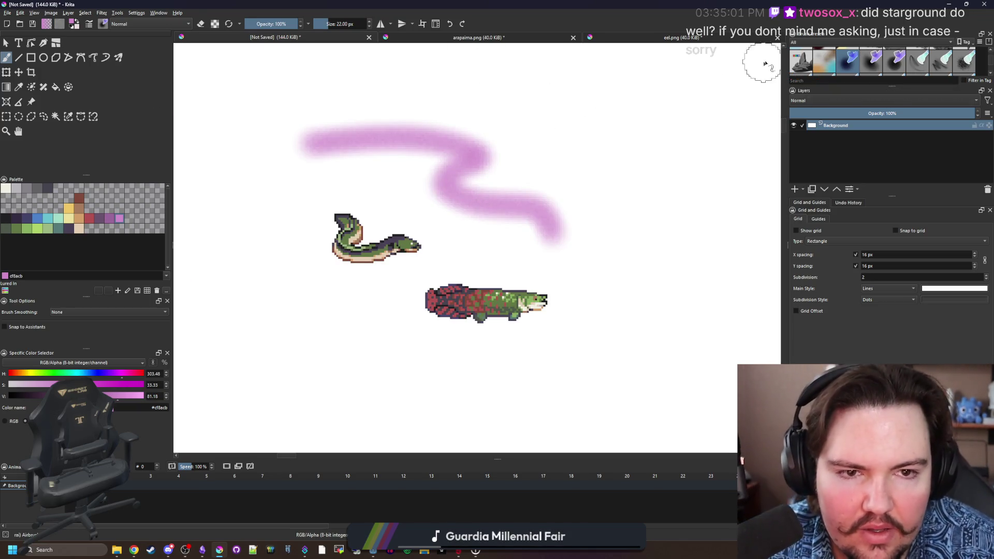
pyautogui.hotkey('ctrl', 'z')
pyautogui.click(802, 61)
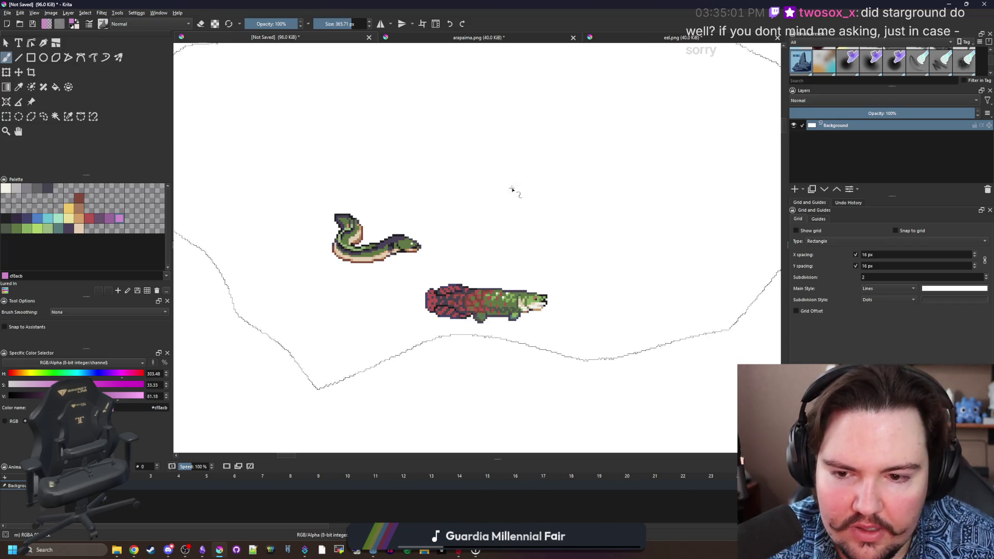
pyautogui.scroll(-2, 518, 185)
pyautogui.moveTo(600, 222); pyautogui.dragTo(627, 352)
pyautogui.scroll(-5, 409, 291)
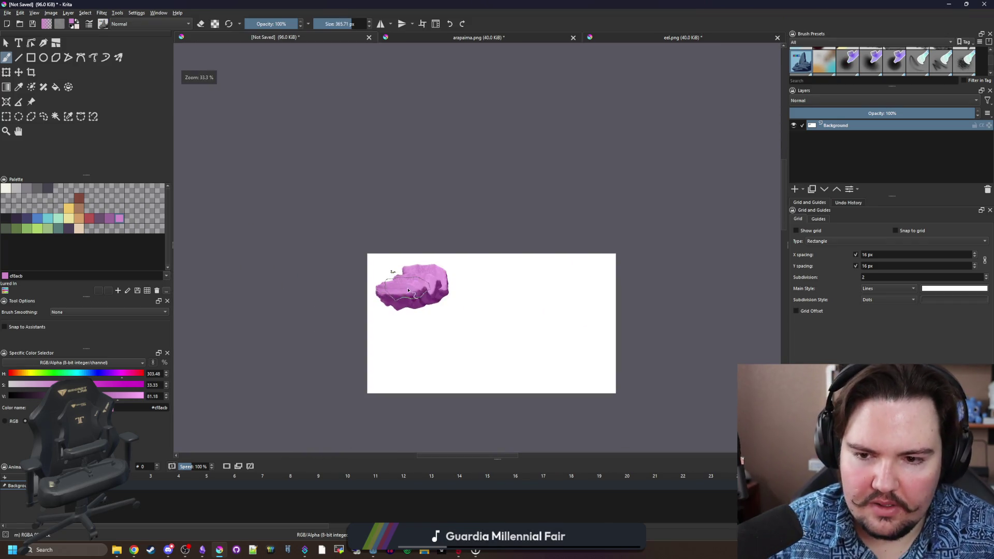
pyautogui.scroll(2, 468, 319)
pyautogui.moveTo(472, 311)
pyautogui.mouseDown()
pyautogui.moveTo(569, 326)
pyautogui.moveTo(499, 344)
pyautogui.moveTo(539, 284)
pyautogui.moveTo(509, 342)
pyautogui.moveTo(601, 341)
pyautogui.moveTo(595, 324)
pyautogui.moveTo(621, 305)
pyautogui.moveTo(629, 270)
pyautogui.moveTo(642, 302)
pyautogui.moveTo(567, 356)
pyautogui.moveTo(488, 383)
pyautogui.moveTo(497, 404)
pyautogui.mouseUp()
# Undo the lower slab and the right-hand rock strokes, keeping the first rock.
pyautogui.scroll(-2, 497, 310)
pyautogui.scroll(-2, 497, 309)
pyautogui.scroll(2, 477, 282)
pyautogui.hotkey('ctrl', 'z')
pyautogui.hotkey('ctrl', 'z')
pyautogui.hotkey('ctrl', 'z')
pyautogui.hotkey('ctrl', 'z')
pyautogui.hotkey('ctrl', 'z')
pyautogui.hotkey('ctrl', 'z')
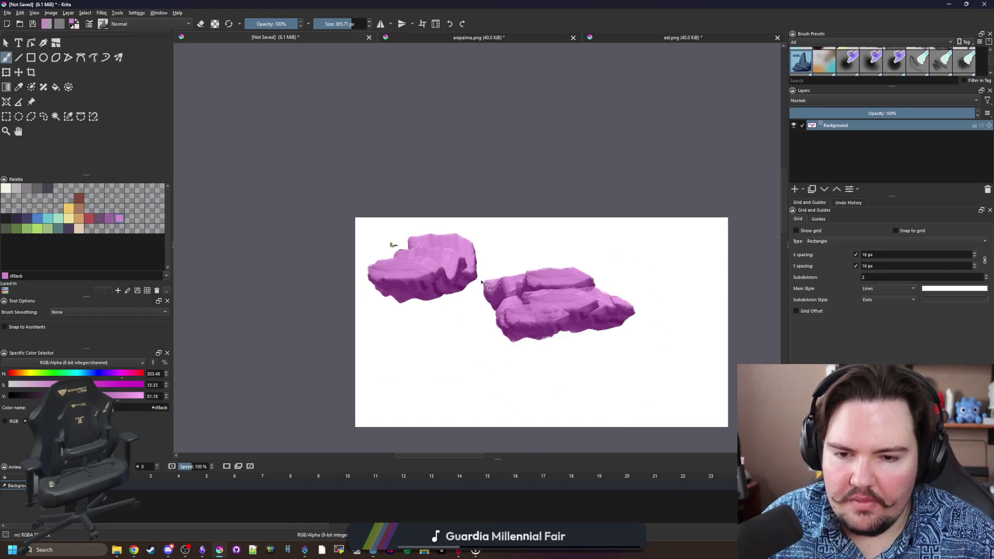
pyautogui.hotkey('ctrl', 'z')
pyautogui.hotkey('ctrl', 'z')
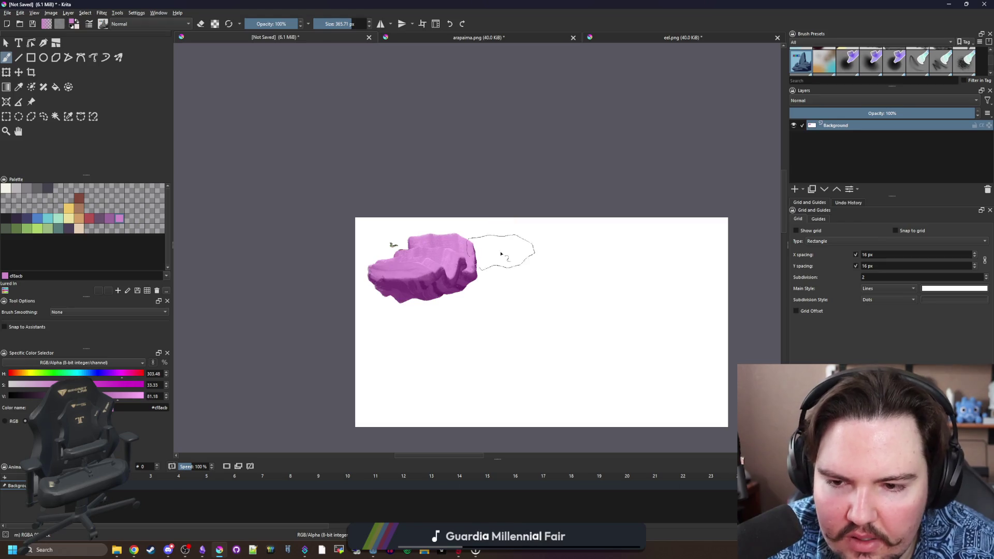
pyautogui.hotkey('ctrl', 'z')
pyautogui.scroll(5, 486, 284)
pyautogui.hotkey('ctrl', 'z')
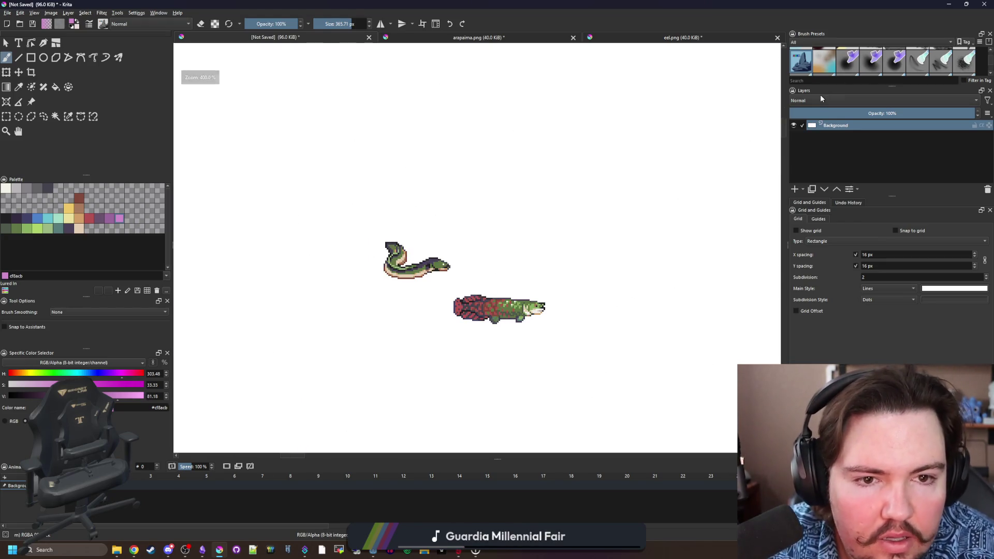
# Make the Brush Presets docker taller and filter it to the Pixel Art tag.
pyautogui.moveTo(895, 86); pyautogui.dragTo(882, 182)
pyautogui.click(827, 44)
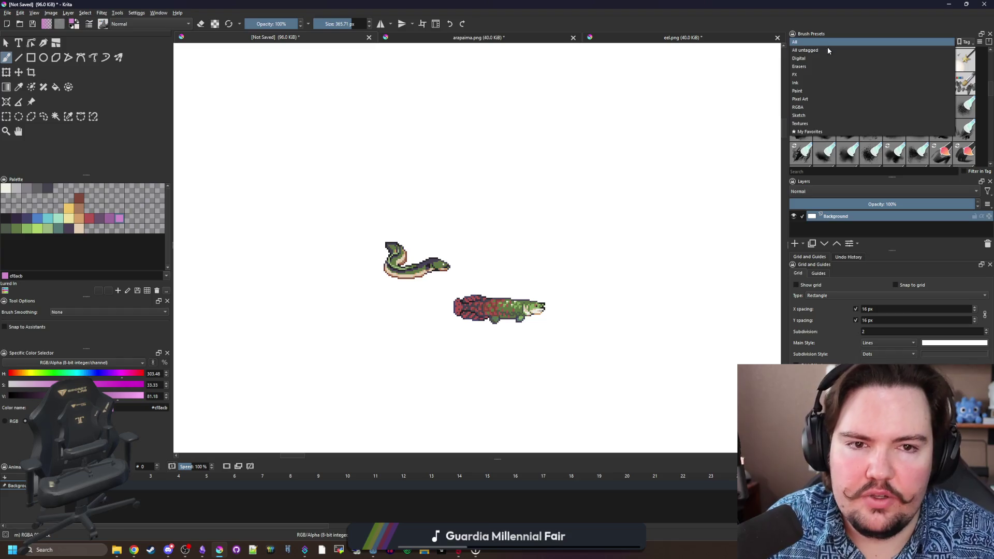
pyautogui.click(800, 99)
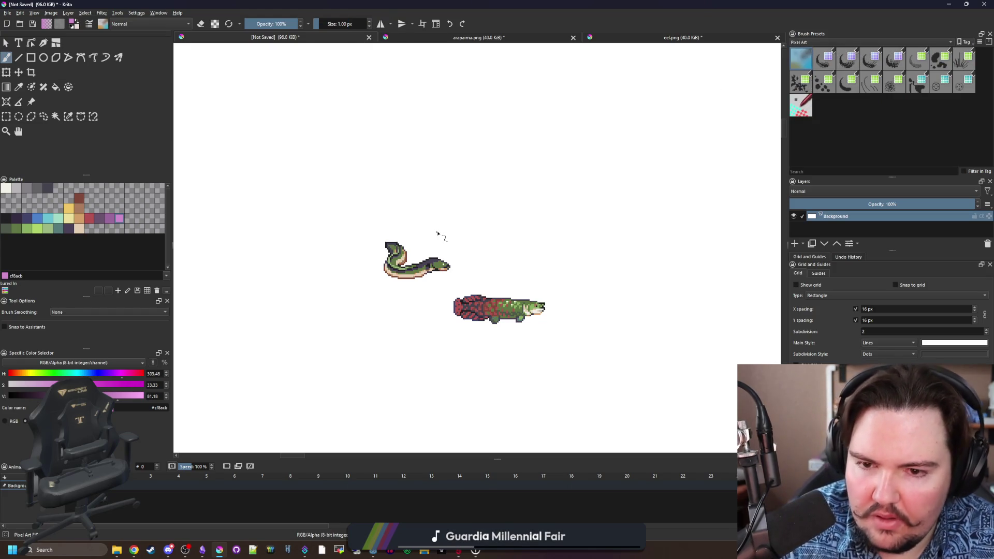
# Raise the pixel brush from 1 px to 11 px while zooming in, then switch to Chrome.
pyautogui.press('[')
pyautogui.scroll(1, 416, 248)
pyautogui.scroll(1, 590, 241)
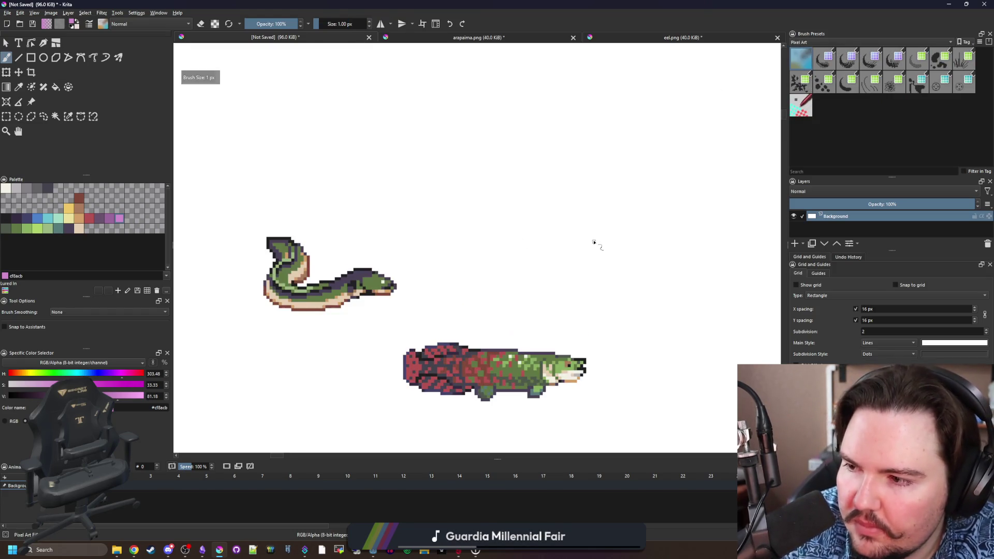
pyautogui.press(']')
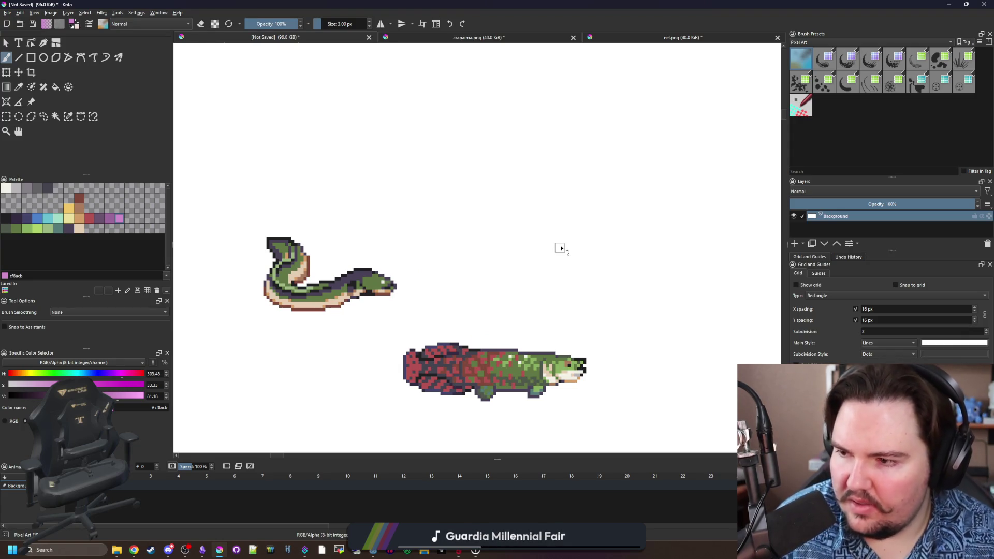
pyautogui.press(']')
pyautogui.press(']')
pyautogui.press(']')
pyautogui.press(']')
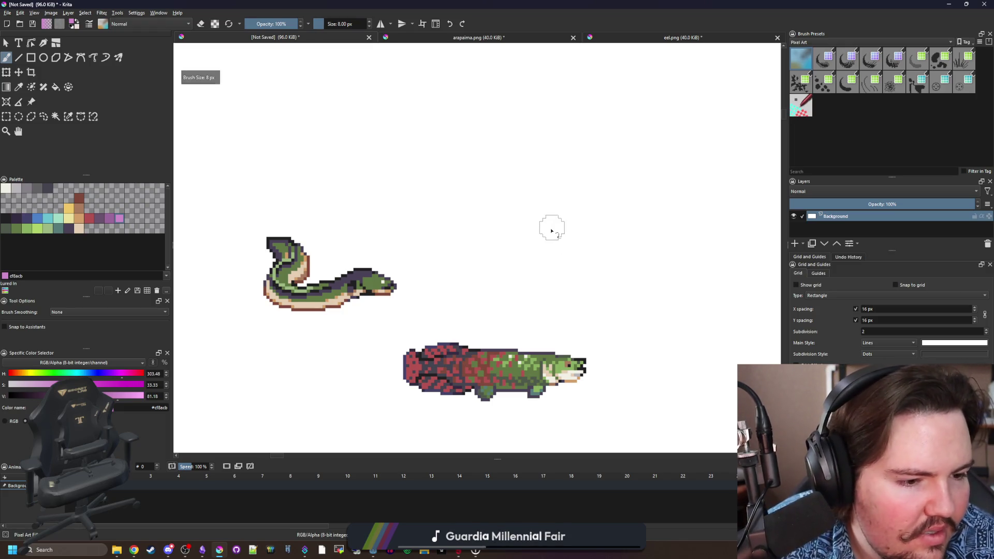
pyautogui.scroll(-2, 533, 258)
pyautogui.scroll(3, 512, 266)
pyautogui.press(']')
pyautogui.press(']')
pyautogui.press(']')
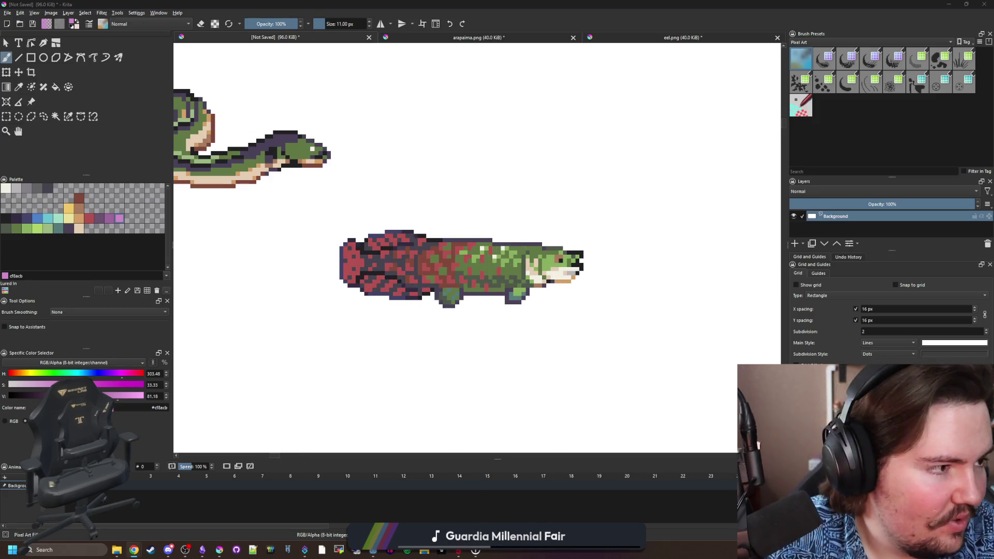
pyautogui.hotkey('alt', 'Tab')
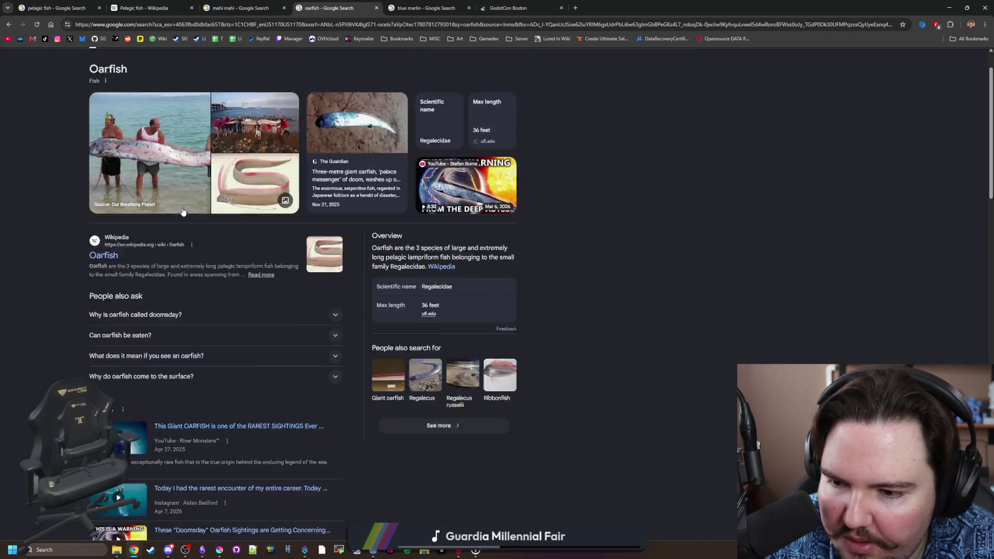
# Read the People also ask answer about eating oarfish and scroll the results.
pyautogui.scroll(-3, 185, 212)
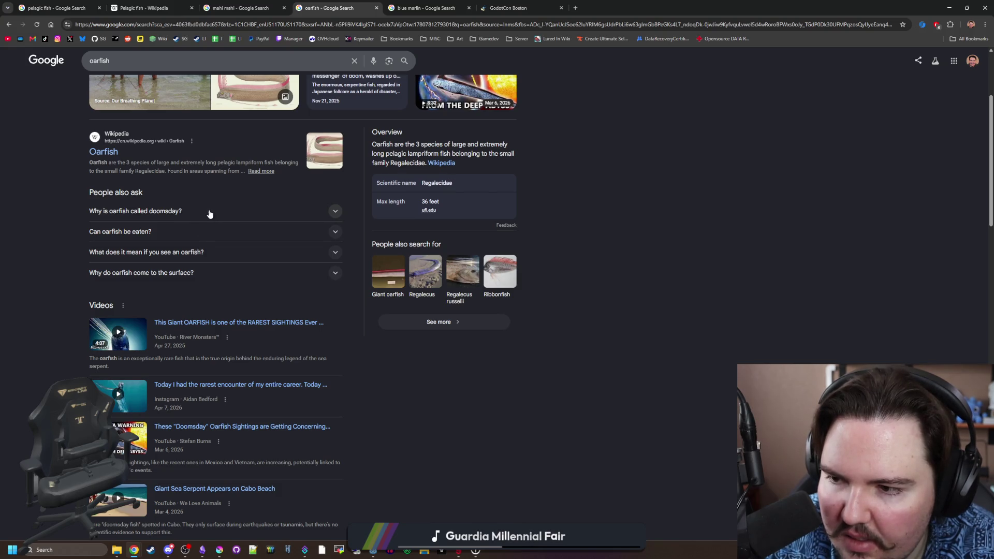
pyautogui.click(169, 233)
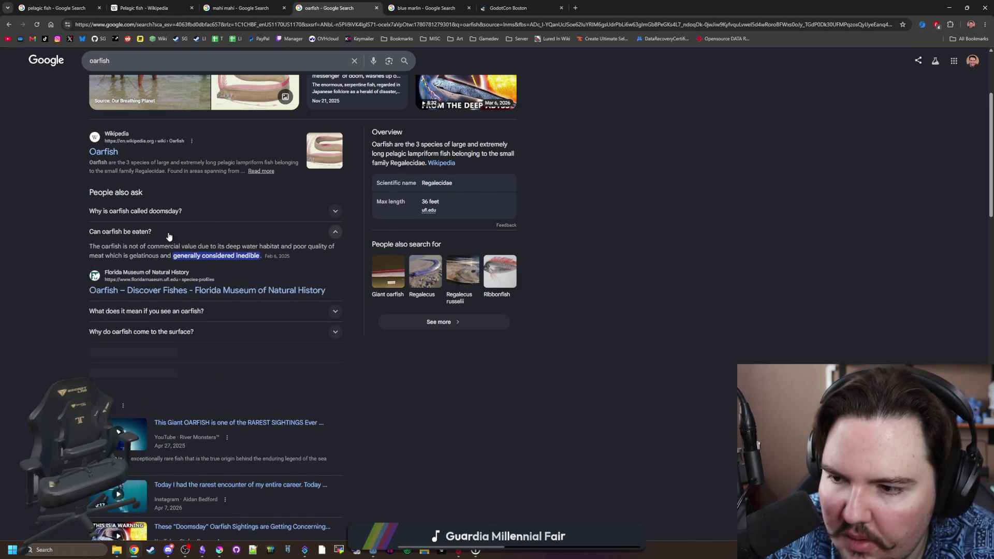
pyautogui.click(170, 235)
pyautogui.scroll(-1, 169, 237)
pyautogui.scroll(-5, 171, 233)
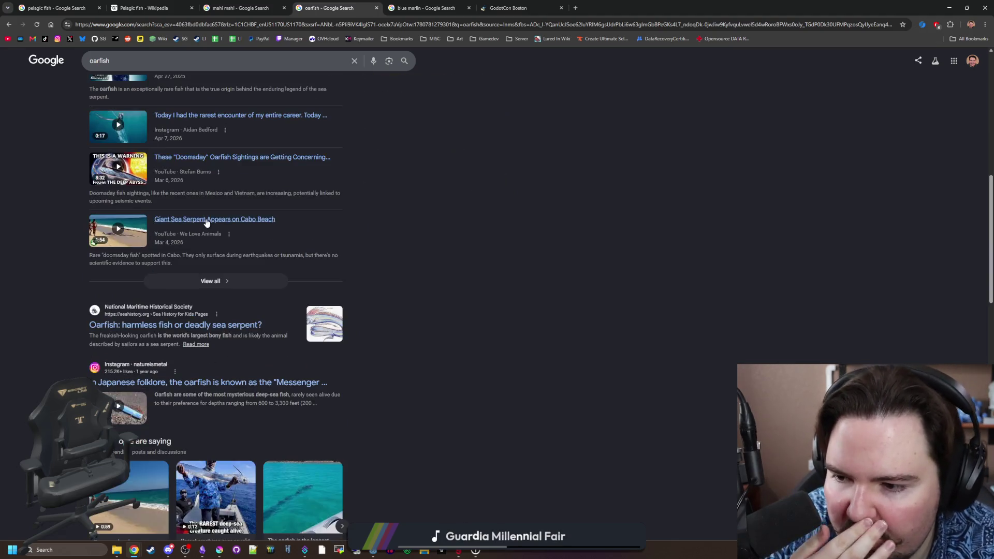
pyautogui.scroll(-6, 204, 224)
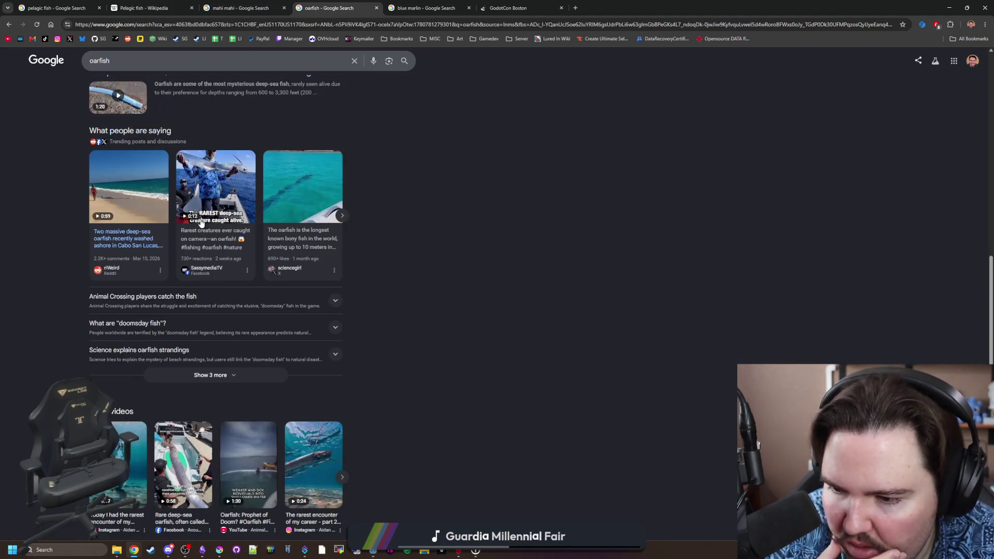
pyautogui.scroll(12, 202, 223)
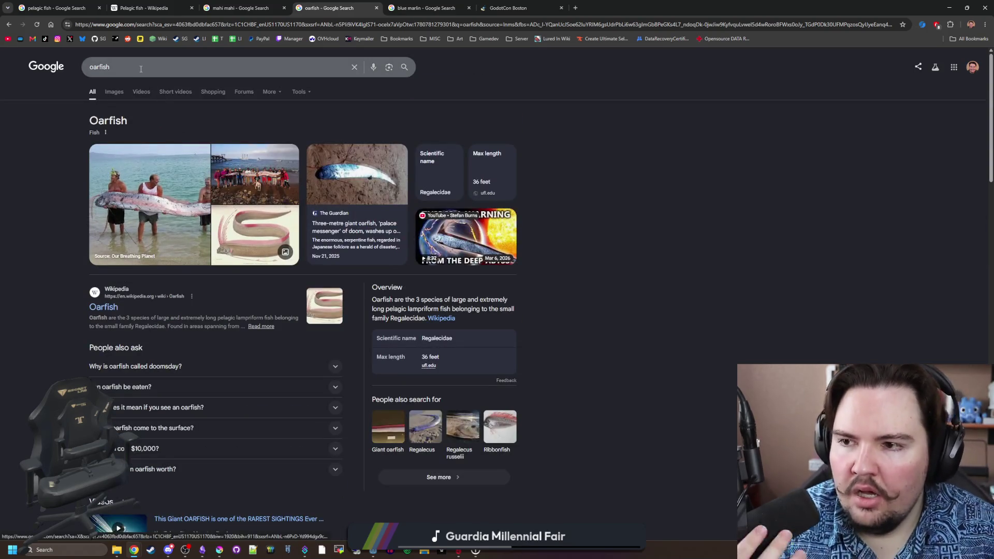
# Search 'oarfish weight' and check the answer about the biggest oarfish size.
pyautogui.click(141, 67)
pyautogui.write('weight')
pyautogui.press('Return')
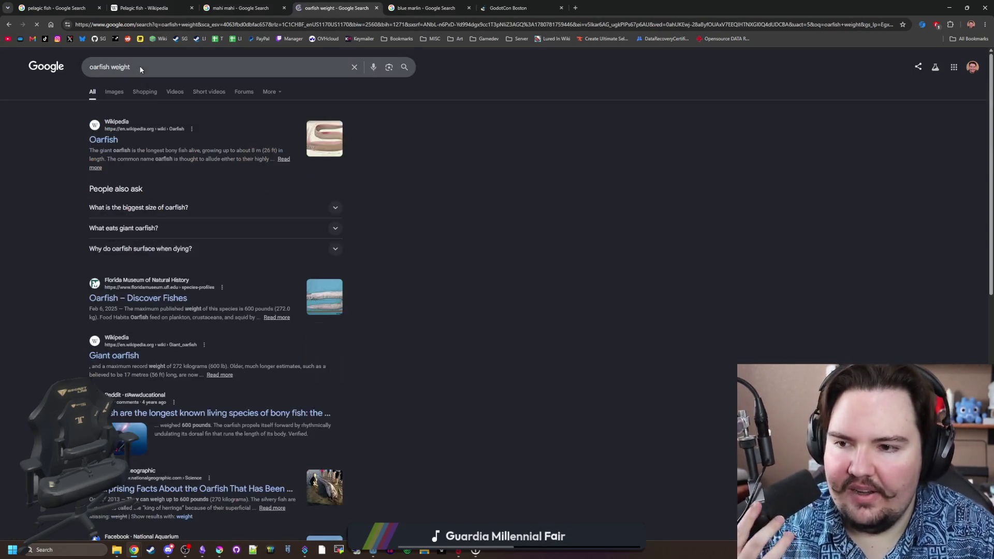
pyautogui.click(164, 207)
pyautogui.click(166, 207)
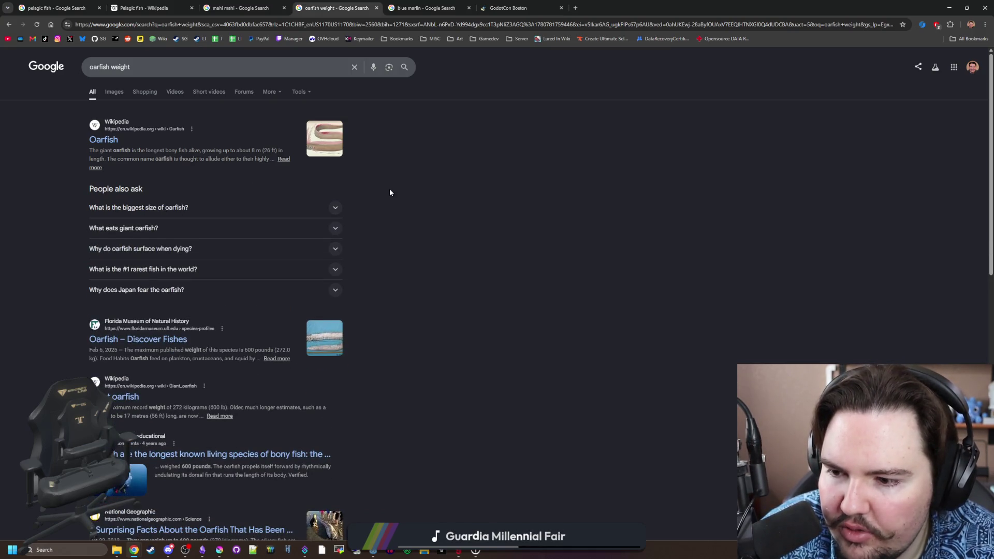
# Return to the plain oarfish results, show Images, and move that tab further right.
pyautogui.hotkey('alt', 'Left')
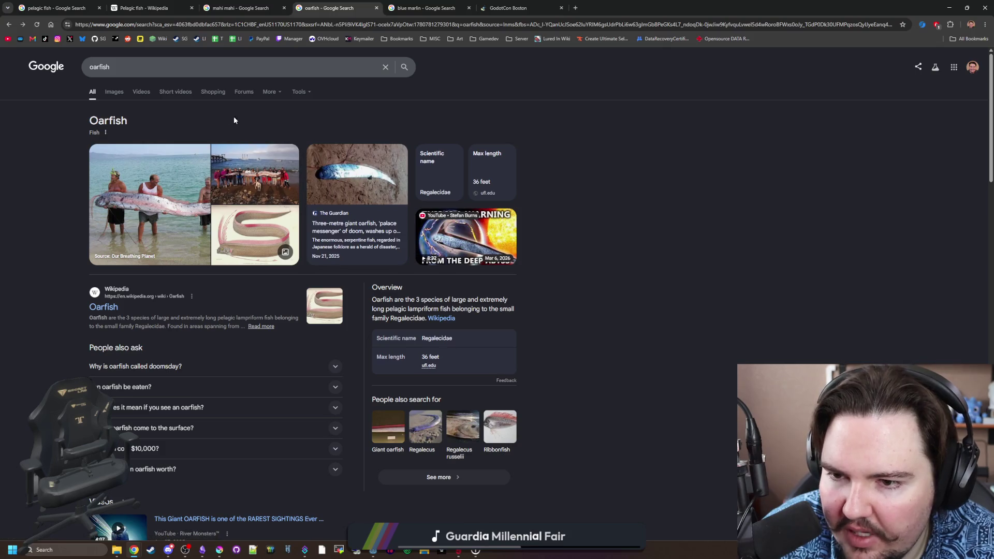
pyautogui.click(114, 91)
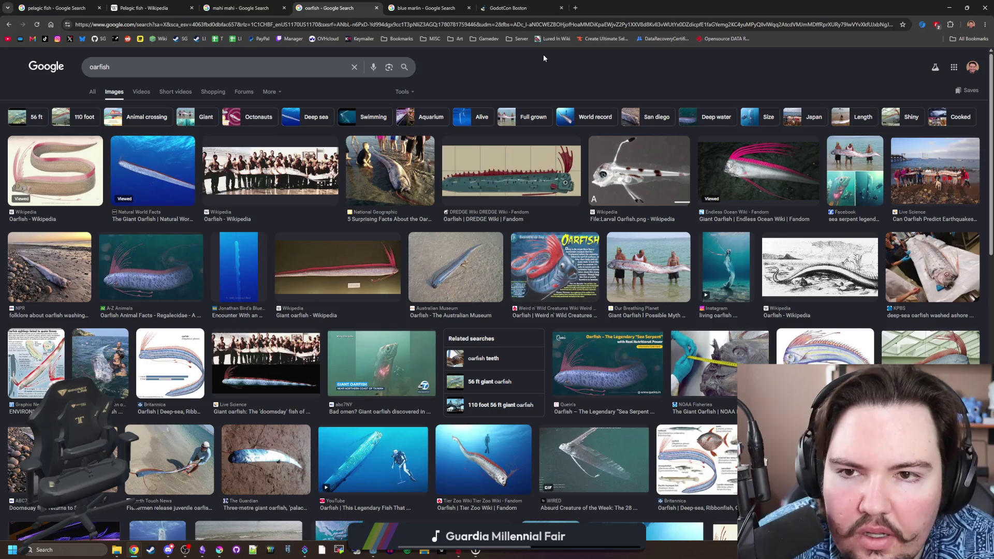
pyautogui.moveTo(364, 6); pyautogui.dragTo(548, 5)
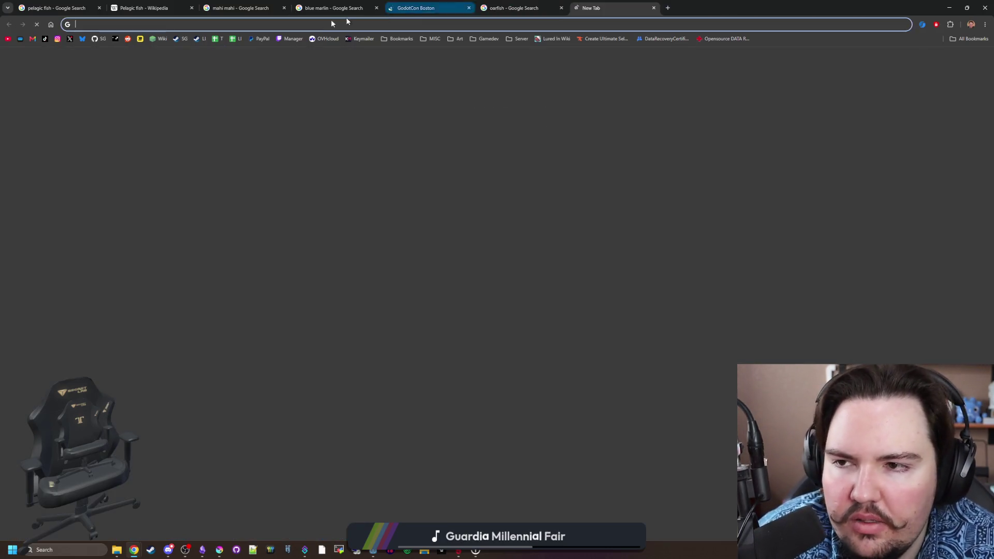
# In a new tab, load the Starground Steam page via the SG bookmark and advance one screenshot.
pyautogui.click(575, 8)
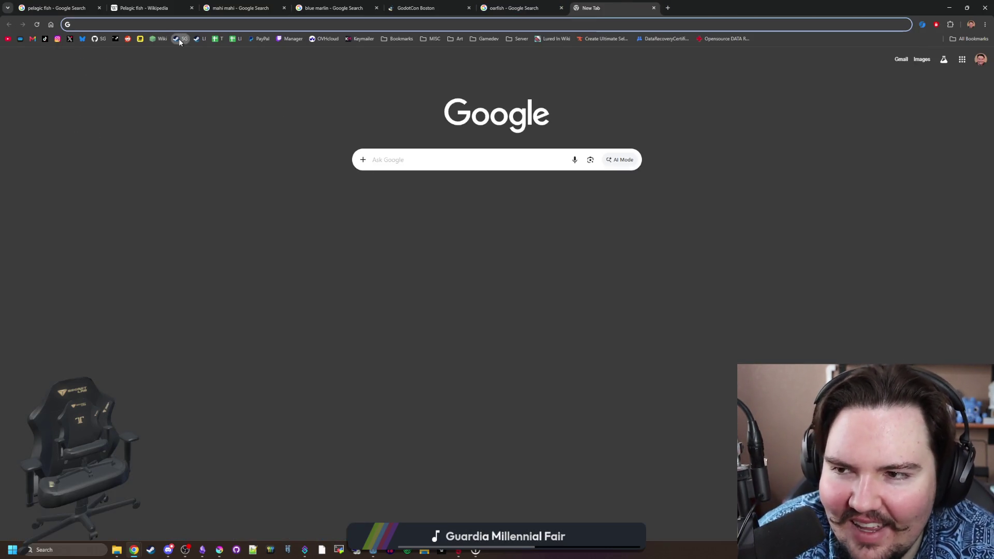
pyautogui.click(180, 38)
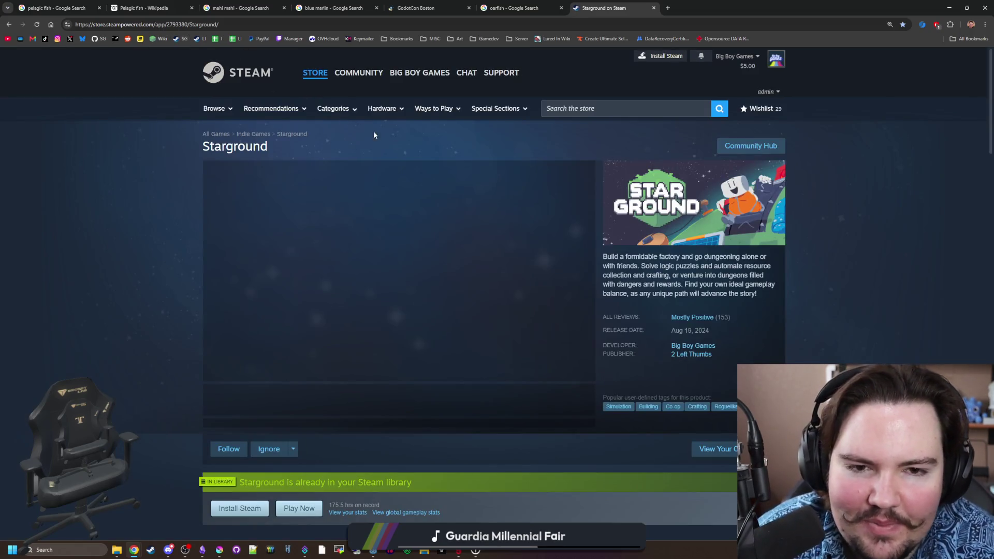
pyautogui.moveTo(693, 318)
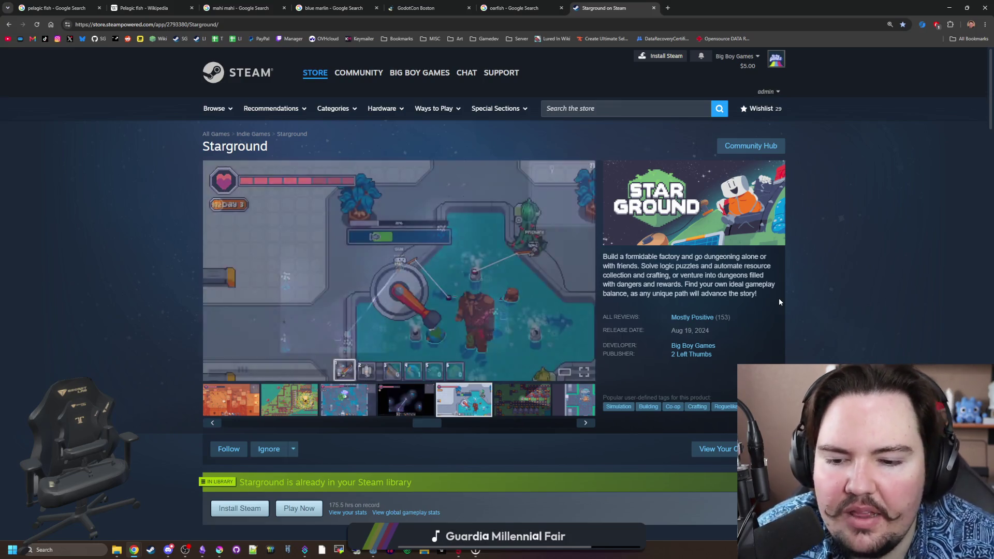
pyautogui.click(582, 282)
# Advance Starground's screenshot carousel three times, then pick the factory scene thumbnail.
pyautogui.click(583, 290)
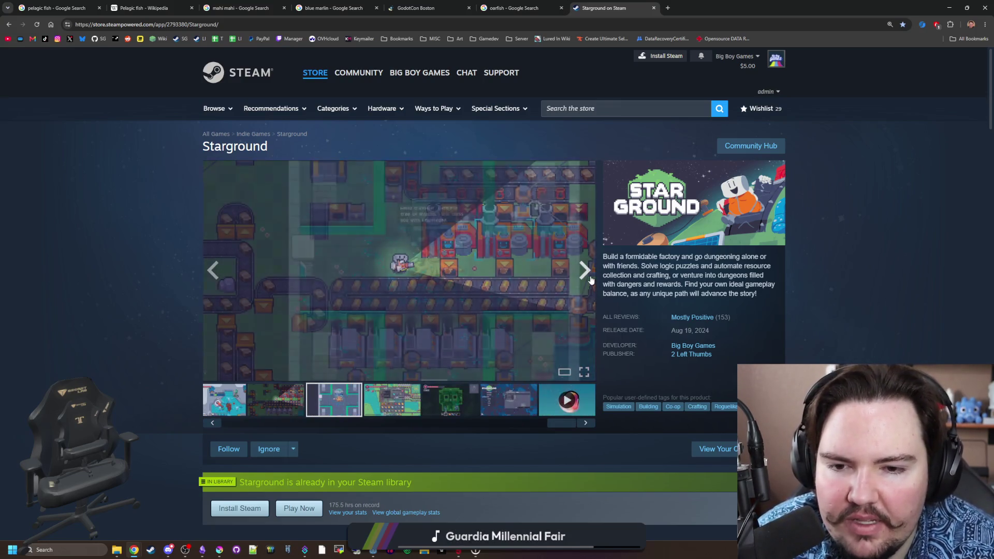
pyautogui.click(583, 282)
pyautogui.click(583, 282)
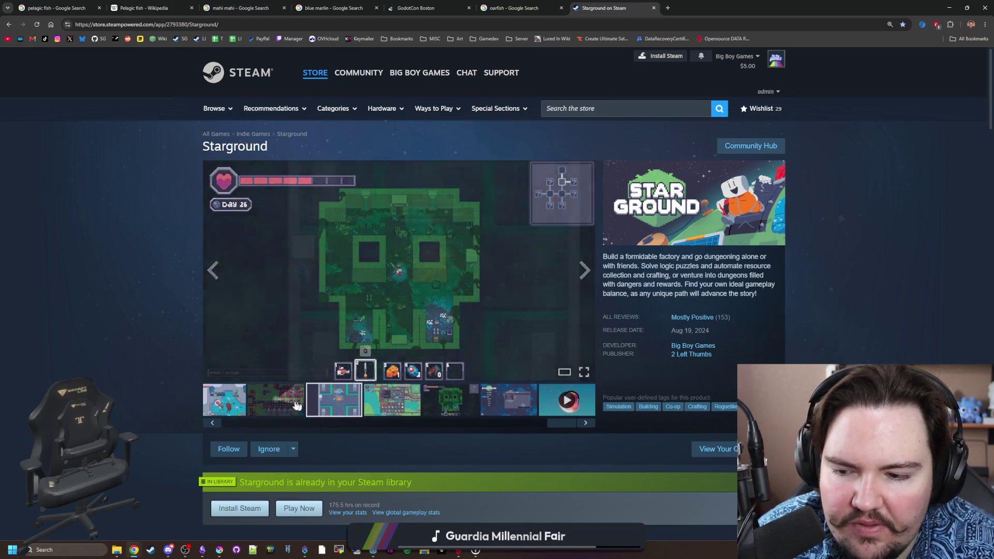
pyautogui.click(276, 400)
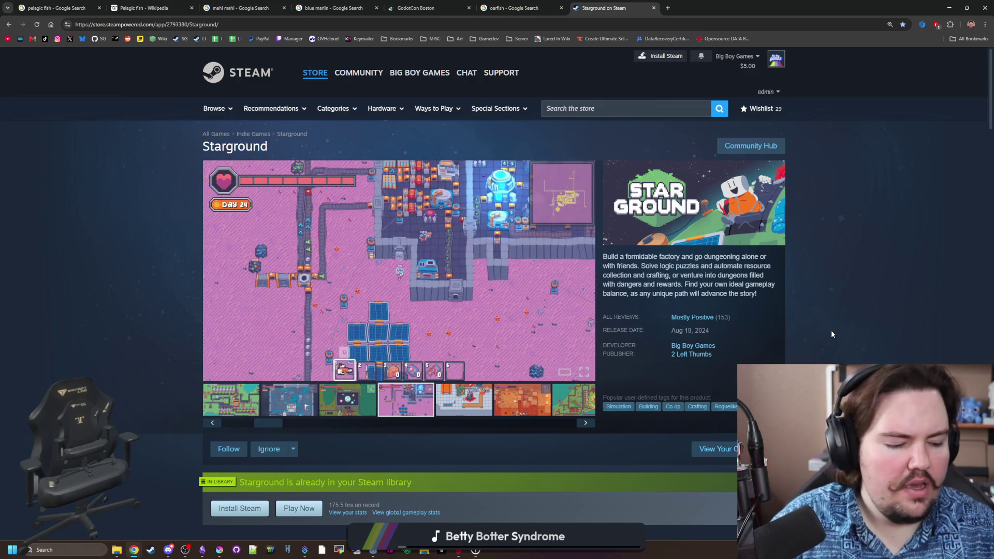
pyautogui.scroll(-4, 405, 352)
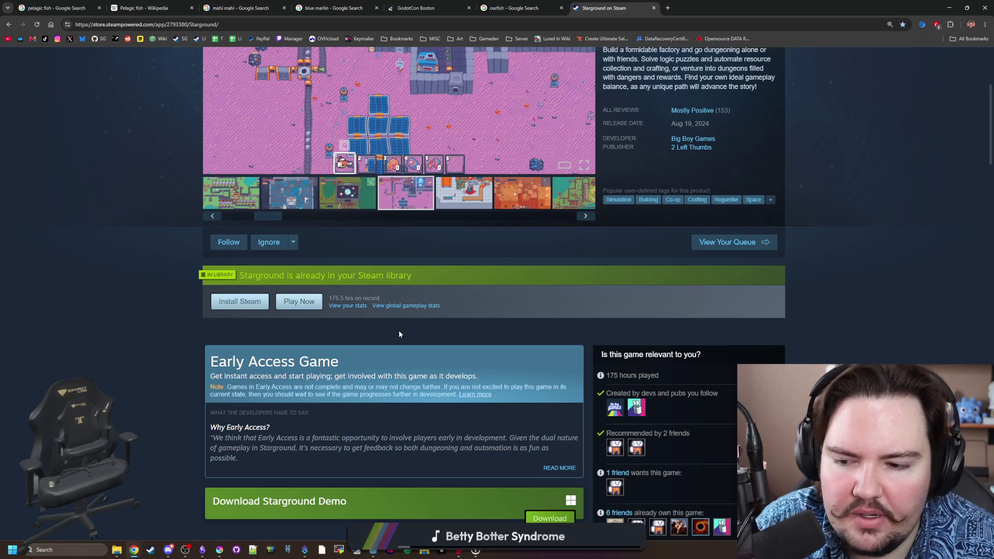
pyautogui.scroll(-3, 399, 331)
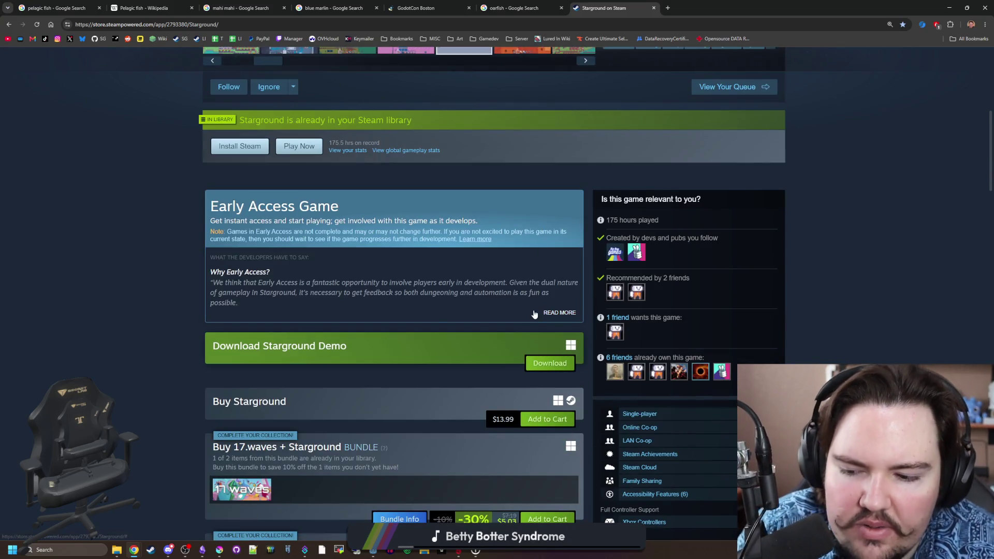
pyautogui.scroll(-6, 532, 275)
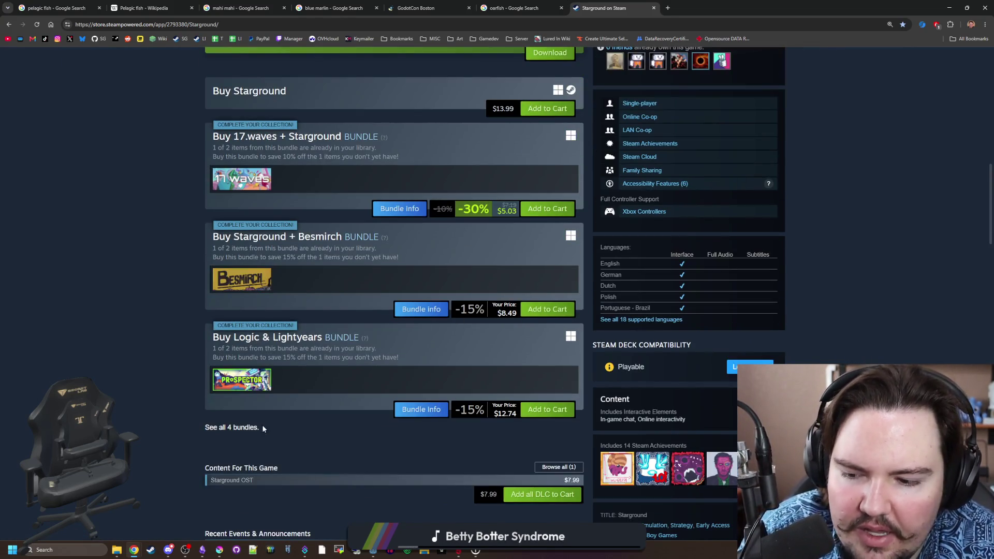
pyautogui.scroll(-11, 393, 322)
pyautogui.scroll(-20, 393, 321)
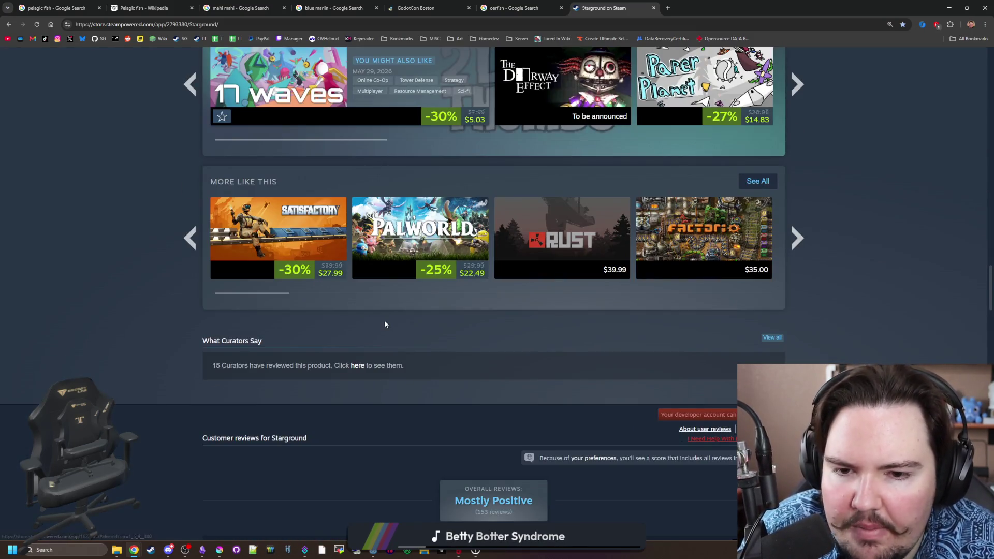
pyautogui.scroll(5, 393, 318)
pyautogui.scroll(20, 406, 309)
pyautogui.scroll(4, 406, 308)
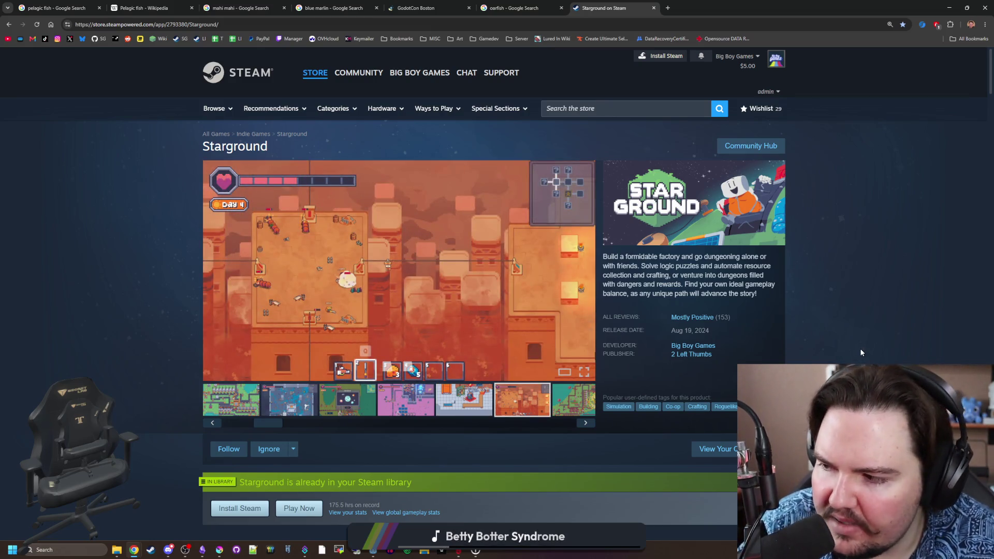
# Select the factory screenshot, advance four times, then walk the thumbnail strip from the second image.
pyautogui.click(589, 410)
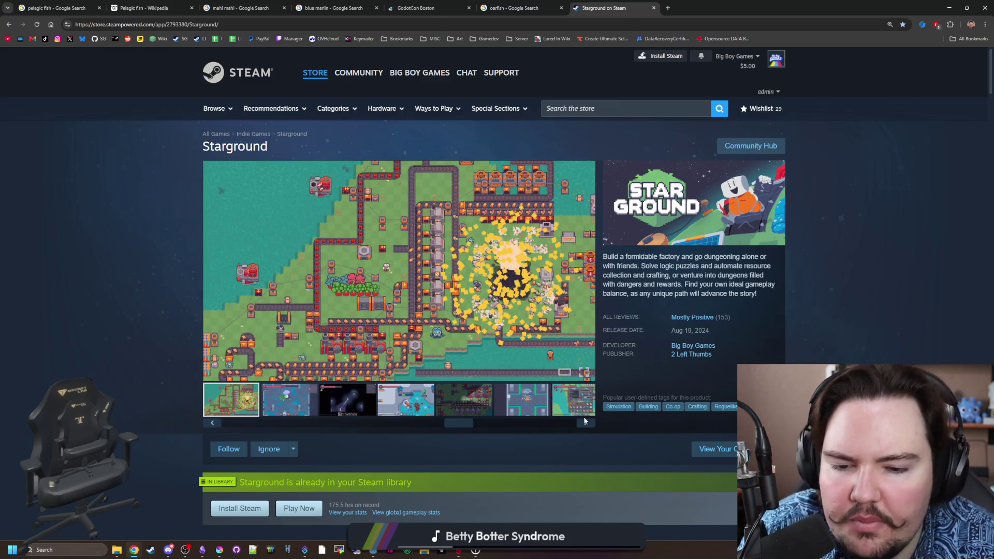
pyautogui.click(585, 423)
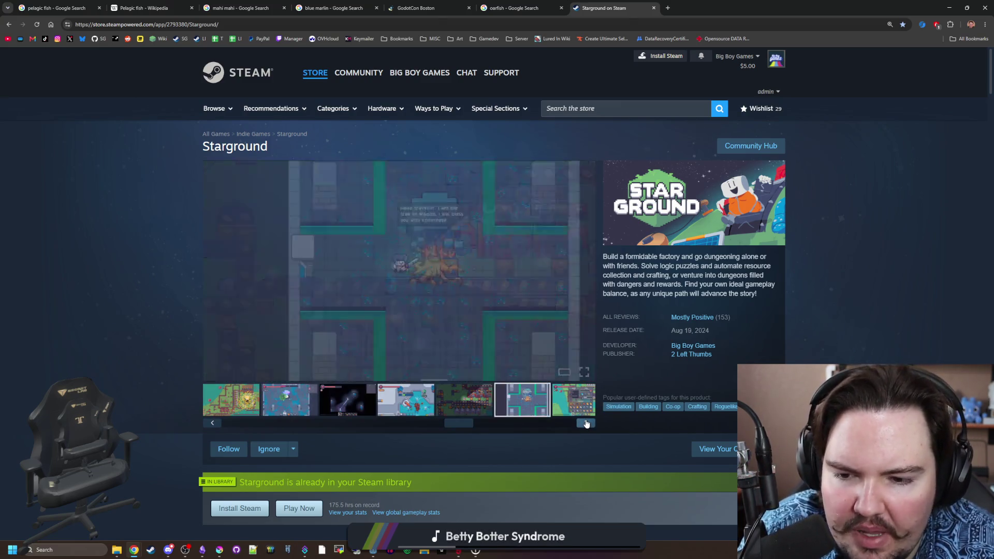
pyautogui.click(586, 423)
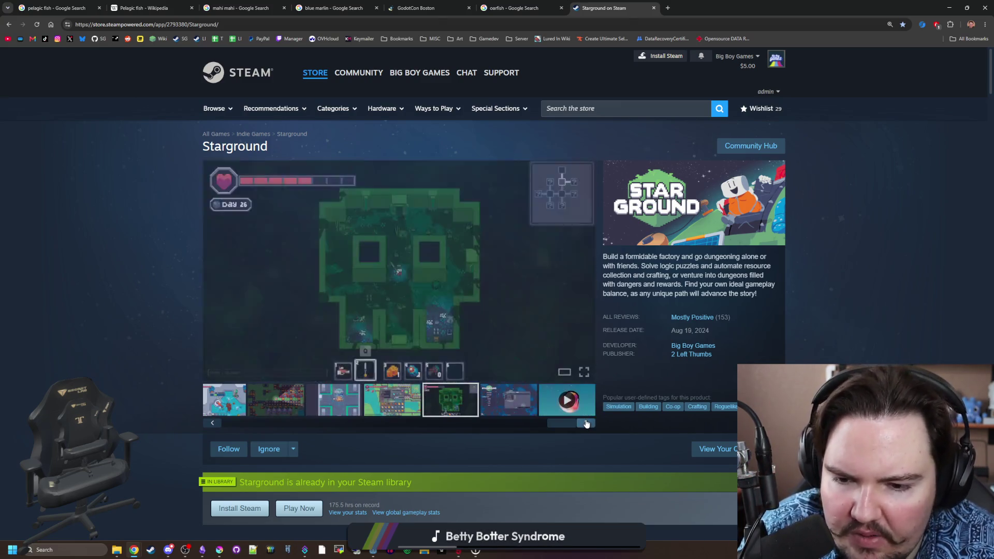
pyautogui.click(586, 424)
pyautogui.click(587, 423)
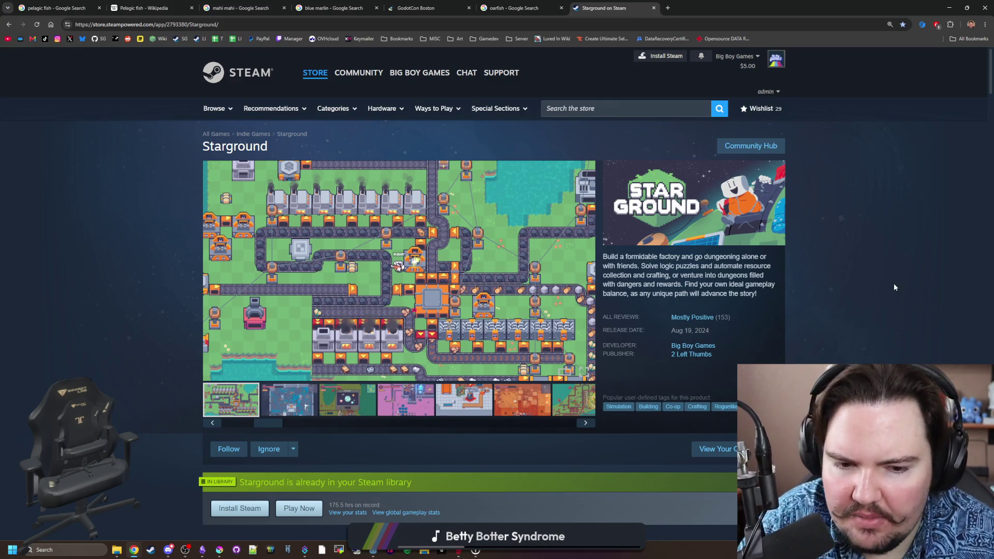
pyautogui.click(307, 413)
pyautogui.click(406, 409)
pyautogui.click(464, 409)
pyautogui.click(523, 409)
pyautogui.click(580, 408)
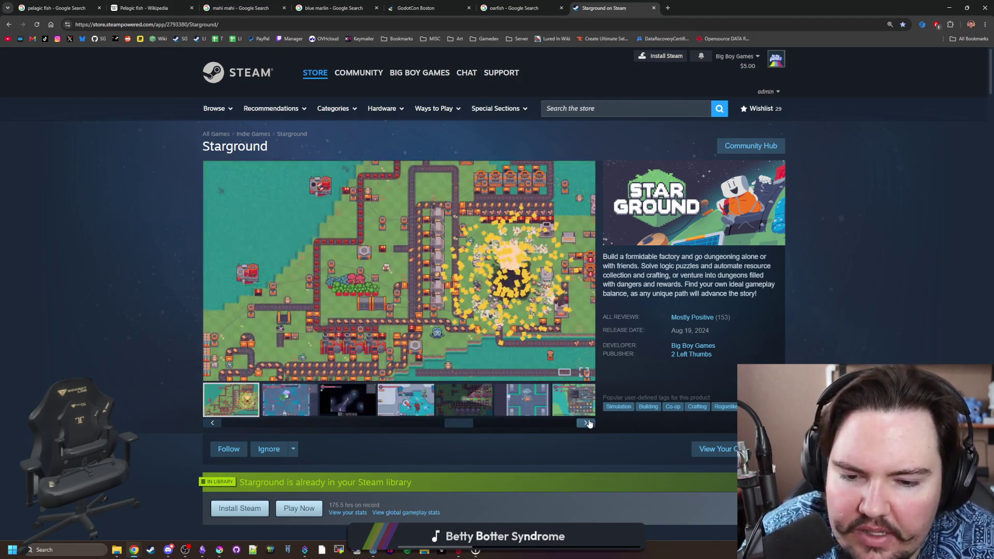
# Click through the remaining screenshots until the gallery wraps around to the starlauncher image.
pyautogui.click(586, 423)
pyautogui.click(585, 423)
pyautogui.click(586, 423)
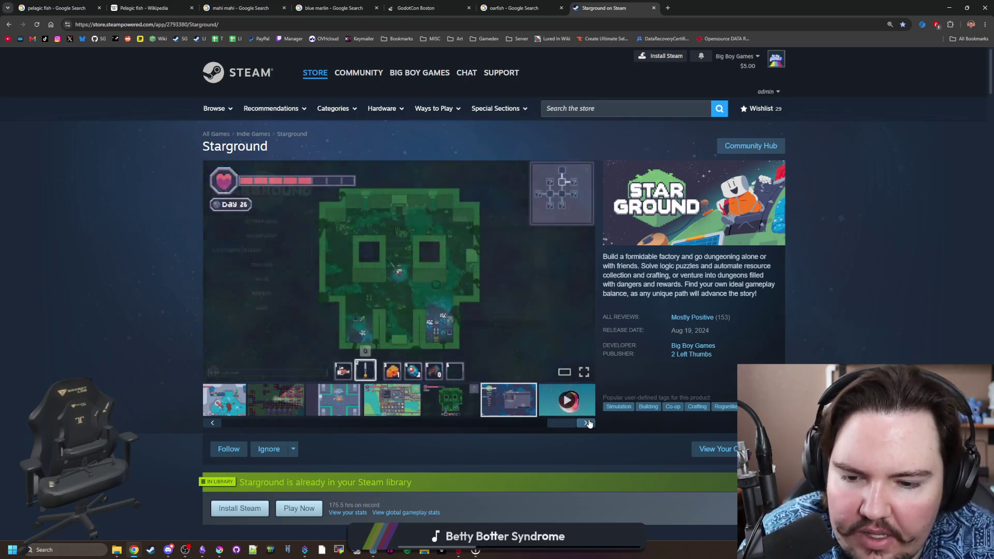
pyautogui.click(585, 423)
pyautogui.click(586, 423)
pyautogui.click(585, 423)
pyautogui.click(587, 422)
pyautogui.click(587, 422)
pyautogui.click(588, 422)
pyautogui.click(588, 422)
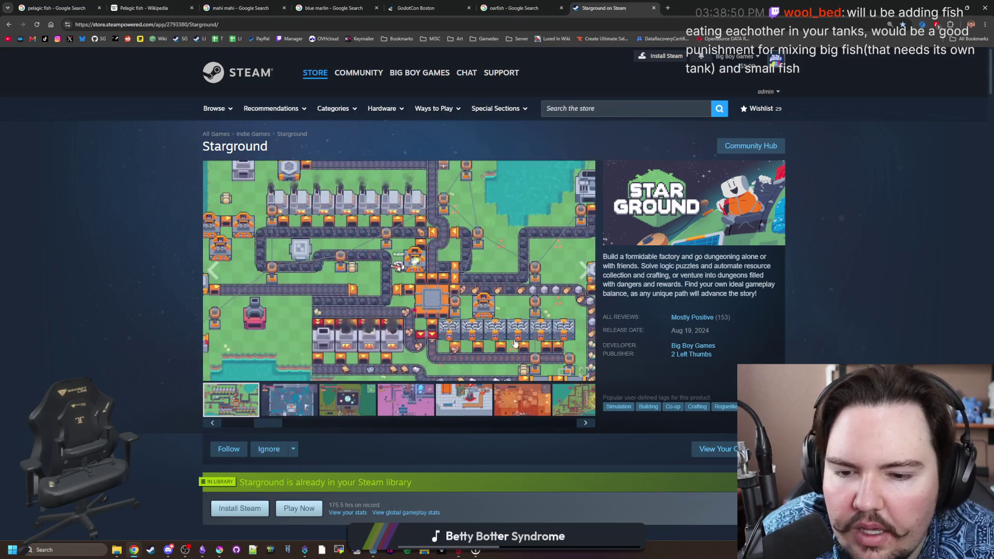
pyautogui.click(585, 423)
pyautogui.click(586, 423)
pyautogui.click(586, 423)
pyautogui.click(585, 424)
pyautogui.click(586, 424)
pyautogui.click(585, 424)
pyautogui.click(585, 423)
pyautogui.click(585, 423)
pyautogui.click(586, 424)
pyautogui.click(585, 423)
pyautogui.click(585, 424)
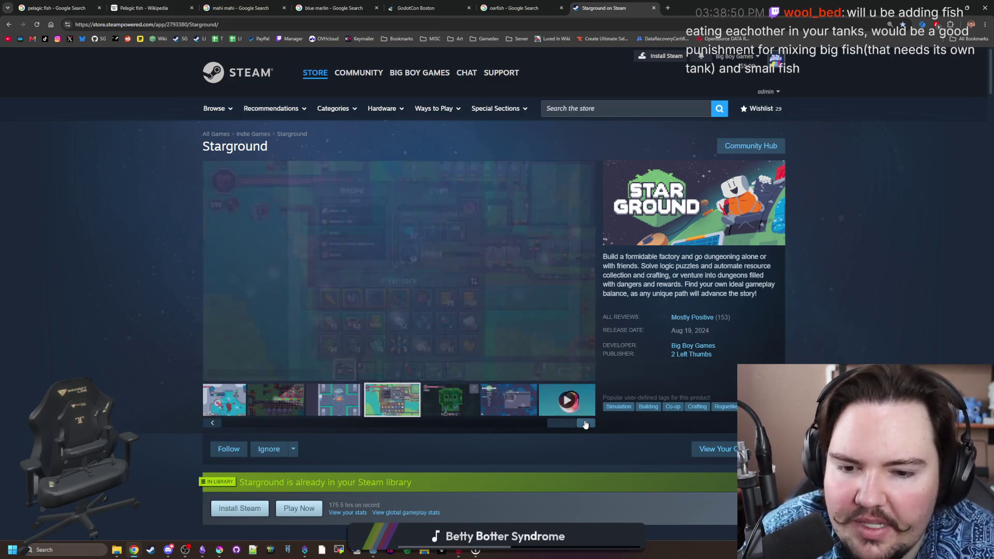
pyautogui.click(585, 424)
pyautogui.click(586, 424)
pyautogui.click(586, 423)
pyautogui.click(586, 423)
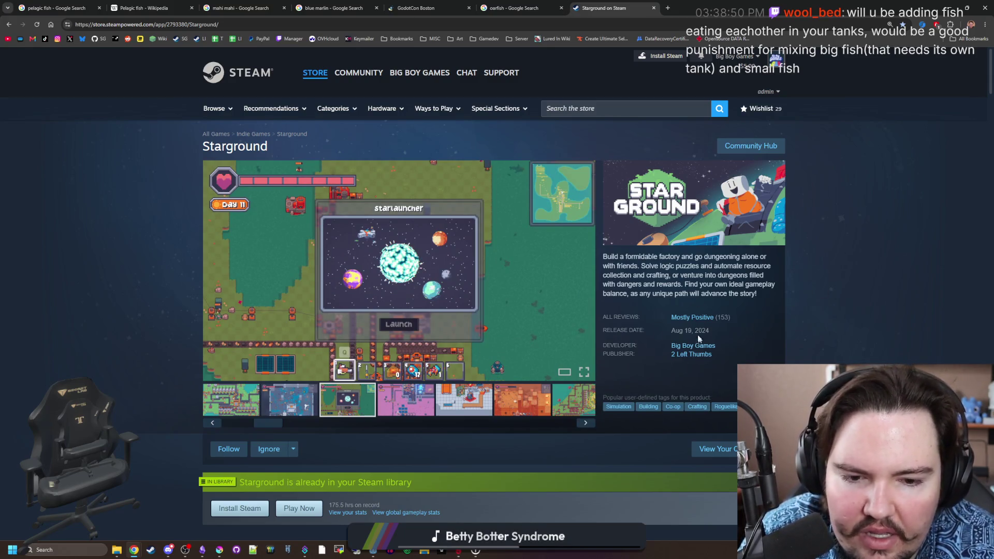
# Clear the stray text selection and keep advancing to the blue Day 5 dungeon battle screenshot.
pyautogui.click(717, 330)
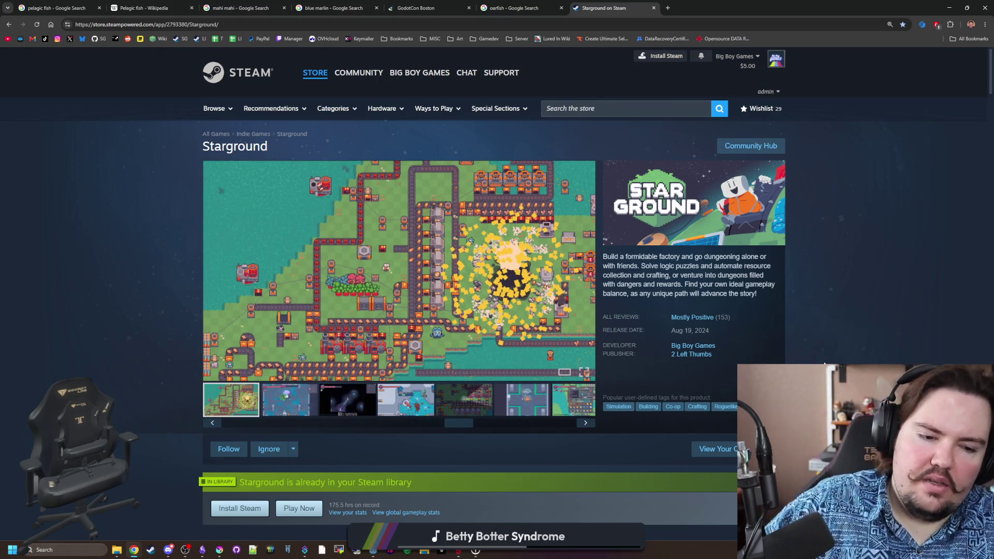
pyautogui.click(585, 424)
pyautogui.click(586, 423)
pyautogui.click(587, 424)
pyautogui.click(587, 425)
pyautogui.click(587, 425)
pyautogui.click(587, 424)
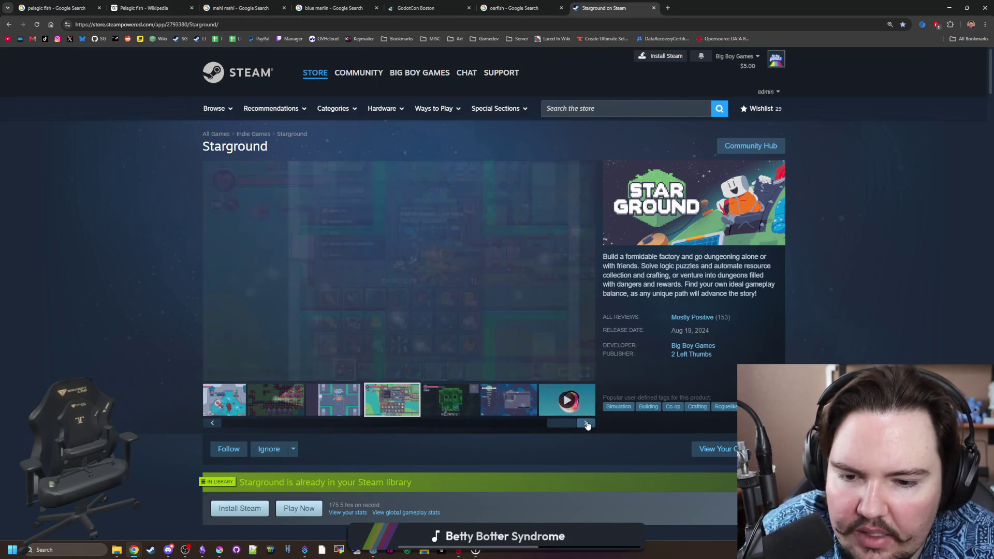
pyautogui.click(587, 425)
pyautogui.click(587, 424)
pyautogui.click(587, 424)
pyautogui.click(587, 424)
pyautogui.click(587, 424)
pyautogui.click(587, 425)
pyautogui.click(587, 425)
pyautogui.click(587, 424)
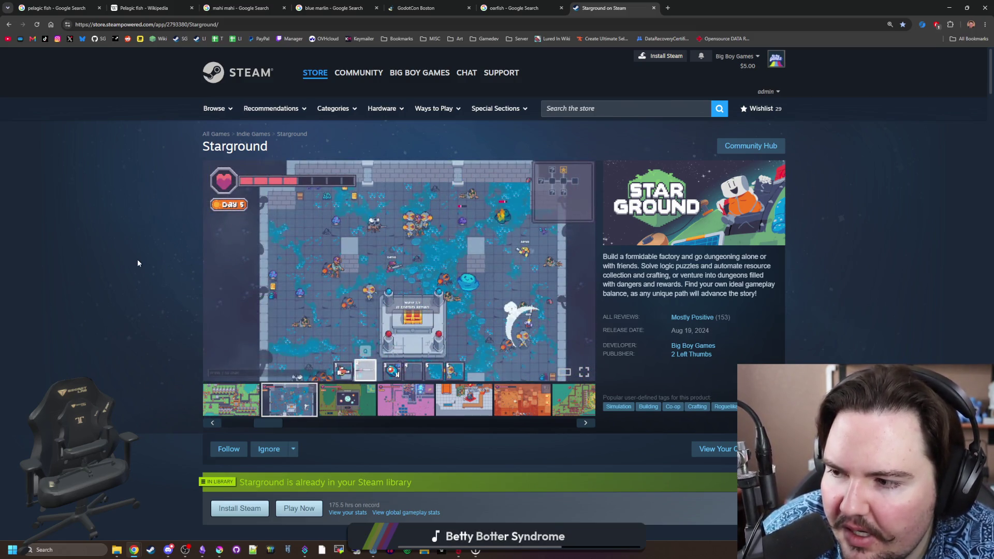
# Move Chrome aside, bring the Krita sprite sheet forward and enlarge the brush two pixels.
pyautogui.moveTo(777, 8); pyautogui.dragTo(599, 445)
pyautogui.click(521, 233)
pyautogui.moveTo(521, 233); pyautogui.dragTo(499, 310)
pyautogui.press(']')
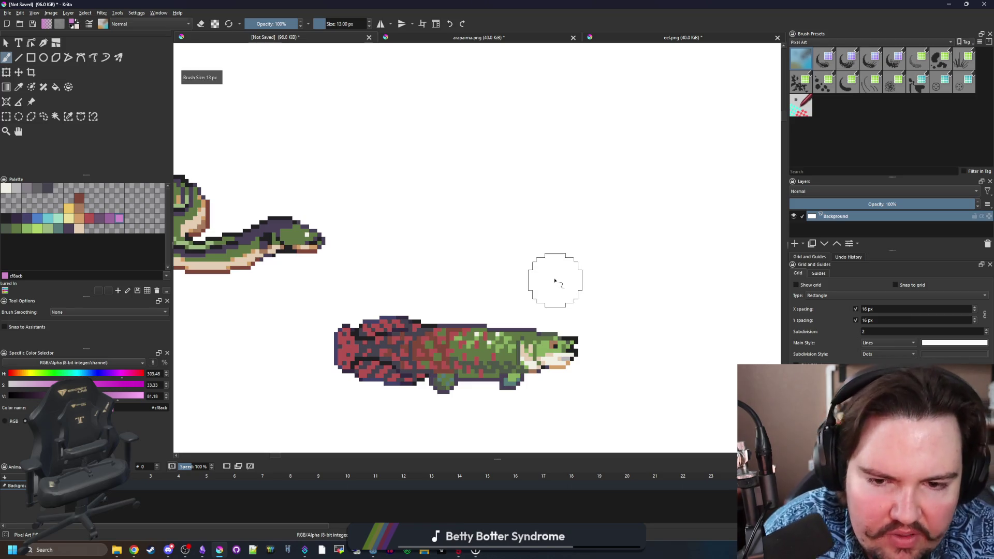
pyautogui.press(']')
pyautogui.press('super+d')
pyautogui.press('super+d')
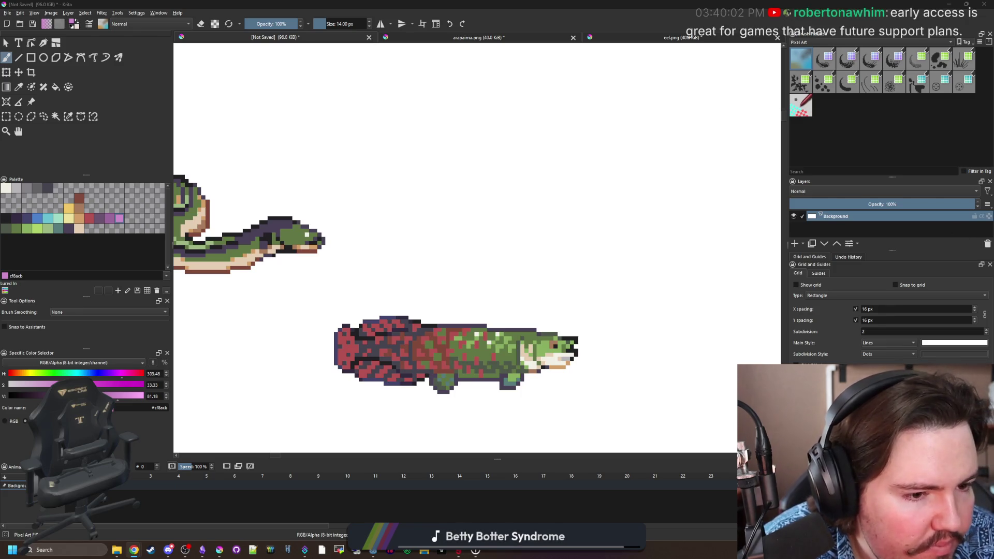
# Paint a pink wavy body stroke below the arapaima, replacing an undone first attempt.
pyautogui.press('[')
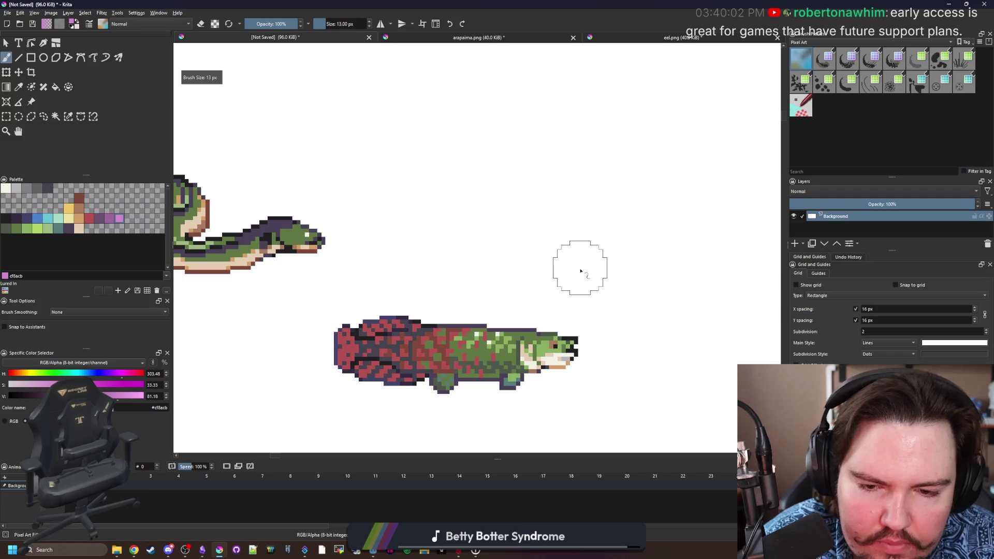
pyautogui.scroll(-1, 586, 265)
pyautogui.scroll(2, 570, 279)
pyautogui.moveTo(576, 286)
pyautogui.mouseDown()
pyautogui.moveTo(506, 237)
pyautogui.moveTo(446, 256)
pyautogui.moveTo(391, 228)
pyautogui.mouseUp()
pyautogui.scroll(-2, 516, 315)
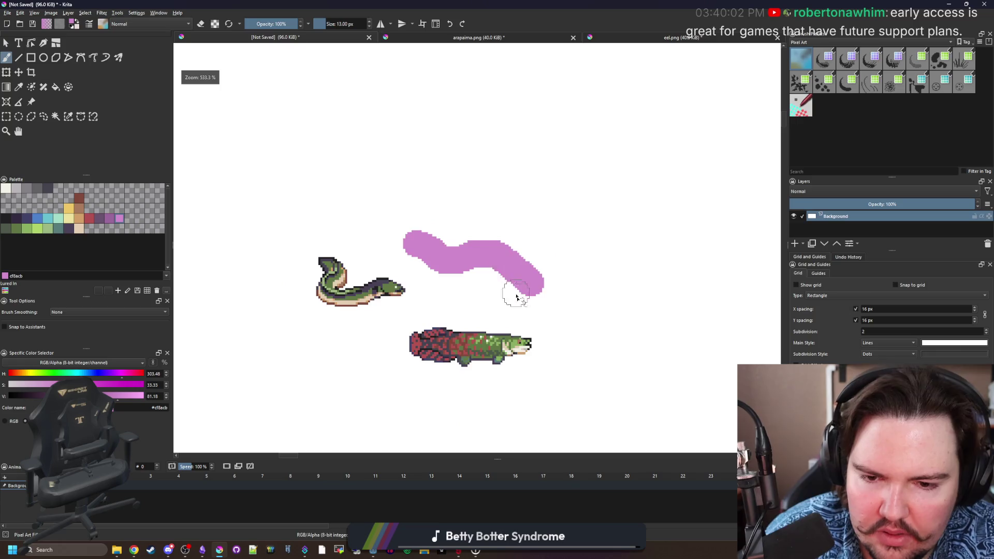
pyautogui.hotkey('ctrl', 'z')
pyautogui.scroll(2, 563, 316)
pyautogui.moveTo(582, 323)
pyautogui.mouseDown()
pyautogui.moveTo(501, 343)
pyautogui.moveTo(458, 283)
pyautogui.moveTo(412, 275)
pyautogui.moveTo(372, 317)
pyautogui.moveTo(303, 316)
pyautogui.mouseUp()
pyautogui.scroll(-2, 416, 317)
pyautogui.scroll(2, 422, 317)
# Redraw the thick pink wavy body beneath the arapaima, then shrink the brush.
pyautogui.hotkey('ctrl', 'z')
pyautogui.moveTo(595, 325)
pyautogui.mouseDown()
pyautogui.moveTo(506, 288)
pyautogui.moveTo(420, 321)
pyautogui.moveTo(401, 264)
pyautogui.moveTo(339, 307)
pyautogui.mouseUp()
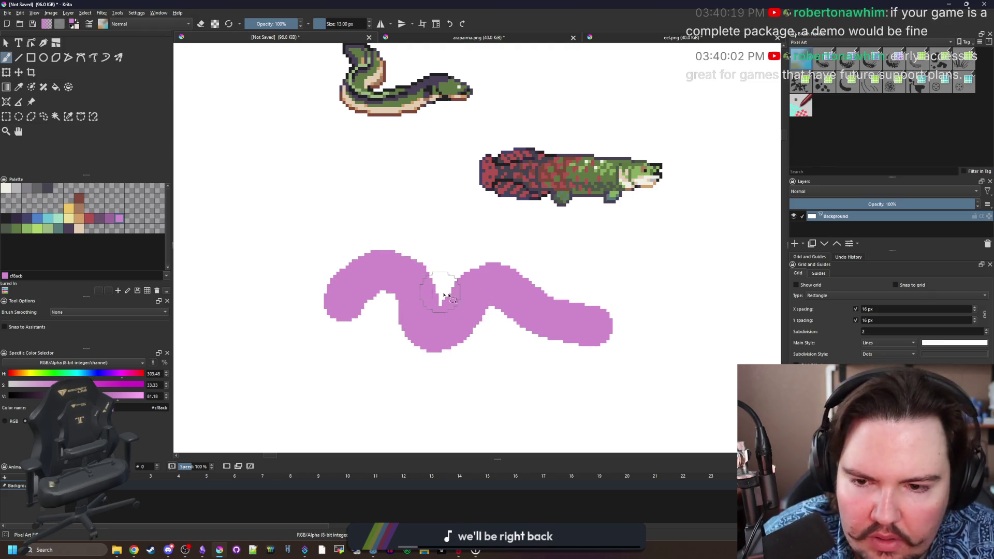
pyautogui.scroll(-2, 440, 293)
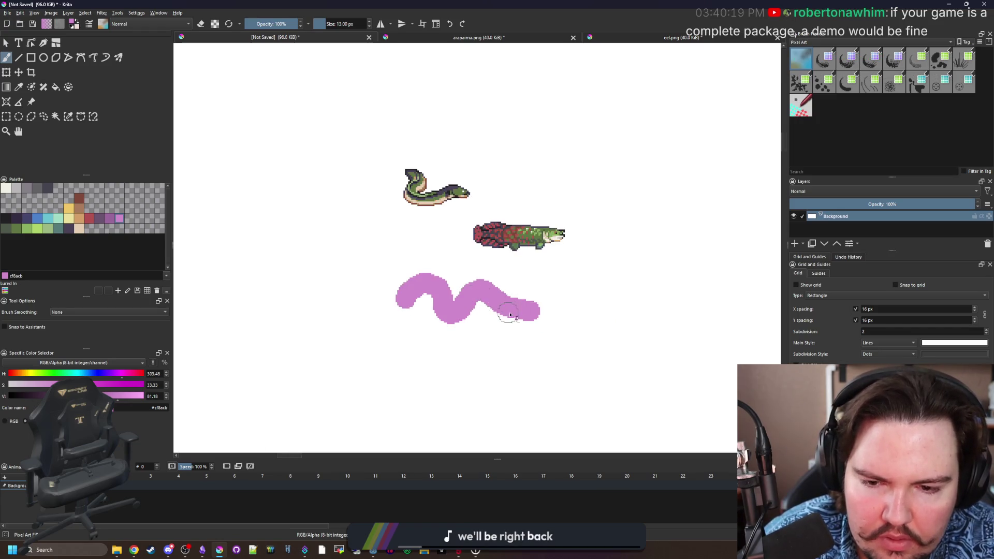
pyautogui.scroll(8, 509, 314)
pyautogui.press('[')
pyautogui.press('[')
pyautogui.press('[')
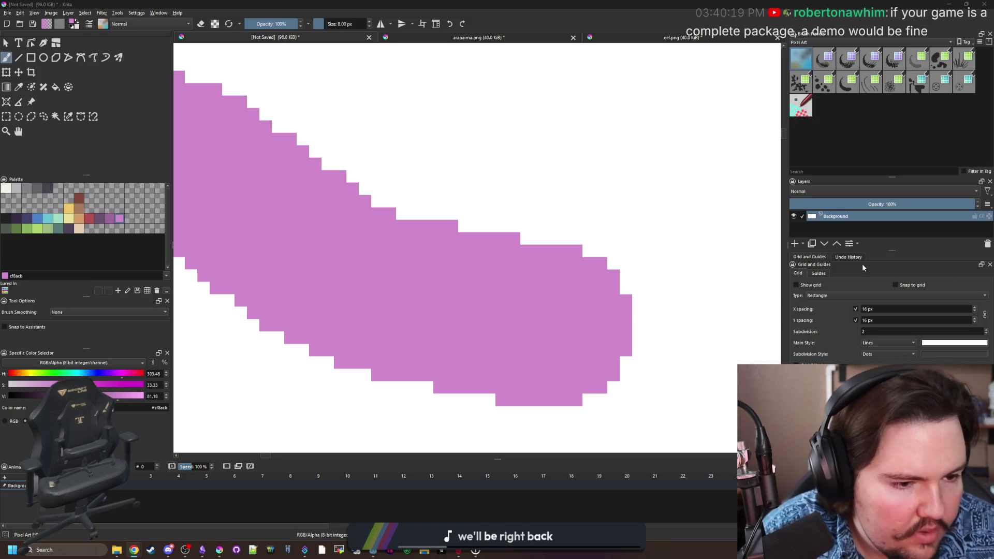
pyautogui.hscroll(3, 681, 282)
# Shrink the brush to a single pixel and extend the pink body's top edge.
pyautogui.press('[')
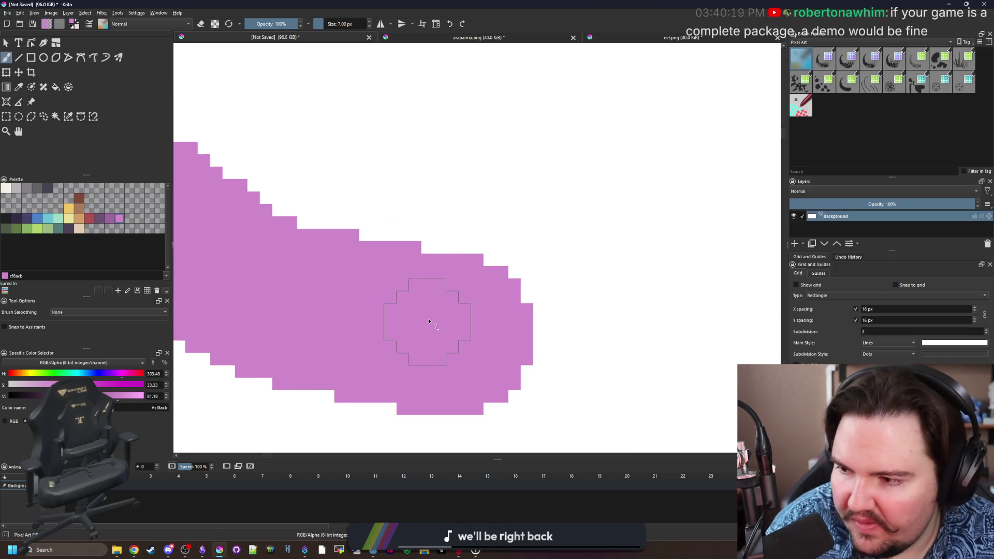
pyautogui.press('[')
pyautogui.press('[')
pyautogui.press('[')
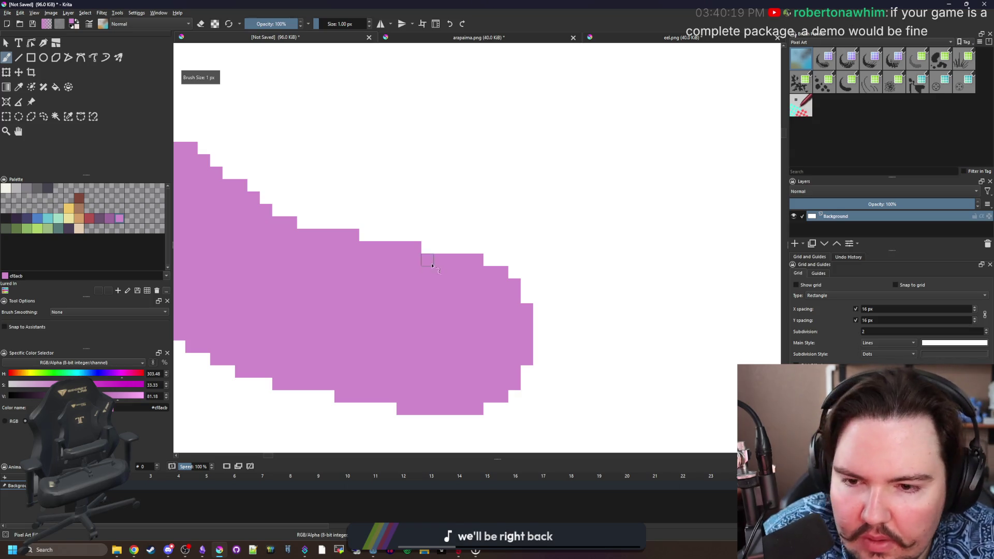
pyautogui.moveTo(428, 246); pyautogui.dragTo(485, 250)
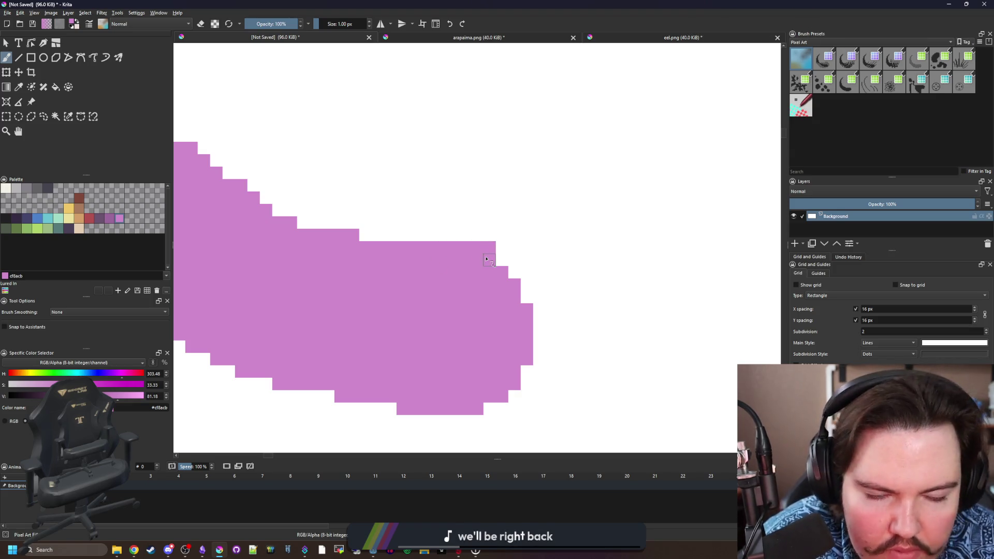
pyautogui.scroll(1, 495, 261)
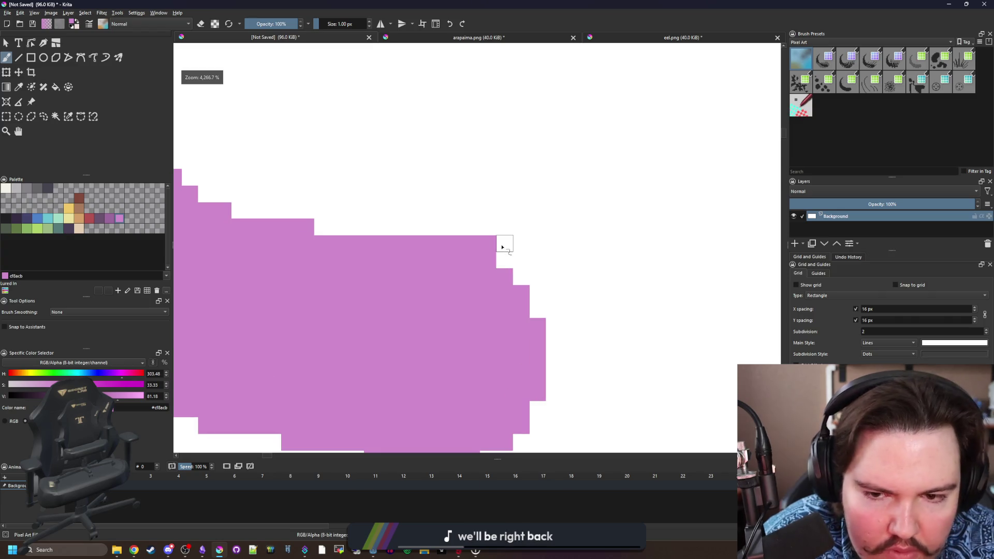
pyautogui.scroll(-1, 506, 261)
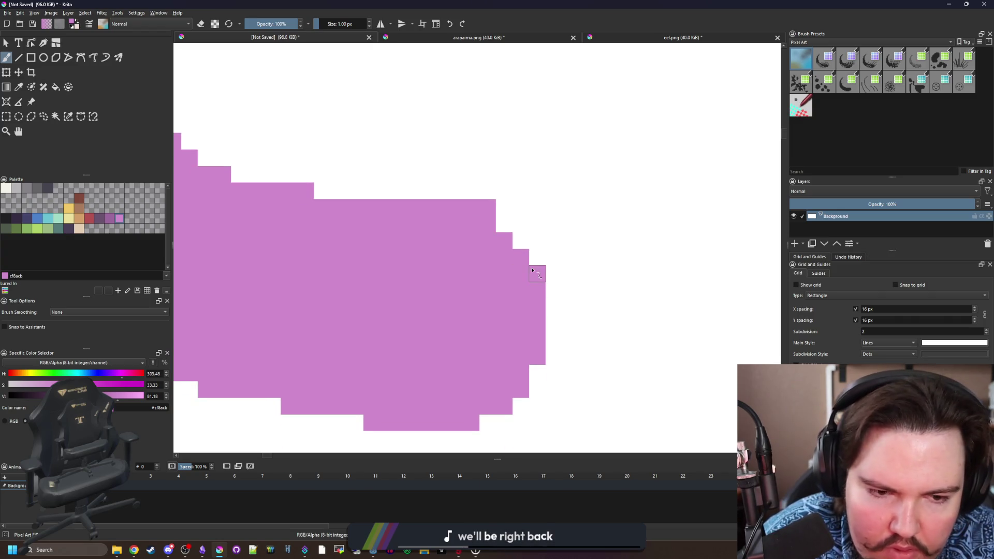
pyautogui.scroll(-1, 536, 300)
# Draw a thin pink line along the underside of the wavy body's right half.
pyautogui.moveTo(538, 309)
pyautogui.mouseDown()
pyautogui.moveTo(538, 355)
pyautogui.moveTo(520, 360)
pyautogui.moveTo(537, 380)
pyautogui.mouseUp()
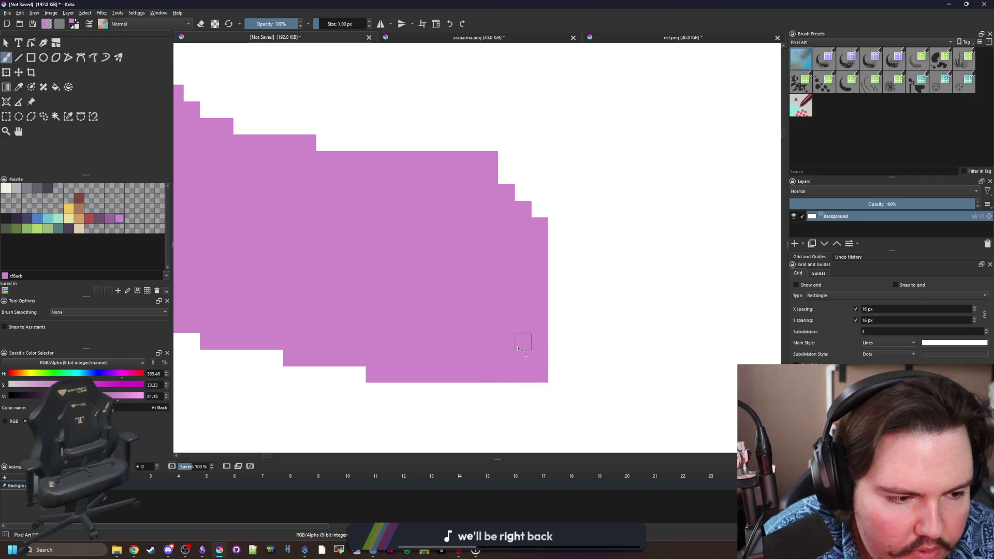
pyautogui.scroll(-3, 518, 348)
pyautogui.scroll(1, 523, 326)
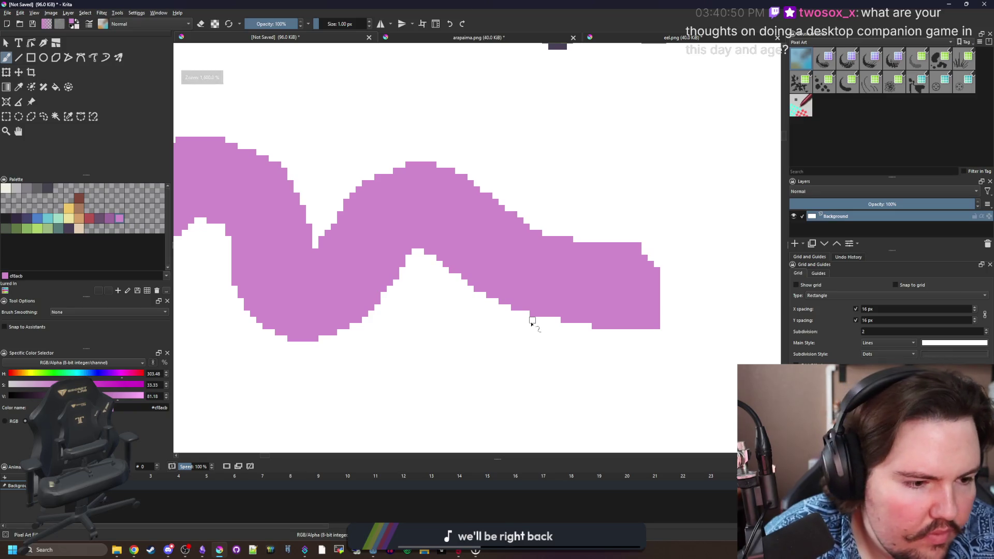
pyautogui.scroll(2, 532, 321)
pyautogui.moveTo(500, 326); pyautogui.dragTo(482, 317)
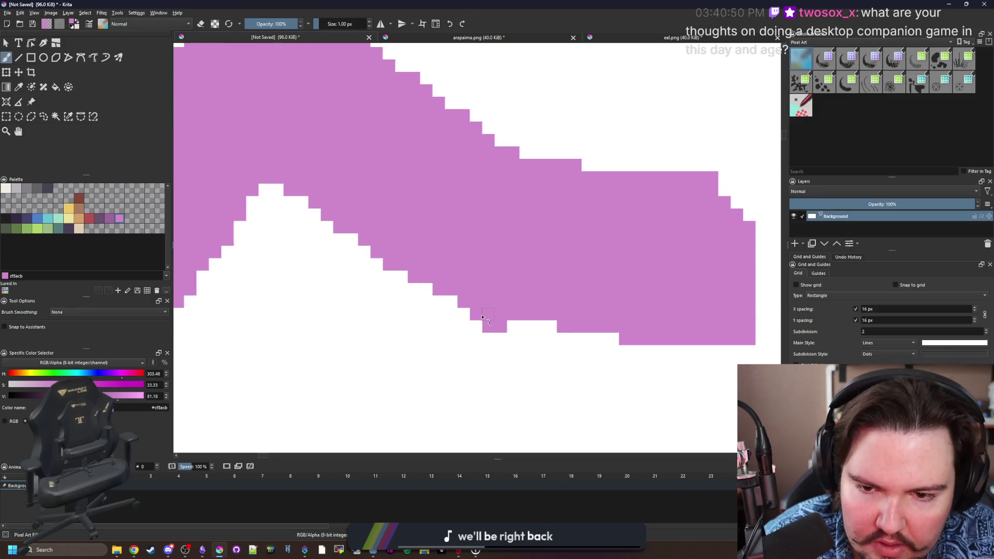
pyautogui.scroll(-5, 484, 317)
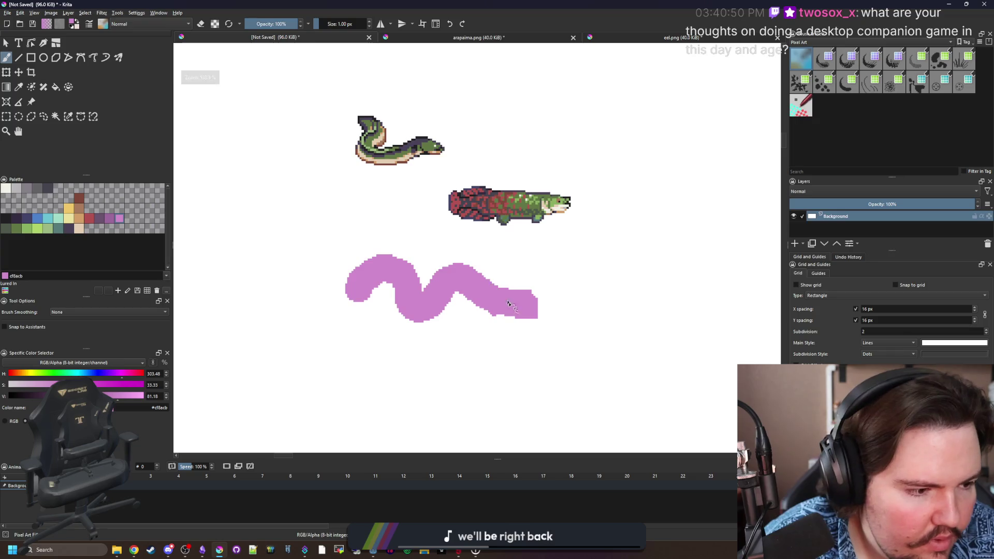
pyautogui.scroll(6, 424, 337)
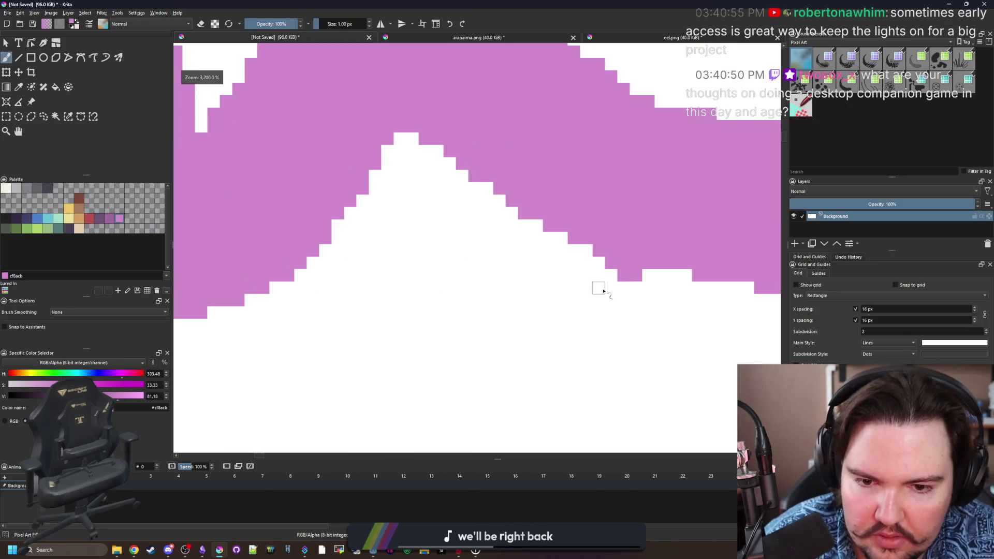
pyautogui.moveTo(617, 285)
pyautogui.mouseDown()
pyautogui.moveTo(378, 321)
pyautogui.moveTo(421, 331)
pyautogui.moveTo(423, 344)
pyautogui.mouseUp()
pyautogui.scroll(-5, 377, 321)
pyautogui.scroll(3, 420, 306)
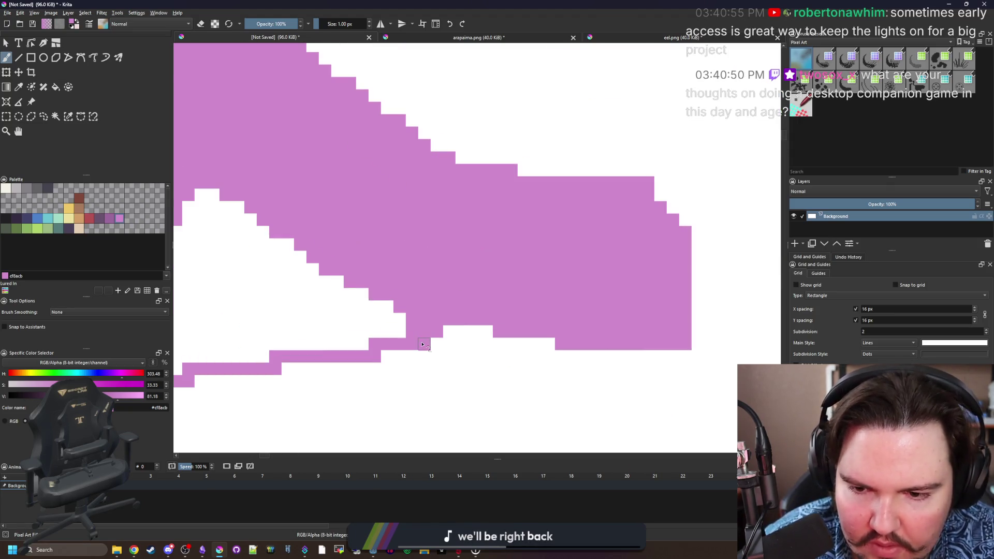
pyautogui.scroll(-5, 402, 322)
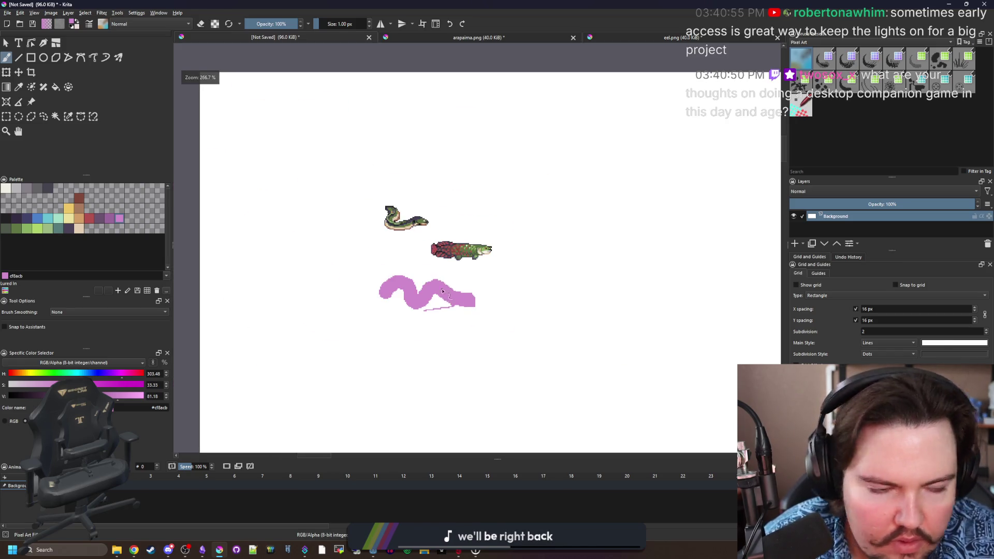
pyautogui.scroll(1, 409, 289)
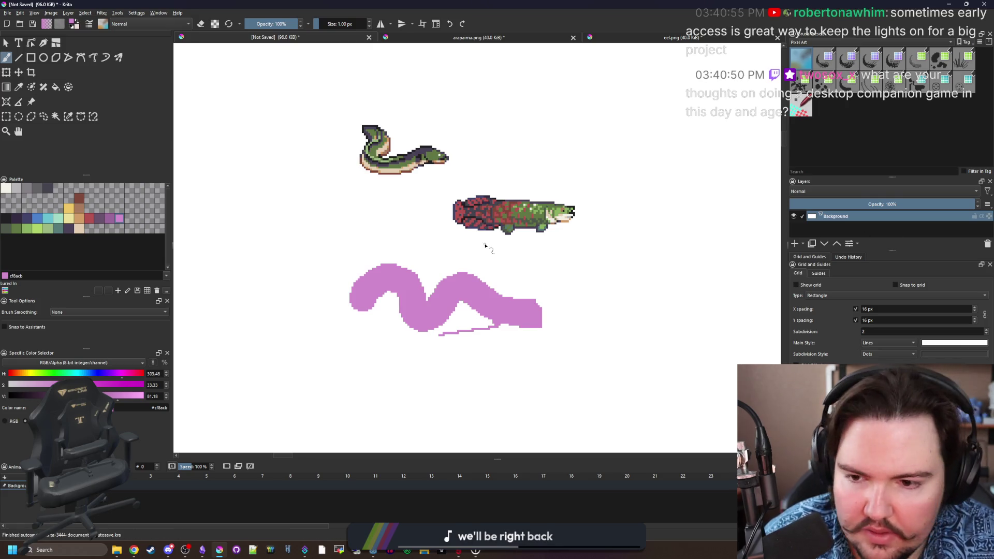
pyautogui.scroll(5, 413, 280)
# Paint white with a 4 px brush over stray pink on the head's left side.
pyautogui.press('p')
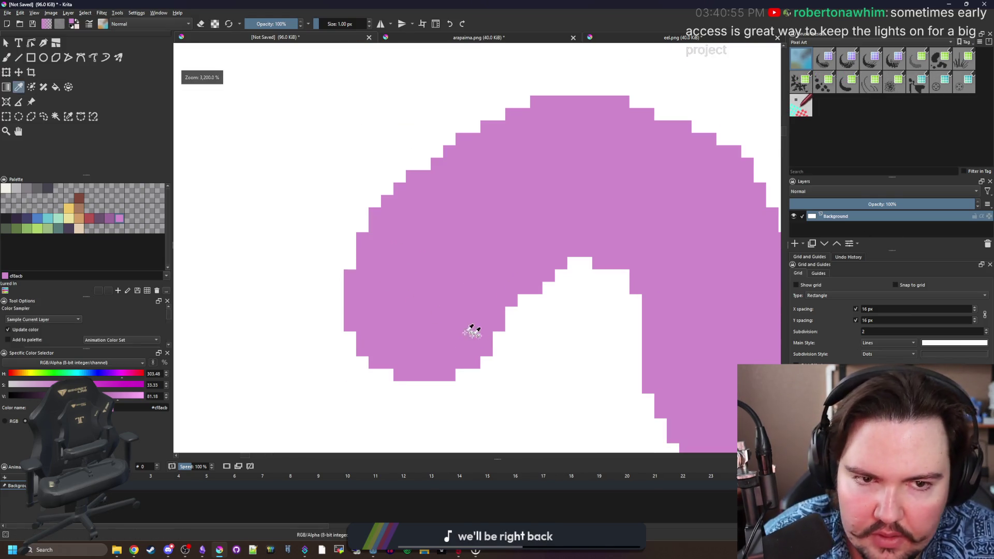
pyautogui.press('b')
pyautogui.press('x')
pyautogui.moveTo(449, 176)
pyautogui.mouseDown()
pyautogui.moveTo(406, 217)
pyautogui.moveTo(402, 389)
pyautogui.moveTo(404, 155)
pyautogui.mouseUp()
pyautogui.press(']')
pyautogui.moveTo(366, 355)
pyautogui.mouseDown()
pyautogui.moveTo(377, 160)
pyautogui.moveTo(377, 193)
pyautogui.moveTo(369, 189)
pyautogui.mouseUp()
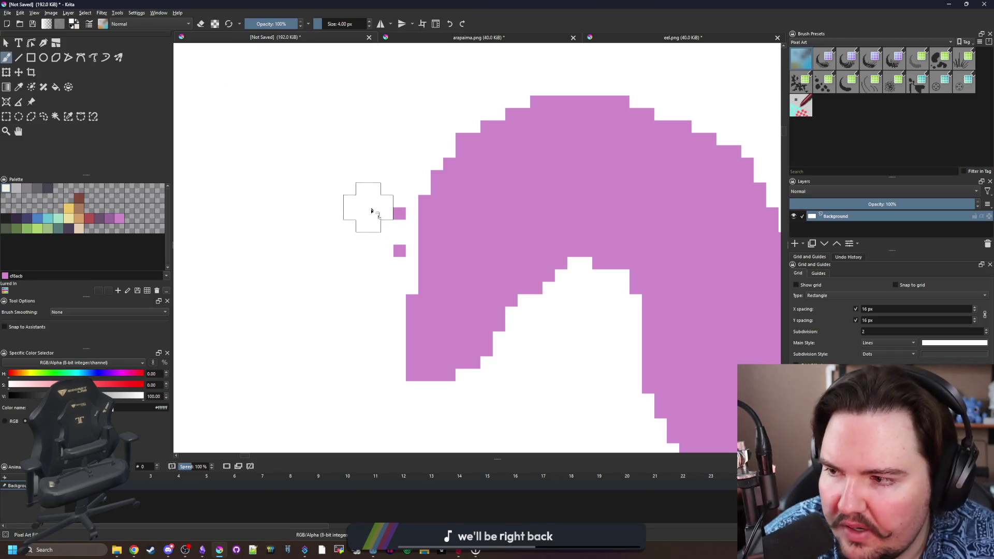
pyautogui.moveTo(367, 223)
pyautogui.mouseDown()
pyautogui.moveTo(392, 220)
pyautogui.moveTo(383, 266)
pyautogui.mouseUp()
# Sample the eel's pink and fill single-pixel gaps along the curl's inner edge.
pyautogui.hscroll(3, 382, 267)
pyautogui.scroll(-1, 382, 267)
pyautogui.scroll(-3, 406, 280)
pyautogui.keyDown('ctrl'); pyautogui.click(434, 217); pyautogui.keyUp('ctrl')
pyautogui.scroll(2, 421, 270)
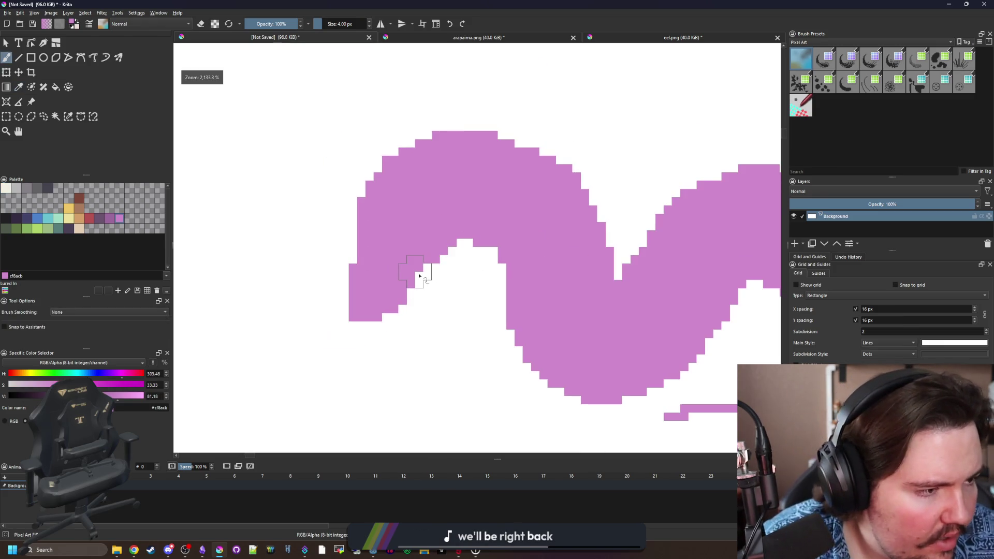
pyautogui.click(419, 273)
pyautogui.press('[')
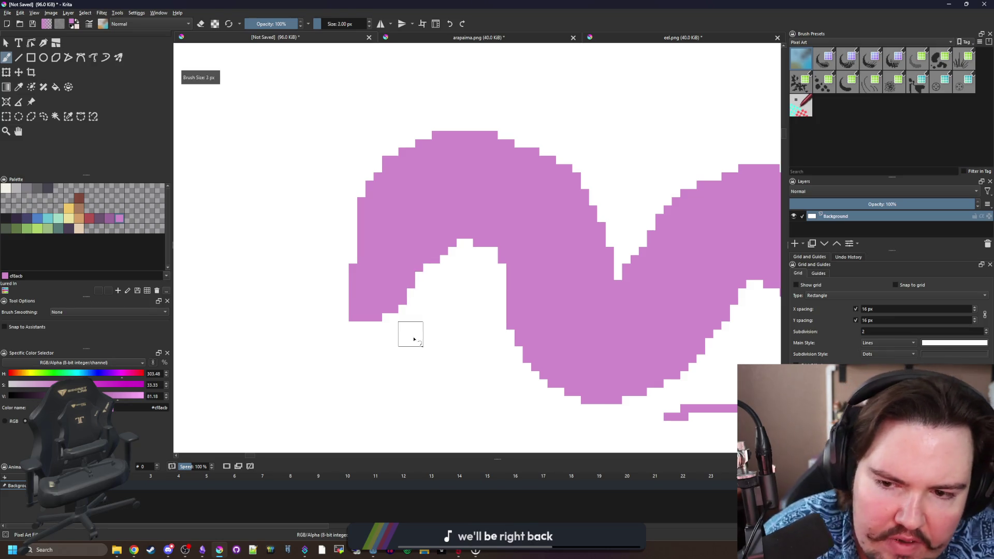
pyautogui.scroll(-3, 414, 339)
pyautogui.scroll(4, 391, 317)
pyautogui.press('[')
pyautogui.press('[')
pyautogui.moveTo(337, 269)
pyautogui.mouseDown()
pyautogui.moveTo(403, 349)
pyautogui.moveTo(466, 383)
pyautogui.mouseUp()
pyautogui.moveTo(440, 344)
pyautogui.mouseDown()
pyautogui.moveTo(415, 272)
pyautogui.moveTo(372, 311)
pyautogui.moveTo(383, 277)
pyautogui.moveTo(412, 341)
pyautogui.mouseUp()
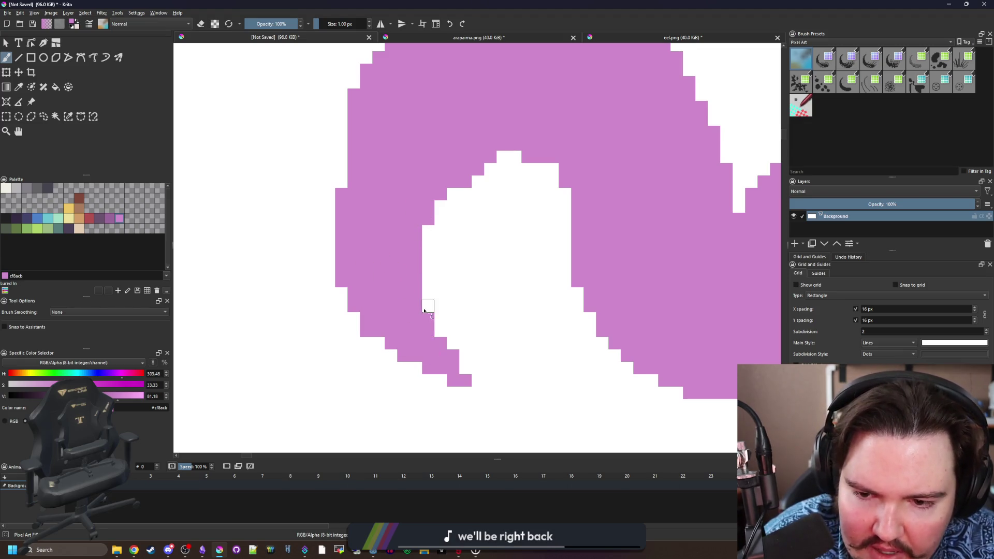
# Erase a stray pink pixel inside the curl, sampling white and pink from the canvas.
pyautogui.scroll(-2, 424, 310)
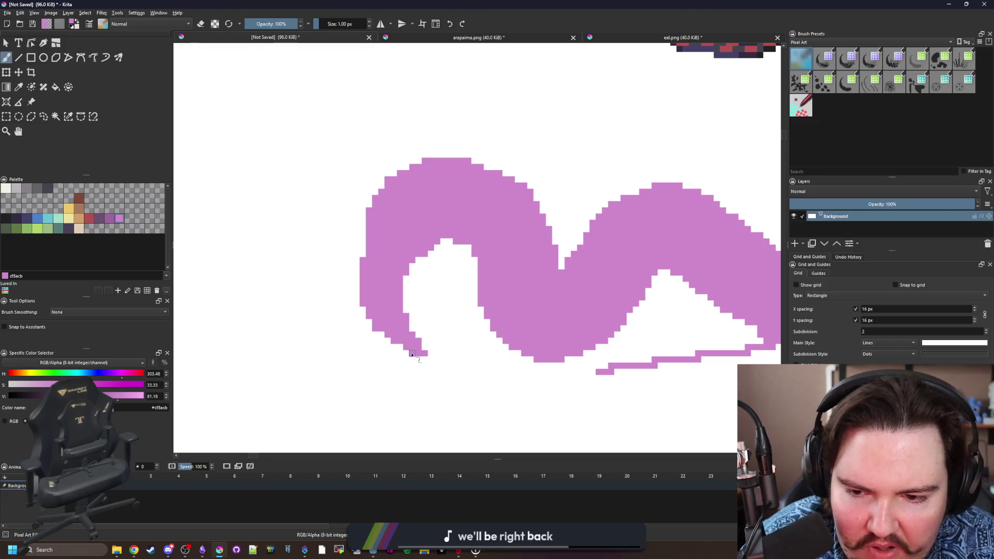
pyautogui.scroll(1, 410, 344)
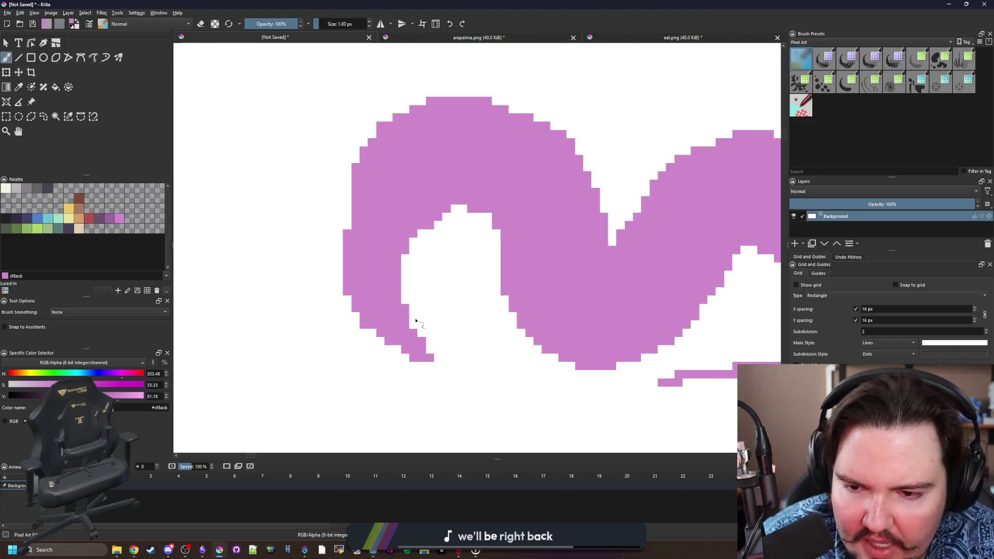
pyautogui.scroll(-2, 422, 344)
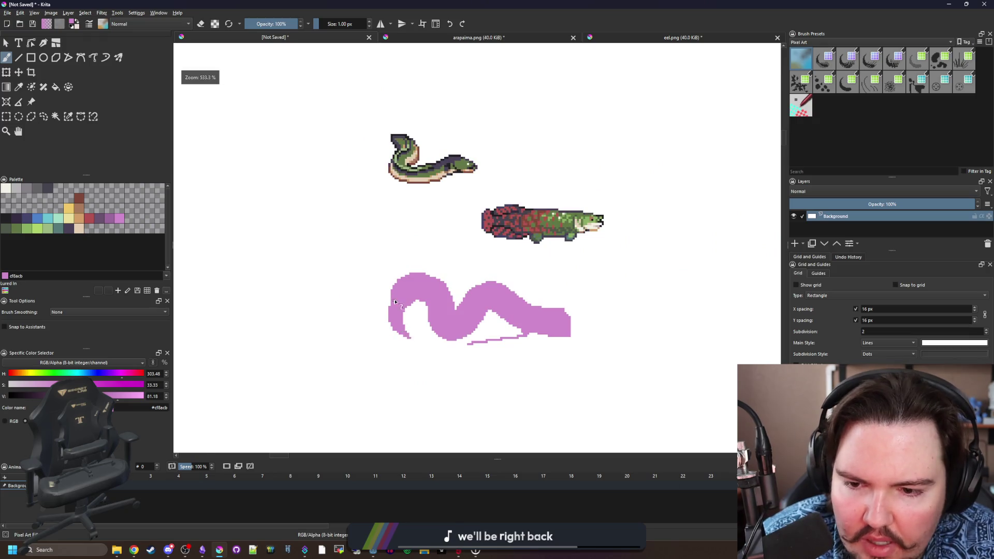
pyautogui.scroll(-1, 398, 305)
pyautogui.scroll(3, 401, 265)
pyautogui.scroll(2, 410, 299)
pyautogui.keyDown('ctrl'); pyautogui.click(443, 328); pyautogui.keyUp('ctrl')
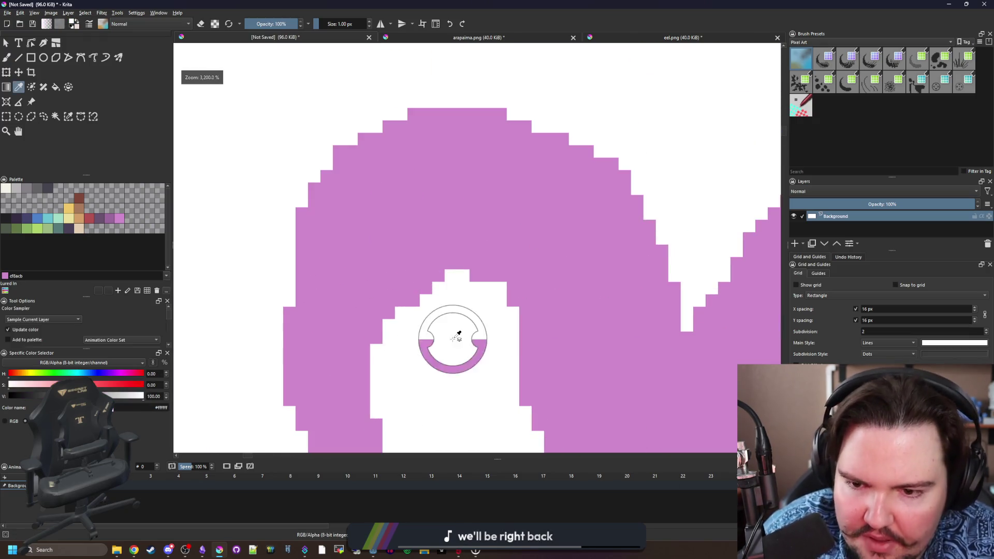
pyautogui.click(438, 279)
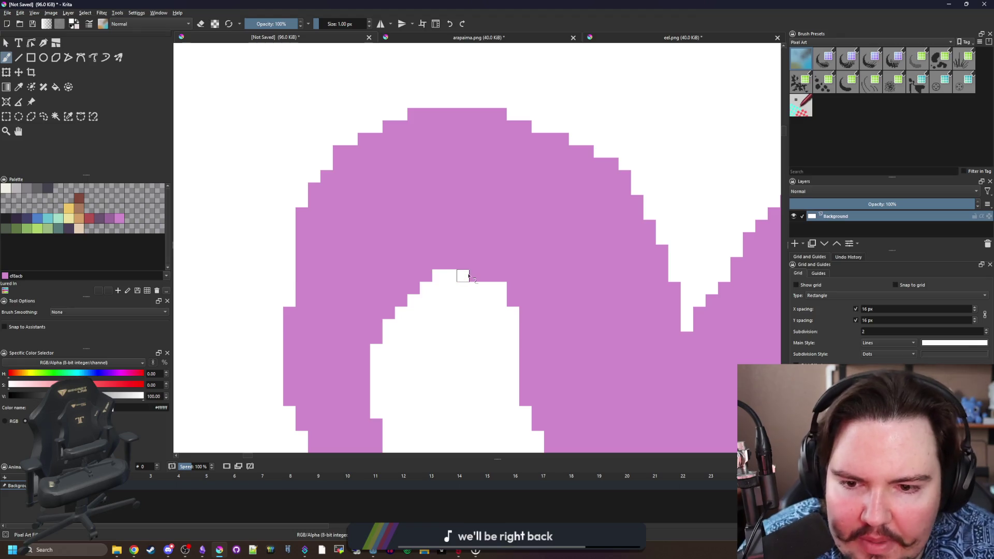
pyautogui.scroll(-3, 503, 306)
pyautogui.scroll(3, 409, 282)
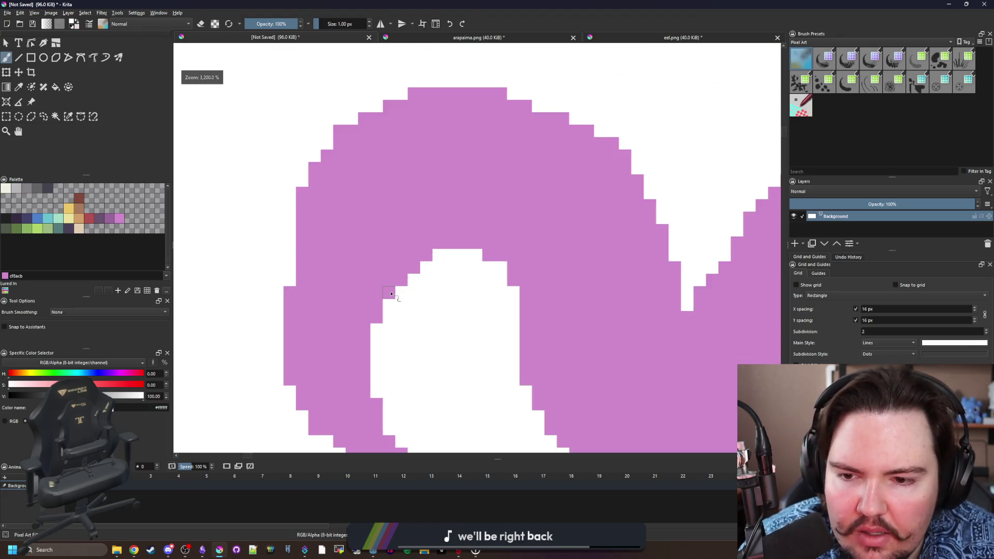
pyautogui.scroll(-5, 414, 285)
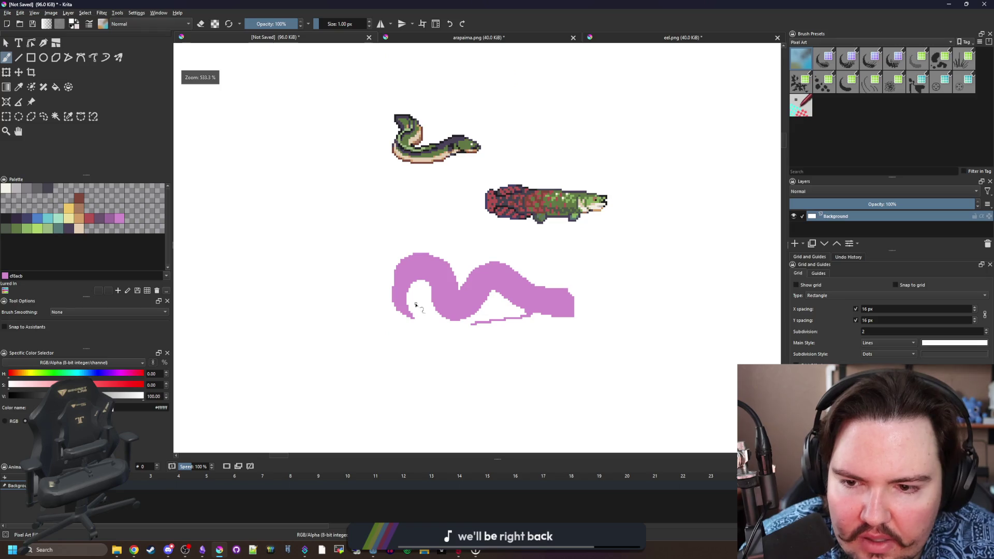
pyautogui.scroll(3, 417, 305)
pyautogui.keyDown('ctrl'); pyautogui.click(378, 268); pyautogui.keyUp('ctrl')
pyautogui.scroll(2, 367, 269)
pyautogui.scroll(-4, 362, 259)
pyautogui.scroll(4, 357, 290)
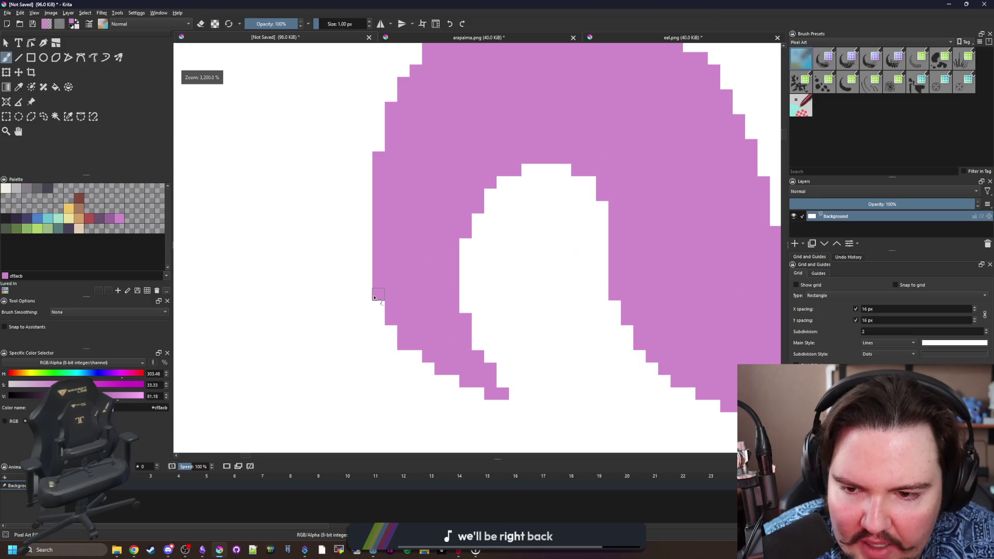
pyautogui.keyDown('ctrl'); pyautogui.click(374, 296); pyautogui.keyUp('ctrl')
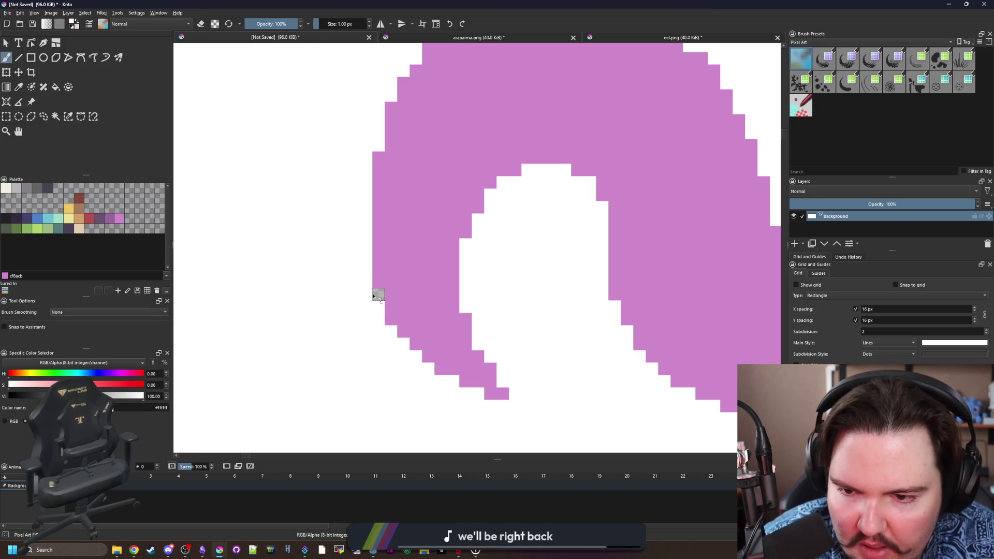
pyautogui.scroll(-10, 355, 336)
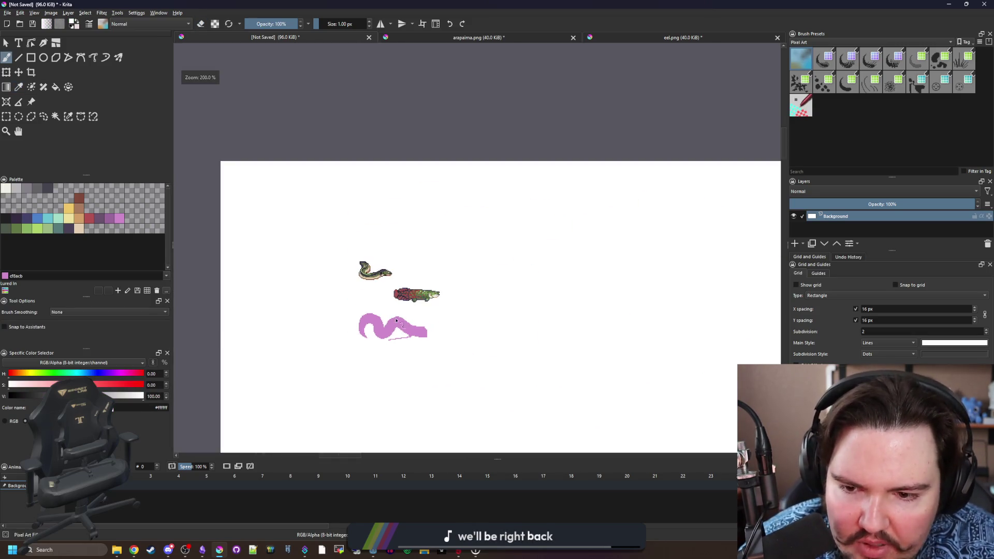
pyautogui.scroll(4, 385, 326)
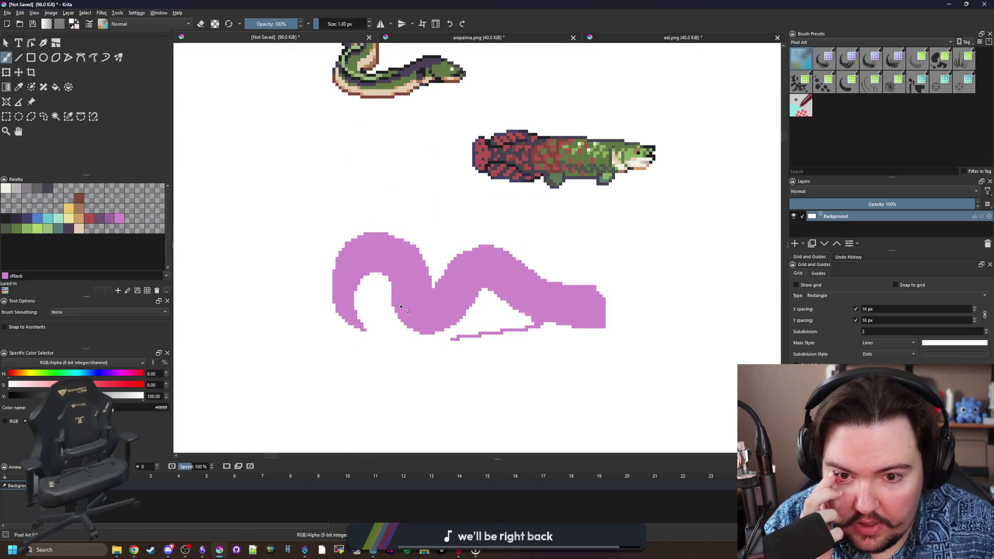
# Centre the pink eel in view and pick the muted red #b45252 from the palette.
pyautogui.moveTo(543, 291); pyautogui.dragTo(441, 283)
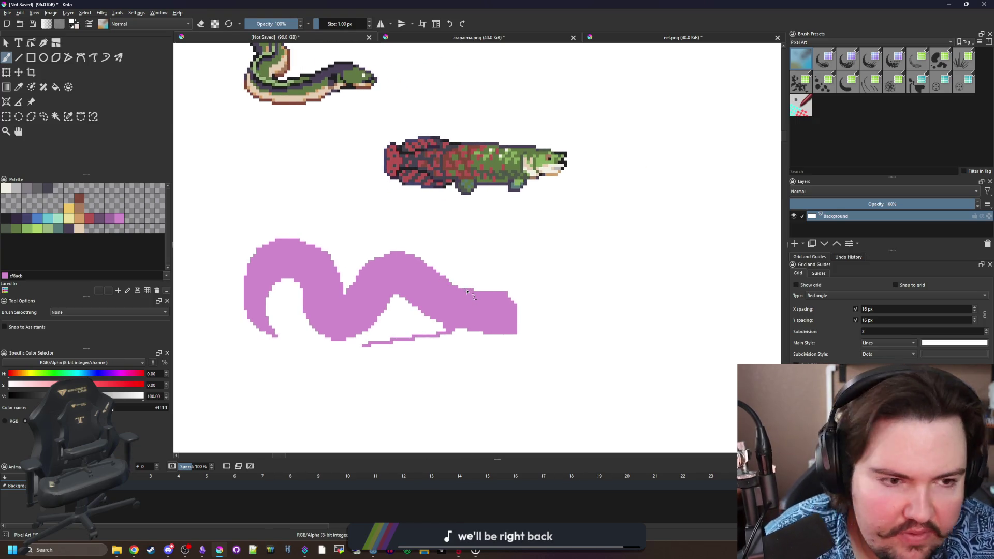
pyautogui.scroll(3, 482, 282)
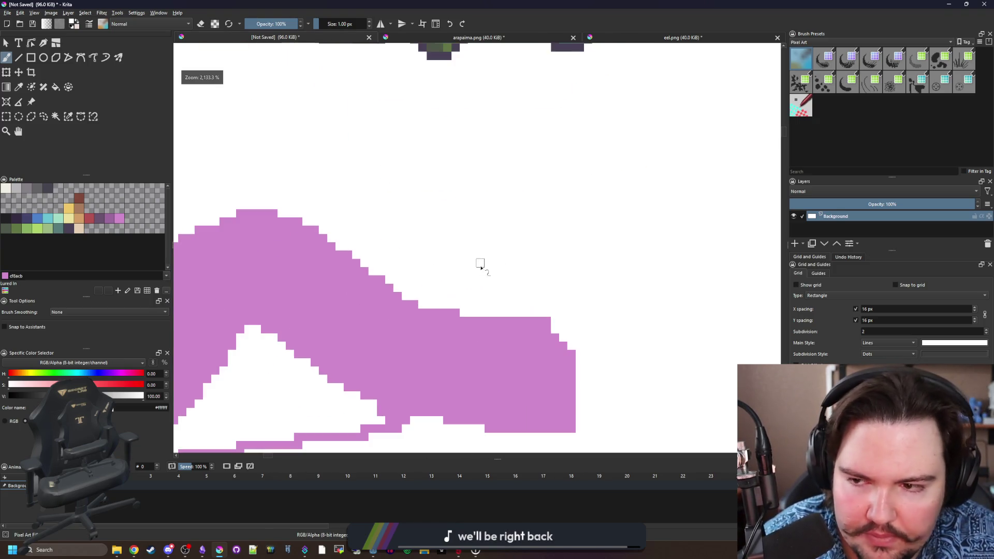
pyautogui.click(91, 222)
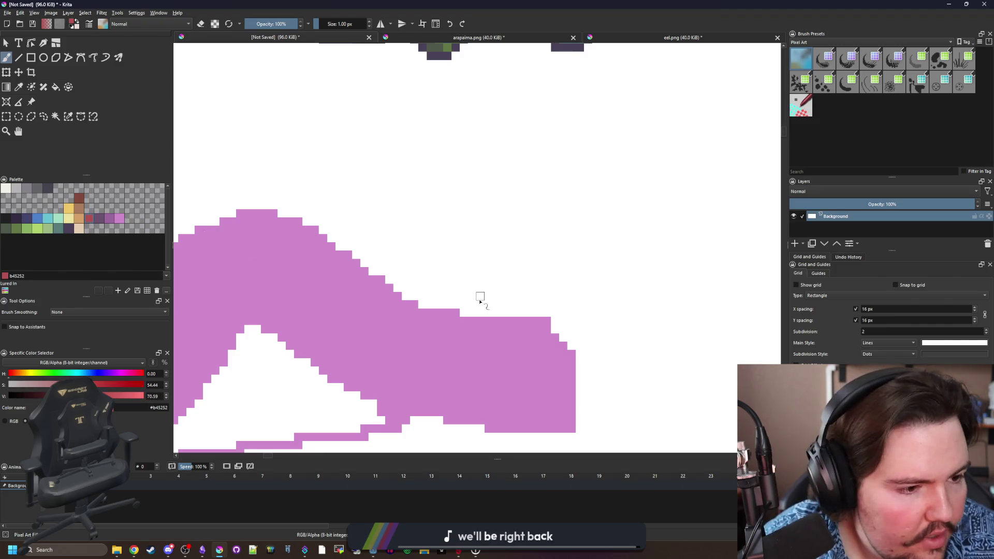
# Draw several diagonal red crest spines fanning up from the body, redrawing the last one at a better angle.
pyautogui.scroll(1, 464, 276)
pyautogui.scroll(-1, 543, 322)
pyautogui.scroll(1, 570, 337)
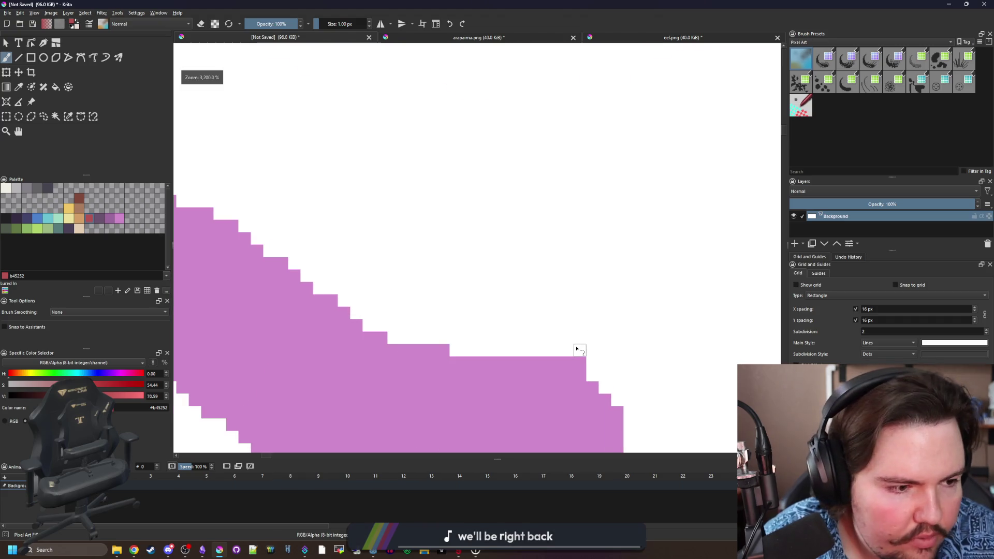
pyautogui.scroll(-1, 577, 349)
pyautogui.scroll(1, 578, 349)
pyautogui.scroll(-1, 579, 350)
pyautogui.moveTo(579, 350)
pyautogui.mouseDown()
pyautogui.moveTo(588, 244)
pyautogui.moveTo(537, 188)
pyautogui.moveTo(497, 166)
pyautogui.mouseUp()
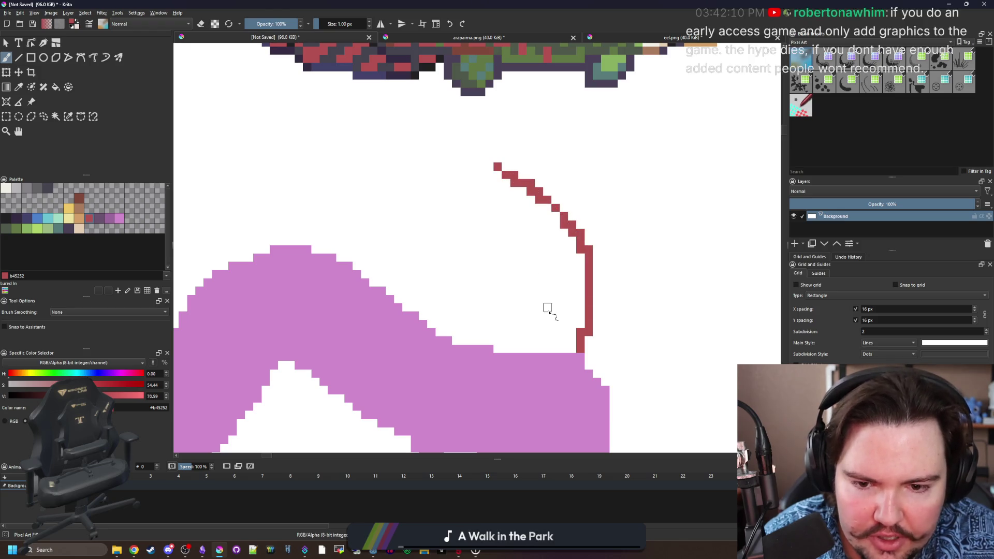
pyautogui.moveTo(571, 350)
pyautogui.mouseDown()
pyautogui.moveTo(553, 255)
pyautogui.moveTo(531, 215)
pyautogui.mouseUp()
pyautogui.moveTo(564, 349); pyautogui.dragTo(528, 260)
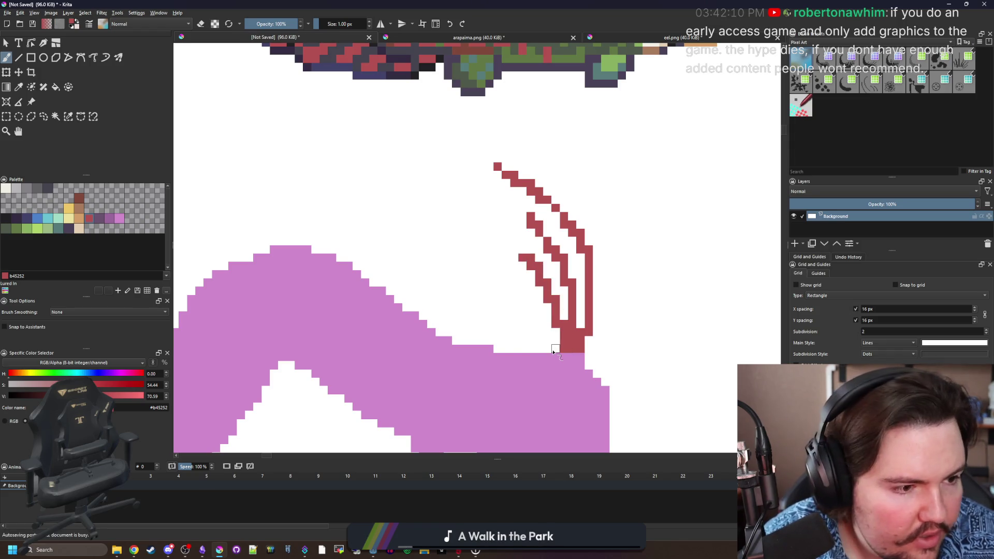
pyautogui.moveTo(548, 348); pyautogui.dragTo(457, 189)
pyautogui.moveTo(545, 351)
pyautogui.mouseDown()
pyautogui.moveTo(446, 223)
pyautogui.moveTo(503, 297)
pyautogui.moveTo(454, 254)
pyautogui.mouseUp()
pyautogui.hotkey('ctrl', 'z')
pyautogui.moveTo(521, 341); pyautogui.dragTo(450, 267)
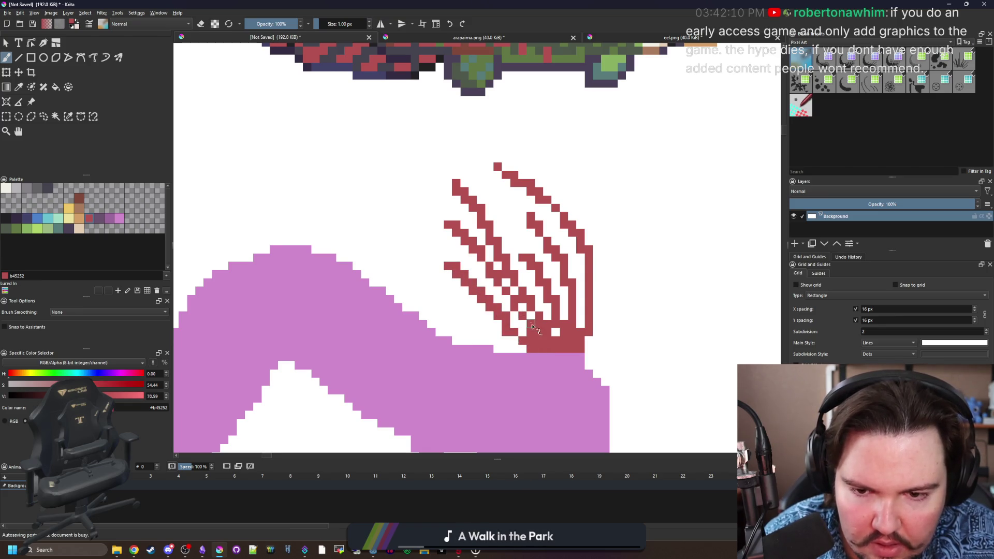
# Erase red pixels in white to separate the spines, then restore two crest pixels in #b45252.
pyautogui.scroll(2, 532, 325)
pyautogui.press('x')
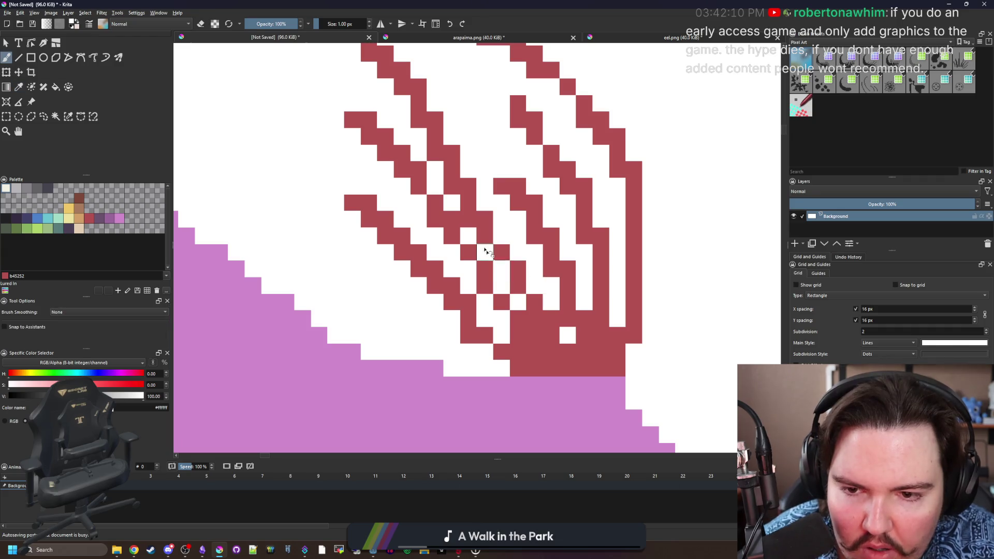
pyautogui.click(452, 220)
pyautogui.click(443, 182)
pyautogui.click(428, 156)
pyautogui.scroll(2, 466, 233)
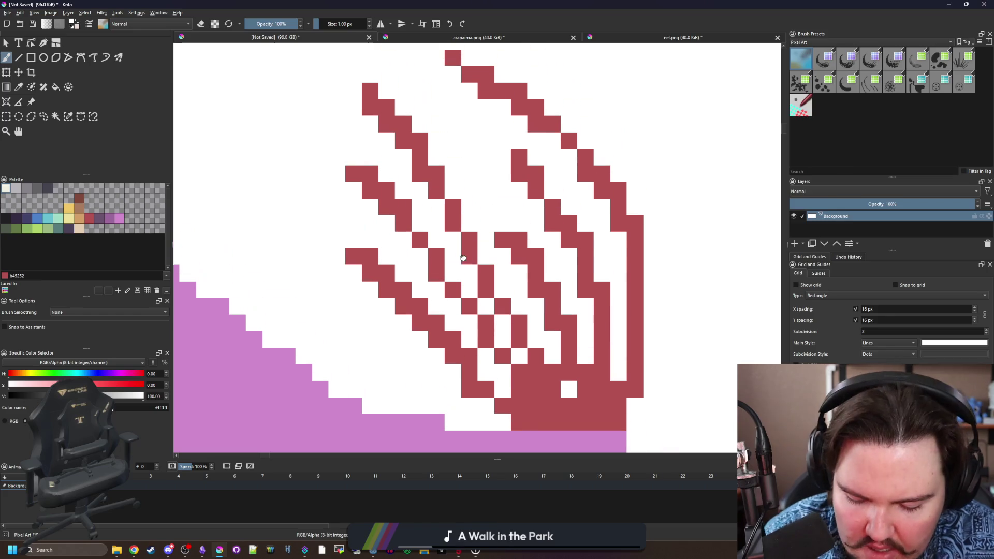
pyautogui.press('p')
pyautogui.click(507, 312)
pyautogui.press('b')
pyautogui.click(503, 293)
pyautogui.click(486, 260)
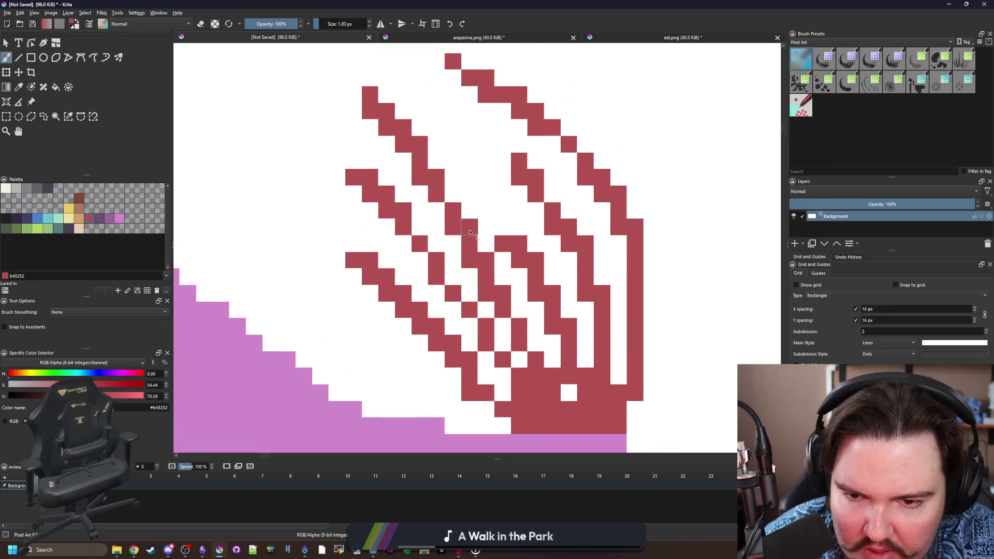
# Whiten red pixels between the spines, thinning the upper-left spine and a diagonal ray.
pyautogui.keyDown('ctrl'); pyautogui.click(503, 260); pyautogui.keyUp('ctrl')
pyautogui.click(485, 284)
pyautogui.click(469, 260)
pyautogui.click(404, 210)
pyautogui.click(386, 194)
pyautogui.click(370, 178)
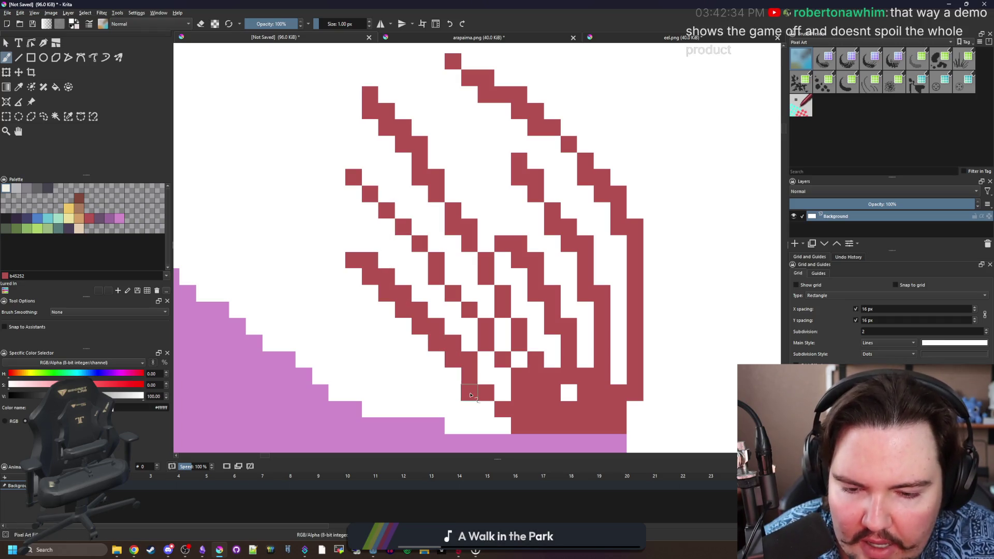
pyautogui.click(436, 343)
pyautogui.click(420, 326)
pyautogui.click(403, 310)
pyautogui.click(387, 293)
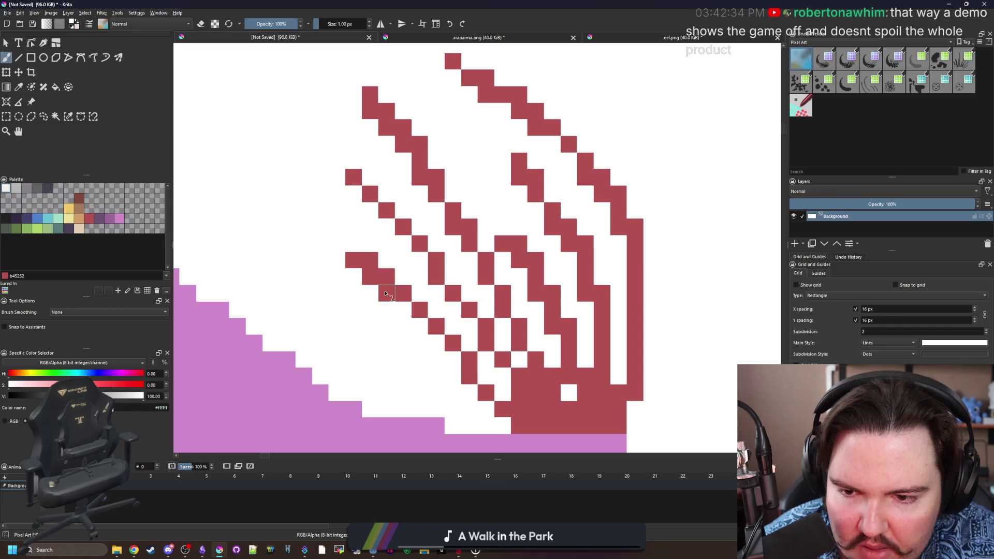
pyautogui.click(371, 276)
# Fill the white gaps in the crest's base with red #b45252.
pyautogui.keyDown('ctrl'); pyautogui.click(468, 358); pyautogui.keyUp('ctrl')
pyautogui.click(486, 376)
pyautogui.click(502, 376)
pyautogui.click(502, 392)
pyautogui.click(572, 398)
pyautogui.scroll(-2, 533, 355)
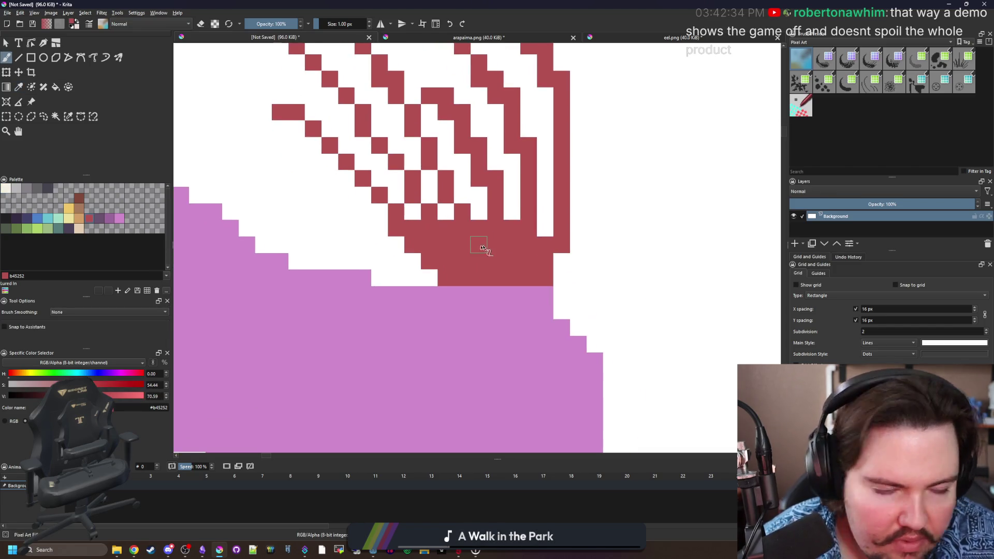
pyautogui.scroll(-1, 476, 258)
pyautogui.scroll(1, 477, 259)
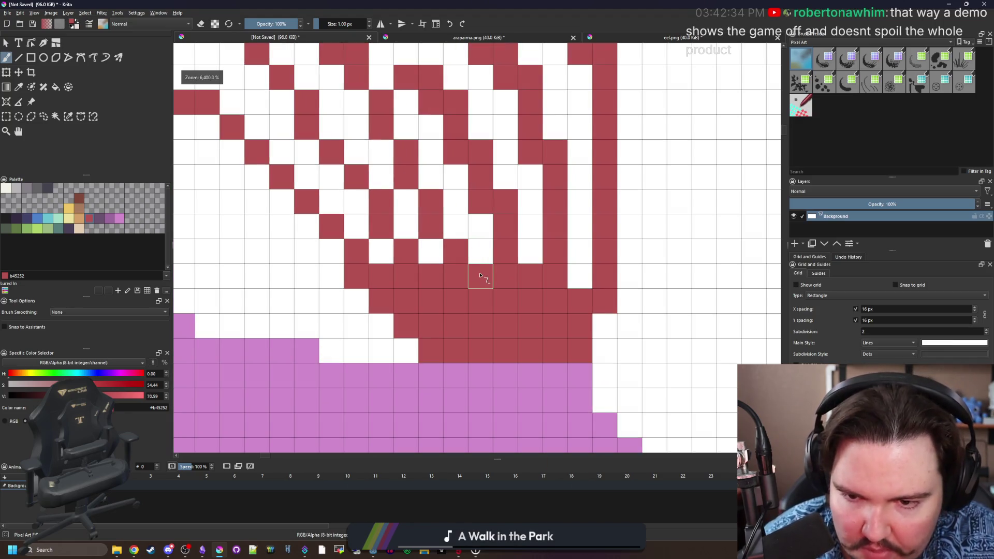
# Paint four stray red cells between the crest rays white.
pyautogui.keyDown('ctrl'); pyautogui.click(490, 250); pyautogui.keyUp('ctrl')
pyautogui.click(480, 277)
pyautogui.click(480, 302)
pyautogui.click(528, 275)
pyautogui.click(432, 278)
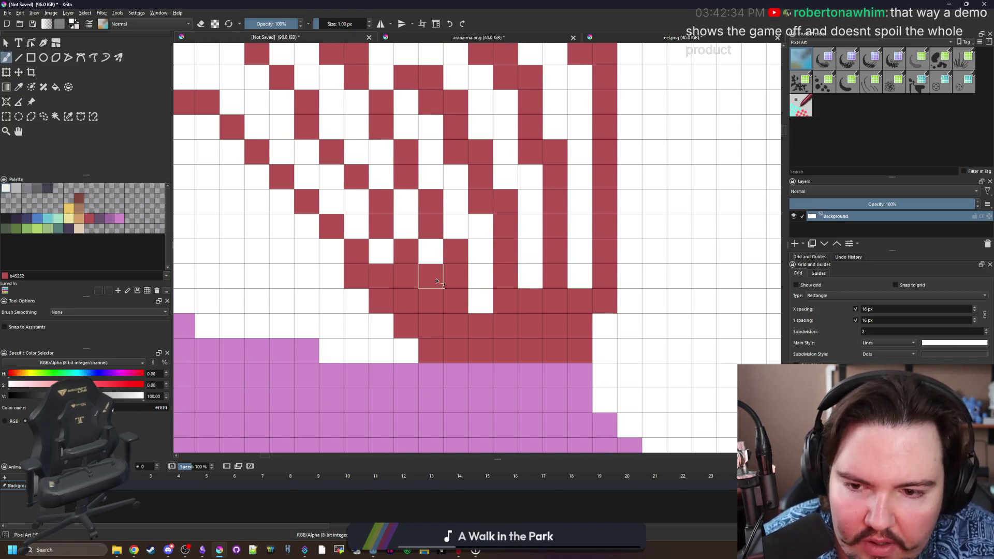
pyautogui.hotkey('ctrl', 'z')
# Repaint crest cells red, extend a ray diagonally up-left, and whiten the cell below a gap.
pyautogui.keyDown('ctrl'); pyautogui.click(434, 342); pyautogui.keyUp('ctrl')
pyautogui.click(407, 351)
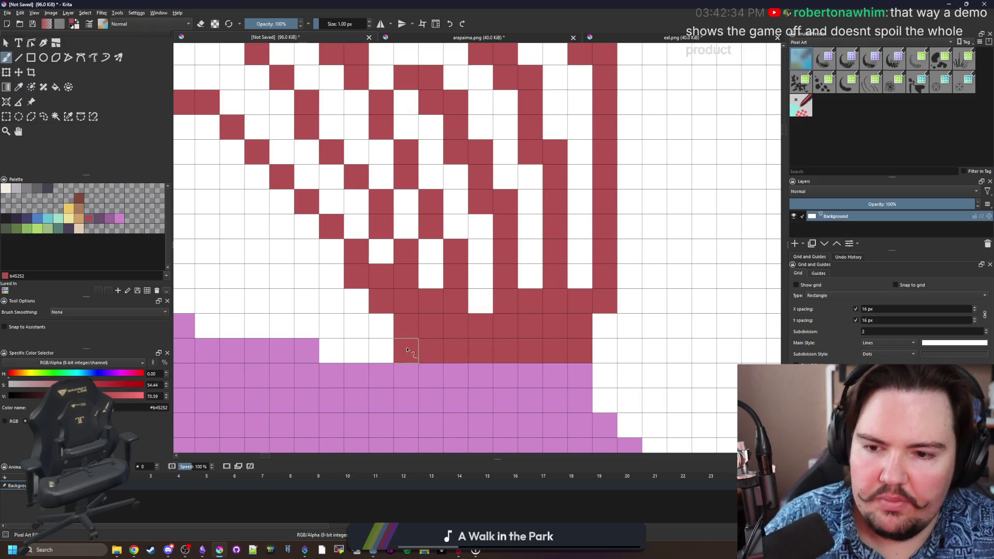
pyautogui.click(381, 325)
pyautogui.click(381, 348)
pyautogui.click(356, 300)
pyautogui.click(338, 256)
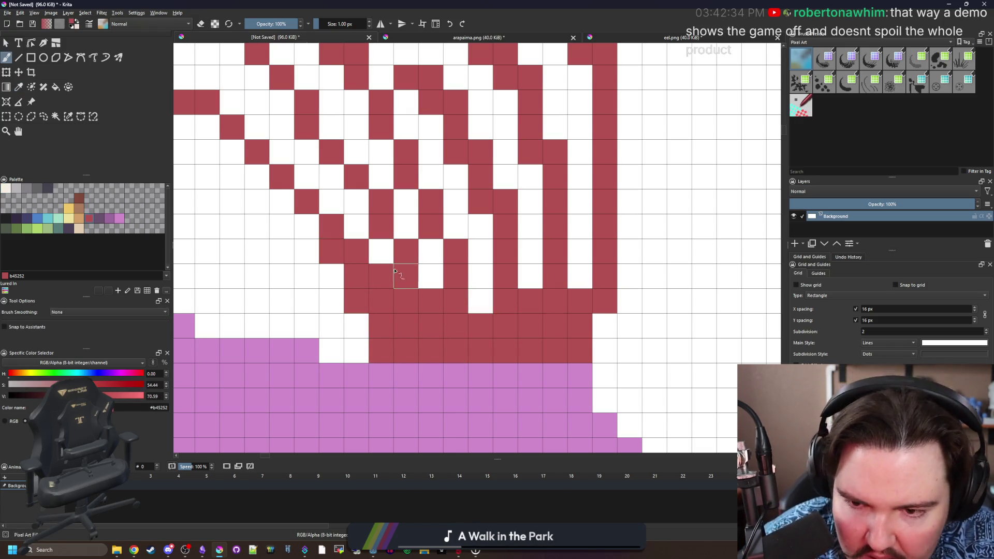
pyautogui.keyDown('ctrl'); pyautogui.click(428, 269); pyautogui.keyUp('ctrl')
pyautogui.click(490, 327)
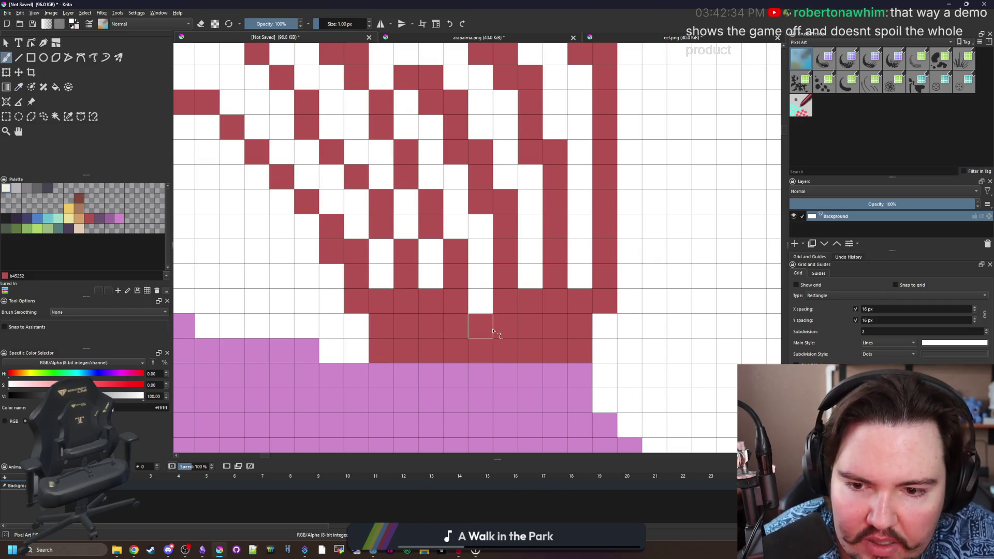
pyautogui.scroll(-4, 518, 305)
pyautogui.scroll(3, 491, 277)
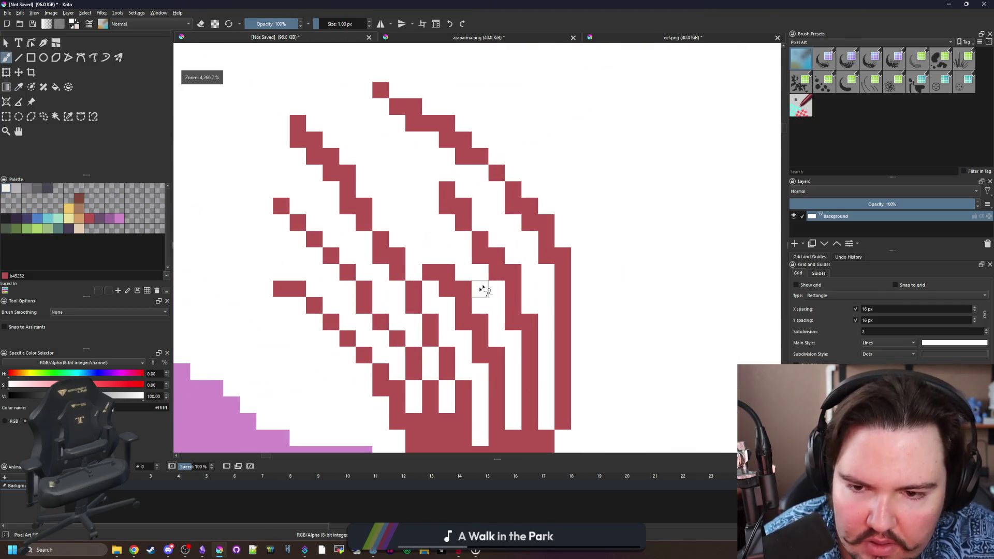
pyautogui.scroll(-5, 492, 277)
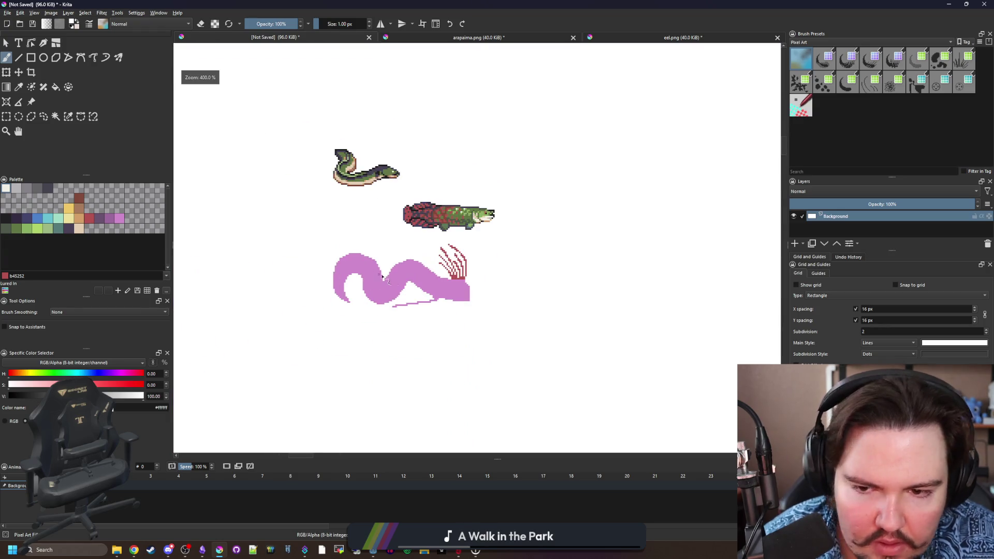
pyautogui.scroll(1, 414, 282)
pyautogui.scroll(-1, 449, 288)
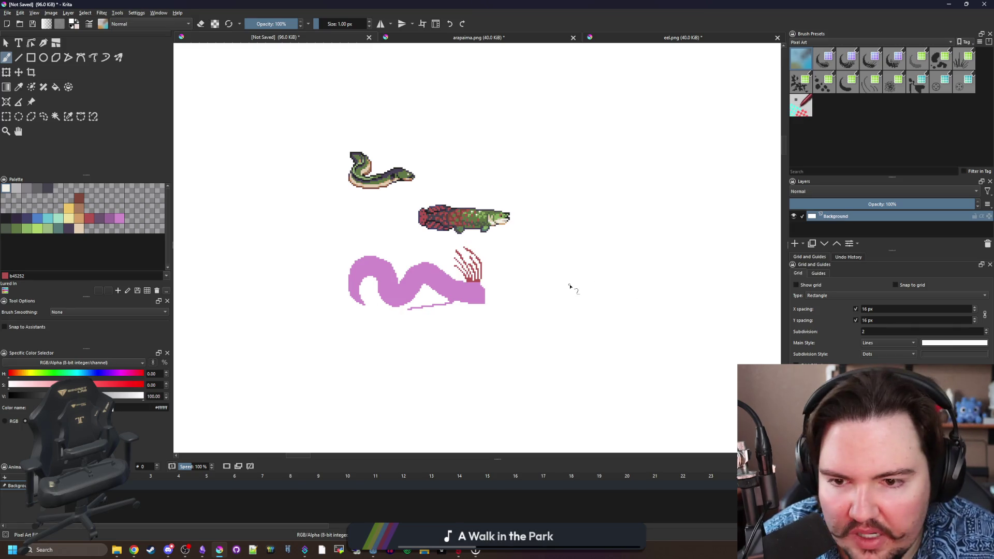
pyautogui.scroll(2, 444, 254)
pyautogui.scroll(3, 470, 280)
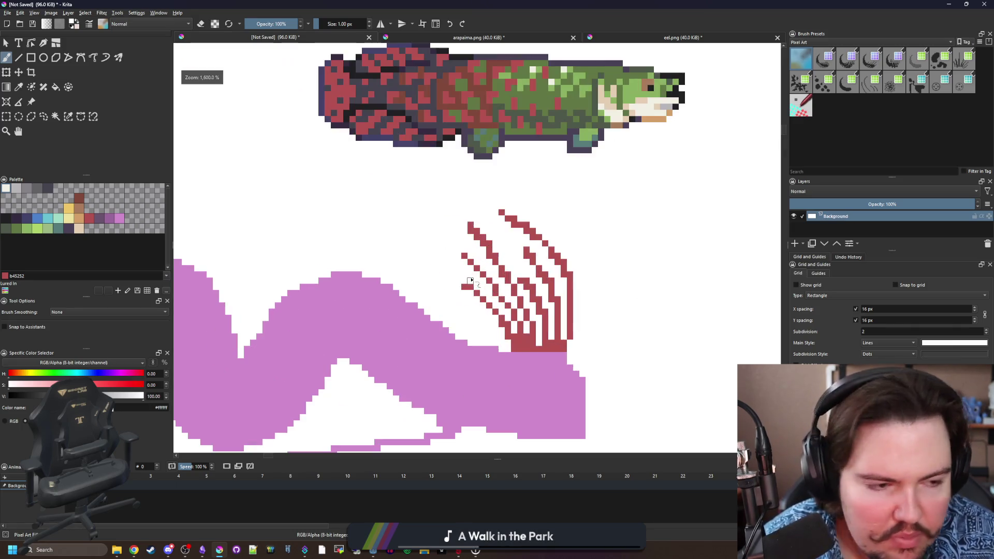
pyautogui.scroll(-4, 476, 277)
pyautogui.scroll(6, 550, 361)
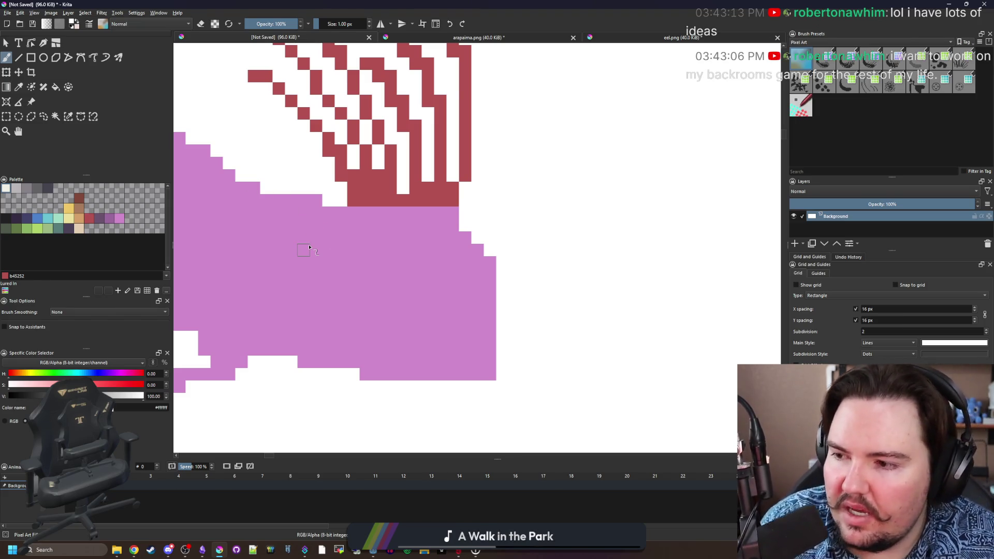
# Paint the fish's square eye in yellow #edc766.
pyautogui.click(69, 209)
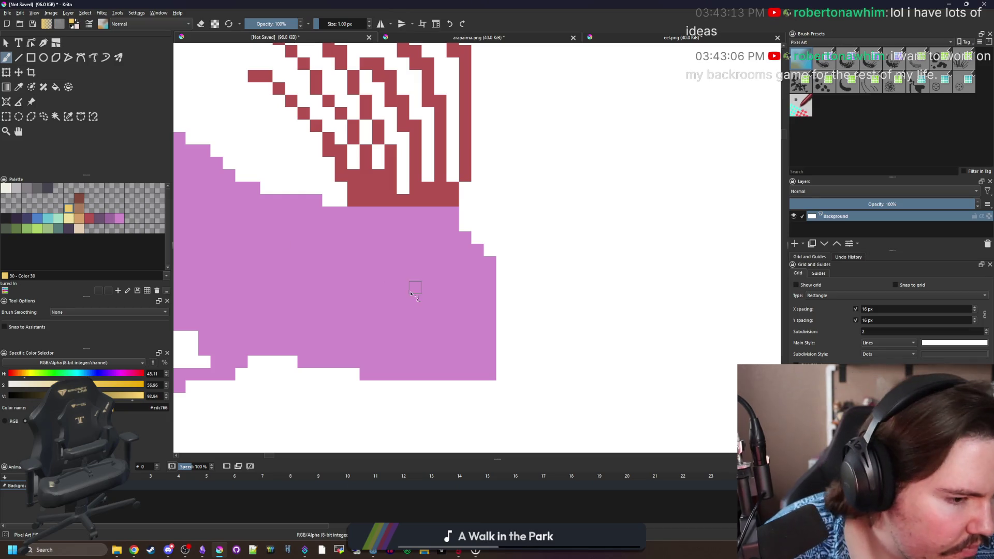
pyautogui.scroll(-1, 432, 283)
pyautogui.hotkey('alt', 'Tab')
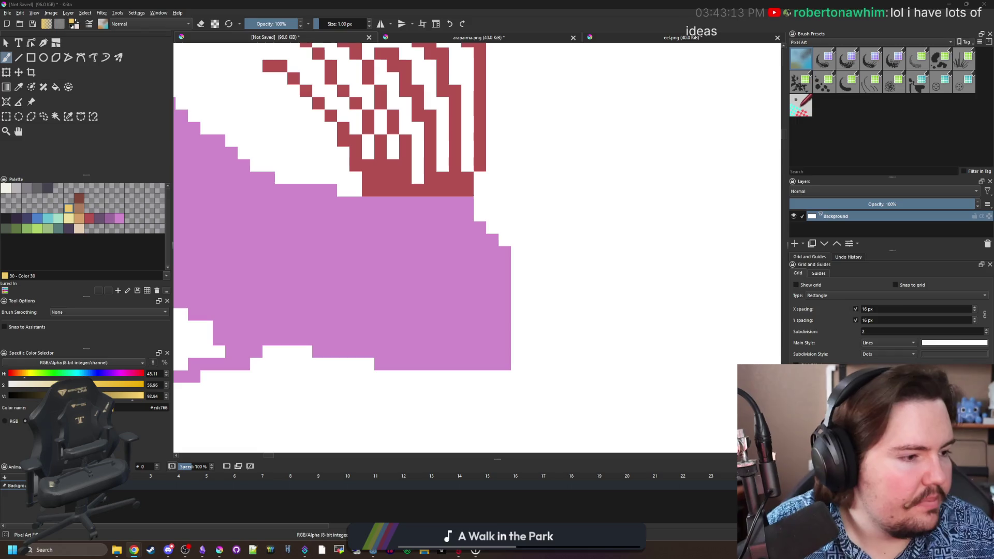
pyautogui.click(570, 288)
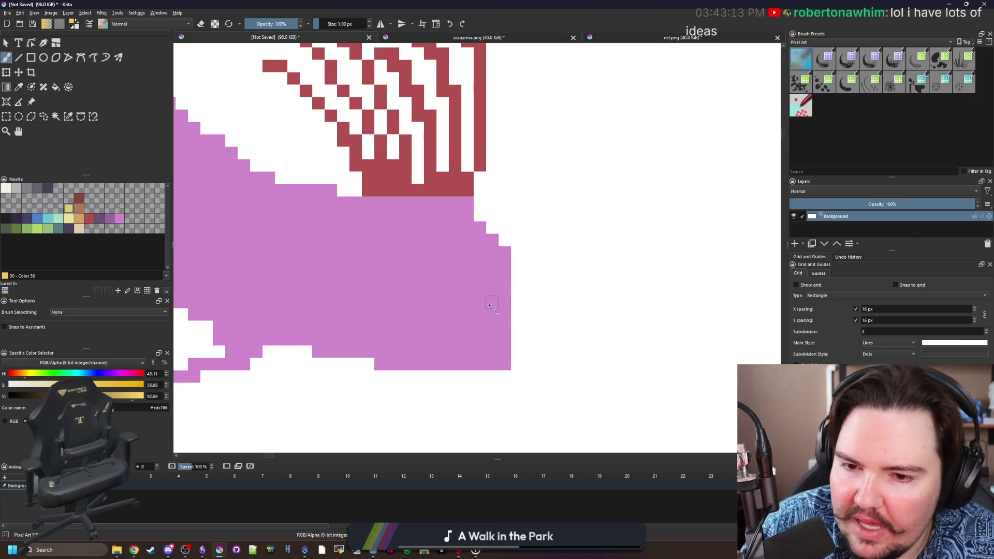
pyautogui.moveTo(465, 285)
pyautogui.mouseDown()
pyautogui.moveTo(444, 275)
pyautogui.moveTo(442, 297)
pyautogui.mouseUp()
# Add a single dark #212123 pupil pixel to the yellow eye, keeping its yellow corner.
pyautogui.click(10, 223)
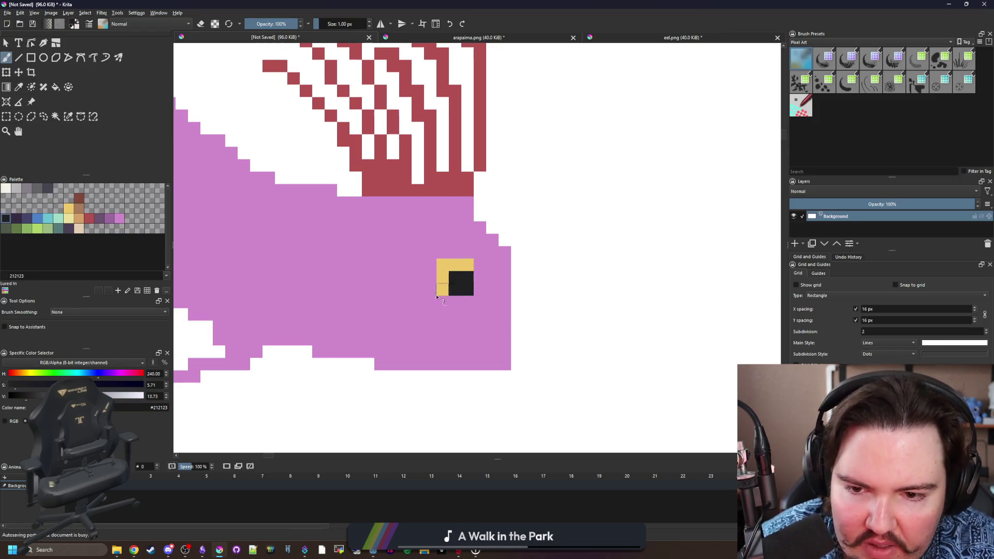
pyautogui.hotkey('ctrl', 'z')
pyautogui.hotkey('ctrl', 'z')
pyautogui.scroll(2, 472, 279)
pyautogui.click(440, 275)
pyautogui.press('p')
pyautogui.scroll(-2, 464, 296)
pyautogui.click(462, 309)
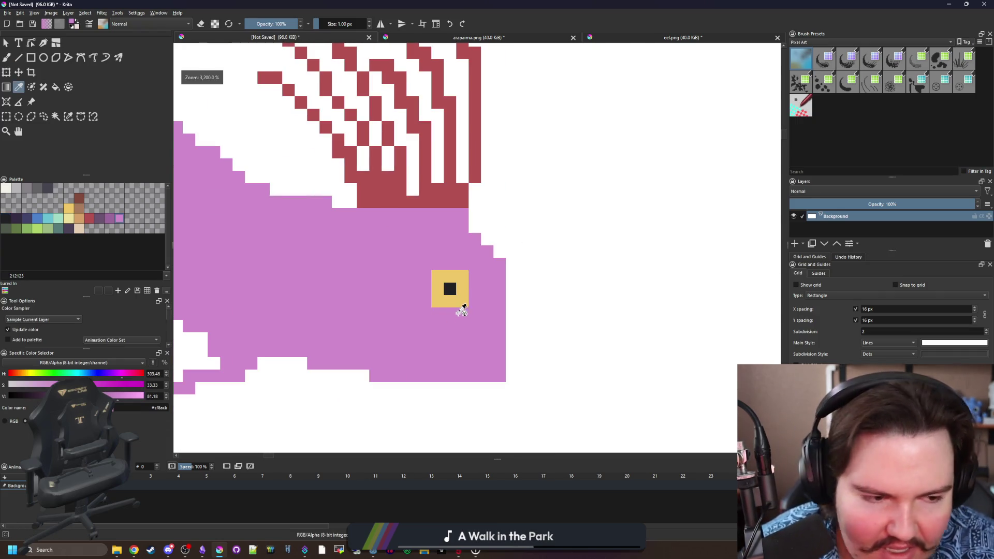
pyautogui.scroll(2, 456, 300)
pyautogui.press('b')
pyautogui.click(466, 295)
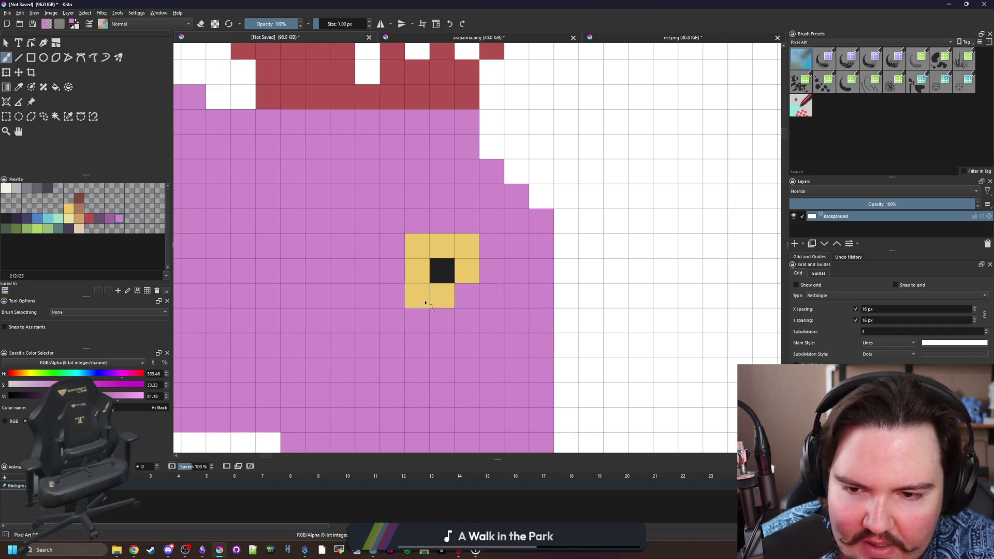
pyautogui.hotkey('ctrl', 'z')
# Erase the protruding pink pixels on the head's upper-right edge with sampled white.
pyautogui.scroll(-2, 454, 264)
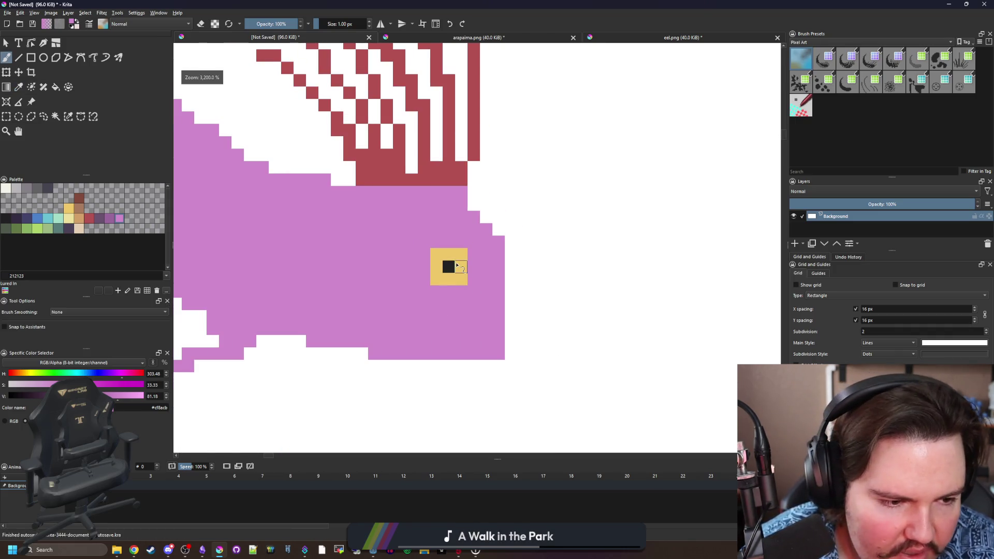
pyautogui.scroll(1, 431, 298)
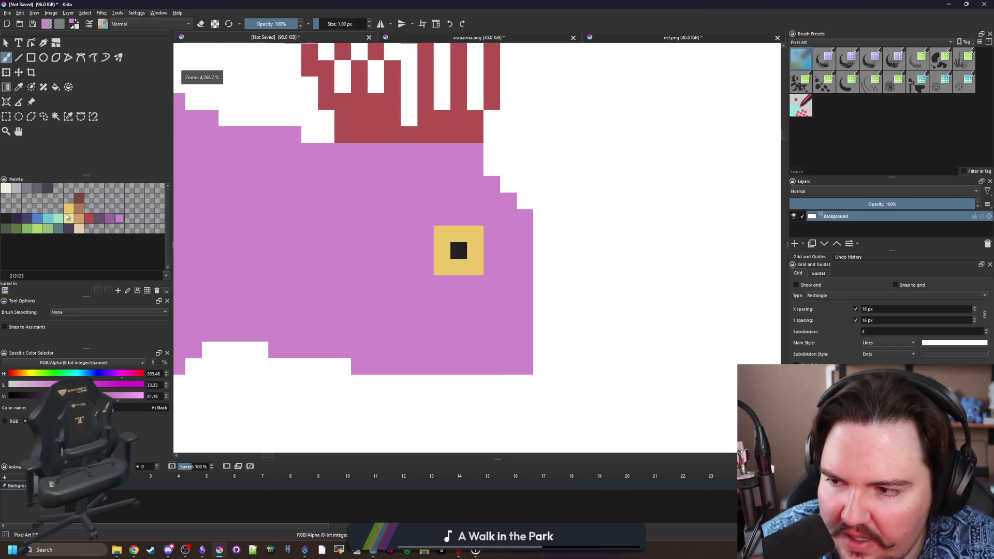
pyautogui.click(37, 218)
pyautogui.moveTo(446, 332); pyautogui.dragTo(587, 361)
pyautogui.scroll(-2, 488, 344)
pyautogui.scroll(2, 493, 306)
pyautogui.press('p')
pyautogui.click(489, 184)
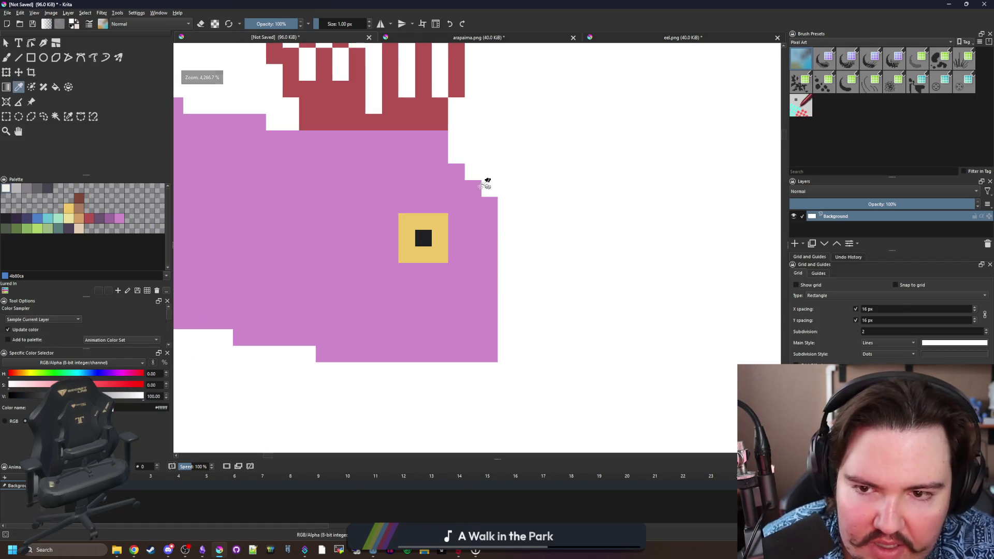
pyautogui.press('b')
pyautogui.moveTo(472, 188); pyautogui.dragTo(483, 204)
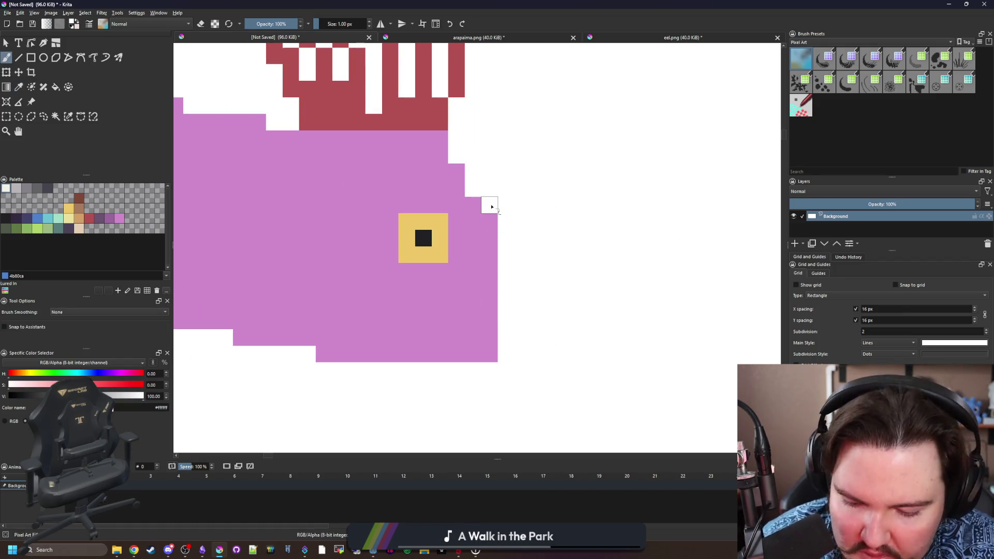
pyautogui.keyDown('ctrl'); pyautogui.click(481, 256); pyautogui.keyUp('ctrl')
# Fill a pink column on the head's right edge and draw a navy jaw line curving up the underside.
pyautogui.moveTo(512, 290); pyautogui.dragTo(512, 339)
pyautogui.moveTo(425, 308); pyautogui.dragTo(514, 322)
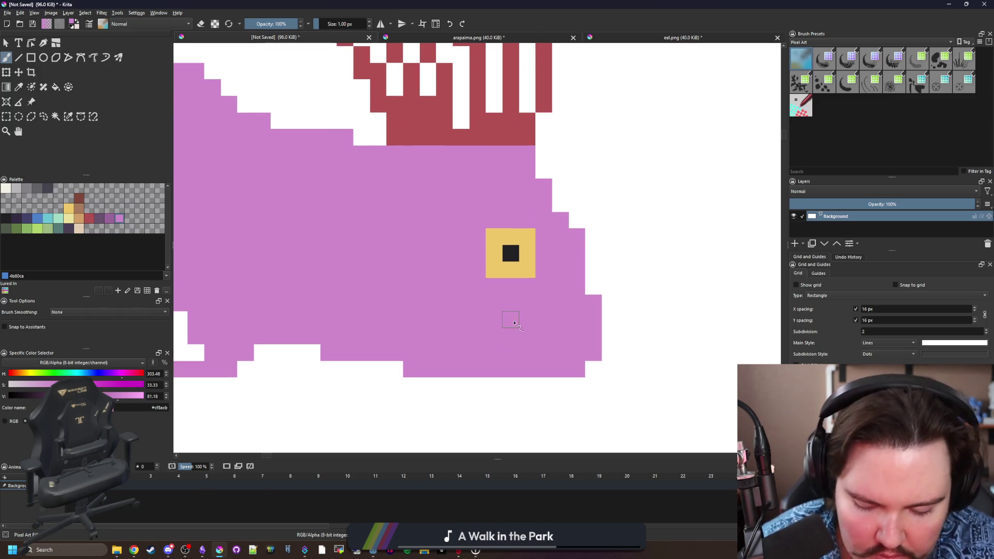
pyautogui.press('p')
pyautogui.click(27, 217)
pyautogui.press('b')
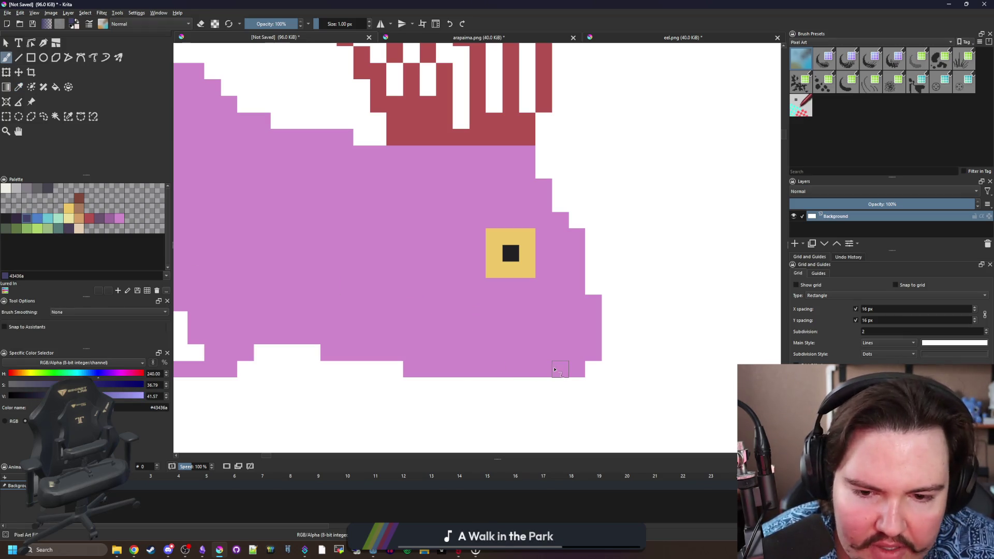
pyautogui.moveTo(525, 368); pyautogui.dragTo(452, 361)
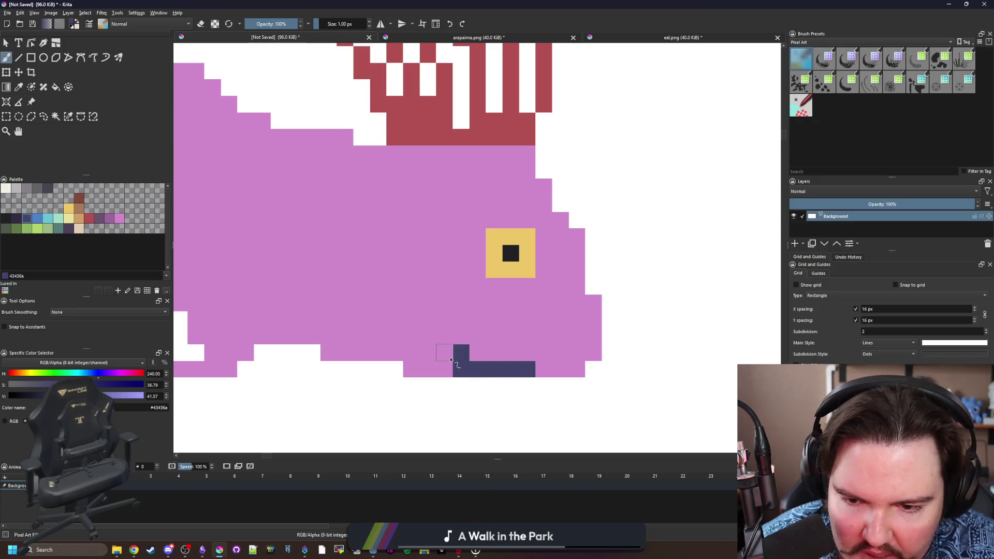
pyautogui.hotkey('ctrl', 'z')
pyautogui.moveTo(531, 369)
pyautogui.mouseDown()
pyautogui.moveTo(464, 368)
pyautogui.moveTo(427, 335)
pyautogui.moveTo(386, 334)
pyautogui.mouseUp()
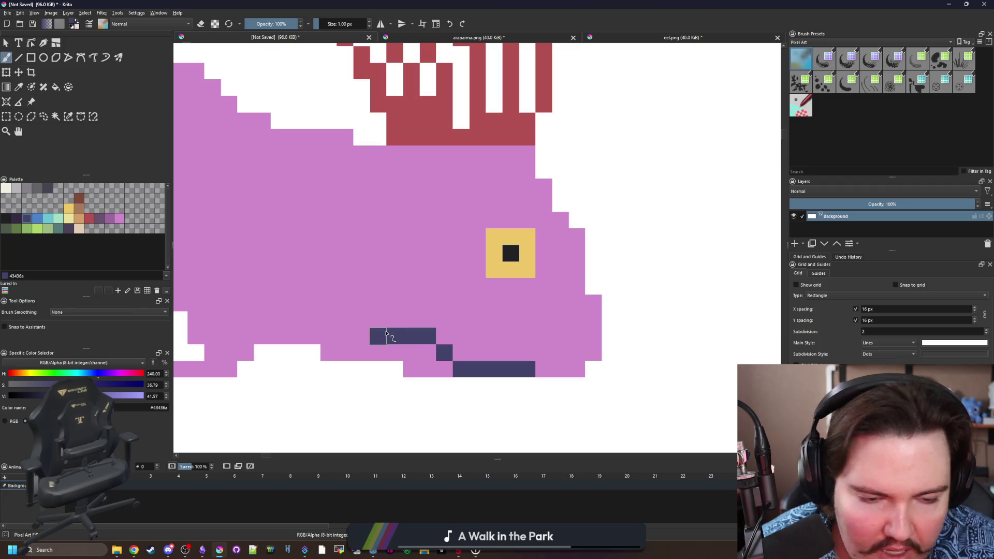
pyautogui.click(362, 321)
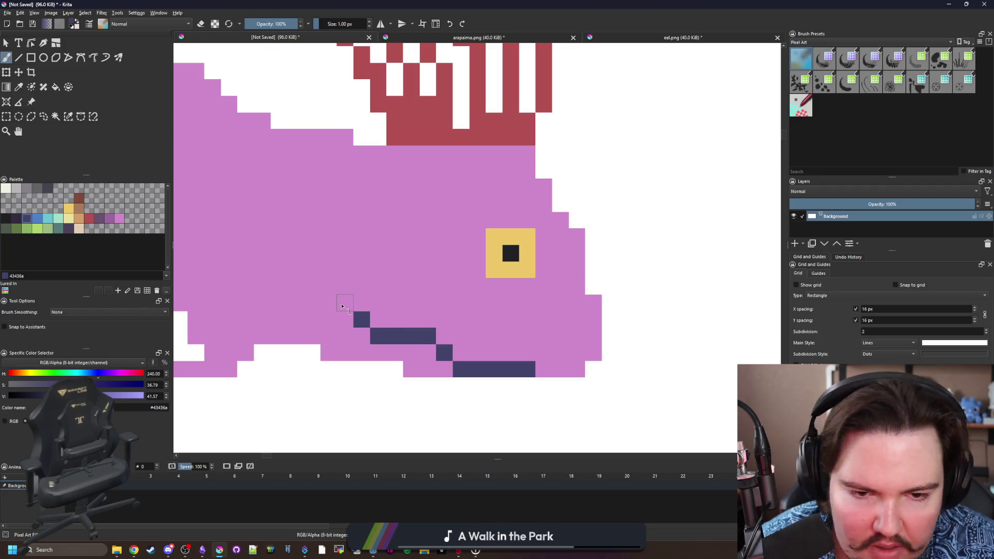
pyautogui.moveTo(341, 306)
pyautogui.mouseDown()
pyautogui.moveTo(327, 259)
pyautogui.moveTo(344, 220)
pyautogui.mouseUp()
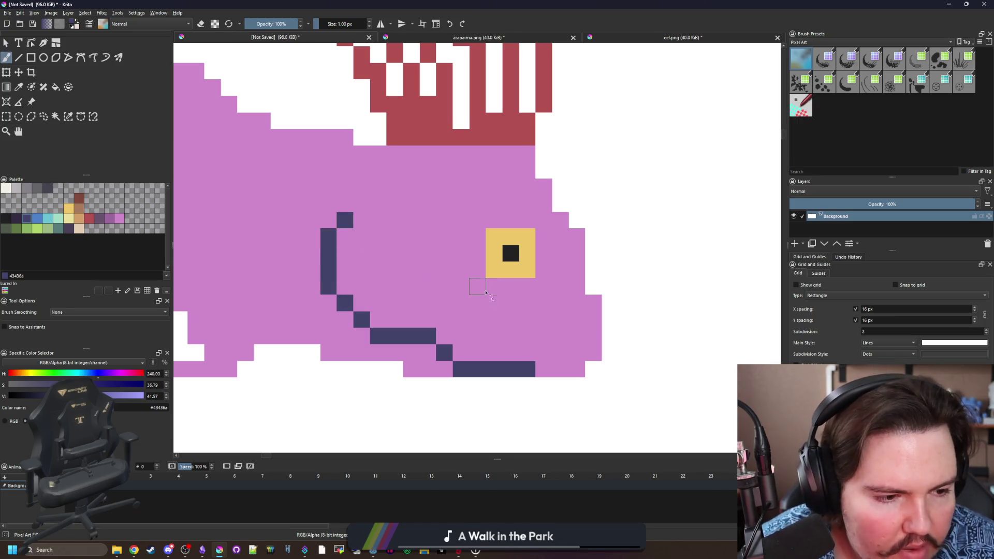
# Add a navy pixel at the snout edge and a diagonal navy line below the eye.
pyautogui.scroll(1, 534, 278)
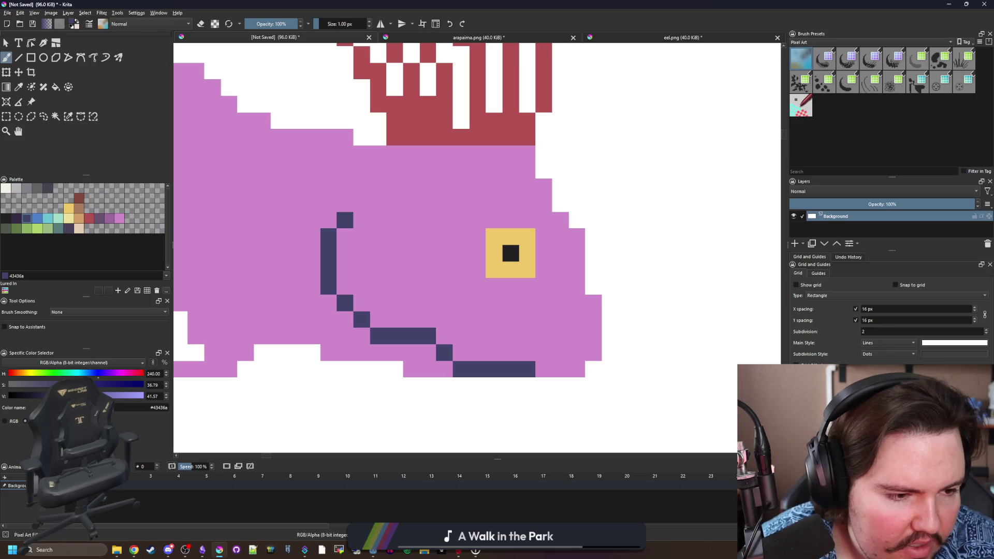
pyautogui.hotkey('alt', 'Tab')
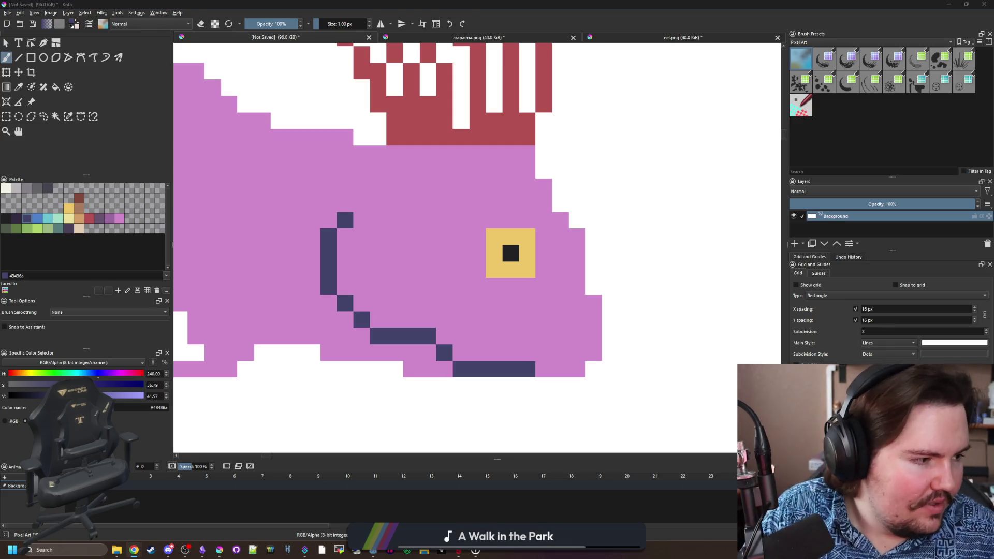
pyautogui.moveTo(780, 292)
pyautogui.mouseDown()
pyautogui.moveTo(567, 291)
pyautogui.moveTo(562, 276)
pyautogui.moveTo(494, 286)
pyautogui.moveTo(533, 303)
pyautogui.moveTo(526, 278)
pyautogui.moveTo(521, 299)
pyautogui.mouseUp()
pyautogui.scroll(1, 495, 286)
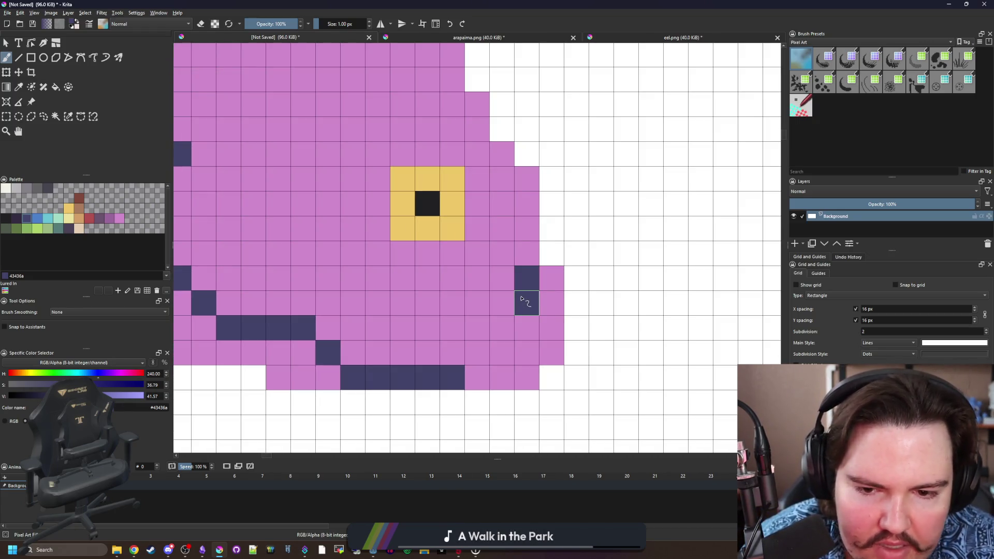
pyautogui.click(526, 254)
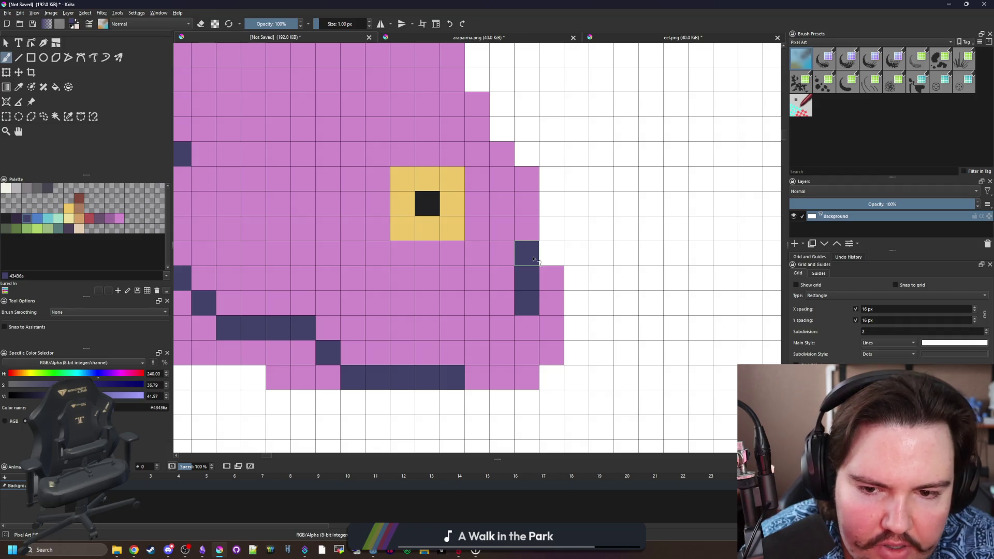
pyautogui.click(510, 325)
pyautogui.moveTo(474, 297); pyautogui.dragTo(455, 249)
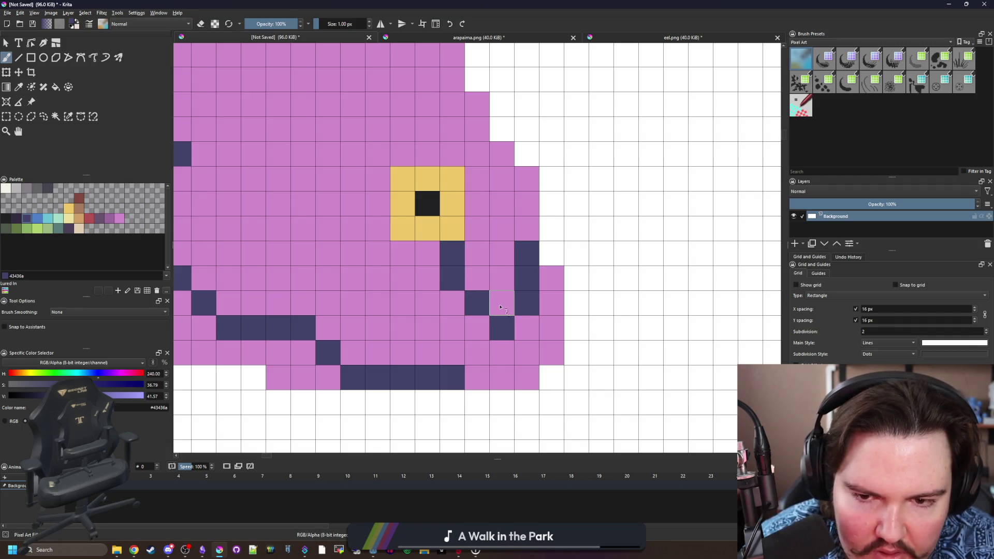
pyautogui.scroll(-5, 473, 316)
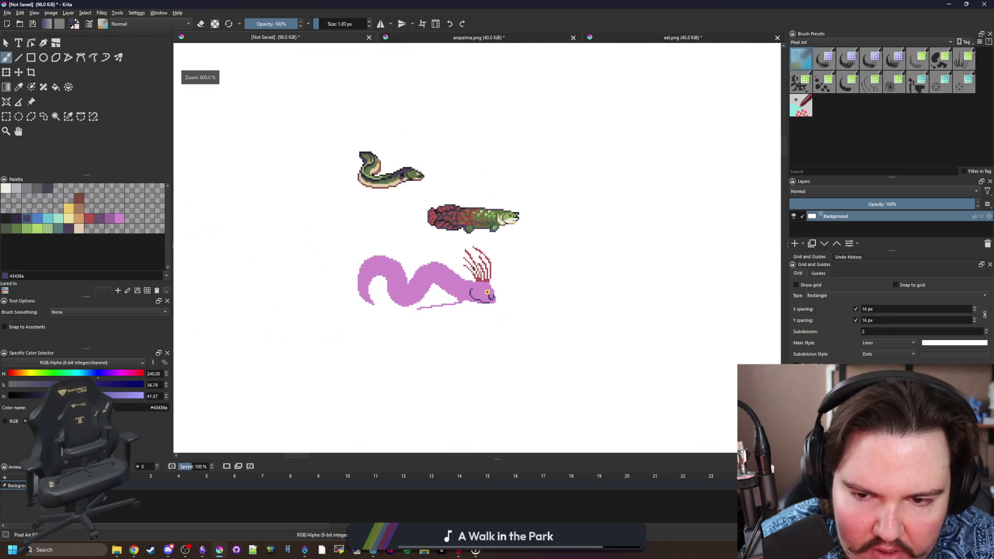
# Try navy strokes near the mouth and beside the eye at 6400% zoom, undoing both.
pyautogui.scroll(6, 492, 293)
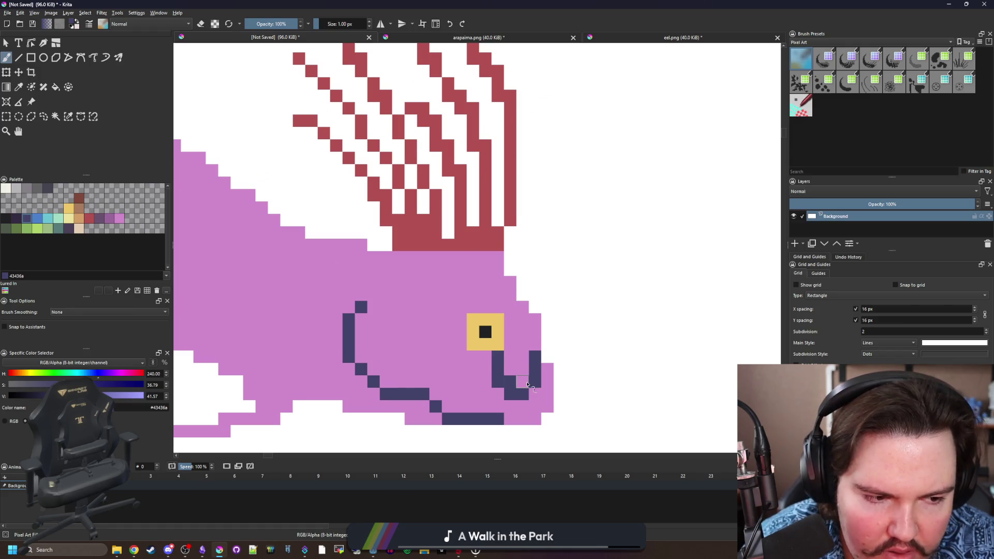
pyautogui.scroll(2, 552, 389)
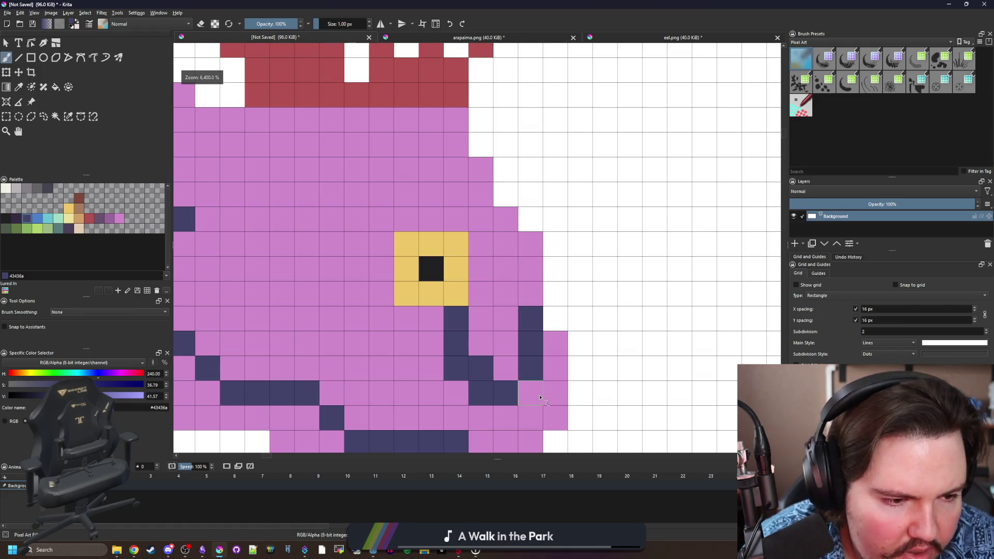
pyautogui.moveTo(529, 293); pyautogui.dragTo(505, 268)
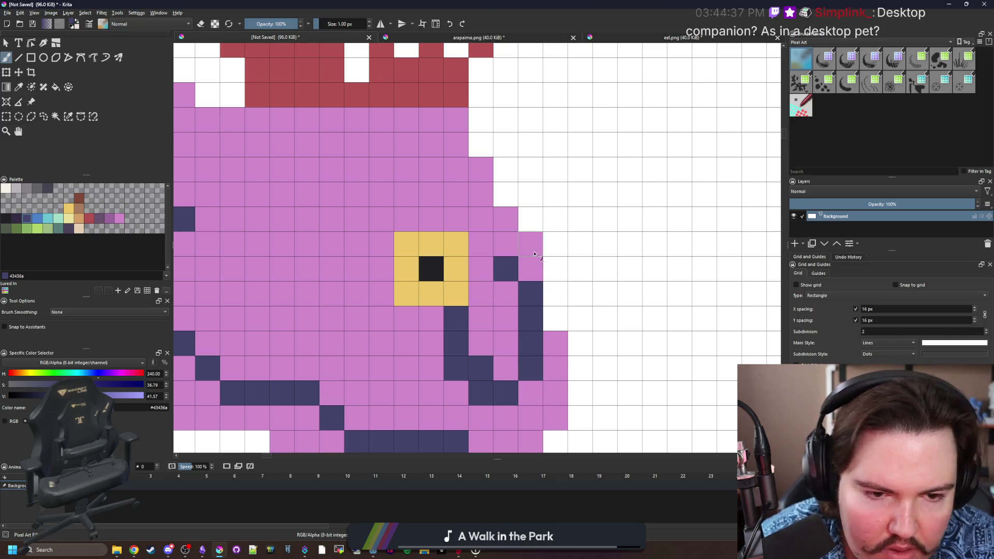
pyautogui.hotkey('ctrl', 'z')
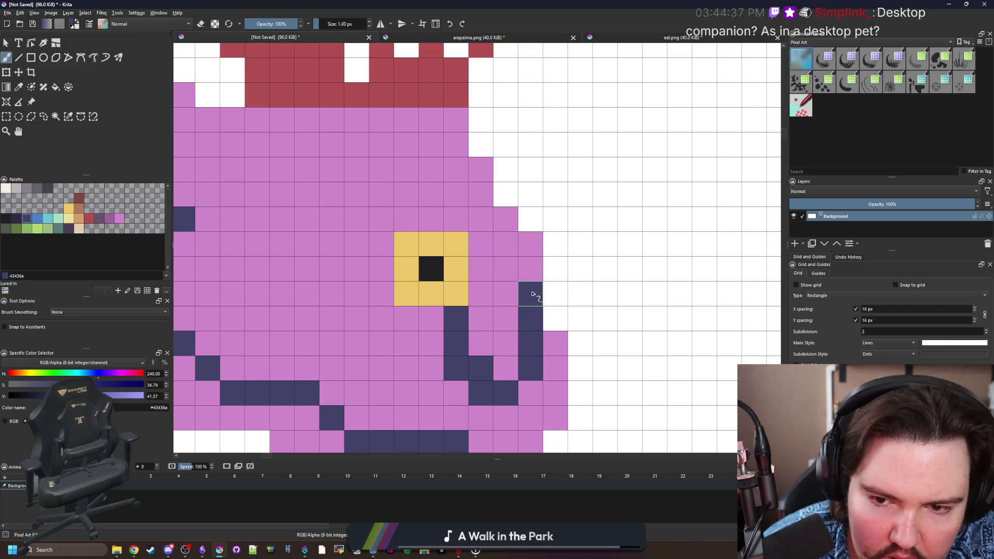
pyautogui.moveTo(510, 271); pyautogui.dragTo(506, 219)
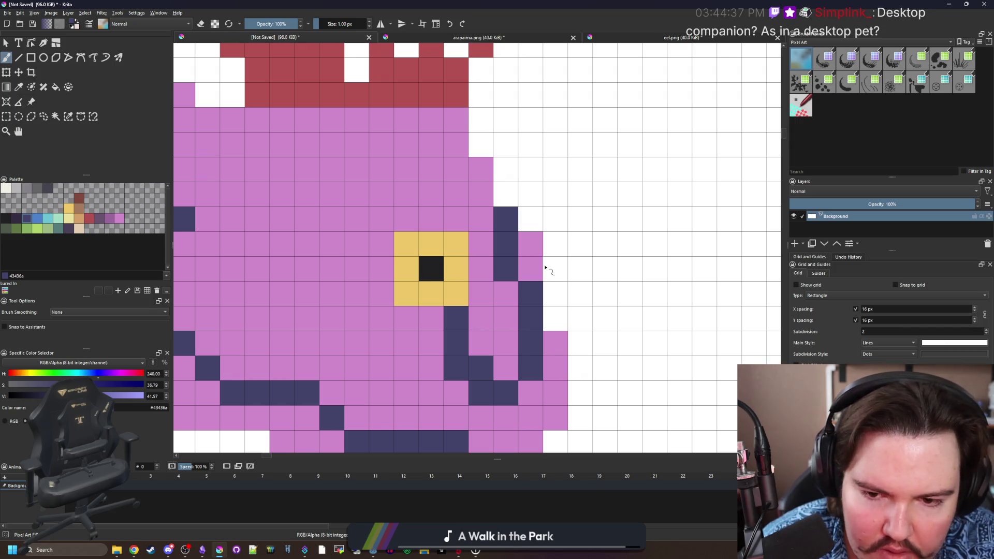
pyautogui.hotkey('ctrl', 'z')
pyautogui.hotkey('ctrl', 'z')
pyautogui.hotkey('ctrl', 'z')
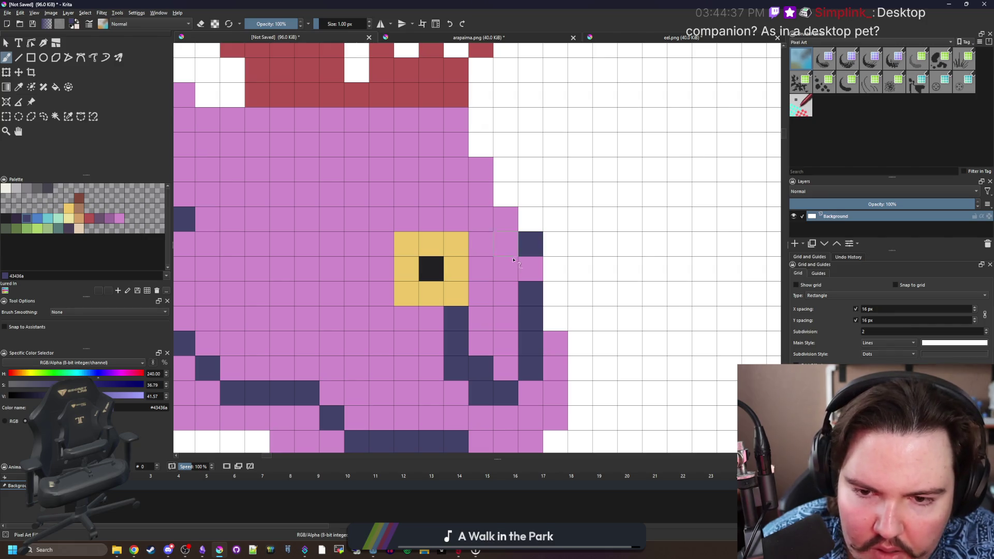
pyautogui.scroll(-5, 444, 241)
pyautogui.scroll(-3, 445, 242)
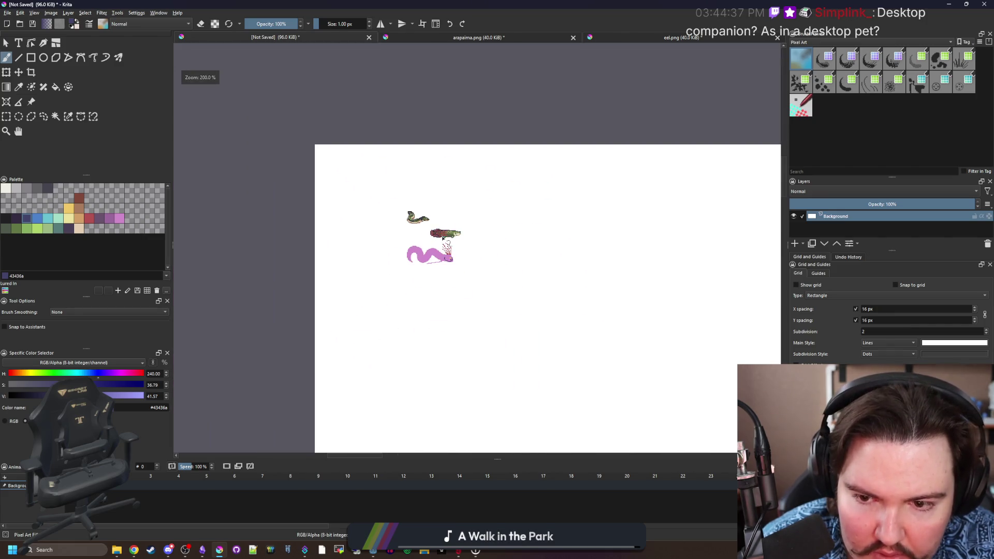
pyautogui.scroll(6, 441, 256)
pyautogui.scroll(-1, 499, 286)
pyautogui.scroll(1, 486, 285)
pyautogui.scroll(1, 429, 326)
# Paint a four-pixel navy line below the eye with a stroke hooking up from the jaw.
pyautogui.press('p')
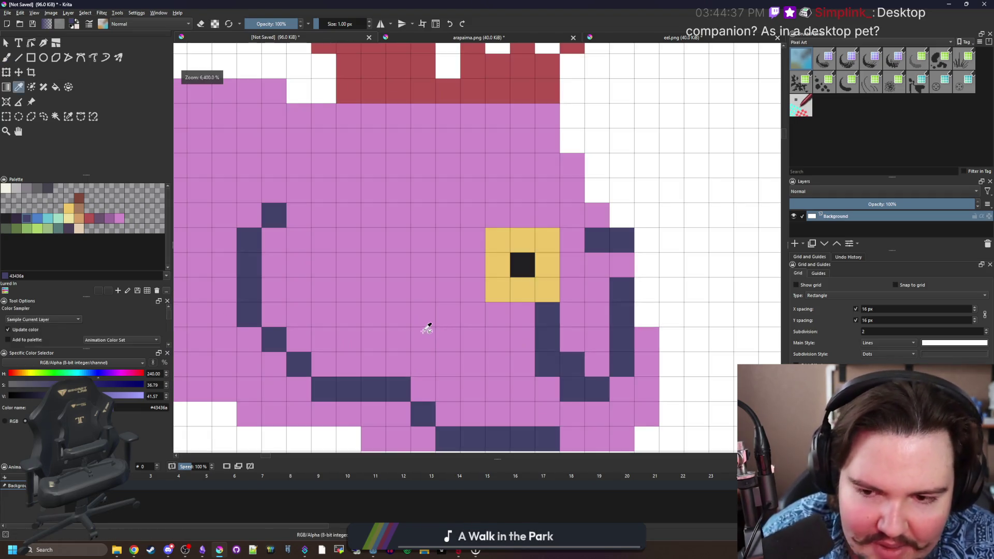
pyautogui.moveTo(424, 331); pyautogui.dragTo(474, 311)
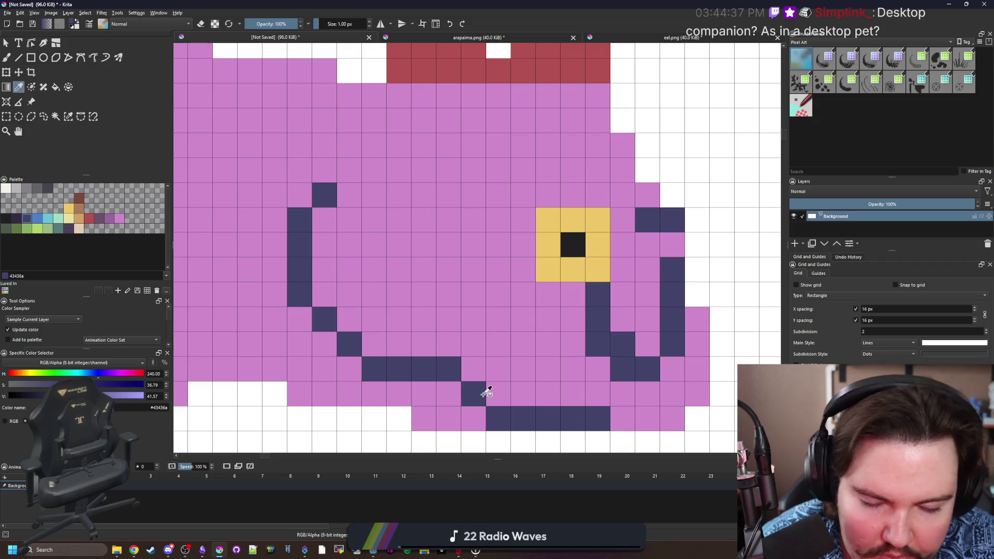
pyautogui.press('b')
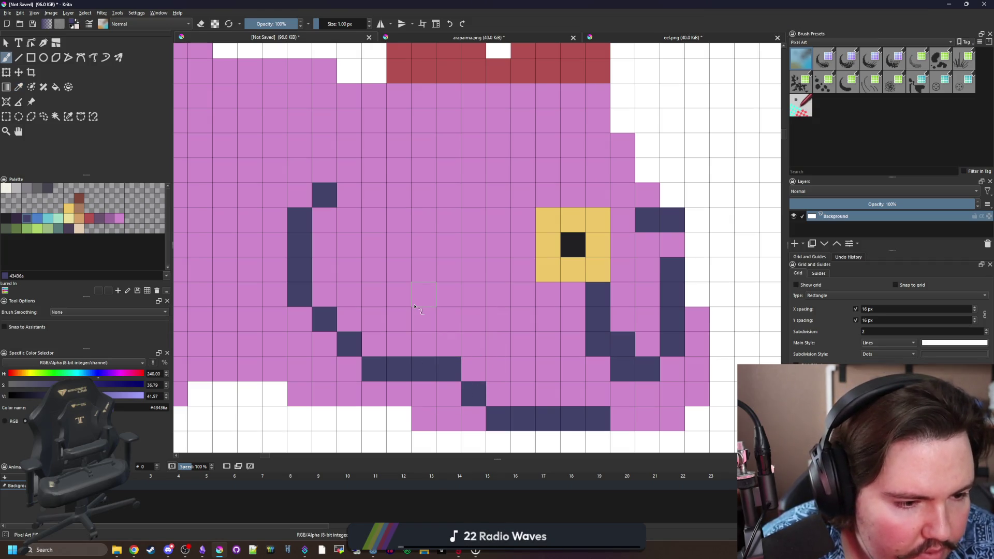
pyautogui.moveTo(520, 342); pyautogui.dragTo(445, 343)
pyautogui.click(425, 324)
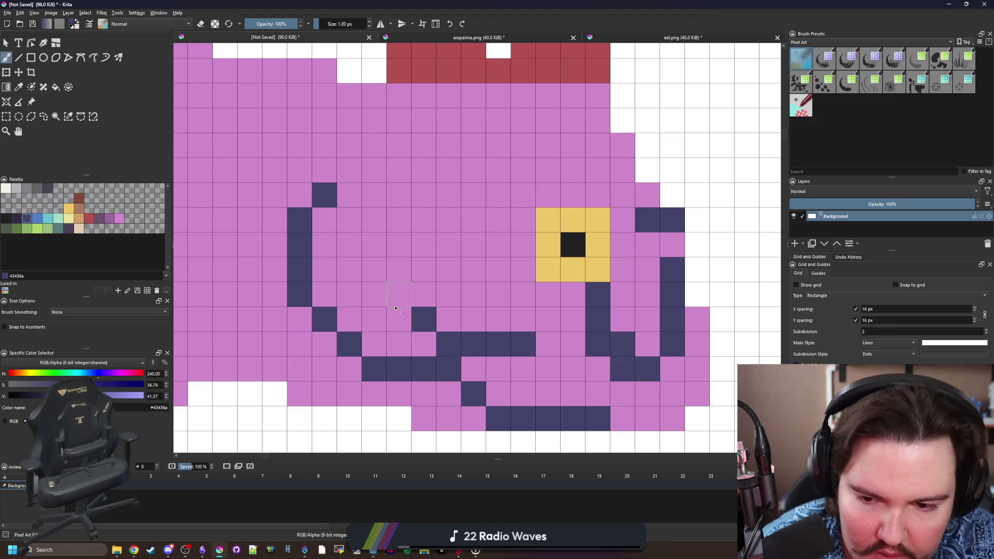
pyautogui.hotkey('ctrl', 'z')
pyautogui.moveTo(424, 342)
pyautogui.mouseDown()
pyautogui.moveTo(399, 318)
pyautogui.moveTo(422, 248)
pyautogui.mouseUp()
pyautogui.scroll(-8, 420, 267)
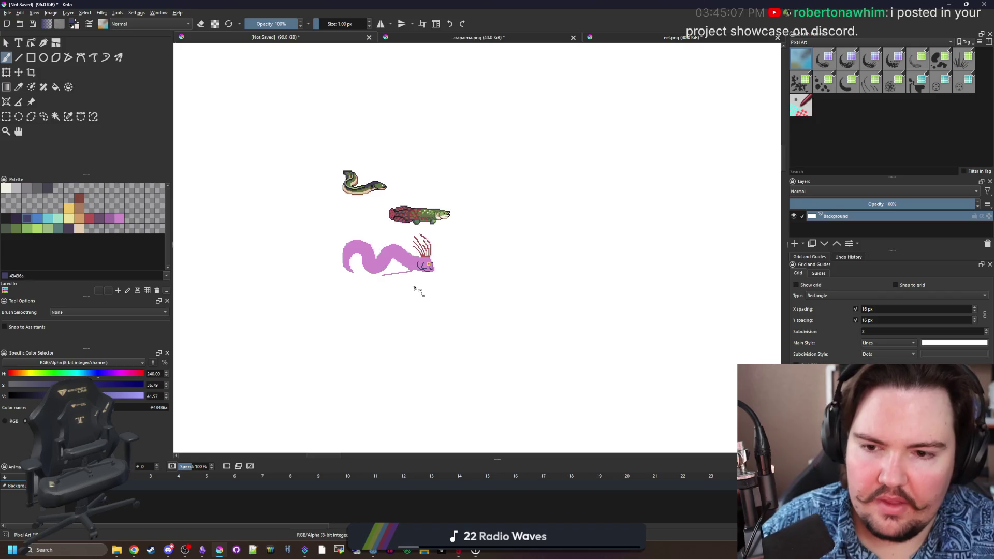
# Add dark navy pixels to the face pattern, undoing a stray one.
pyautogui.scroll(10, 414, 291)
pyautogui.click(381, 292)
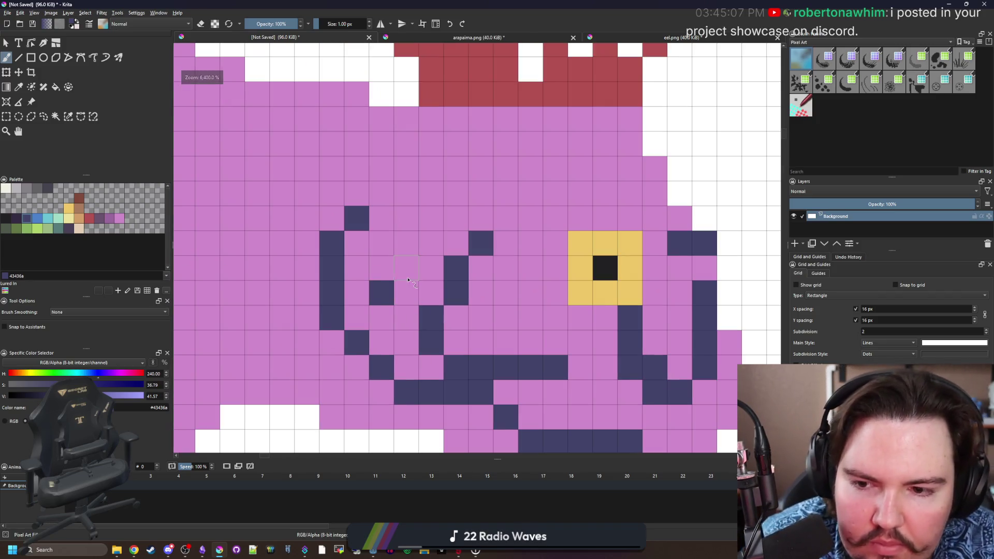
pyautogui.click(409, 280)
pyautogui.click(530, 293)
pyautogui.click(498, 322)
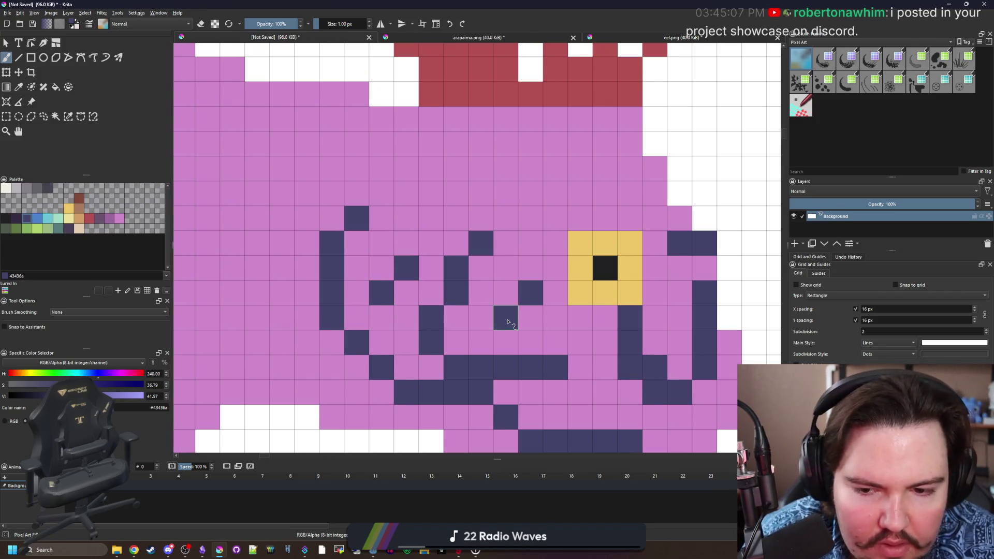
pyautogui.hotkey('ctrl', 'z')
pyautogui.hotkey('ctrl', 'z')
pyautogui.hotkey('ctrl', 'z')
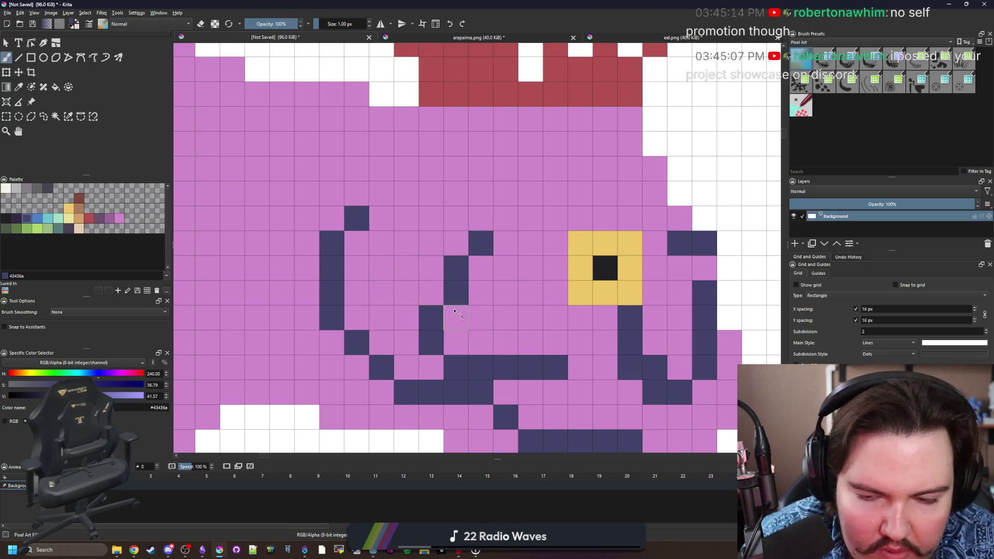
# Paint teal pixel rows and a vertical teal column between the navy face markings.
pyautogui.click(58, 230)
pyautogui.moveTo(455, 243); pyautogui.dragTo(381, 244)
pyautogui.moveTo(433, 293); pyautogui.dragTo(399, 294)
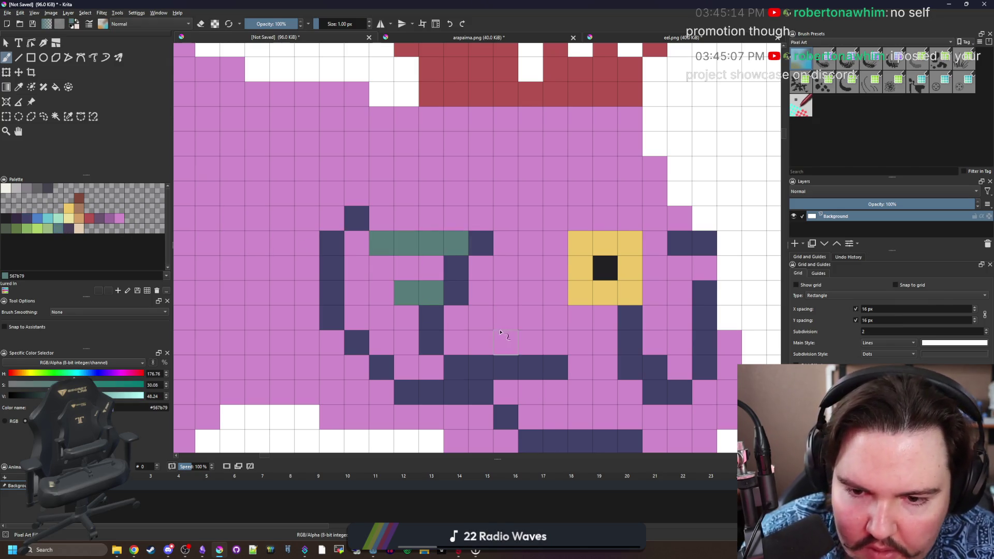
pyautogui.moveTo(482, 343); pyautogui.dragTo(481, 294)
pyautogui.scroll(-10, 533, 340)
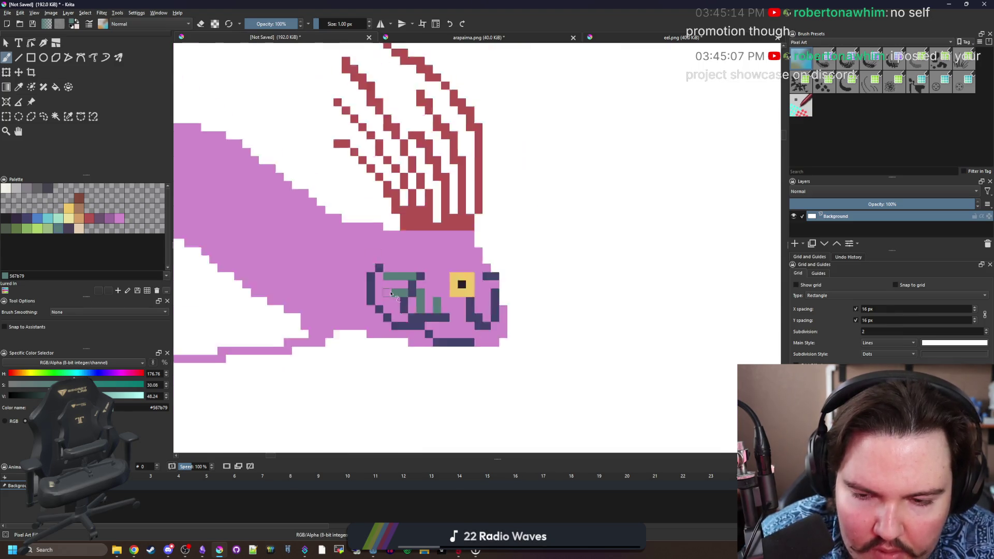
pyautogui.scroll(4, 350, 253)
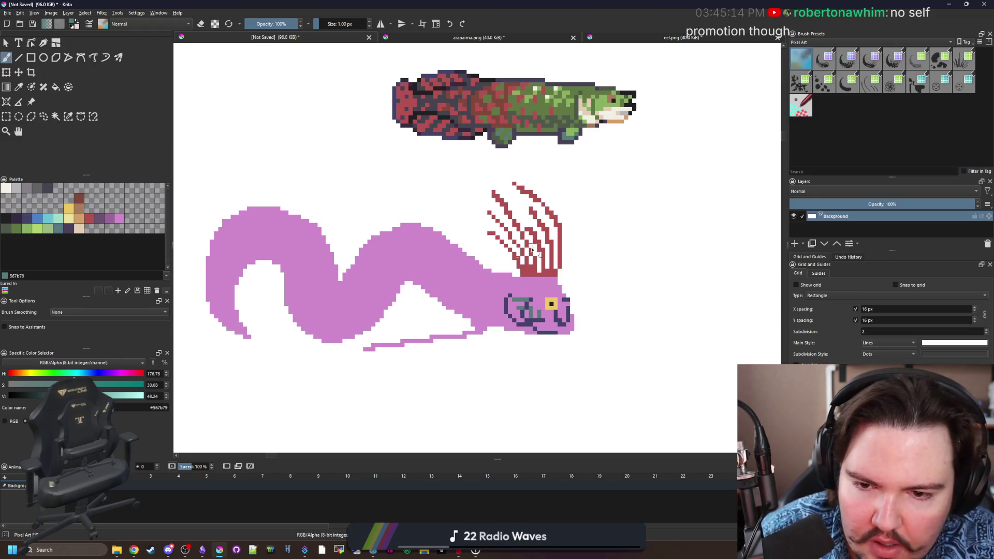
pyautogui.scroll(2, 491, 248)
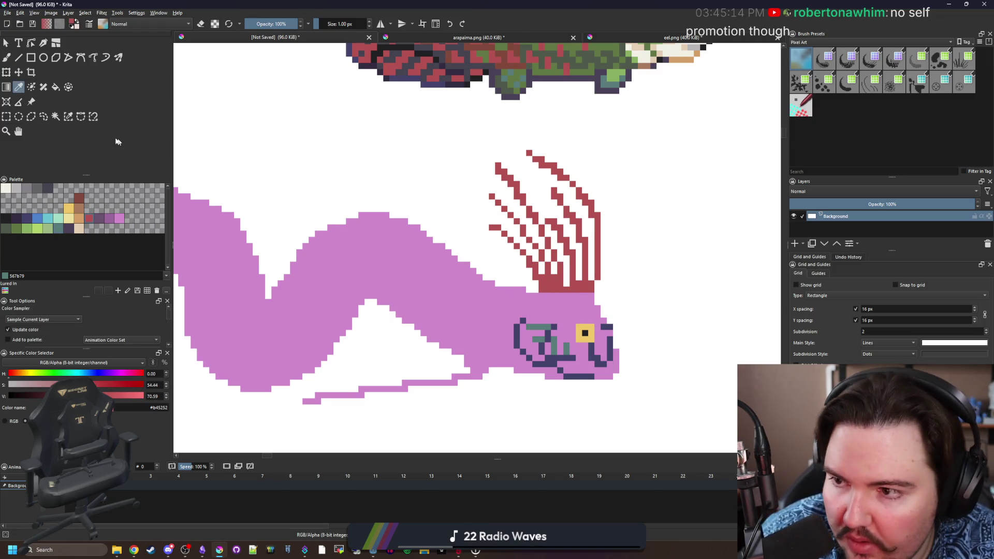
# Select the white background around the fish and set the pixel brush to 3 px.
pyautogui.click(68, 116)
pyautogui.click(315, 203)
pyautogui.moveTo(315, 202); pyautogui.dragTo(476, 218)
pyautogui.press('b')
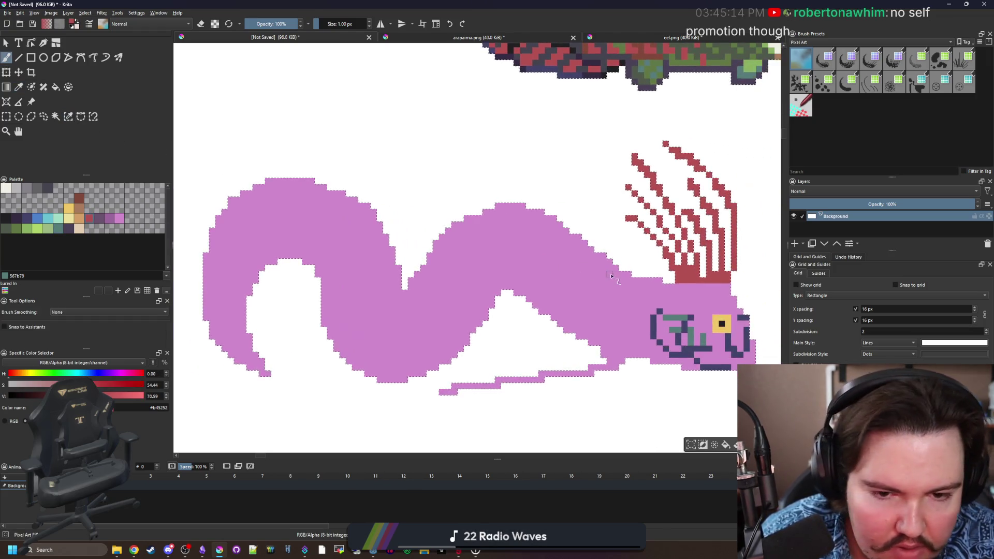
pyautogui.scroll(1, 666, 292)
pyautogui.scroll(-2, 665, 291)
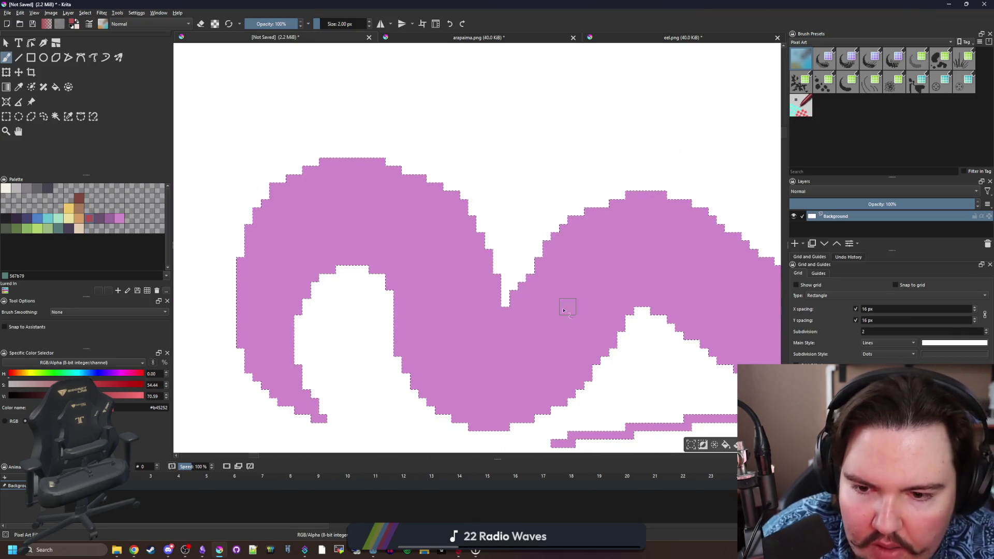
pyautogui.press(']')
pyautogui.scroll(-2, 510, 324)
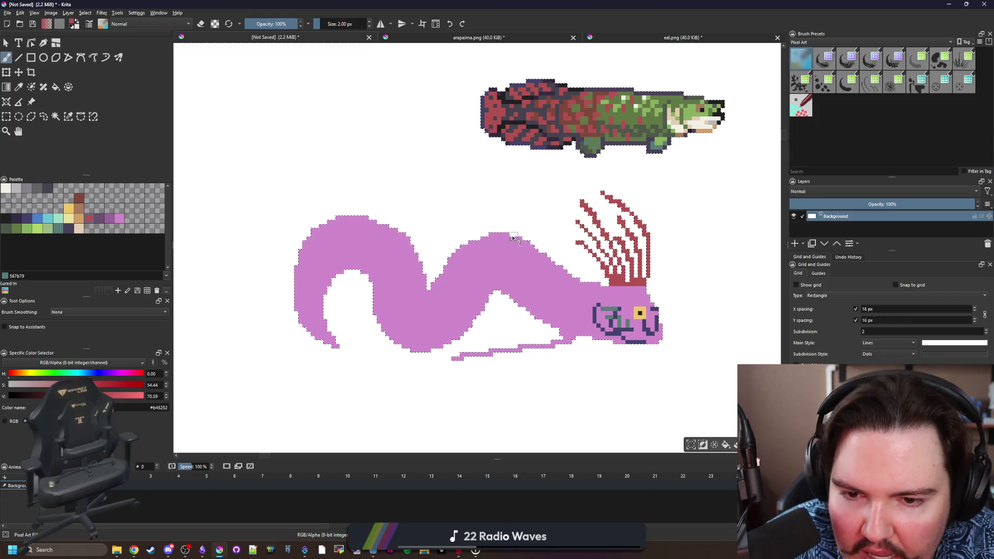
pyautogui.scroll(1, 513, 237)
pyautogui.press(']')
pyautogui.press(']')
# Paint a red block left of the crest base and extend the dorsal stripe over the left hump.
pyautogui.click(636, 289)
pyautogui.moveTo(637, 290); pyautogui.dragTo(529, 212)
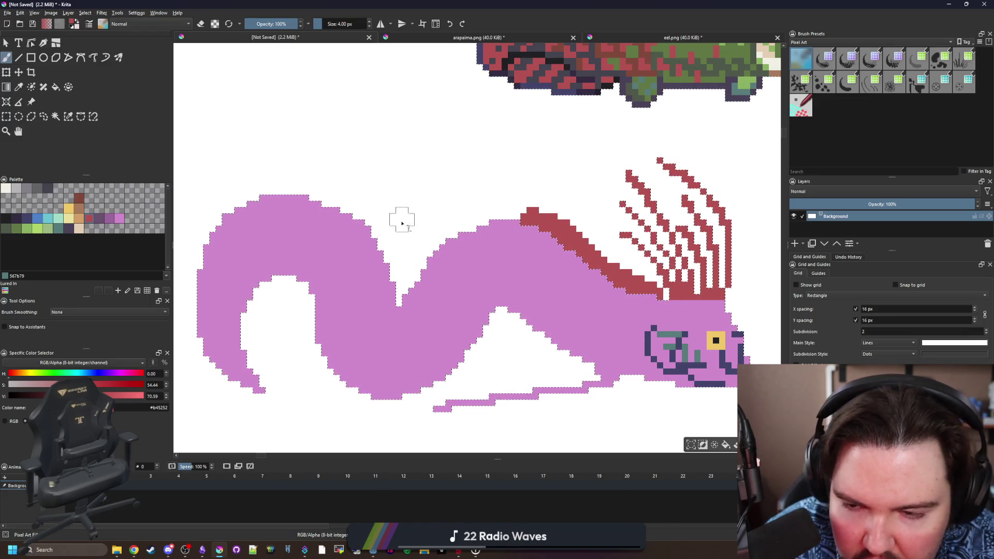
pyautogui.moveTo(358, 212)
pyautogui.mouseDown()
pyautogui.moveTo(443, 223)
pyautogui.moveTo(377, 206)
pyautogui.moveTo(334, 221)
pyautogui.mouseUp()
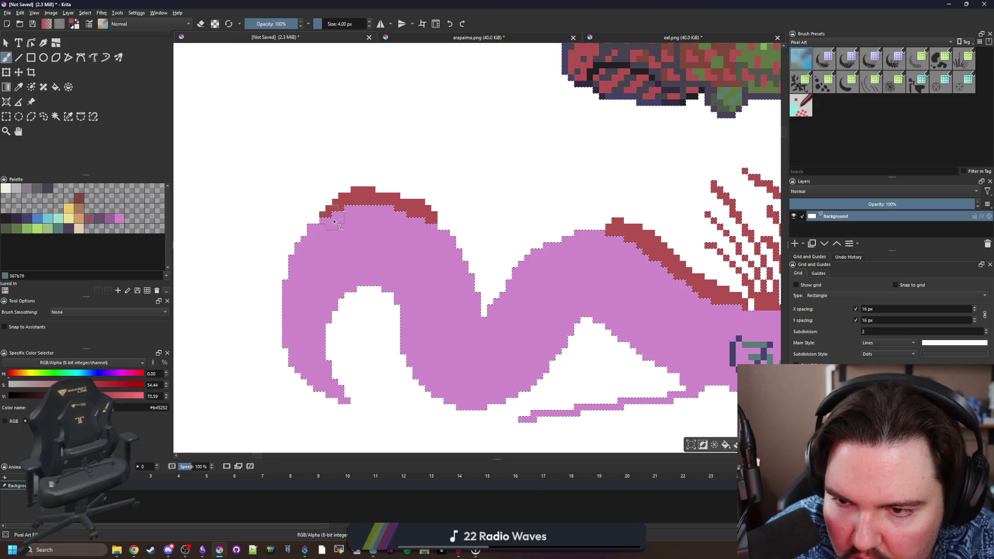
pyautogui.moveTo(604, 251); pyautogui.dragTo(518, 238)
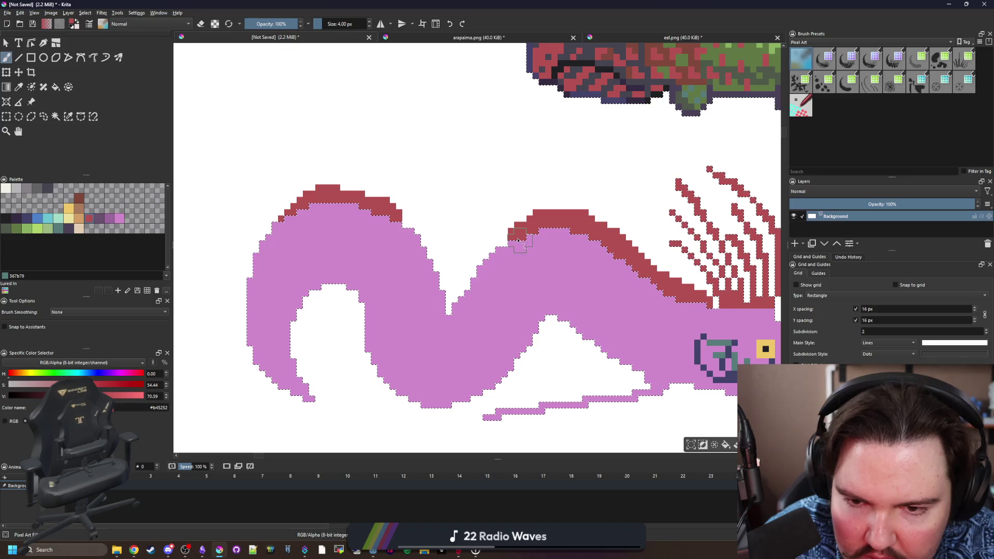
# Deselect and paint the red stripe from the dip up both humps' flanks.
pyautogui.hotkey('ctrl', 'shift', 'a')
pyautogui.click(510, 242)
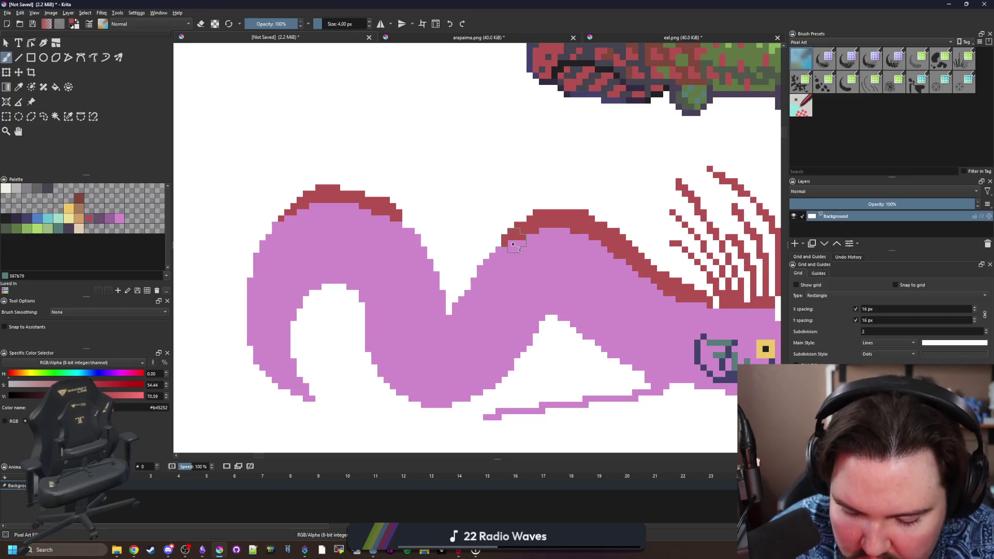
pyautogui.scroll(1, 445, 315)
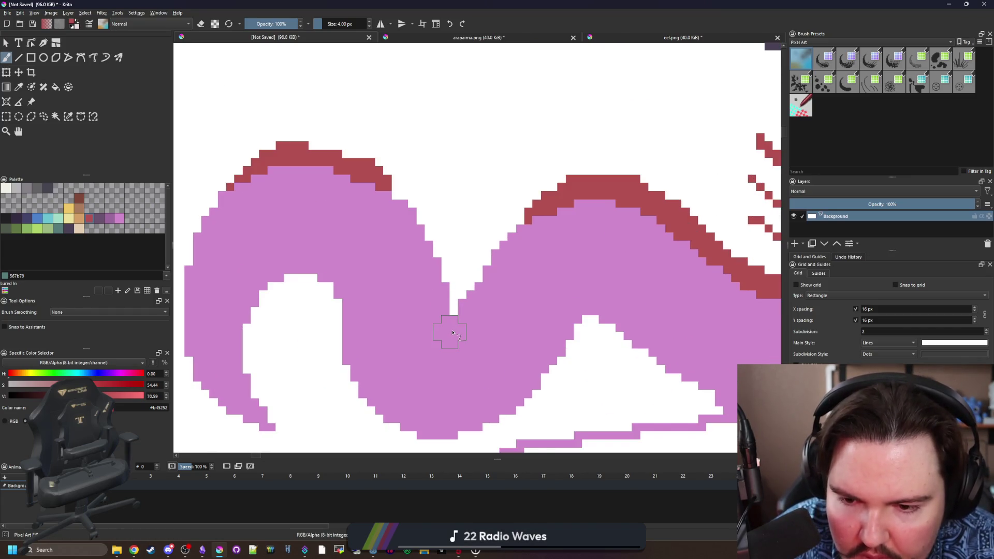
pyautogui.moveTo(452, 332)
pyautogui.mouseDown()
pyautogui.moveTo(408, 318)
pyautogui.moveTo(383, 226)
pyautogui.moveTo(358, 184)
pyautogui.mouseUp()
pyautogui.moveTo(460, 331)
pyautogui.mouseDown()
pyautogui.moveTo(512, 286)
pyautogui.moveTo(536, 211)
pyautogui.moveTo(583, 189)
pyautogui.mouseUp()
pyautogui.scroll(-8, 481, 223)
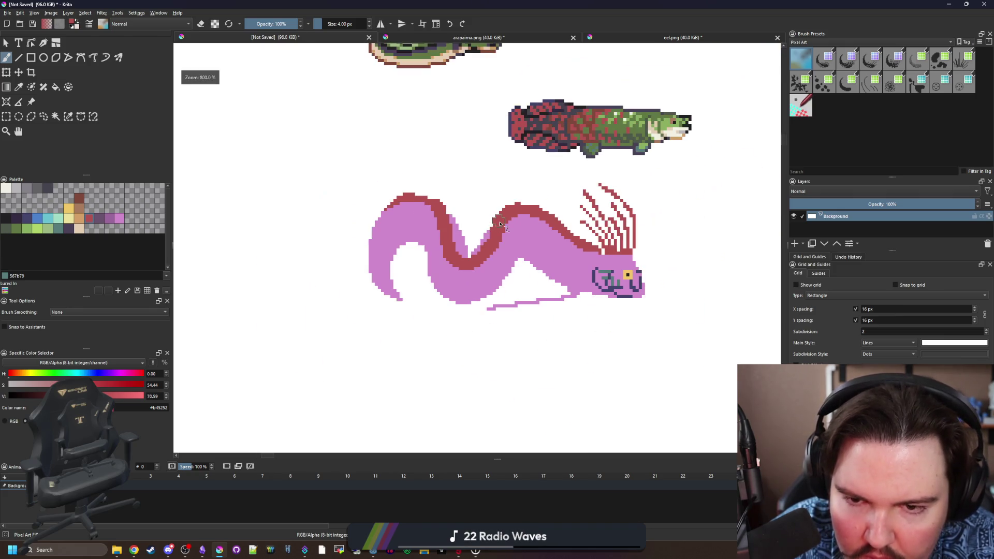
# Paint red pixels along the bend's inner edge, shrinking the brush to 1 px to close a gap.
pyautogui.scroll(8, 445, 267)
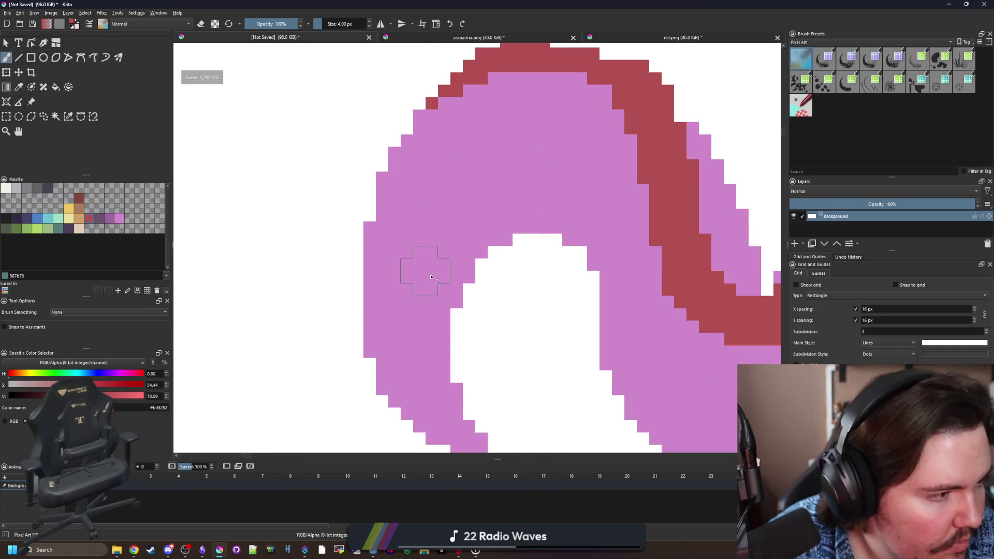
pyautogui.scroll(-1, 440, 269)
pyautogui.press('[')
pyautogui.scroll(1, 454, 380)
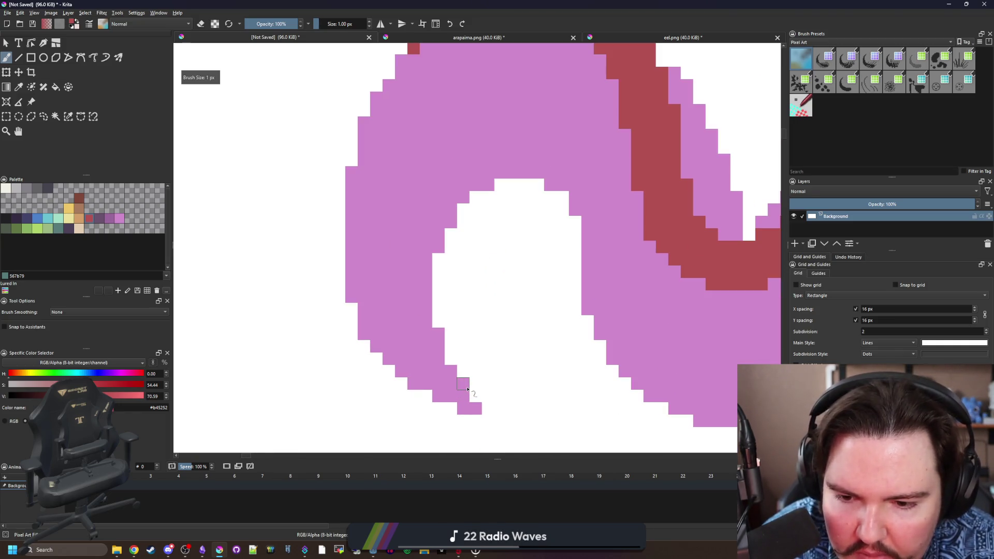
pyautogui.moveTo(469, 381)
pyautogui.mouseDown()
pyautogui.moveTo(422, 326)
pyautogui.moveTo(396, 250)
pyautogui.moveTo(401, 366)
pyautogui.moveTo(406, 261)
pyautogui.moveTo(429, 205)
pyautogui.moveTo(458, 167)
pyautogui.moveTo(490, 148)
pyautogui.mouseUp()
pyautogui.press('[')
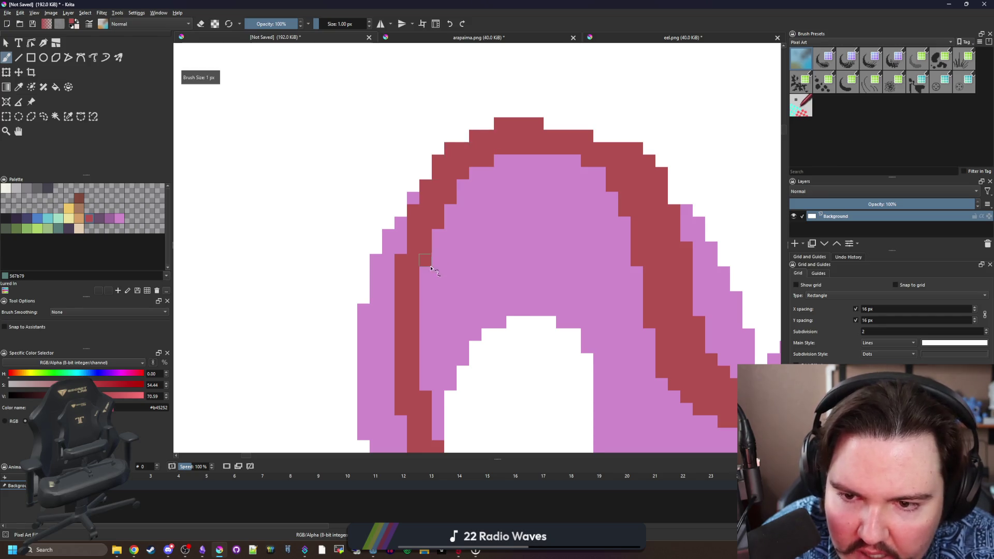
pyautogui.scroll(-4, 416, 303)
pyautogui.scroll(-3, 393, 275)
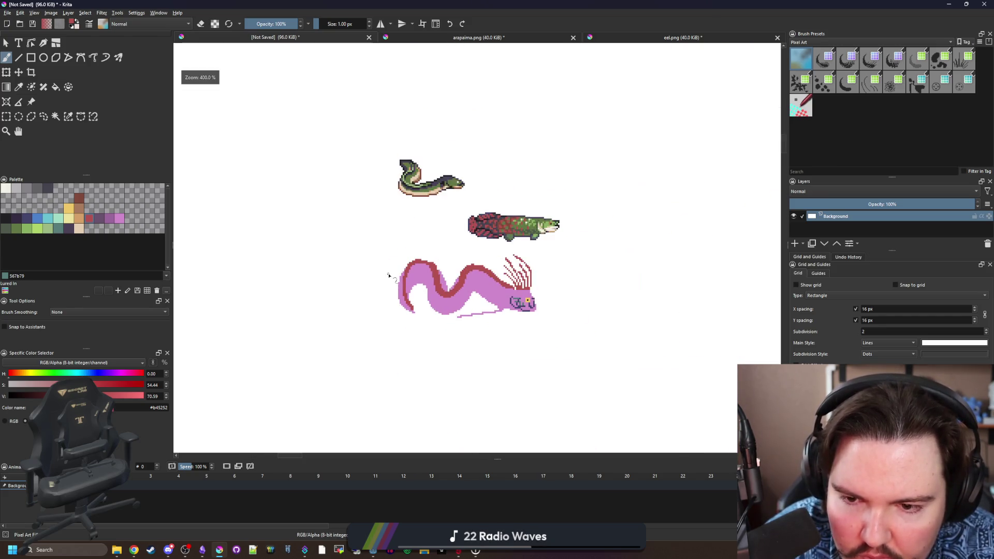
pyautogui.scroll(10, 457, 276)
pyautogui.scroll(-10, 457, 276)
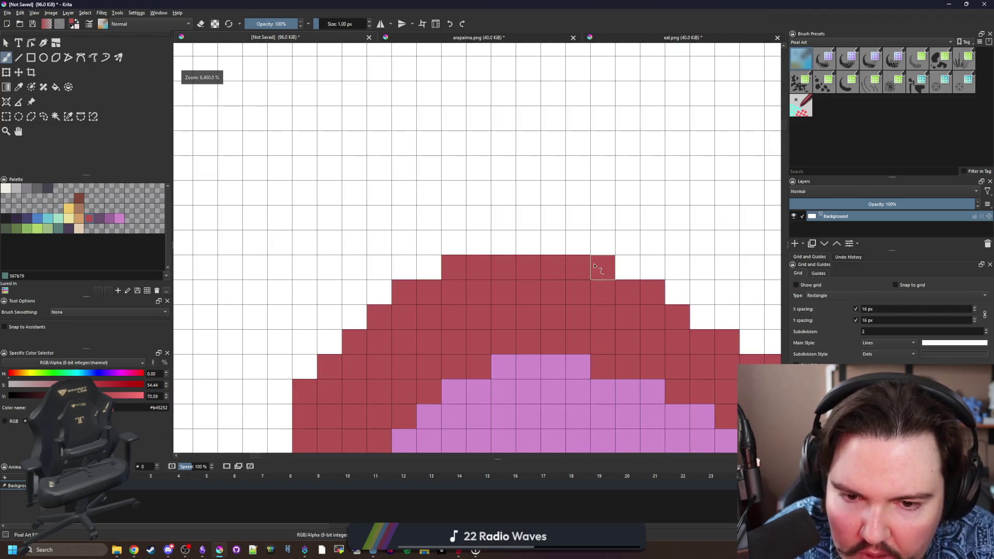
pyautogui.scroll(4, 494, 276)
pyautogui.scroll(4, 493, 276)
pyautogui.click(509, 275)
pyautogui.scroll(-5, 483, 243)
pyautogui.scroll(1, 472, 293)
pyautogui.scroll(-1, 472, 294)
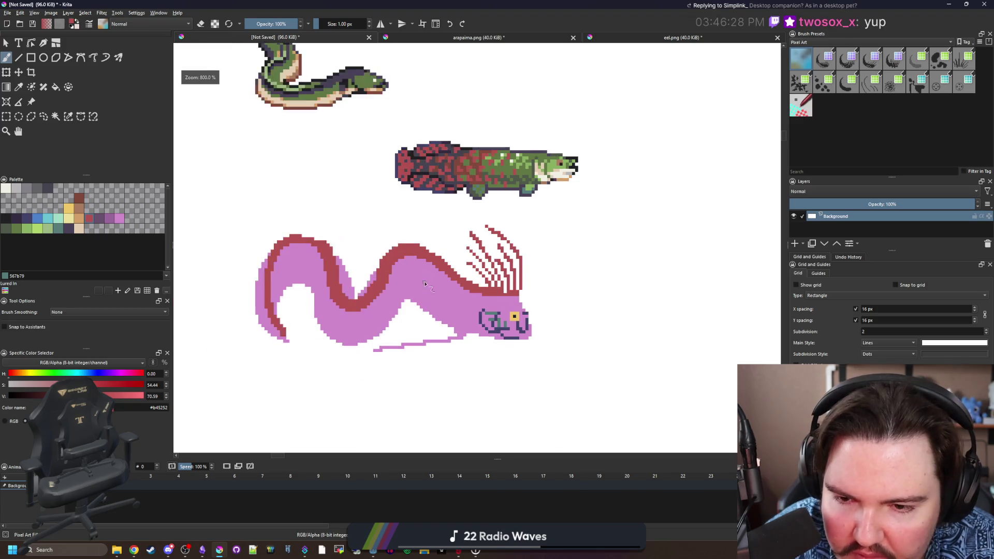
pyautogui.scroll(3, 445, 280)
# Fill white pixels near the V dip with pink, then trim the V's inner edges back to white.
pyautogui.keyDown('ctrl'); pyautogui.click(425, 273); pyautogui.keyUp('ctrl')
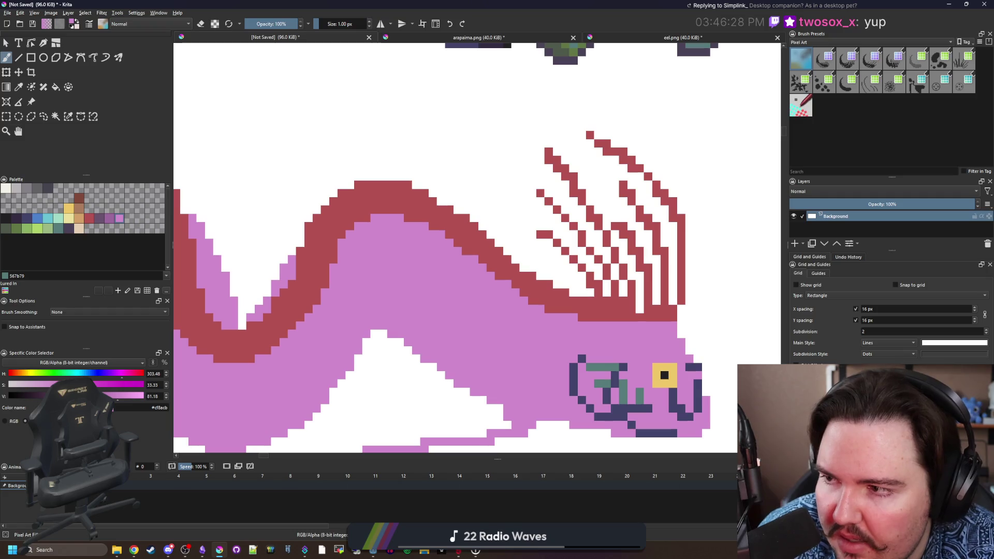
pyautogui.scroll(3, 327, 248)
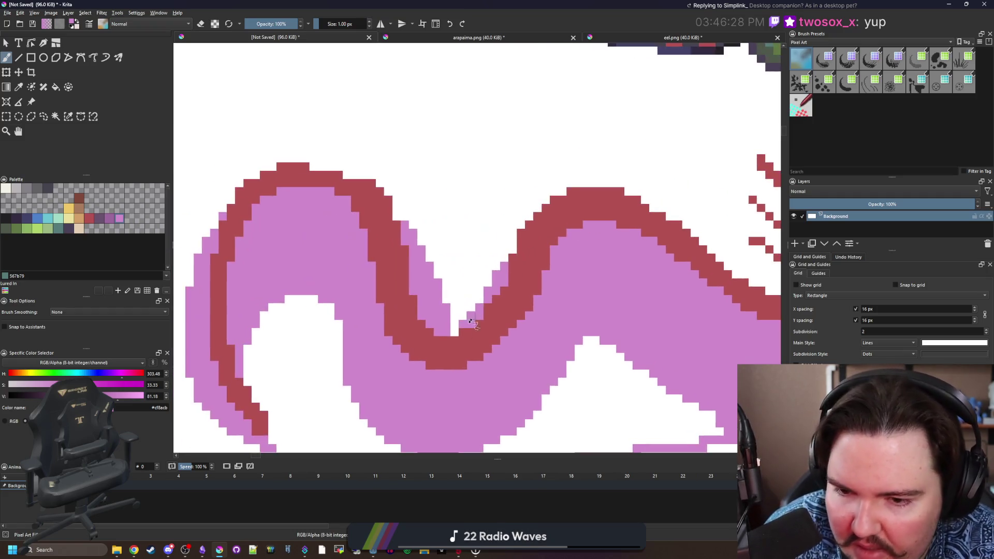
pyautogui.moveTo(466, 337)
pyautogui.mouseDown()
pyautogui.moveTo(476, 316)
pyautogui.moveTo(464, 311)
pyautogui.mouseUp()
pyautogui.scroll(-4, 420, 282)
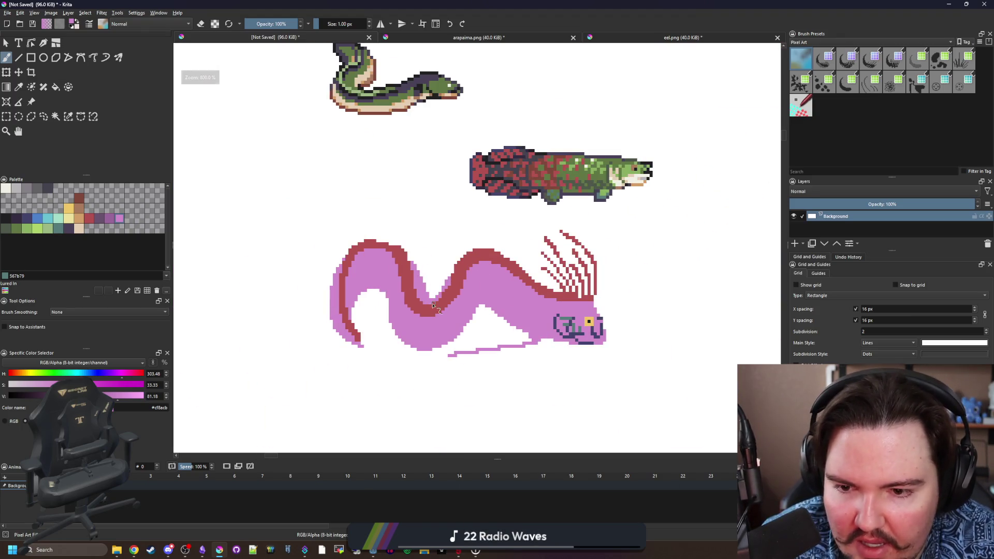
pyautogui.scroll(3, 420, 297)
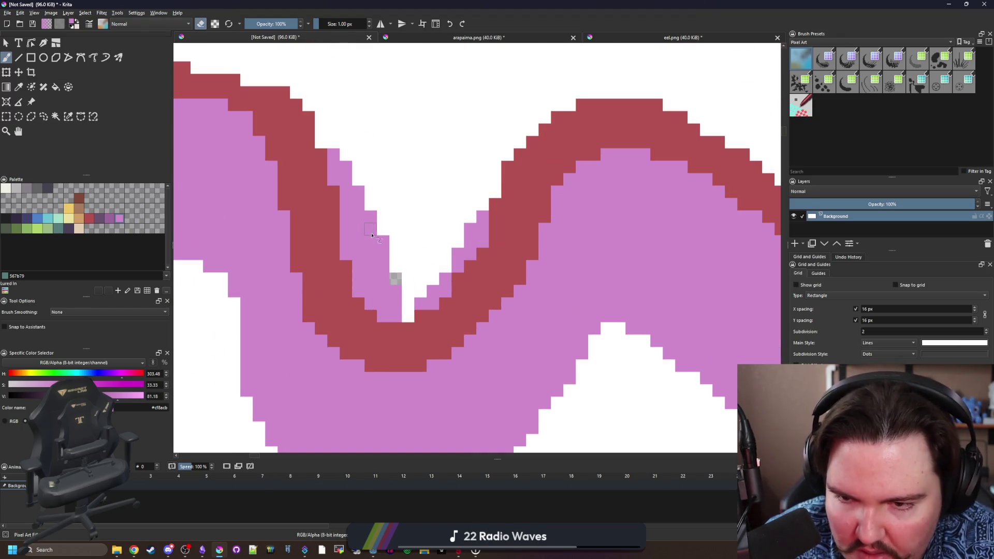
pyautogui.keyDown('ctrl'); pyautogui.click(406, 211); pyautogui.keyUp('ctrl')
pyautogui.click(396, 278)
pyautogui.moveTo(387, 245); pyautogui.dragTo(334, 153)
pyautogui.scroll(-2, 448, 240)
pyautogui.scroll(3, 448, 240)
pyautogui.moveTo(461, 224)
pyautogui.mouseDown()
pyautogui.moveTo(428, 309)
pyautogui.moveTo(412, 304)
pyautogui.mouseUp()
pyautogui.scroll(-3, 413, 304)
pyautogui.scroll(3, 426, 236)
pyautogui.scroll(2, 426, 236)
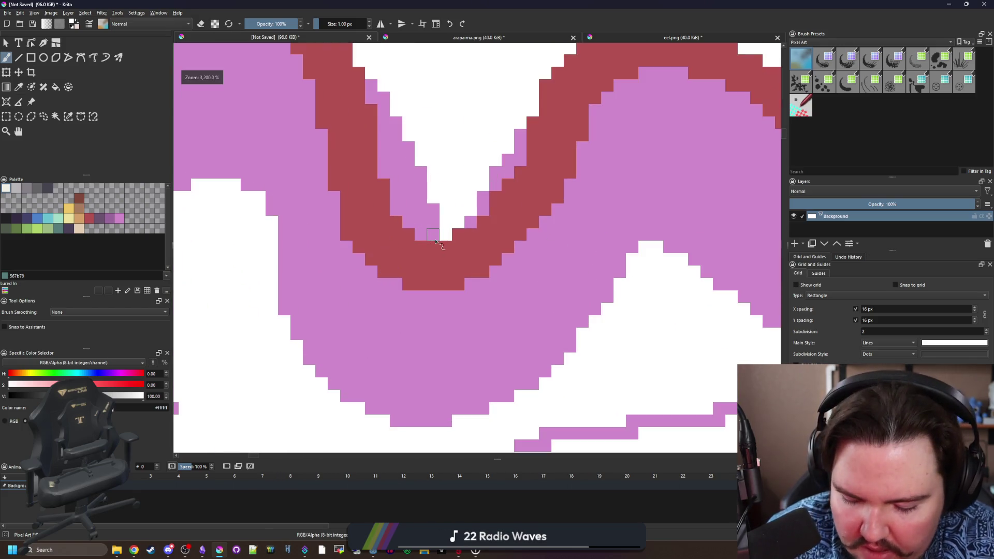
# Paint the pink pixels at the V bottom and along the hump's top edge red.
pyautogui.keyDown('ctrl'); pyautogui.click(439, 272); pyautogui.keyUp('ctrl')
pyautogui.scroll(2, 439, 273)
pyautogui.moveTo(409, 307); pyautogui.dragTo(441, 307)
pyautogui.click(456, 307)
pyautogui.click(357, 282)
pyautogui.moveTo(307, 257); pyautogui.dragTo(282, 232)
pyautogui.click(471, 287)
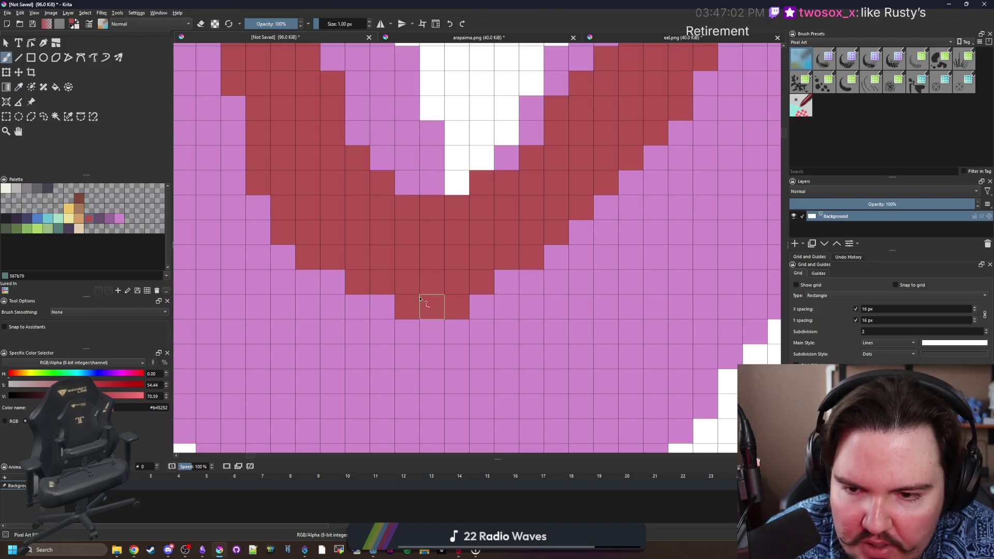
pyautogui.click(383, 306)
pyautogui.click(506, 282)
pyautogui.scroll(-5, 416, 282)
pyautogui.scroll(-2, 415, 282)
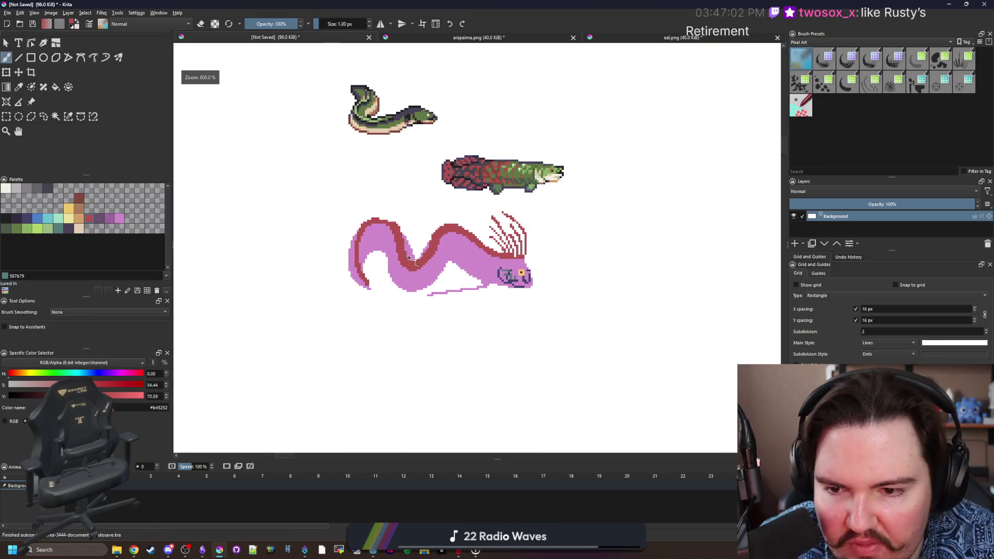
pyautogui.scroll(6, 406, 267)
pyautogui.scroll(-5, 455, 298)
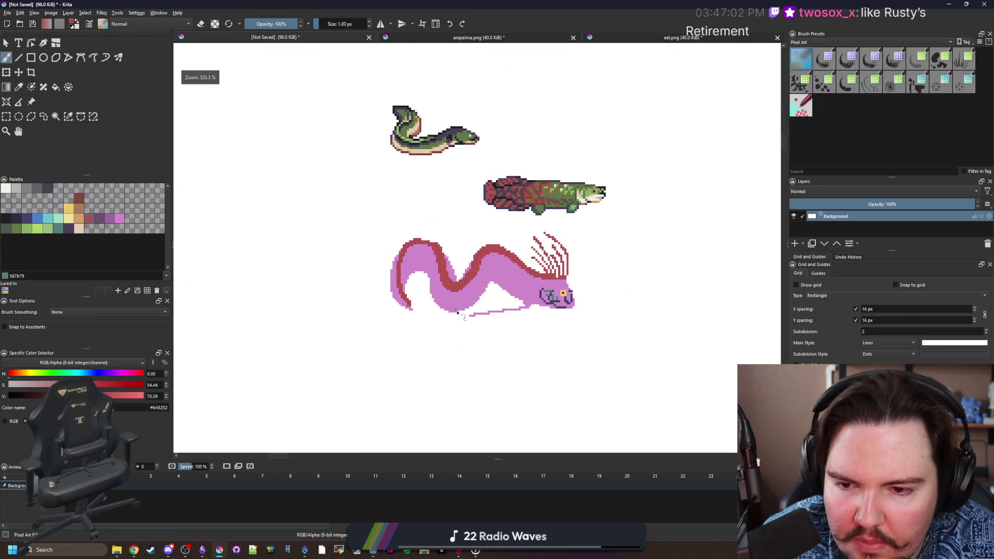
pyautogui.scroll(4, 406, 270)
pyautogui.scroll(2, 426, 259)
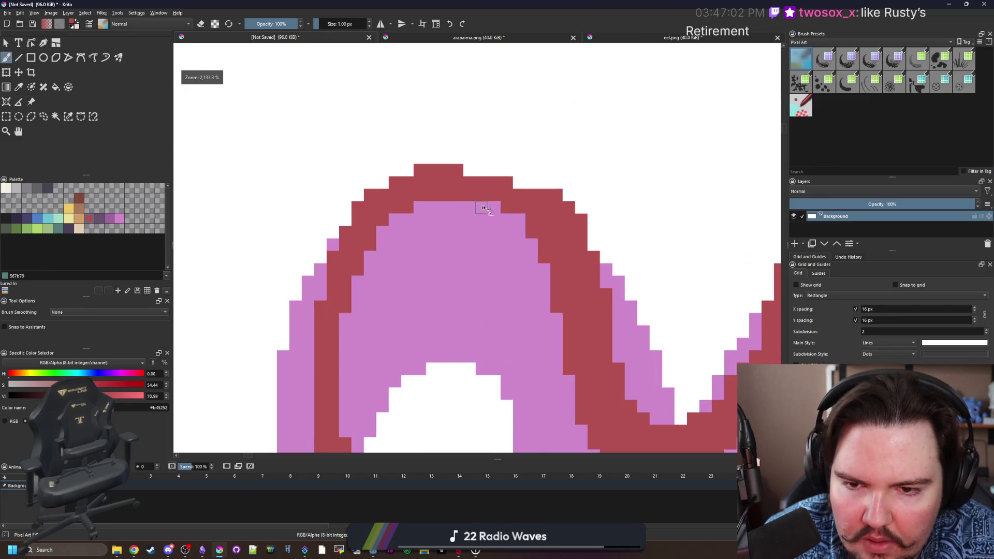
pyautogui.moveTo(550, 198)
pyautogui.mouseDown()
pyautogui.moveTo(501, 181)
pyautogui.moveTo(523, 164)
pyautogui.moveTo(414, 155)
pyautogui.moveTo(374, 199)
pyautogui.moveTo(357, 201)
pyautogui.mouseUp()
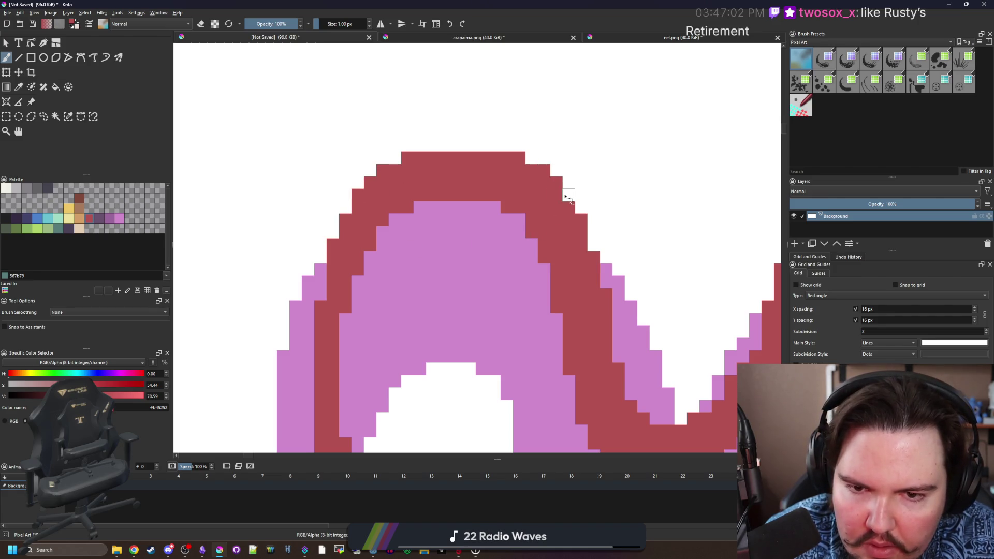
pyautogui.scroll(-3, 371, 199)
pyautogui.scroll(5, 407, 217)
pyautogui.scroll(2, 371, 197)
# Sample the body pink and repaint the red band's edges to thin the stripe.
pyautogui.press('p')
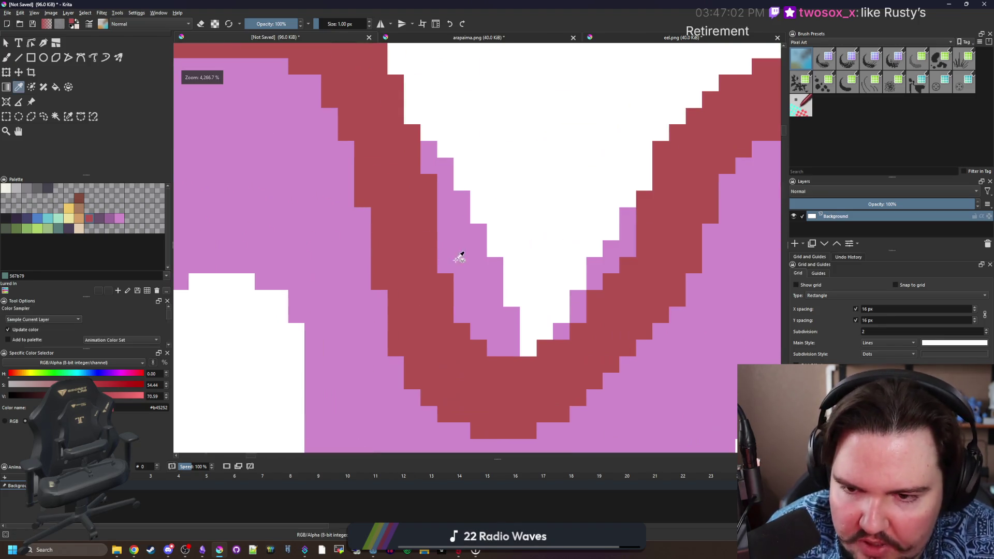
pyautogui.click(462, 257)
pyautogui.press('b')
pyautogui.moveTo(423, 165)
pyautogui.mouseDown()
pyautogui.moveTo(449, 248)
pyautogui.moveTo(423, 188)
pyautogui.mouseUp()
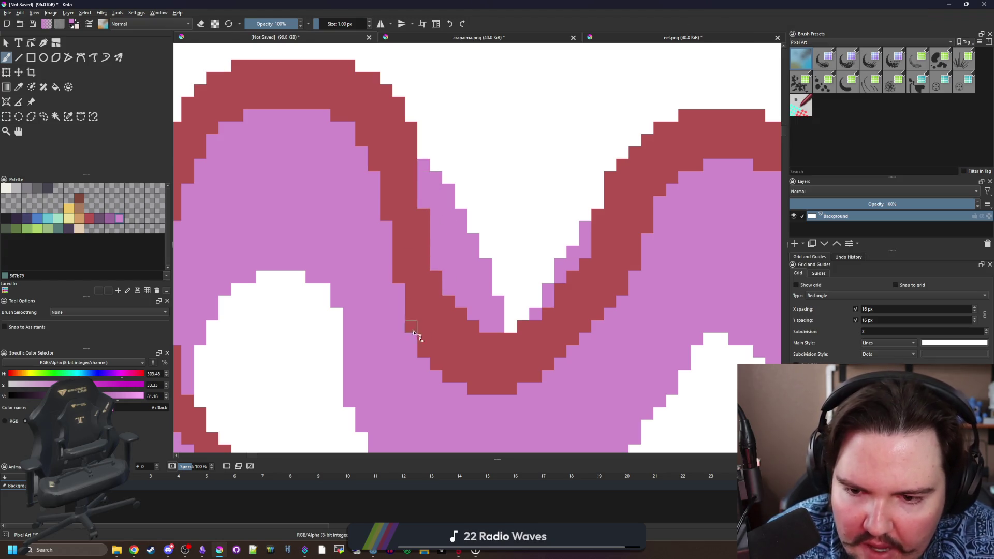
pyautogui.moveTo(411, 354); pyautogui.dragTo(372, 167)
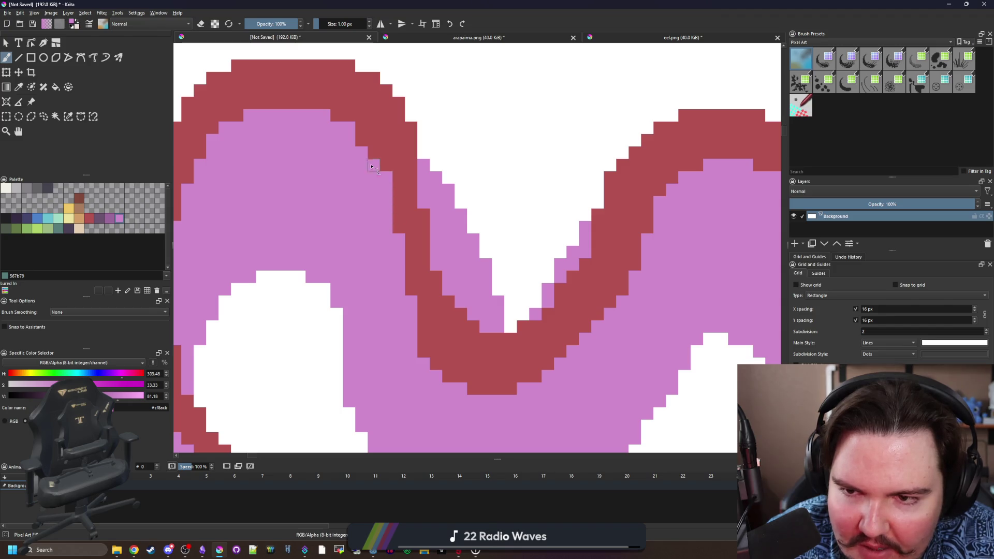
pyautogui.scroll(-1, 384, 245)
pyautogui.scroll(1, 398, 308)
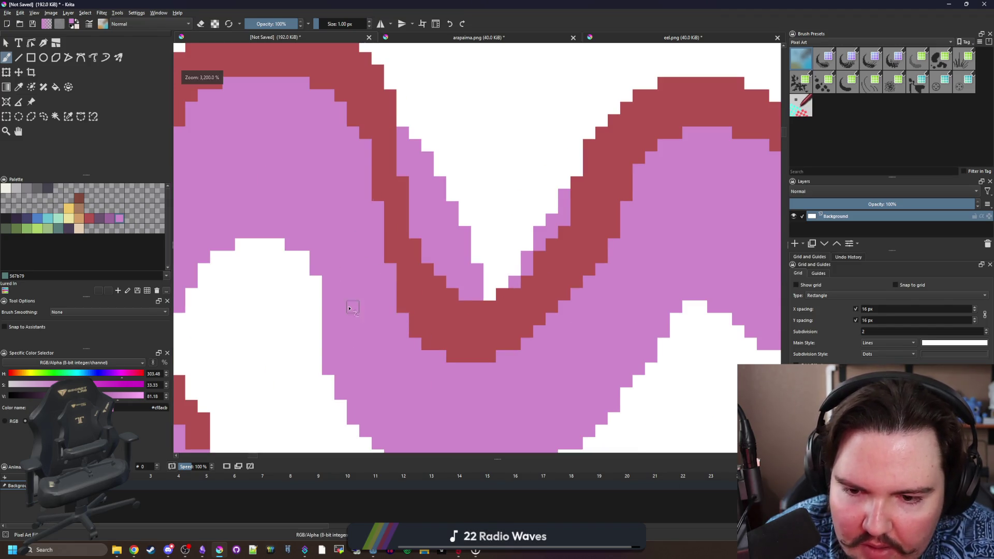
pyautogui.scroll(-1, 355, 309)
pyautogui.scroll(1, 355, 284)
pyautogui.moveTo(329, 294); pyautogui.dragTo(358, 235)
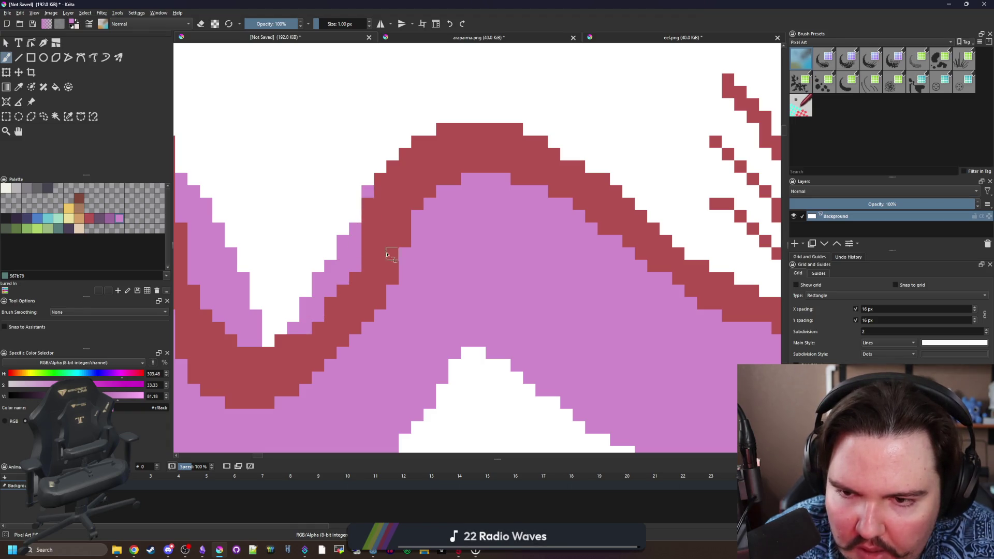
pyautogui.moveTo(362, 339); pyautogui.dragTo(406, 237)
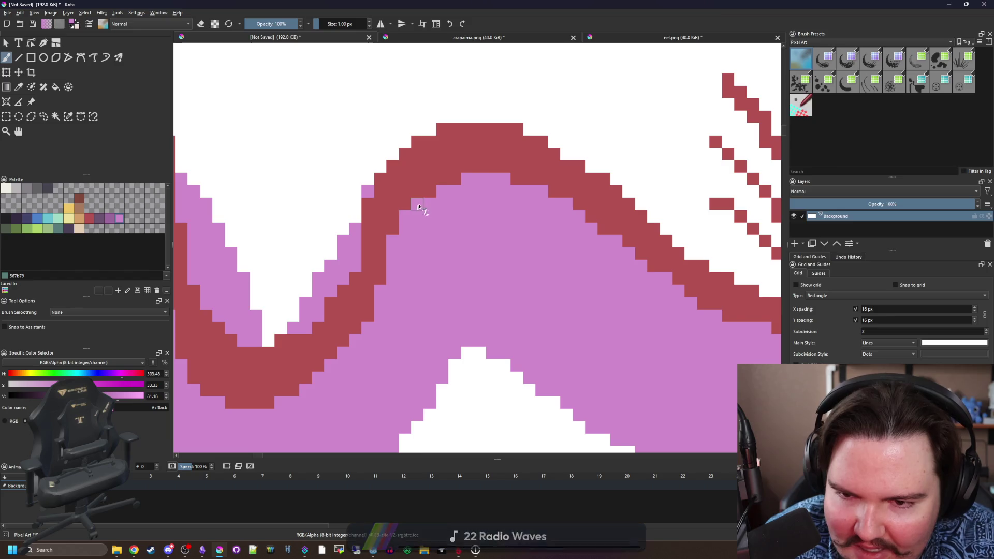
pyautogui.moveTo(369, 285)
pyautogui.mouseDown()
pyautogui.moveTo(318, 322)
pyautogui.moveTo(356, 285)
pyautogui.mouseUp()
pyautogui.scroll(-3, 388, 328)
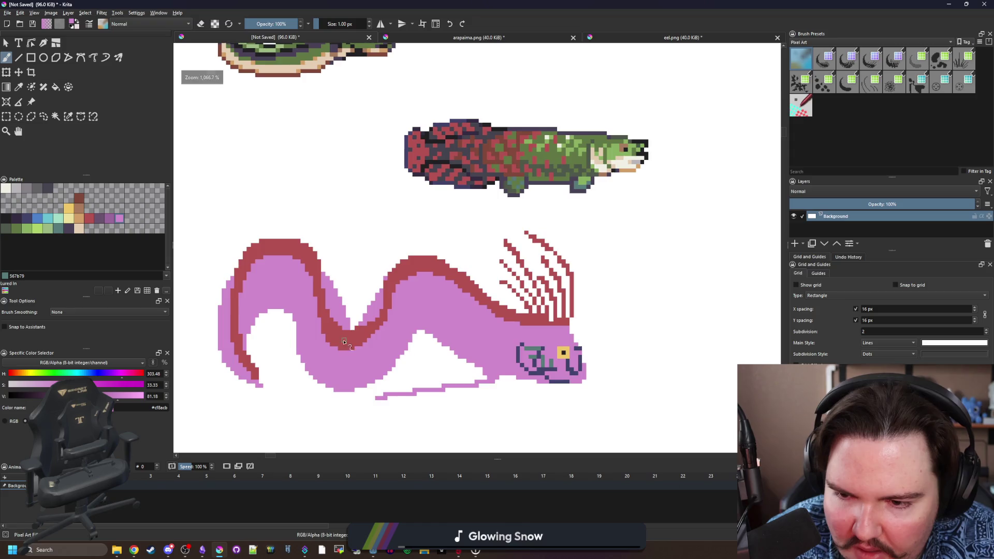
pyautogui.scroll(-4, 344, 346)
pyautogui.scroll(8, 386, 305)
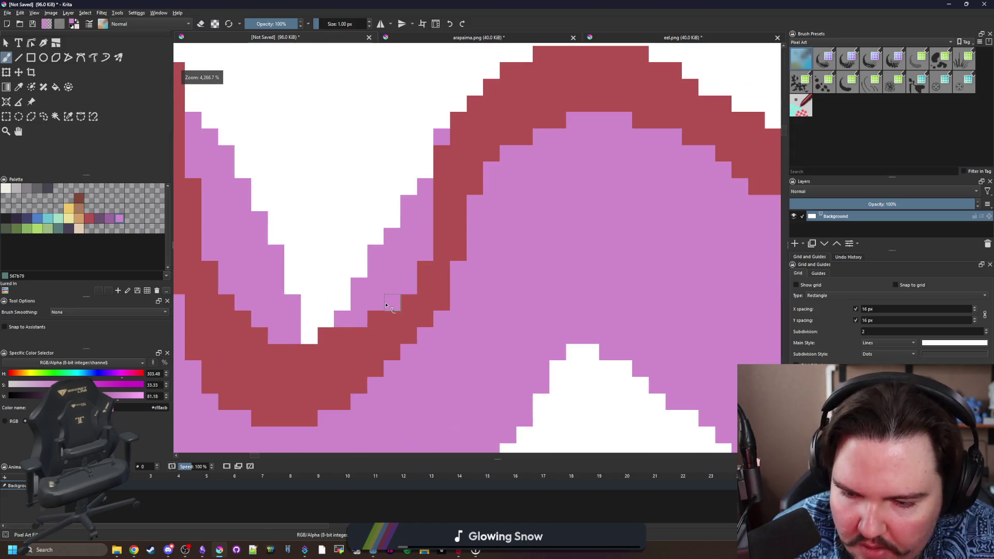
# Resample the stripe red and paint the diagonal and inner-curve pink cells red.
pyautogui.keyDown('ctrl'); pyautogui.click(395, 339); pyautogui.keyUp('ctrl')
pyautogui.moveTo(408, 352)
pyautogui.mouseDown()
pyautogui.moveTo(448, 303)
pyautogui.moveTo(456, 272)
pyautogui.mouseUp()
pyautogui.click(392, 369)
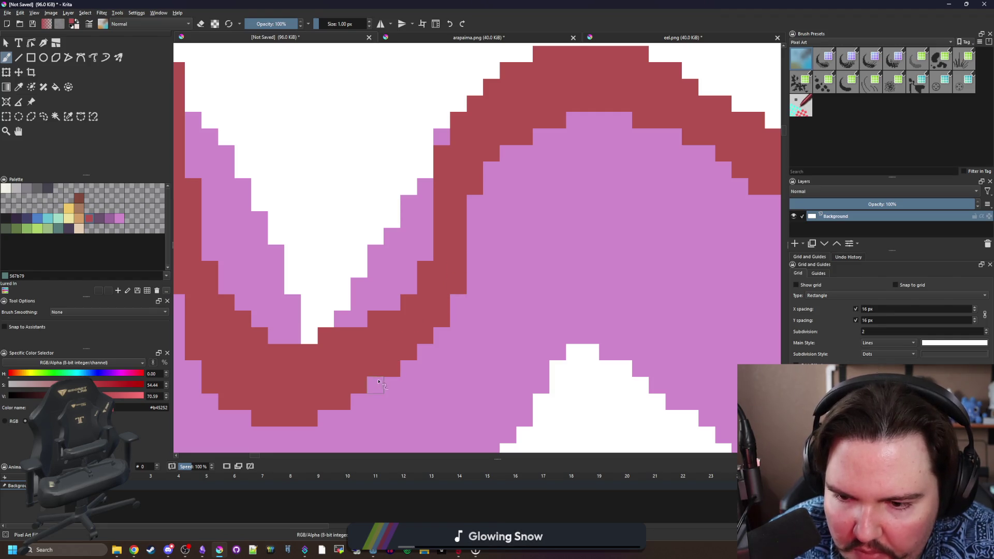
pyautogui.rightClick(378, 382)
pyautogui.scroll(-6, 443, 250)
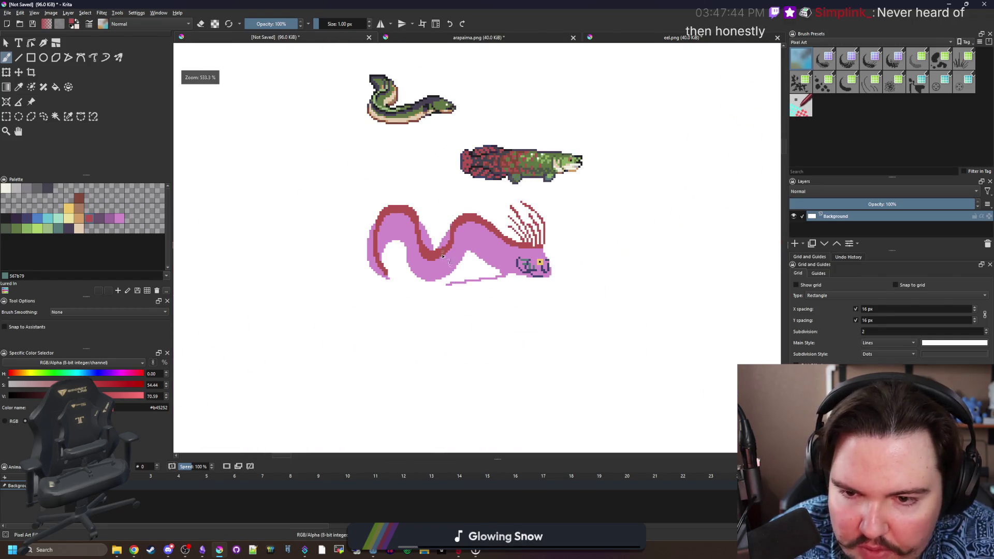
pyautogui.scroll(10, 443, 251)
pyautogui.press('p')
pyautogui.press('b')
pyautogui.moveTo(394, 303); pyautogui.dragTo(282, 275)
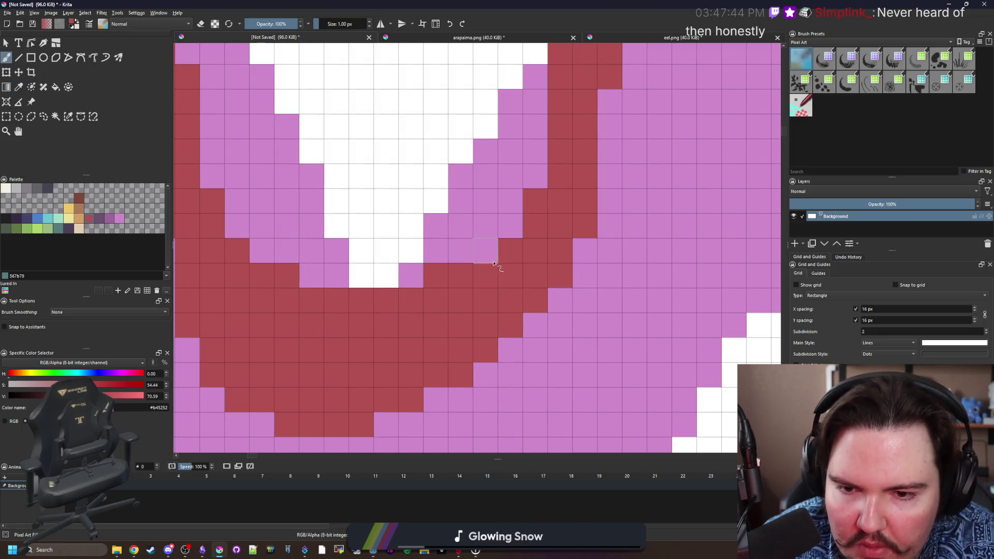
pyautogui.moveTo(495, 264); pyautogui.dragTo(505, 250)
pyautogui.click(409, 290)
pyautogui.scroll(-6, 429, 304)
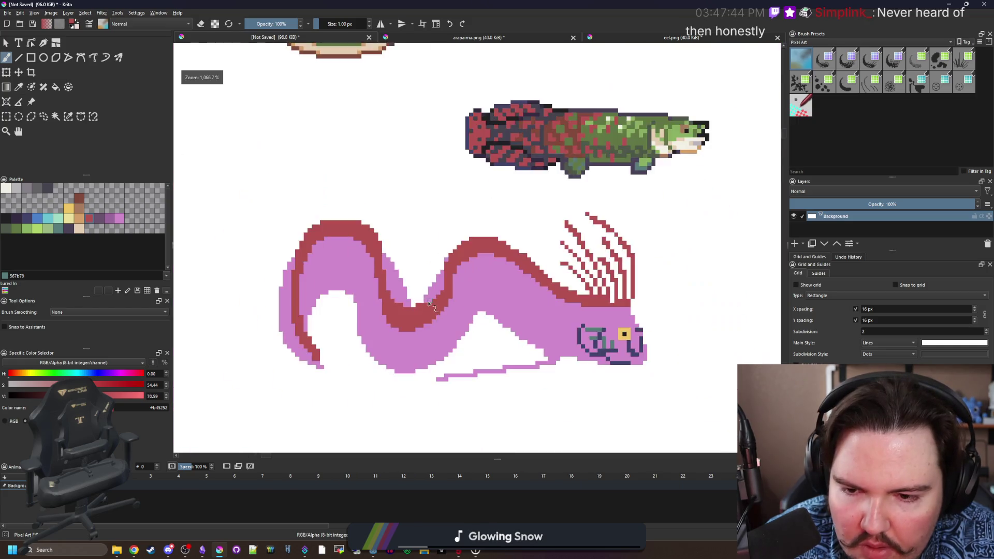
pyautogui.scroll(-5, 429, 305)
pyautogui.scroll(5, 414, 284)
pyautogui.scroll(-1, 411, 282)
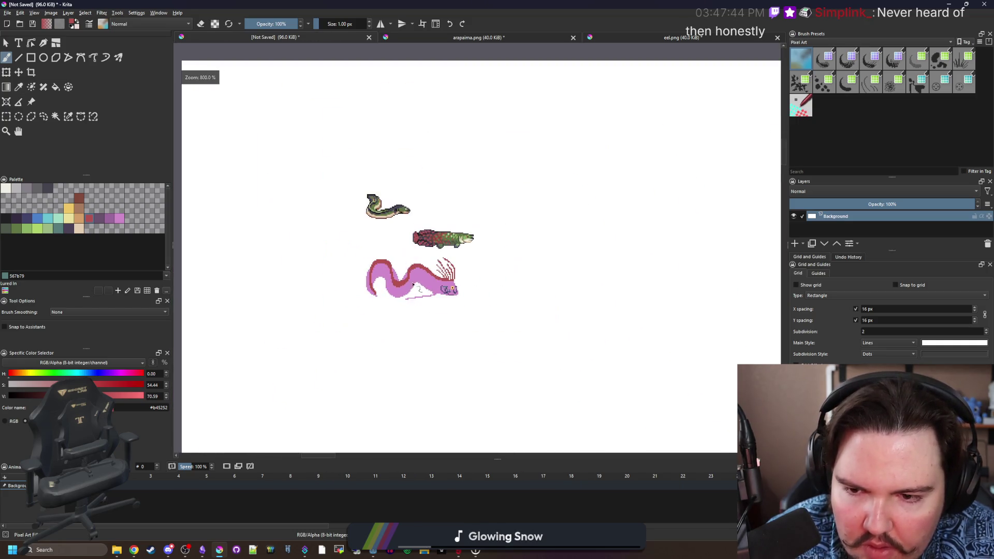
pyautogui.scroll(5, 428, 310)
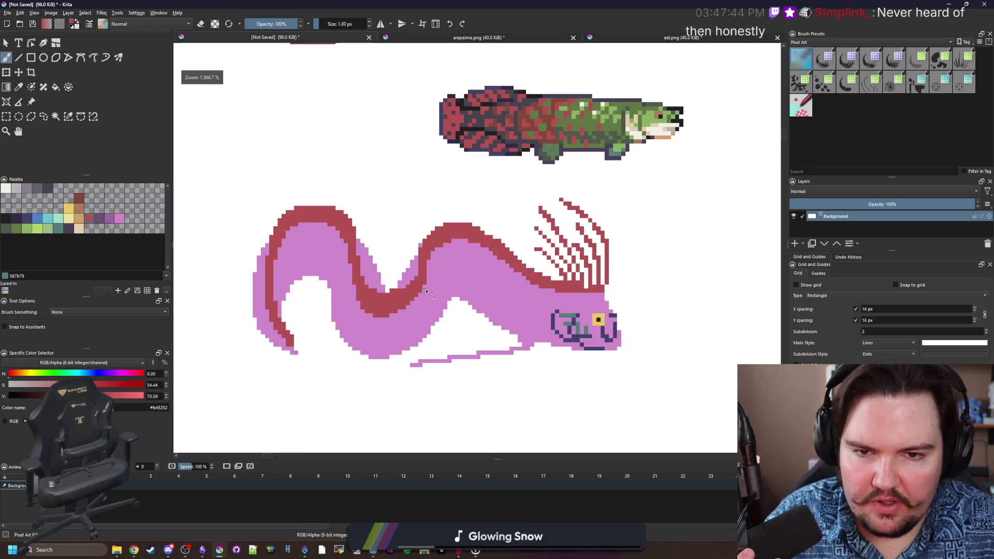
pyautogui.scroll(-4, 412, 286)
pyautogui.scroll(2, 296, 266)
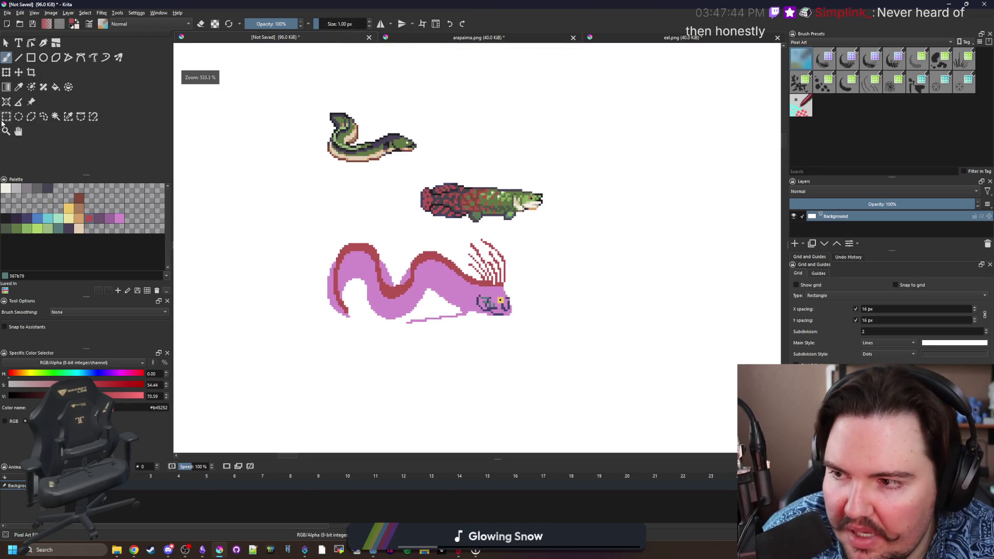
# Draw a rectangular selection right of the oarfish, then discard it.
pyautogui.click(5, 117)
pyautogui.scroll(1, 447, 311)
pyautogui.moveTo(560, 356)
pyautogui.mouseDown()
pyautogui.moveTo(601, 251)
pyautogui.moveTo(615, 253)
pyautogui.mouseUp()
pyautogui.scroll(-3, 482, 299)
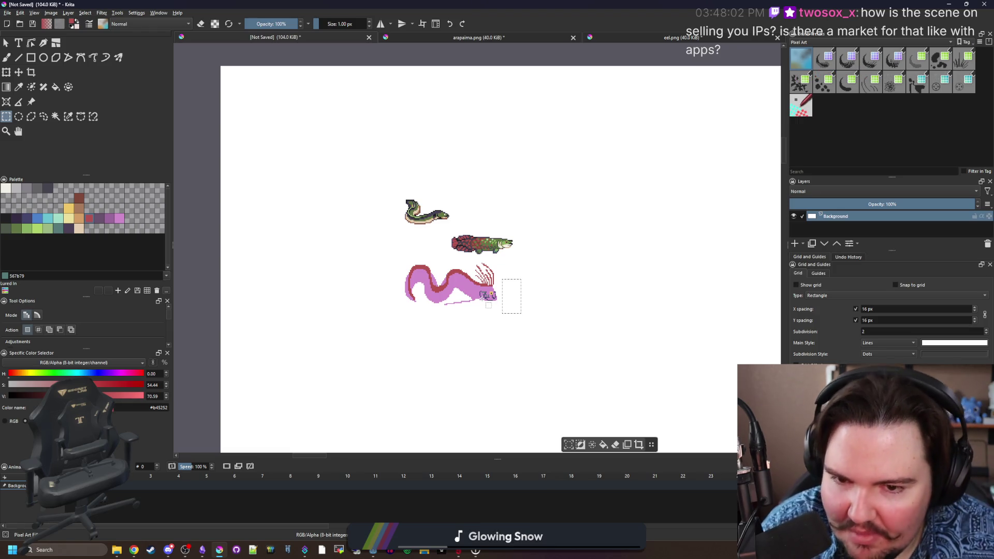
pyautogui.scroll(2, 461, 288)
pyautogui.click(413, 280)
pyautogui.scroll(1, 413, 280)
pyautogui.scroll(1, 413, 280)
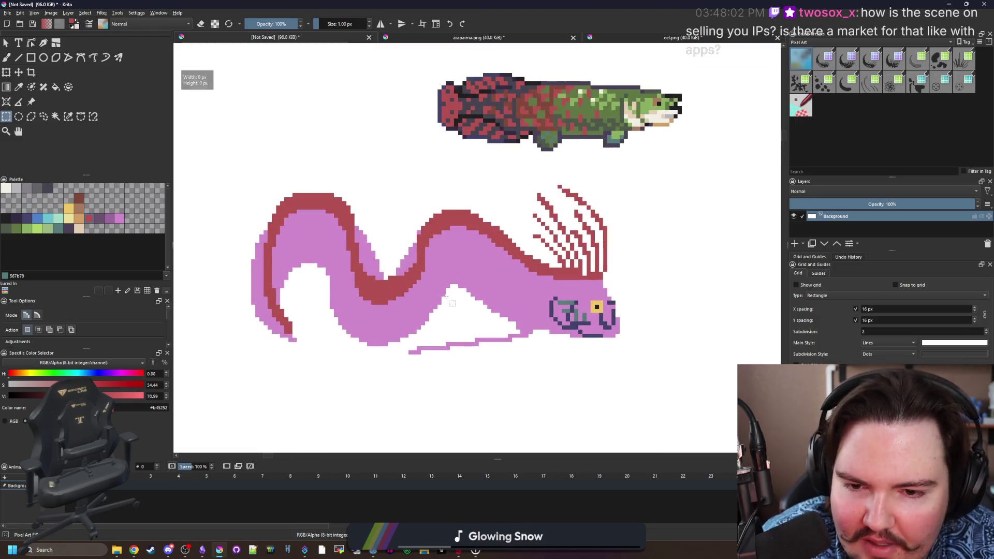
pyautogui.scroll(-1, 368, 288)
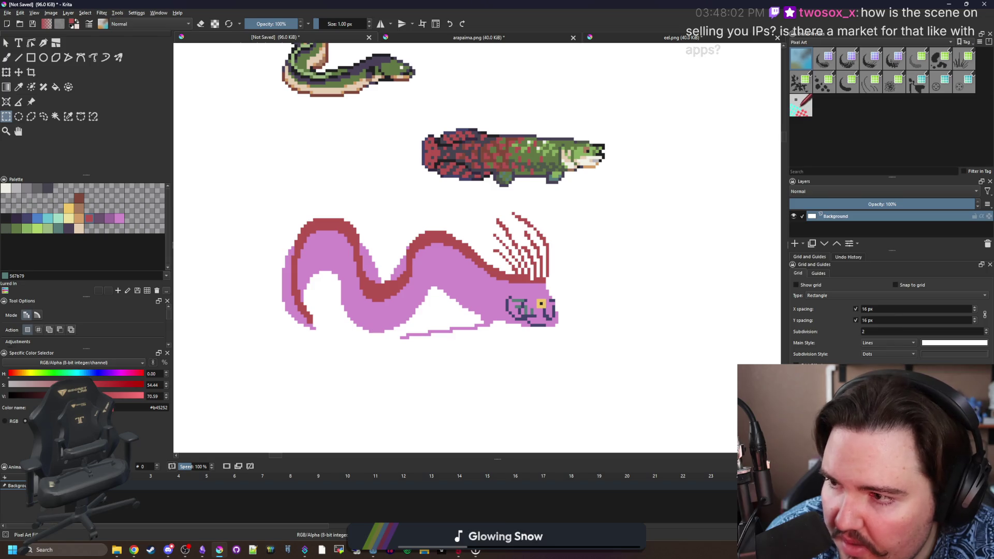
pyautogui.hscroll(-2, 314, 182)
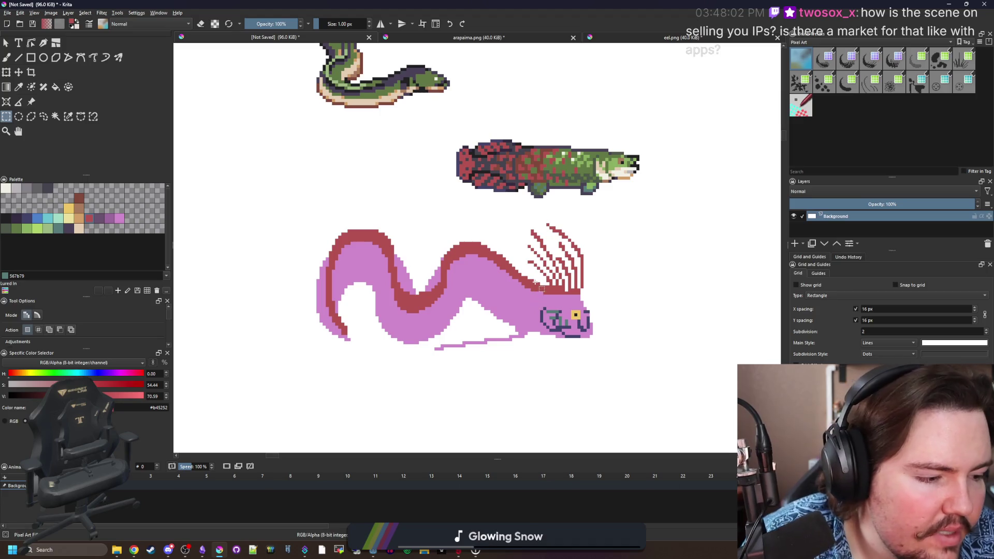
pyautogui.scroll(5, 527, 314)
# Sample the red and paint a patch joining the fin line to the belly.
pyautogui.press('p')
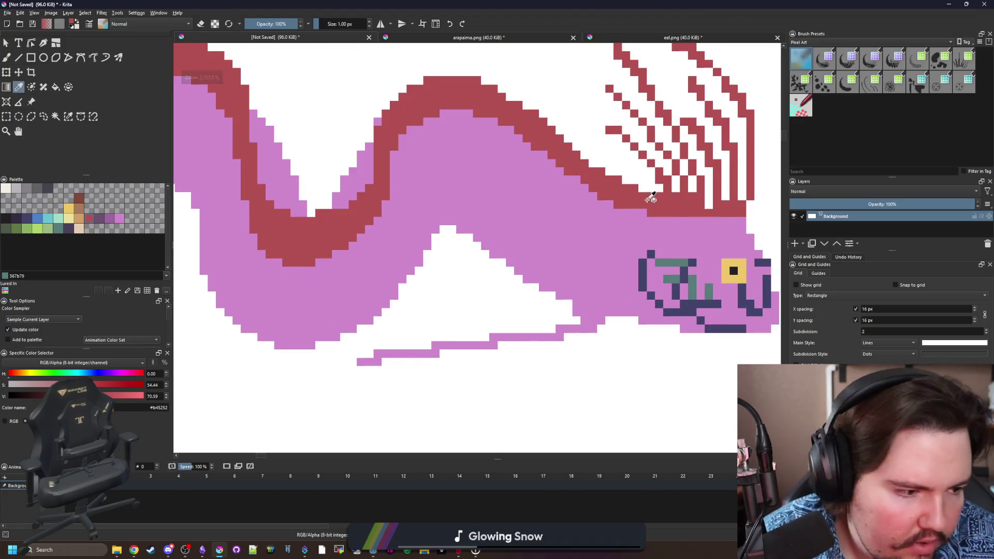
pyautogui.scroll(1, 545, 347)
pyautogui.press('b')
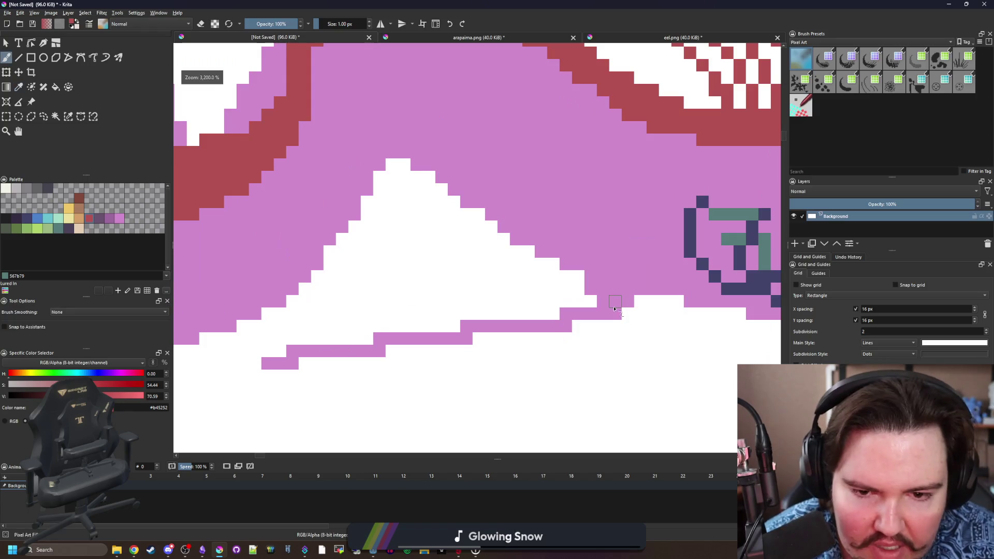
pyautogui.moveTo(611, 301)
pyautogui.mouseDown()
pyautogui.moveTo(609, 314)
pyautogui.moveTo(572, 314)
pyautogui.mouseUp()
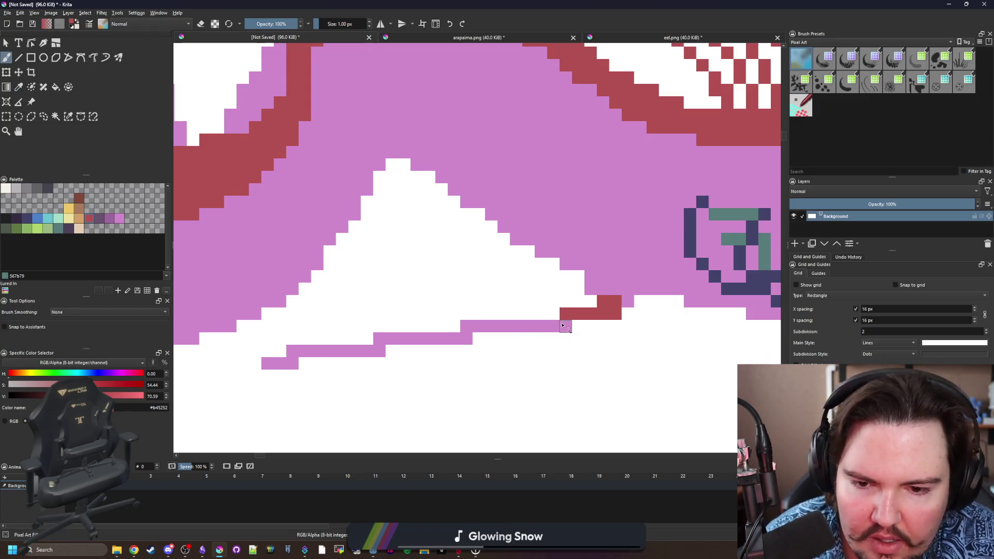
# Fill the thin pink fin line red and add red pixels at its left end.
pyautogui.press('f')
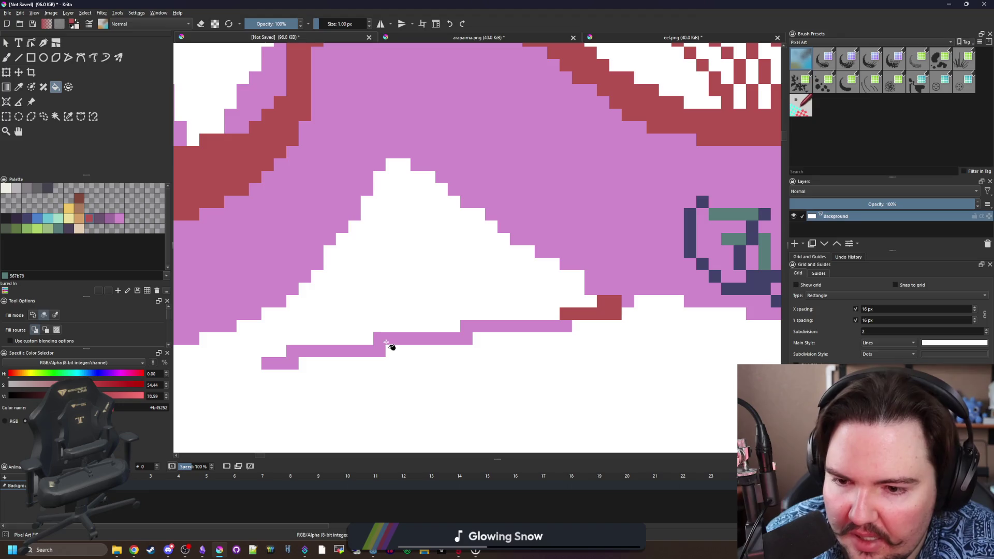
pyautogui.click(386, 344)
pyautogui.press('b')
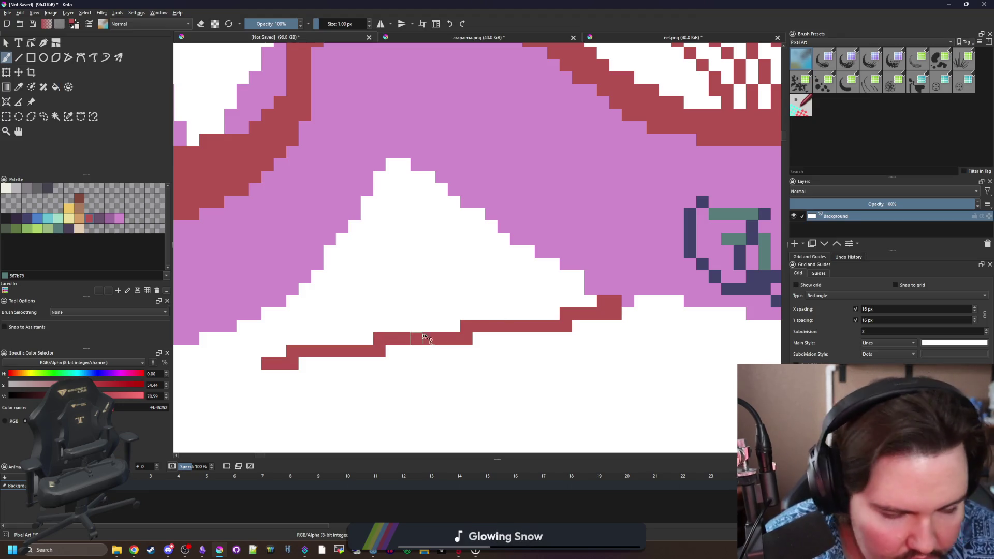
pyautogui.scroll(2, 422, 339)
pyautogui.moveTo(350, 356)
pyautogui.mouseDown()
pyautogui.moveTo(334, 364)
pyautogui.moveTo(325, 348)
pyautogui.moveTo(360, 357)
pyautogui.moveTo(391, 346)
pyautogui.moveTo(341, 318)
pyautogui.moveTo(369, 318)
pyautogui.mouseUp()
pyautogui.moveTo(577, 305)
pyautogui.mouseDown()
pyautogui.moveTo(468, 315)
pyautogui.moveTo(459, 315)
pyautogui.moveTo(471, 300)
pyautogui.moveTo(406, 295)
pyautogui.moveTo(393, 302)
pyautogui.moveTo(402, 344)
pyautogui.mouseUp()
pyautogui.scroll(-5, 405, 352)
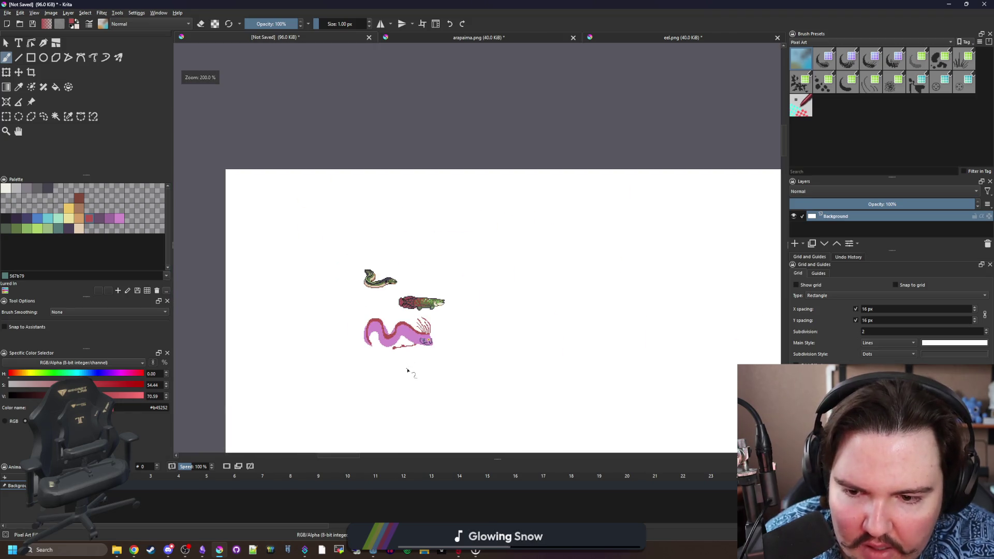
# Zoom in on the tail and paint its lowest pixel and the cell above it red.
pyautogui.scroll(5, 406, 362)
pyautogui.scroll(-4, 406, 331)
pyautogui.scroll(3, 363, 290)
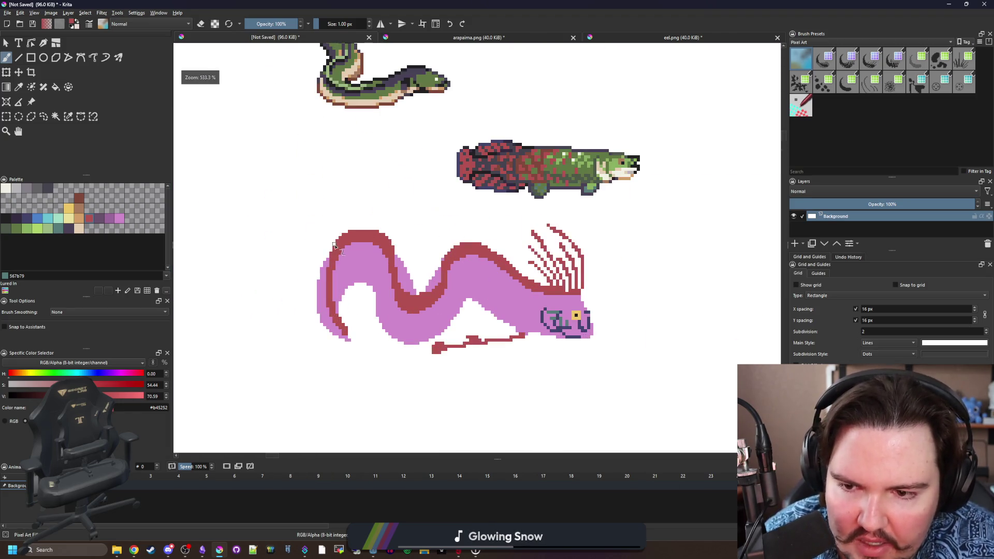
pyautogui.scroll(8, 341, 331)
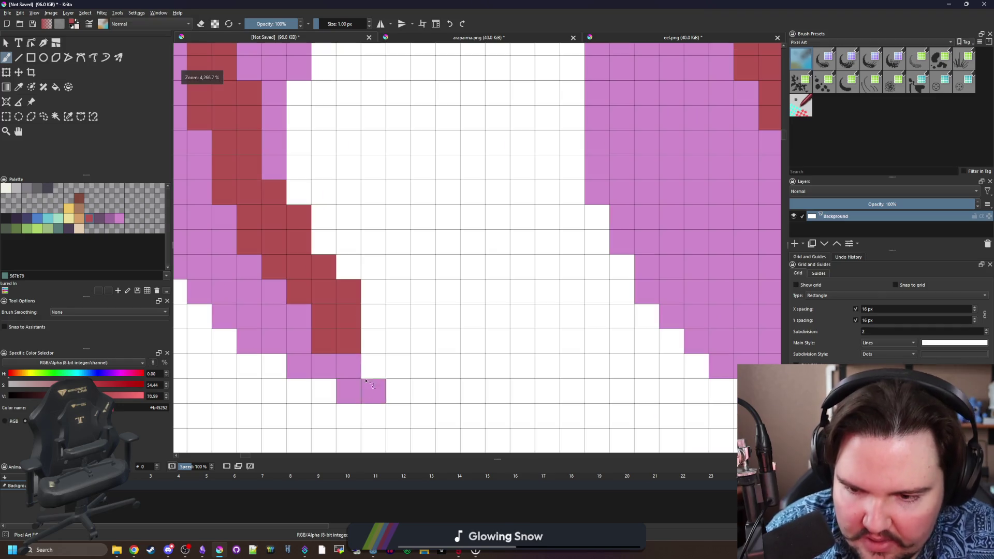
pyautogui.click(374, 367)
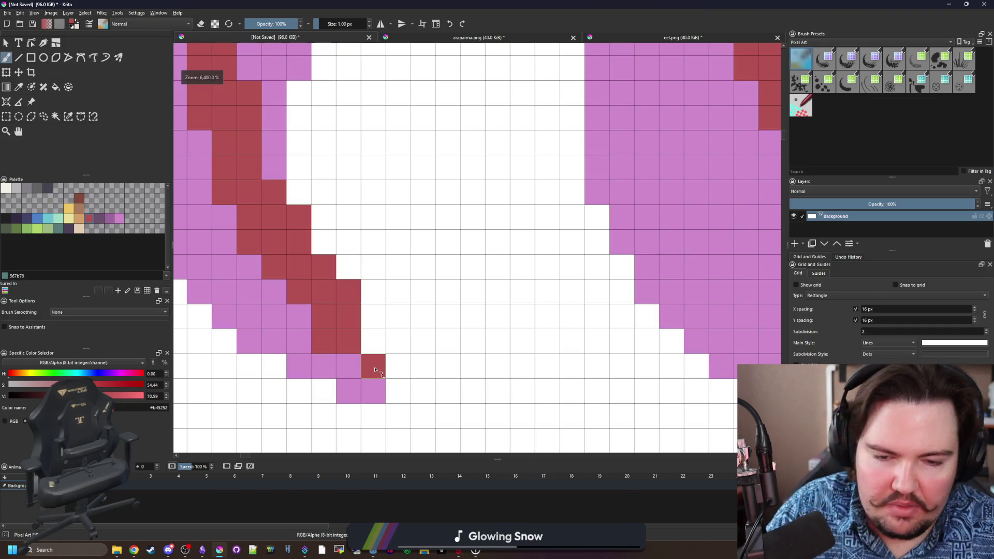
pyautogui.click(372, 342)
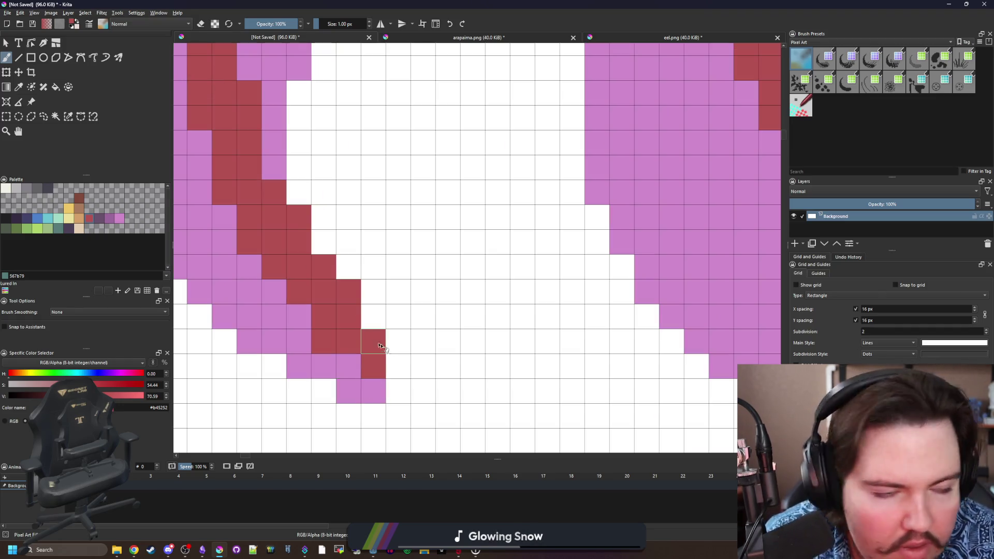
# Paint more red pixels below the tail tip, undoing and repainting one misplaced pixel.
pyautogui.scroll(-2, 420, 268)
pyautogui.moveTo(366, 340)
pyautogui.mouseDown()
pyautogui.moveTo(366, 323)
pyautogui.moveTo(394, 334)
pyautogui.moveTo(441, 314)
pyautogui.mouseUp()
pyautogui.click(391, 365)
pyautogui.hotkey('ctrl', 'z')
pyautogui.click(416, 364)
pyautogui.click(342, 364)
# Zoom back out and recentre the view on the three fish.
pyautogui.scroll(-5, 371, 344)
pyautogui.scroll(-5, 372, 340)
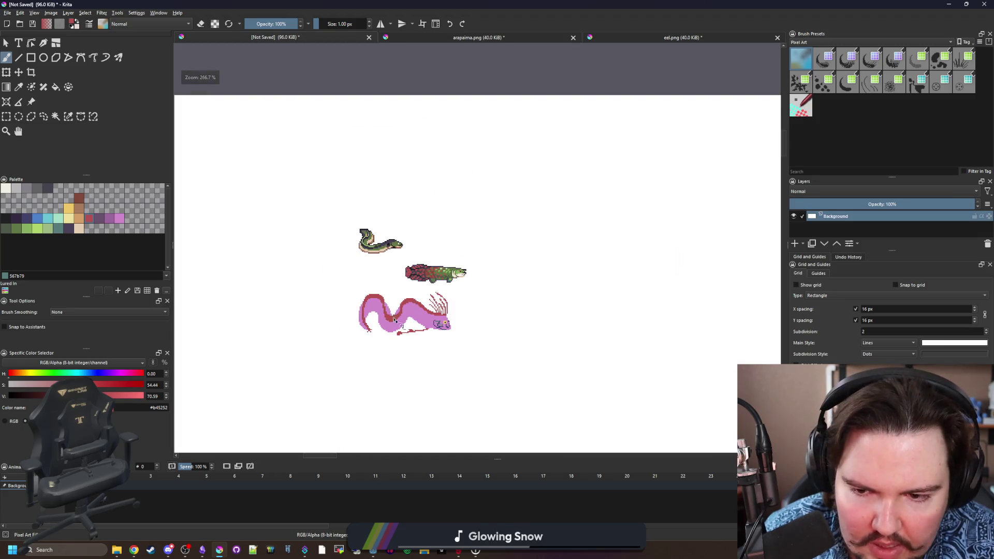
pyautogui.scroll(2, 414, 339)
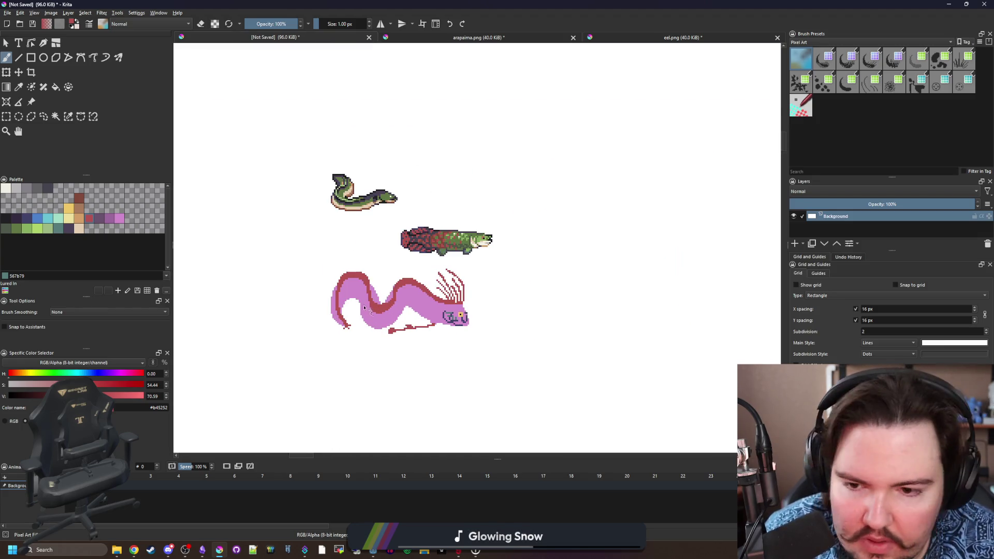
pyautogui.scroll(8, 366, 313)
pyautogui.scroll(-3, 432, 333)
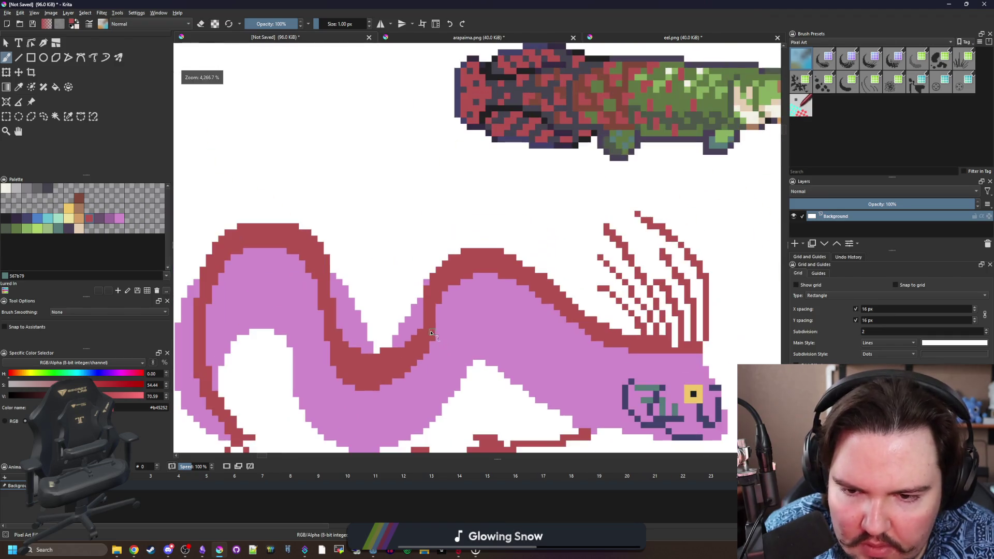
pyautogui.scroll(-6, 432, 333)
pyautogui.scroll(1, 420, 325)
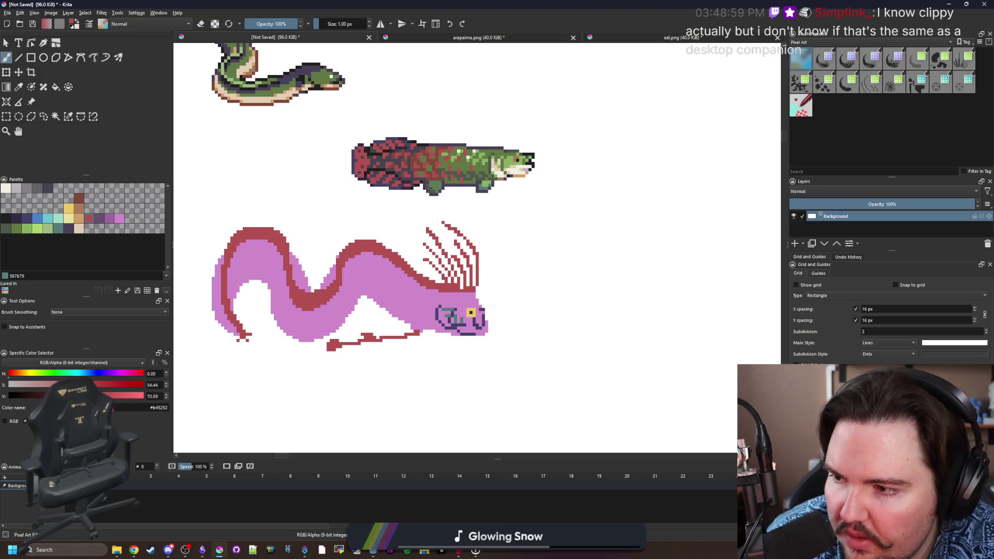
pyautogui.moveTo(285, 211); pyautogui.dragTo(344, 235)
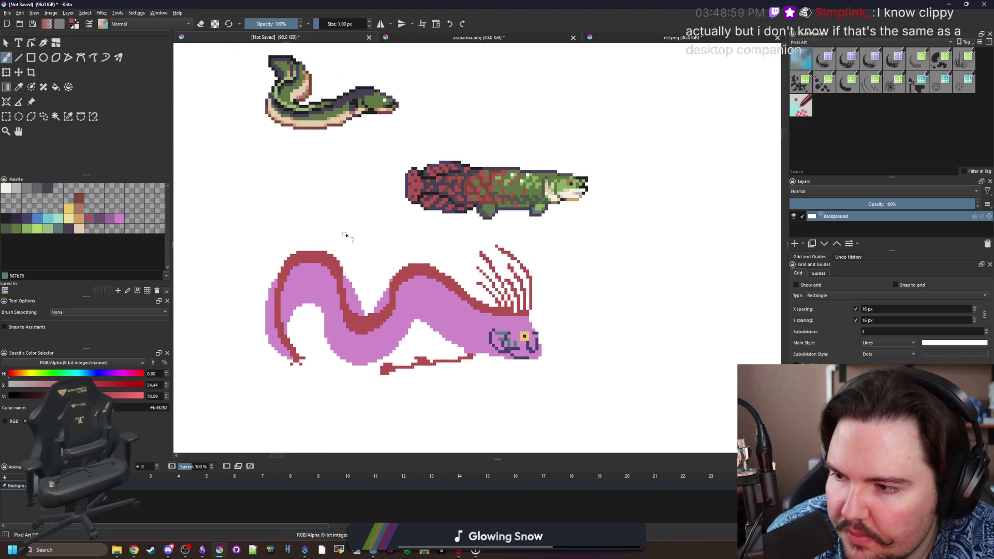
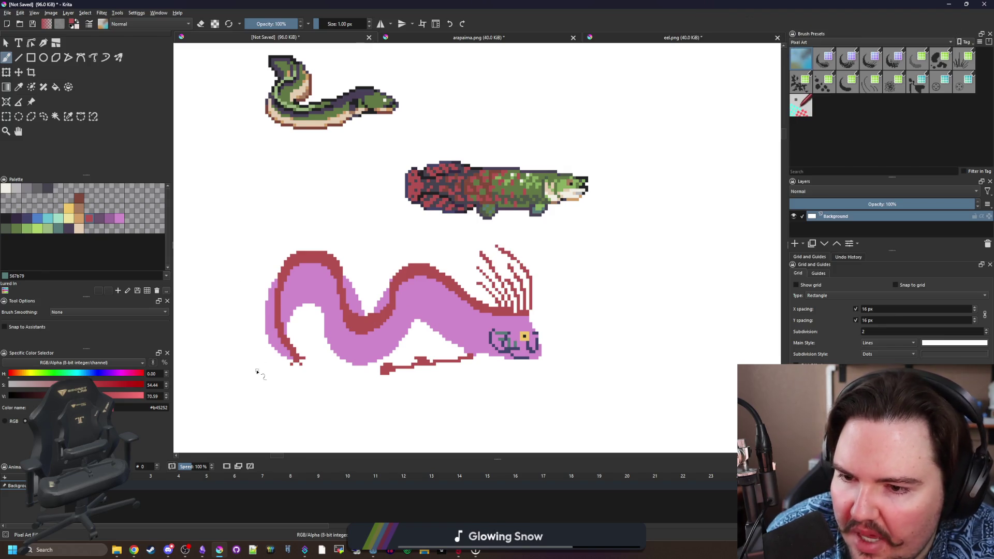
# Measure the oarfish's length and the space below it with temporary rectangle selections.
pyautogui.scroll(1, 256, 371)
pyautogui.scroll(2, 271, 317)
pyautogui.scroll(-1, 299, 280)
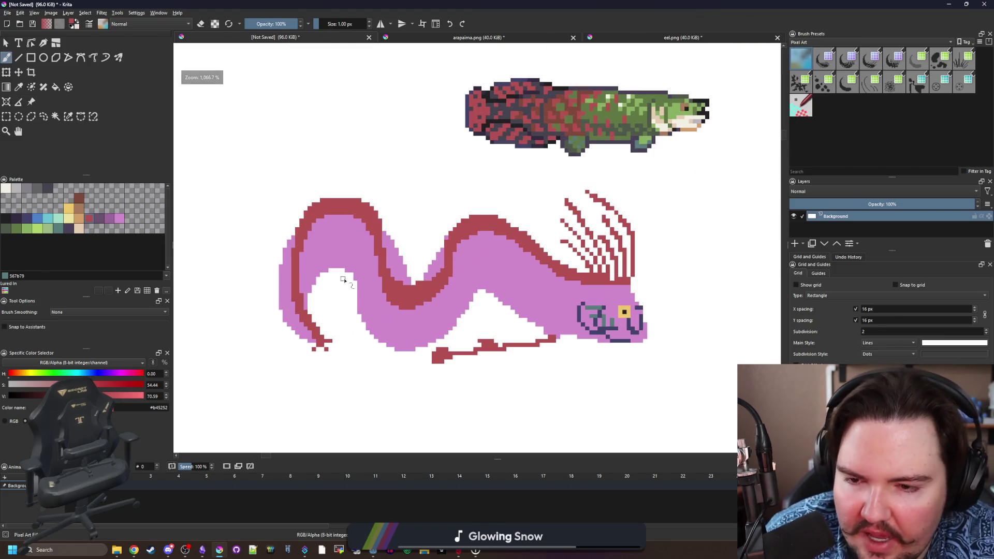
pyautogui.scroll(2, 367, 223)
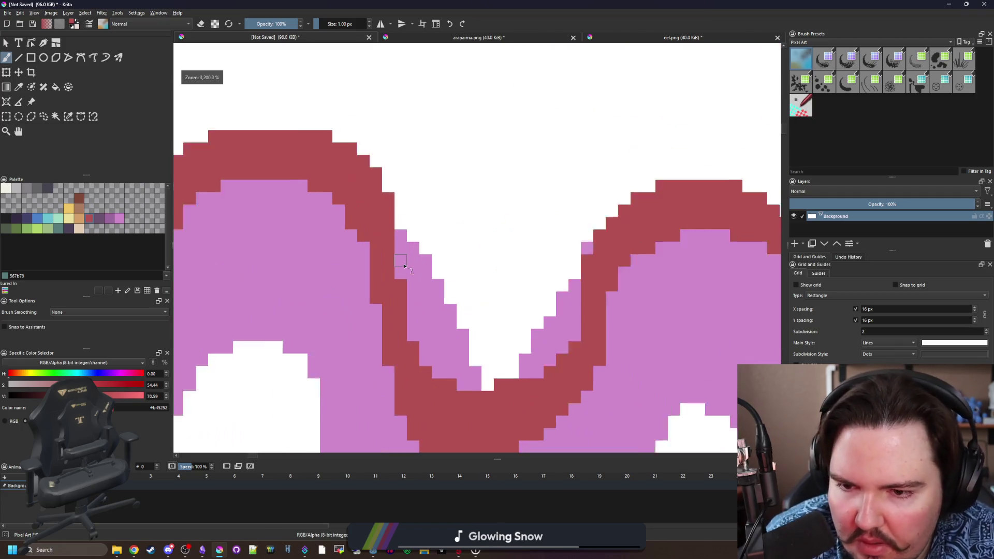
pyautogui.scroll(-4, 399, 278)
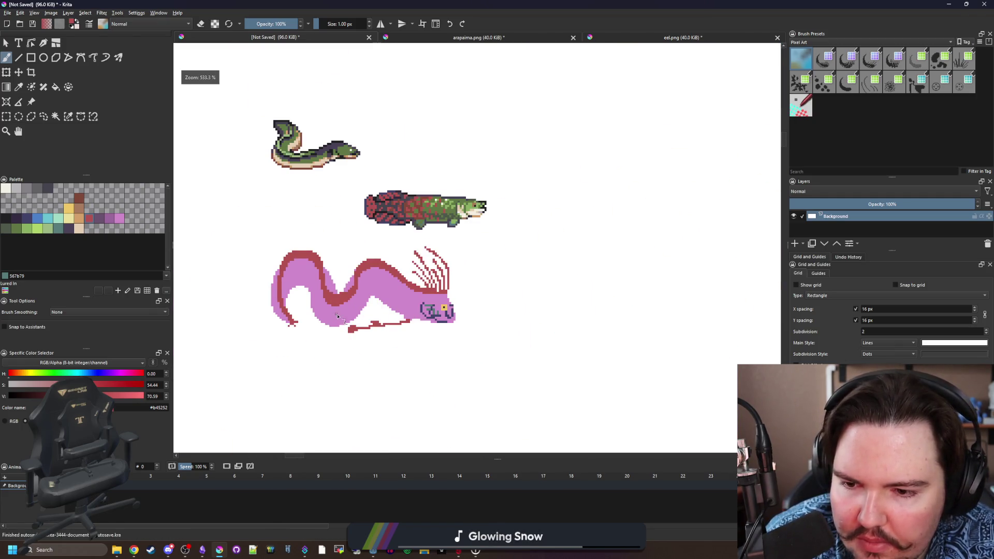
pyautogui.scroll(1, 338, 316)
pyautogui.scroll(1, 341, 309)
pyautogui.scroll(-2, 467, 290)
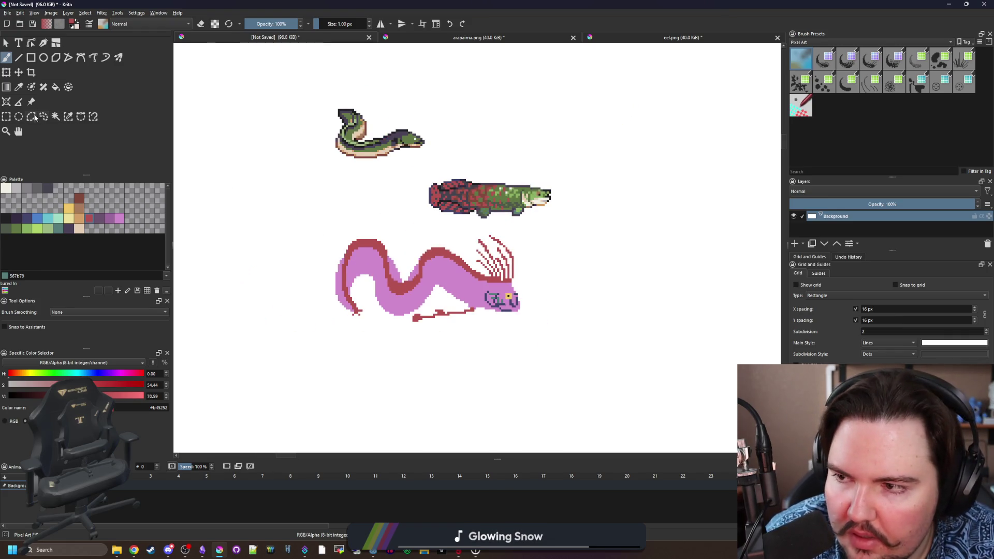
pyautogui.click(6, 116)
pyautogui.moveTo(342, 388)
pyautogui.mouseDown()
pyautogui.moveTo(372, 346)
pyautogui.moveTo(370, 322)
pyautogui.mouseUp()
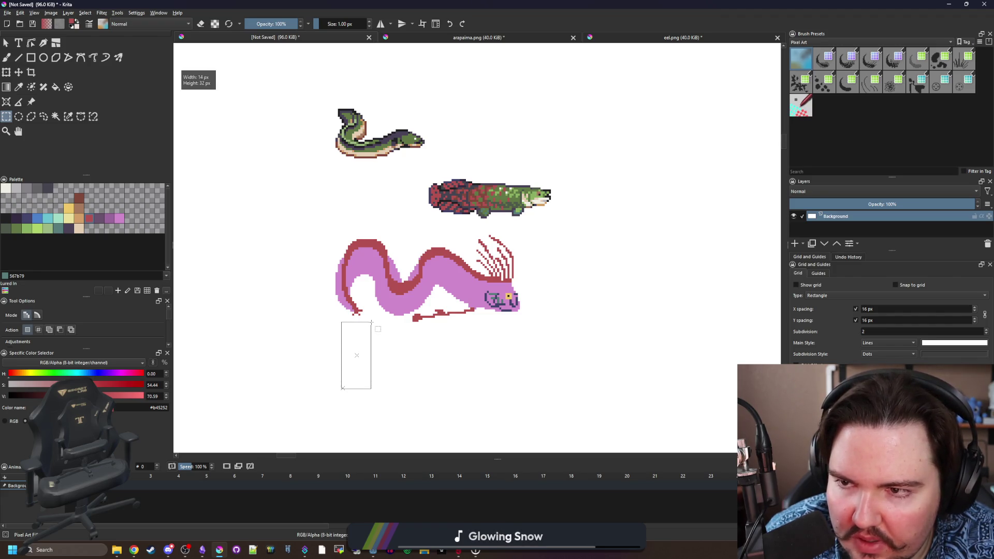
pyautogui.moveTo(236, 291); pyautogui.dragTo(520, 271)
pyautogui.click(574, 269)
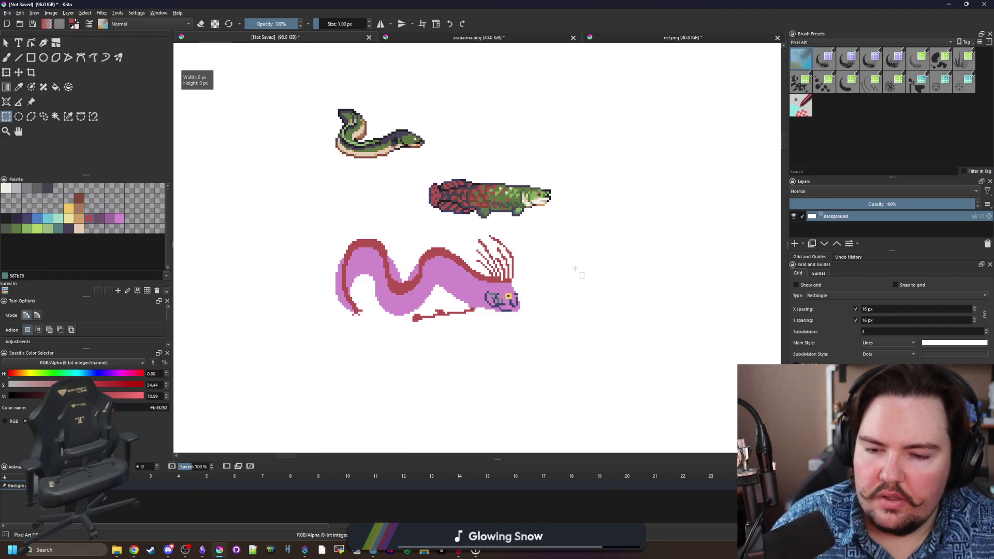
# Work out the new sprite size in the Calculator: 128/32 = 4, times 6 = 24.
pyautogui.click(52, 549)
pyautogui.write('ca')
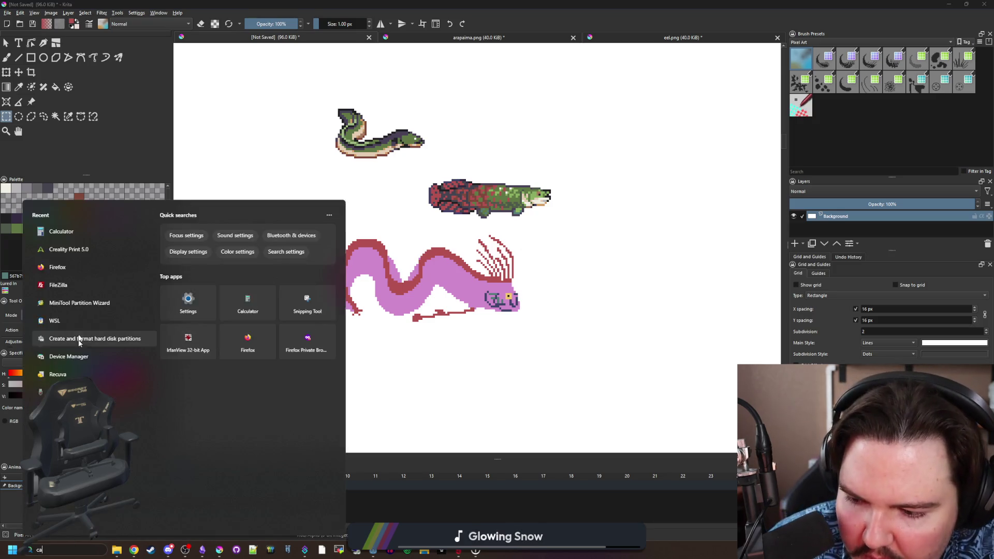
pyautogui.click(81, 256)
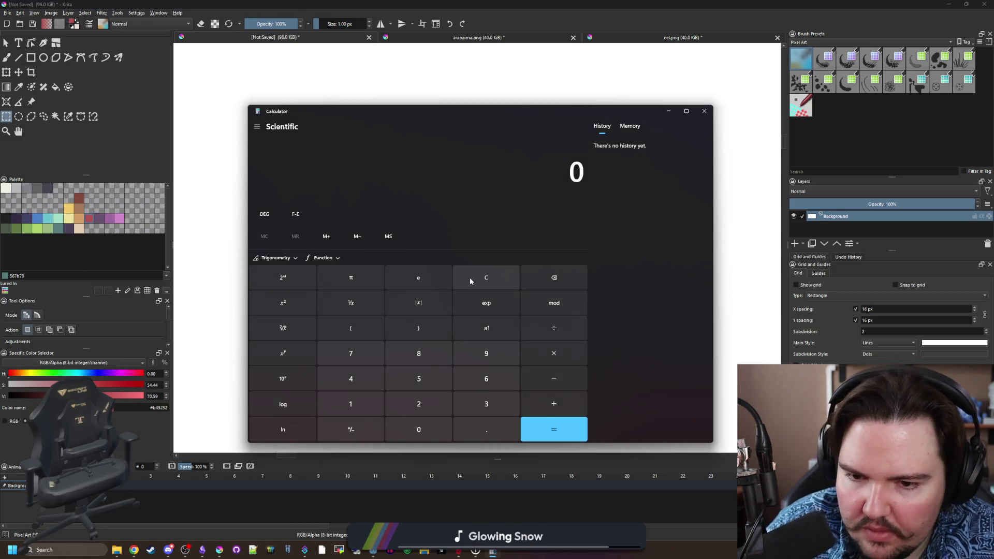
pyautogui.write('128/32')
pyautogui.press('Return')
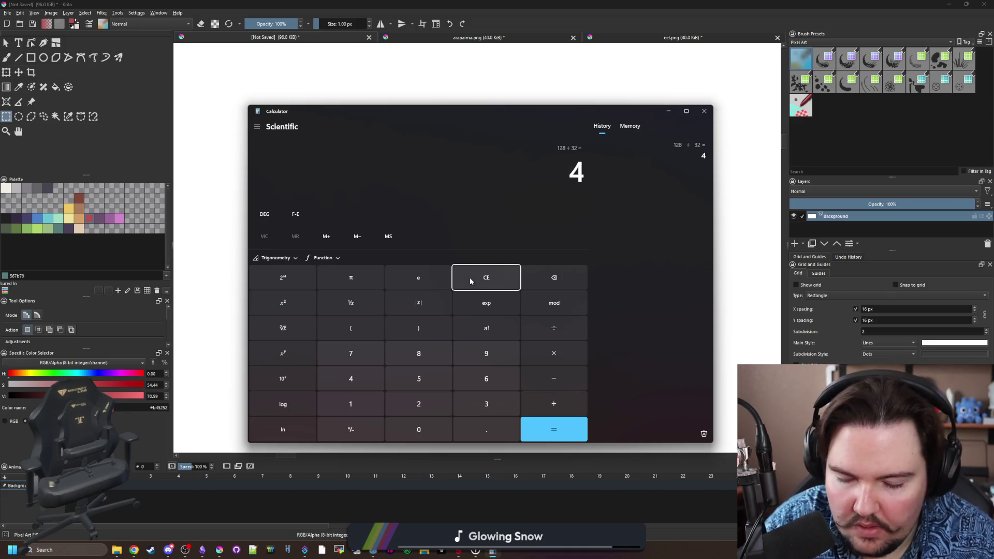
pyautogui.write('*')
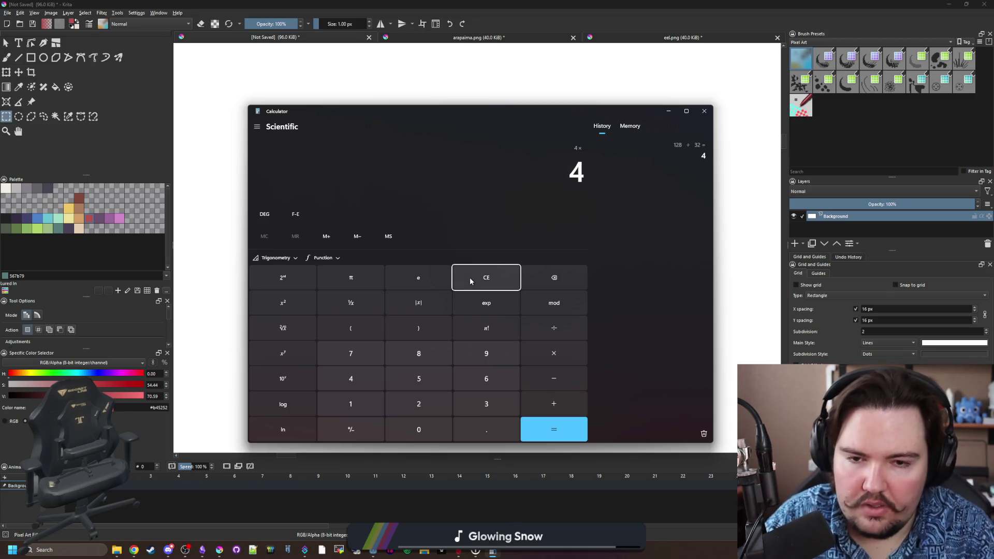
pyautogui.write('6')
pyautogui.press('Return')
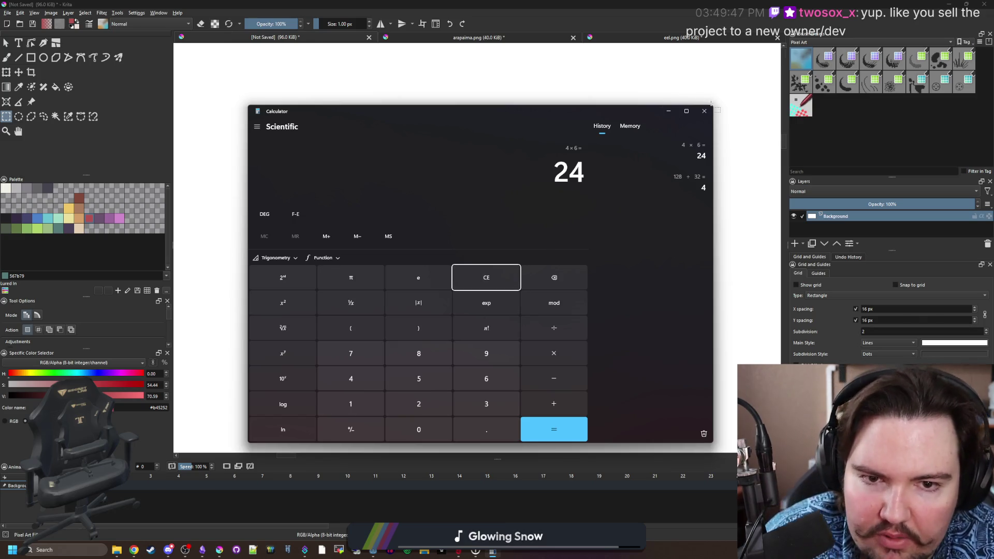
pyautogui.click(704, 111)
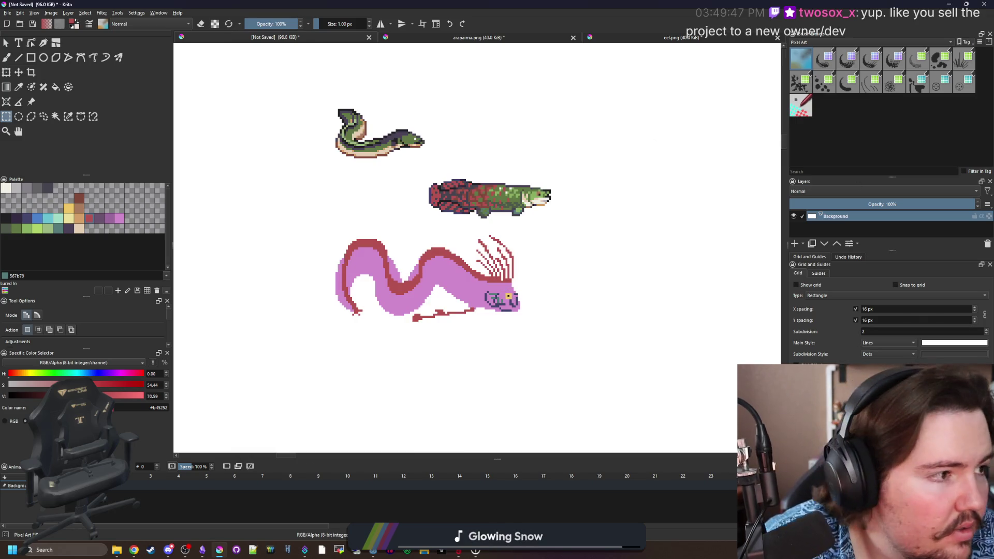
# Review the pink oarfish drawing and beach oarfish photo references in the browser.
pyautogui.hotkey('alt', 'Tab')
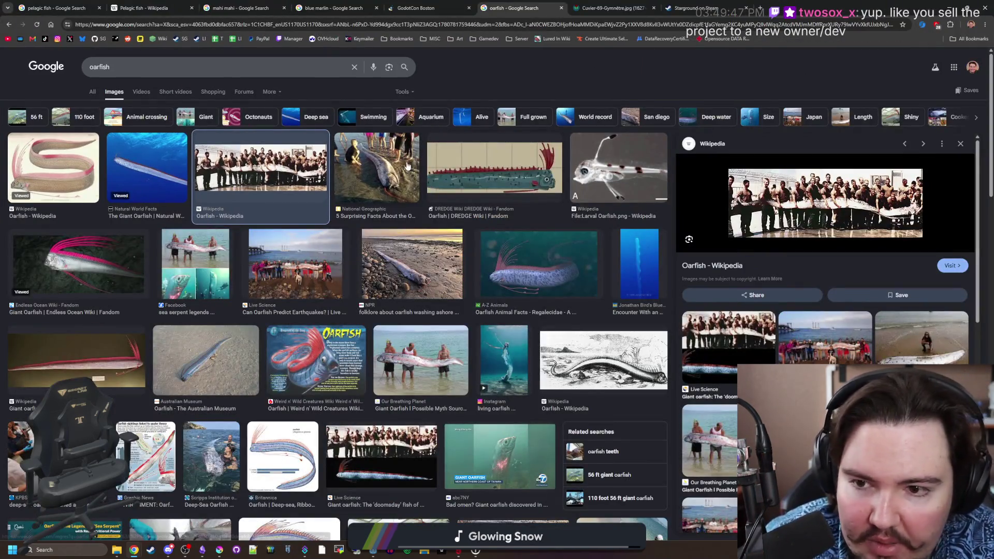
pyautogui.click(52, 166)
pyautogui.click(268, 171)
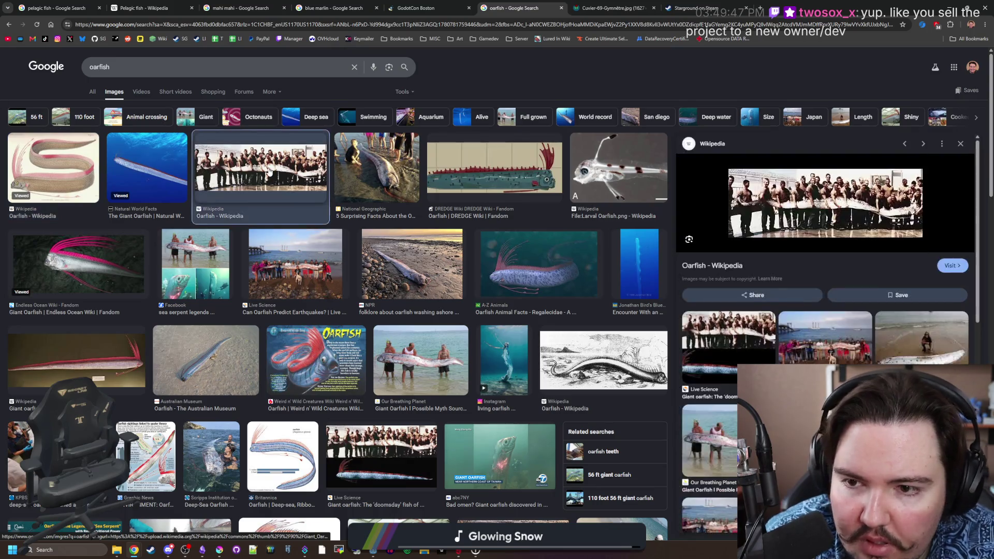
pyautogui.click(295, 264)
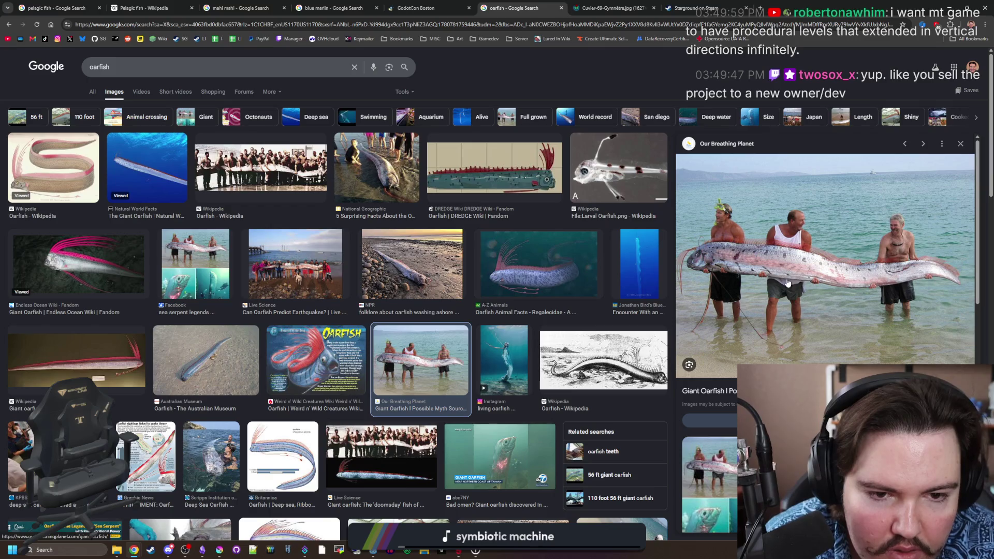
pyautogui.hotkey('alt', 'Tab')
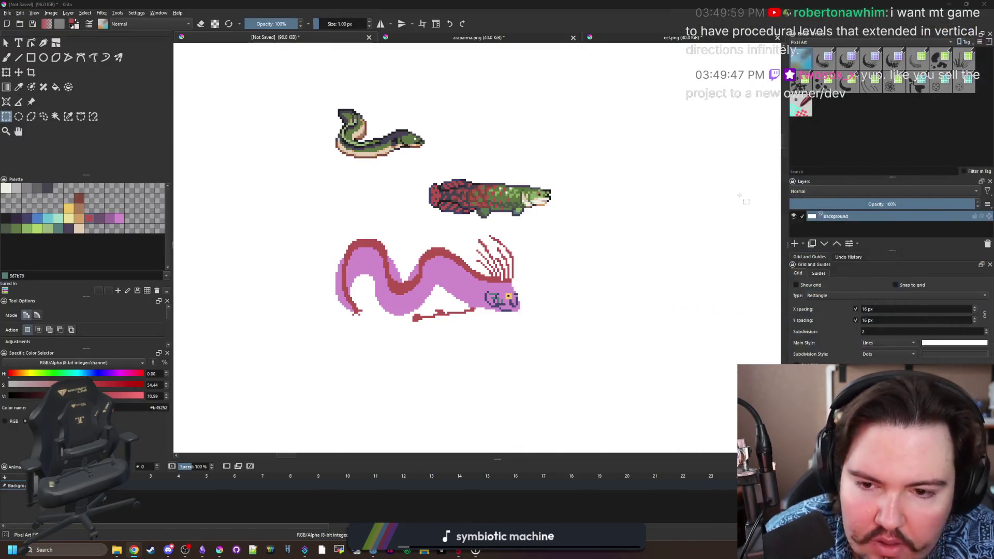
# Measure the oarfish's tail and its head and crest with rectangle selections.
pyautogui.moveTo(422, 362)
pyautogui.mouseDown()
pyautogui.moveTo(467, 317)
pyautogui.moveTo(460, 298)
pyautogui.mouseUp()
pyautogui.moveTo(526, 323)
pyautogui.mouseDown()
pyautogui.moveTo(477, 284)
pyautogui.moveTo(473, 240)
pyautogui.moveTo(473, 264)
pyautogui.moveTo(491, 260)
pyautogui.mouseUp()
pyautogui.scroll(2, 490, 297)
pyautogui.click(489, 336)
# Select the whole pink oarfish, scale it down, move it right, and apply the transform.
pyautogui.moveTo(640, 369); pyautogui.dragTo(282, 190)
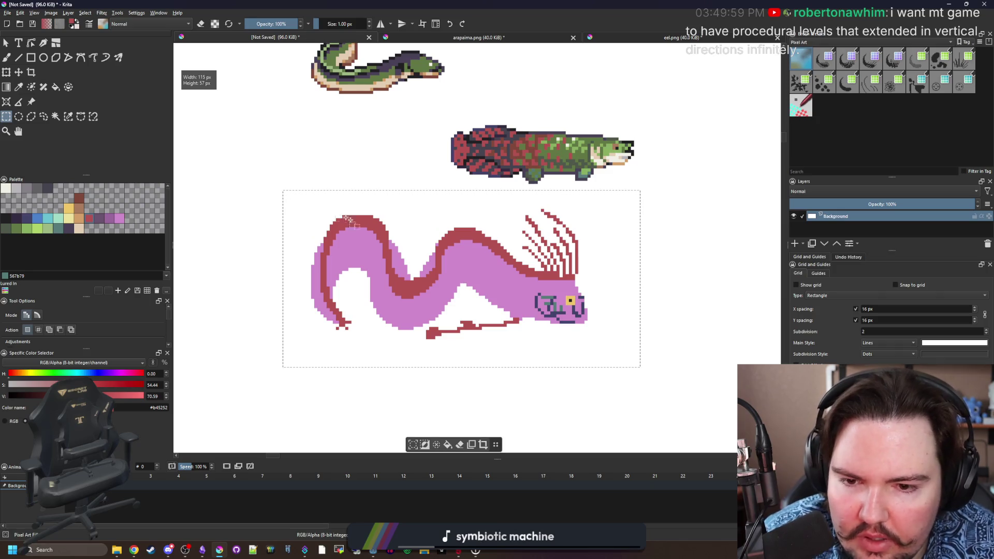
pyautogui.click(9, 74)
pyautogui.moveTo(642, 187); pyautogui.dragTo(576, 233)
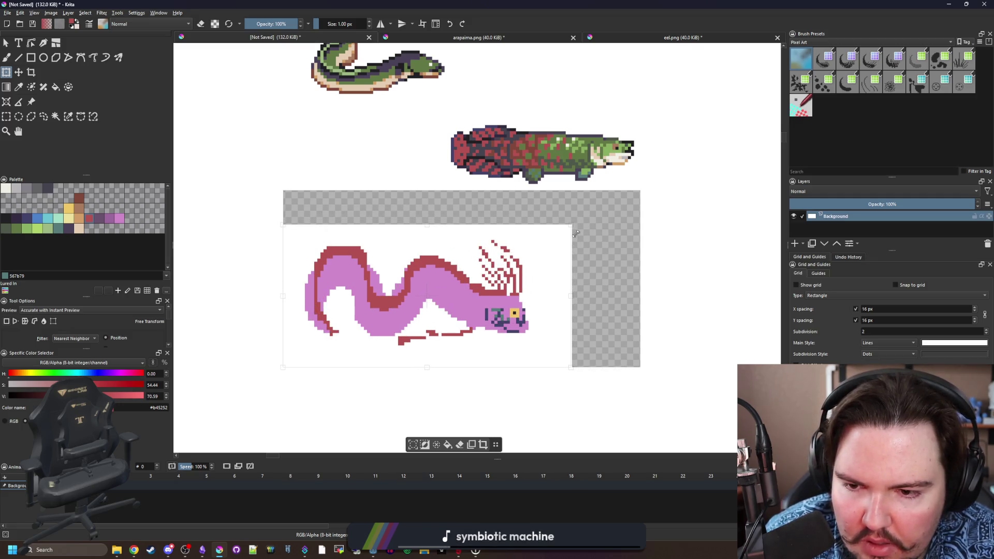
pyautogui.moveTo(504, 288)
pyautogui.mouseDown()
pyautogui.moveTo(558, 258)
pyautogui.moveTo(610, 262)
pyautogui.moveTo(593, 266)
pyautogui.mouseUp()
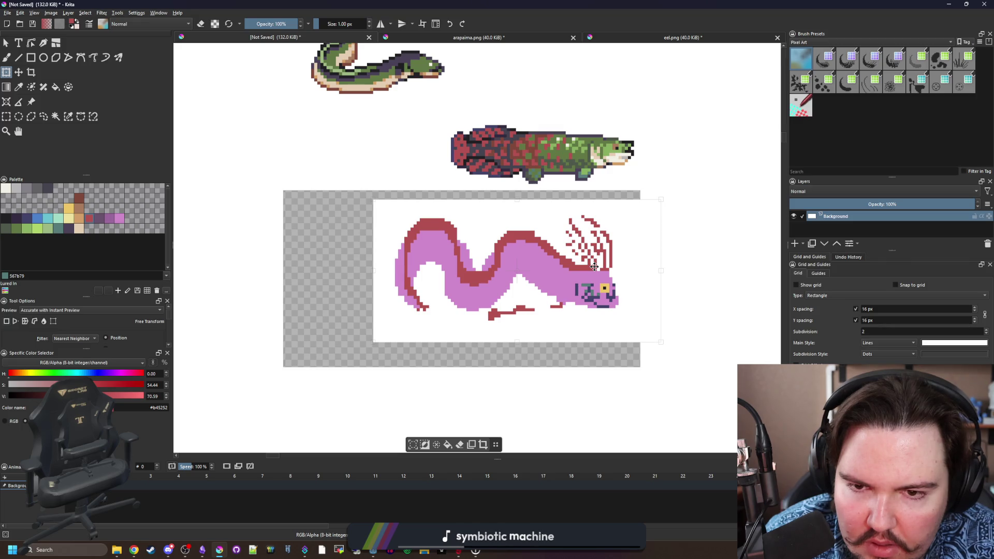
pyautogui.scroll(-2, 569, 269)
pyautogui.scroll(5, 492, 279)
pyautogui.press('b')
pyautogui.scroll(-3, 510, 299)
pyautogui.click(55, 116)
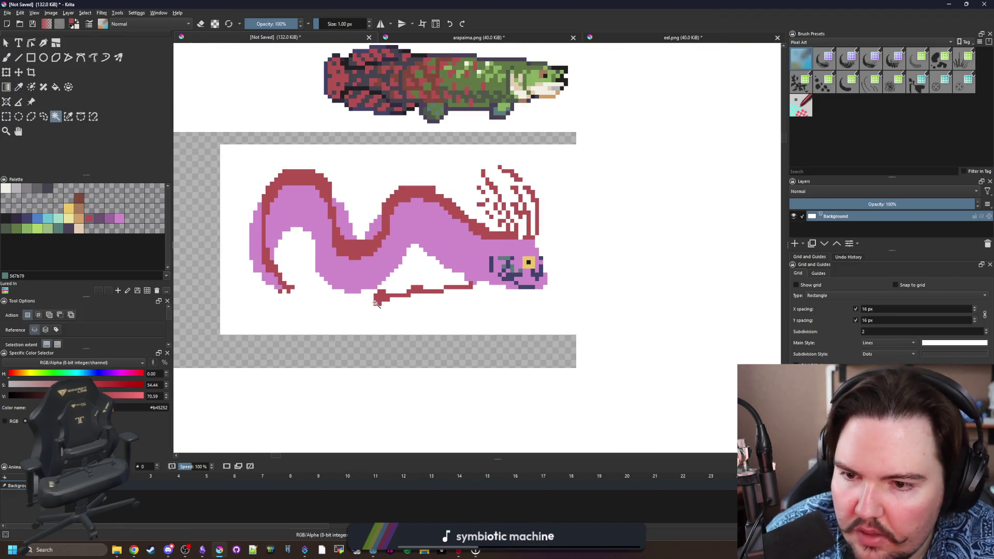
# Delete the white background, the gap under the fish, and stray white crest and fin pixels to transparency.
pyautogui.click(365, 310)
pyautogui.press('Delete')
pyautogui.click(422, 272)
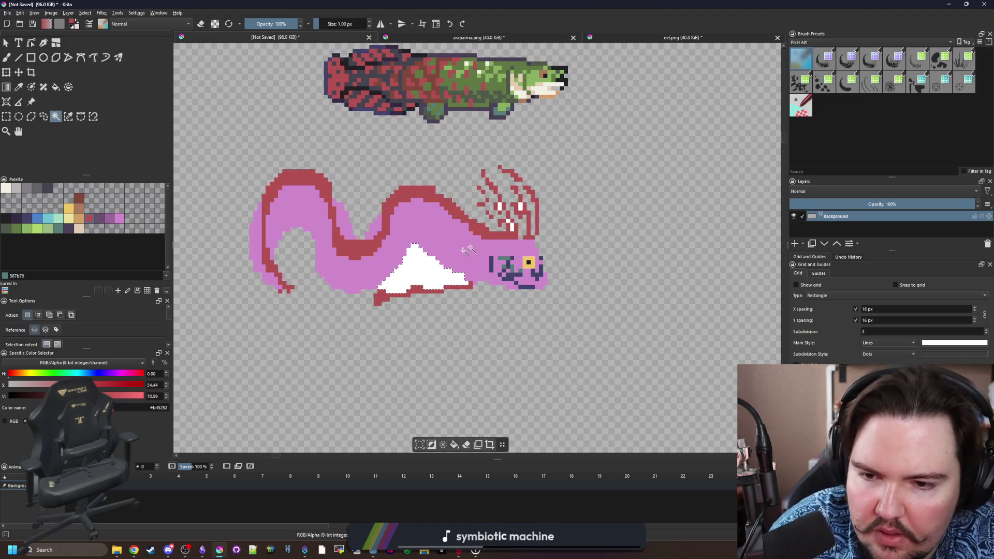
pyautogui.press('Delete')
pyautogui.scroll(2, 515, 228)
pyautogui.press('Delete')
pyautogui.click(525, 185)
pyautogui.press('Delete')
pyautogui.click(484, 185)
pyautogui.press('Delete')
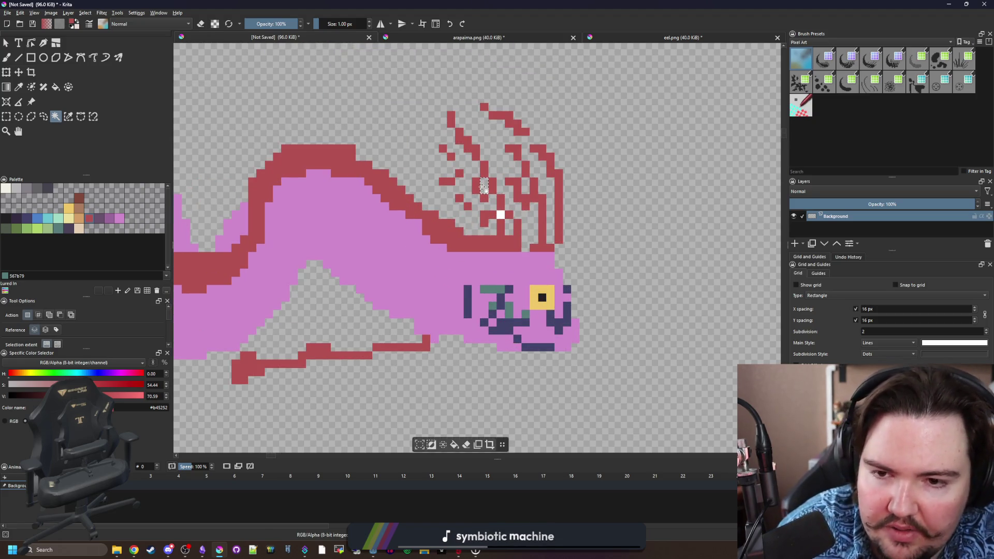
pyautogui.scroll(2, 497, 176)
pyautogui.click(505, 256)
pyautogui.press('Delete')
# Paint a diagonal red ray into the crest and recolour nearby crest pixels red.
pyautogui.press('p')
pyautogui.press('b')
pyautogui.moveTo(505, 270)
pyautogui.mouseDown()
pyautogui.moveTo(489, 284)
pyautogui.moveTo(414, 218)
pyautogui.moveTo(407, 204)
pyautogui.moveTo(422, 200)
pyautogui.mouseUp()
pyautogui.scroll(1, 421, 220)
pyautogui.scroll(2, 421, 220)
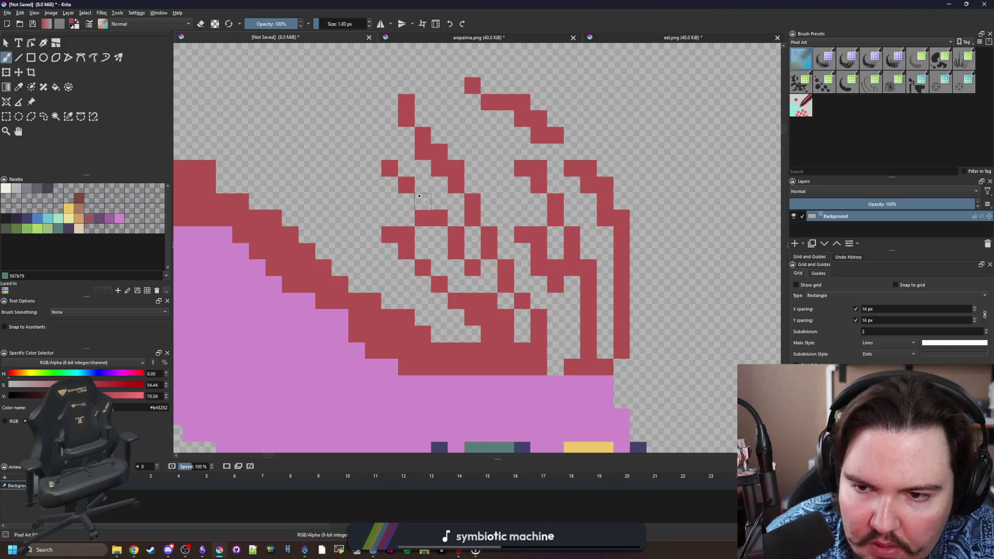
pyautogui.press('e')
pyautogui.click(422, 217)
pyautogui.press('e')
pyautogui.click(489, 284)
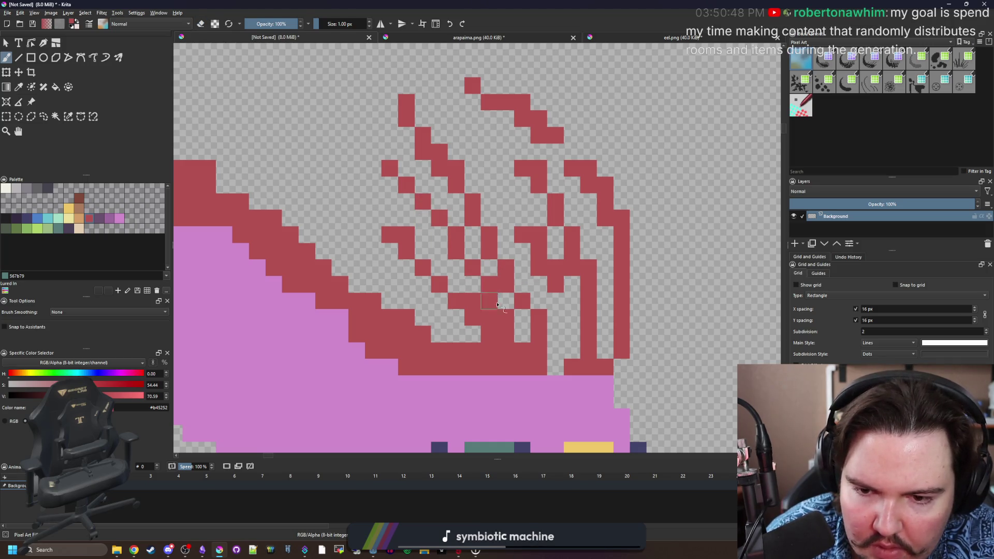
# Erase stray red pixels between the crest rays and fill a crest gap with red.
pyautogui.press('e')
pyautogui.moveTo(489, 317); pyautogui.dragTo(474, 304)
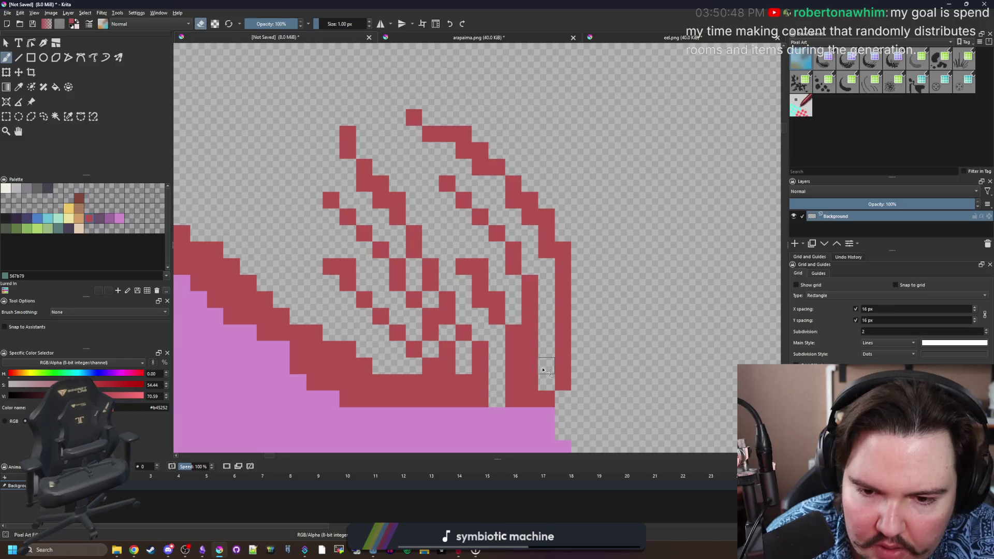
pyautogui.scroll(-4, 497, 311)
pyautogui.scroll(4, 517, 316)
pyautogui.click(519, 317)
pyautogui.press('e')
pyautogui.click(500, 298)
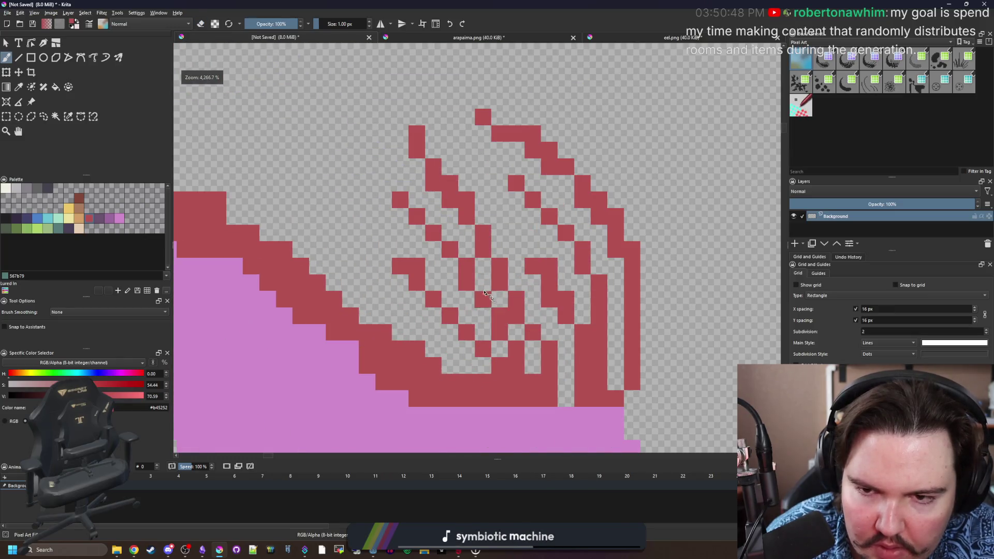
pyautogui.scroll(-8, 449, 286)
pyautogui.scroll(4, 449, 286)
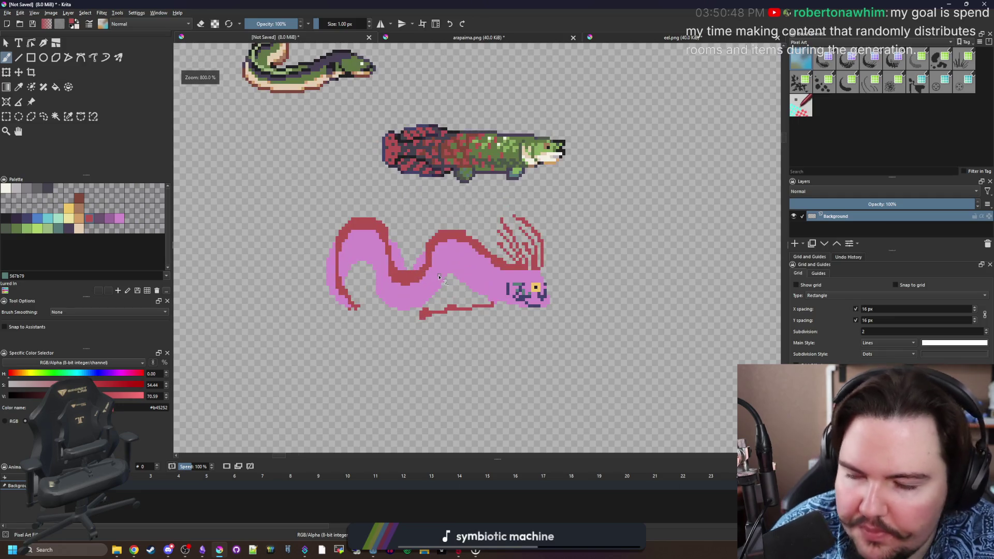
pyautogui.scroll(4, 359, 307)
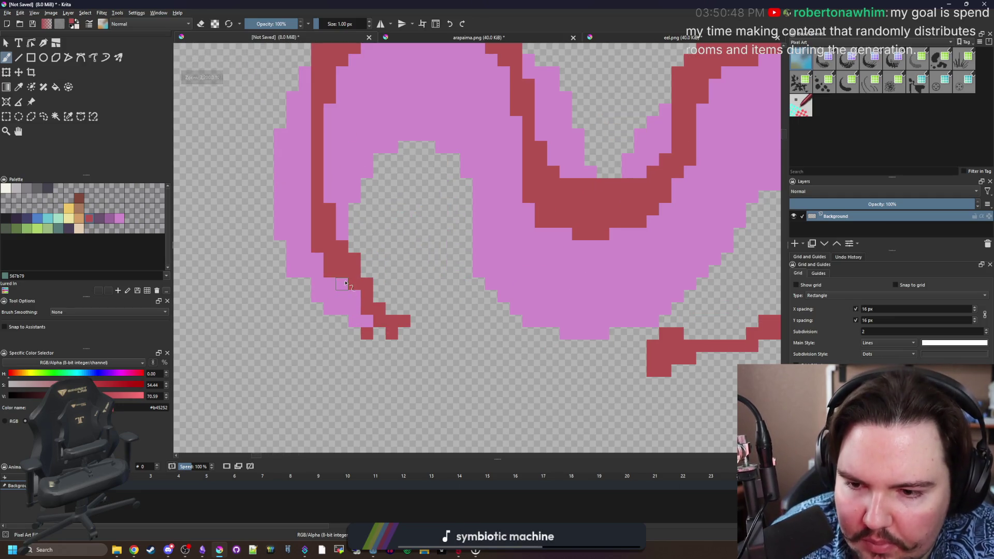
pyautogui.scroll(-2, 363, 288)
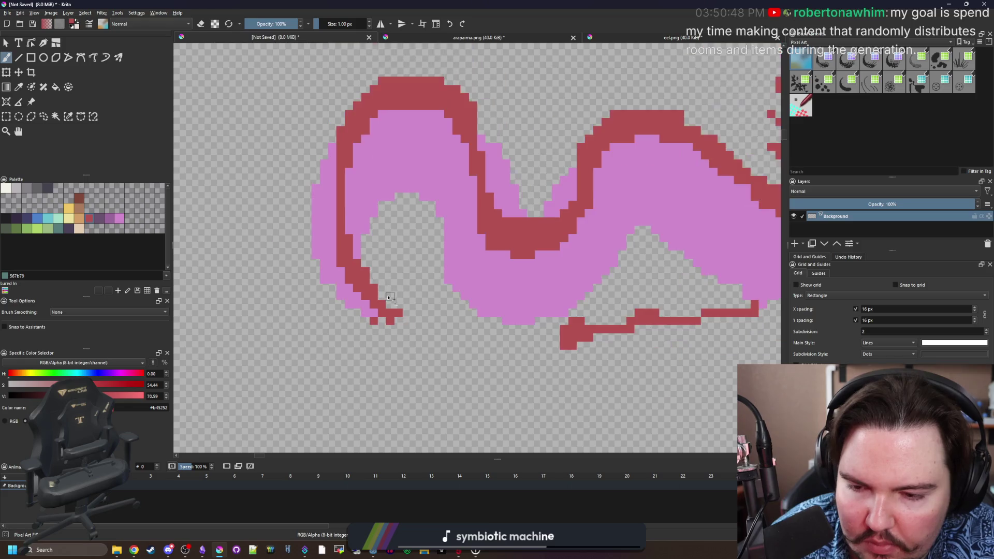
pyautogui.scroll(-2, 380, 305)
pyautogui.scroll(-1, 390, 317)
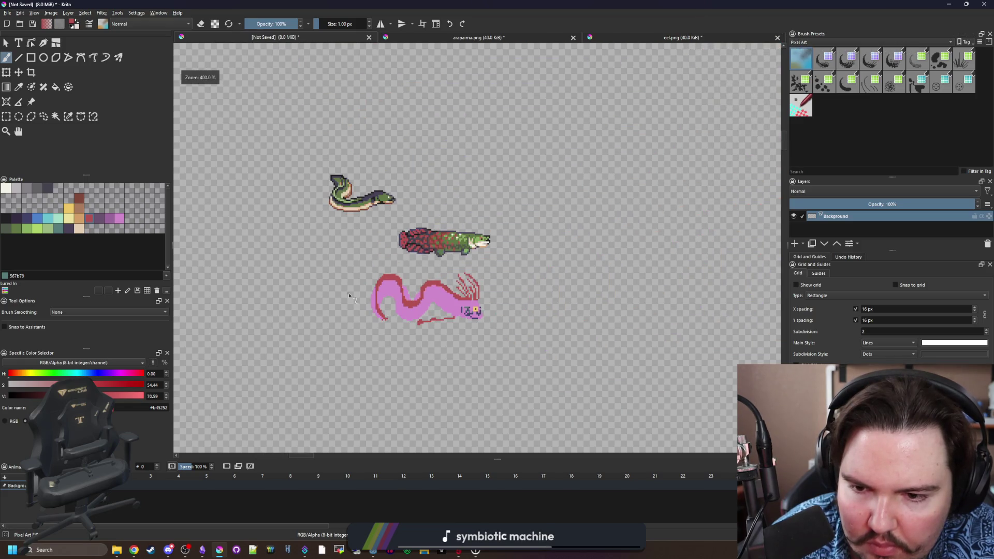
# Repaint two stray red edge cells of the body pink.
pyautogui.scroll(4, 389, 315)
pyautogui.keyDown('ctrl'); pyautogui.click(389, 313); pyautogui.keyUp('ctrl')
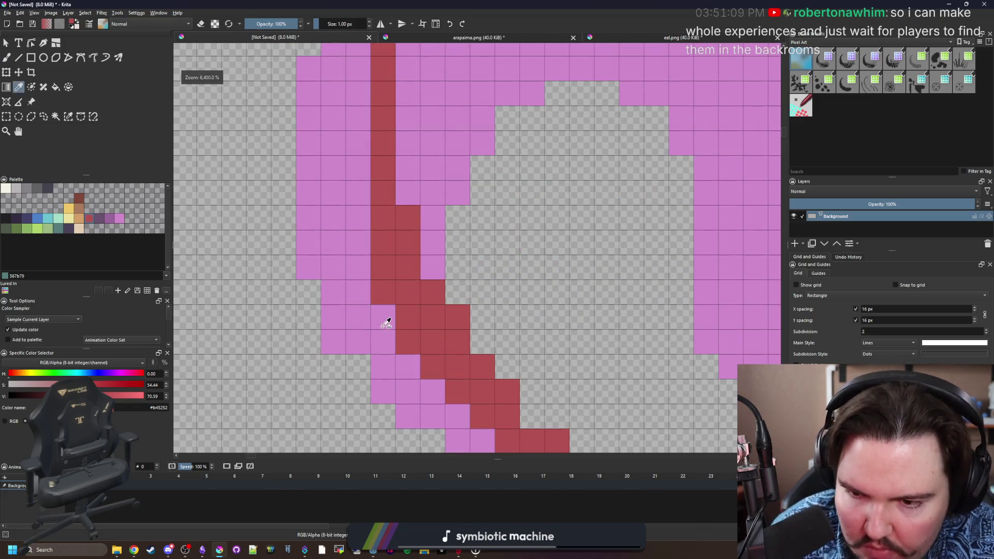
pyautogui.click(408, 341)
pyautogui.click(383, 292)
# Bring the tail outline into view and sample the red outline colour.
pyautogui.scroll(-1, 345, 261)
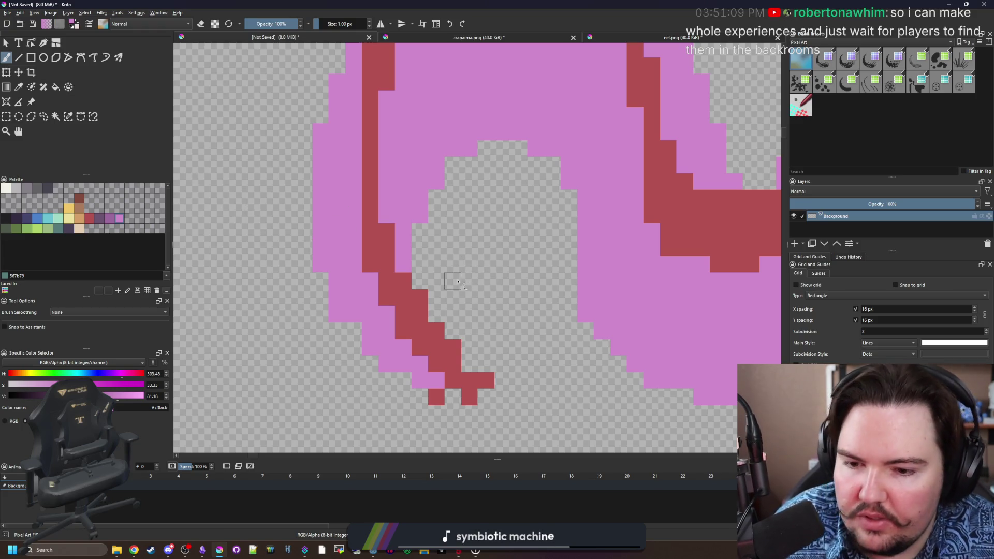
pyautogui.scroll(-1, 460, 280)
pyautogui.scroll(-1, 384, 285)
pyautogui.moveTo(413, 272); pyautogui.dragTo(347, 296)
pyautogui.scroll(2, 436, 234)
pyautogui.press('p')
pyautogui.click(435, 234)
pyautogui.press('b')
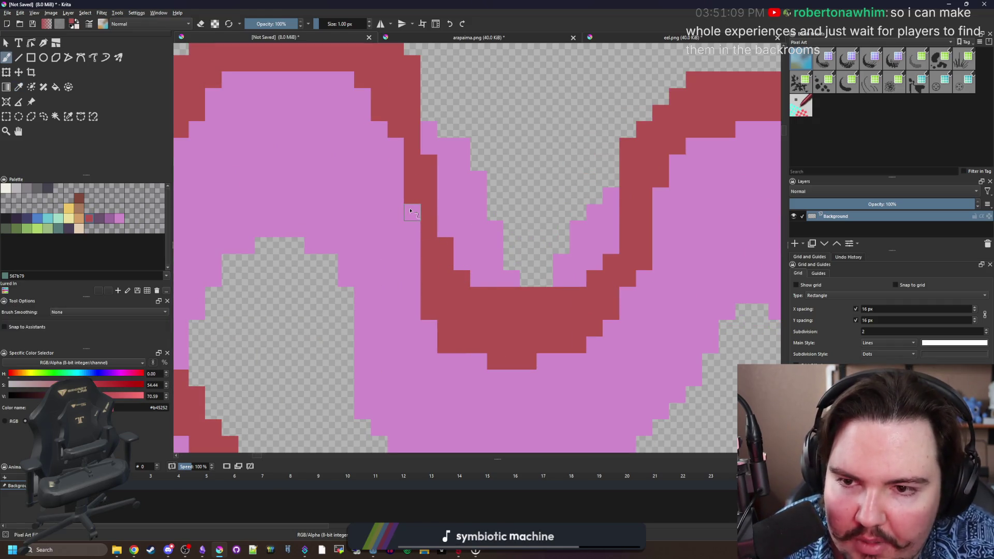
pyautogui.scroll(-3, 436, 235)
pyautogui.scroll(4, 403, 306)
pyautogui.keyDown('ctrl'); pyautogui.click(392, 338); pyautogui.keyUp('ctrl')
pyautogui.scroll(-1, 322, 278)
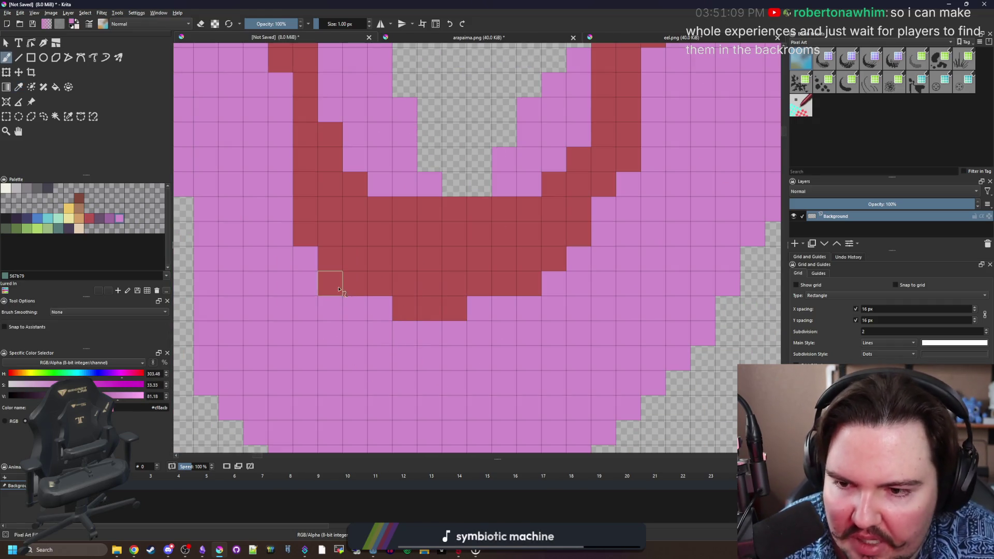
pyautogui.scroll(-5, 488, 315)
pyautogui.scroll(3, 487, 314)
pyautogui.keyDown('ctrl'); pyautogui.click(466, 292); pyautogui.keyUp('ctrl')
# Fill four gaps in the red outline along the crest with red pixels.
pyautogui.scroll(2, 402, 298)
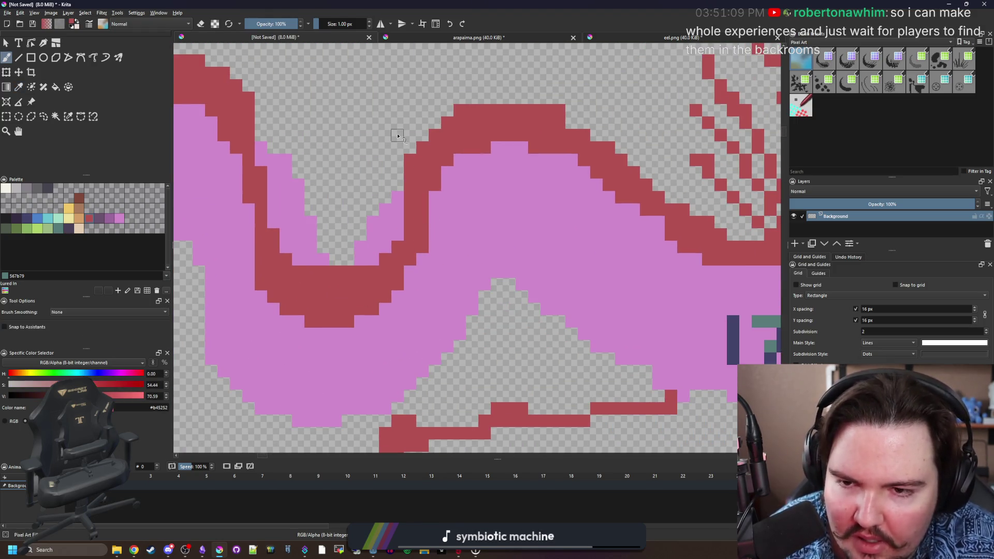
pyautogui.press('e')
pyautogui.scroll(-3, 409, 167)
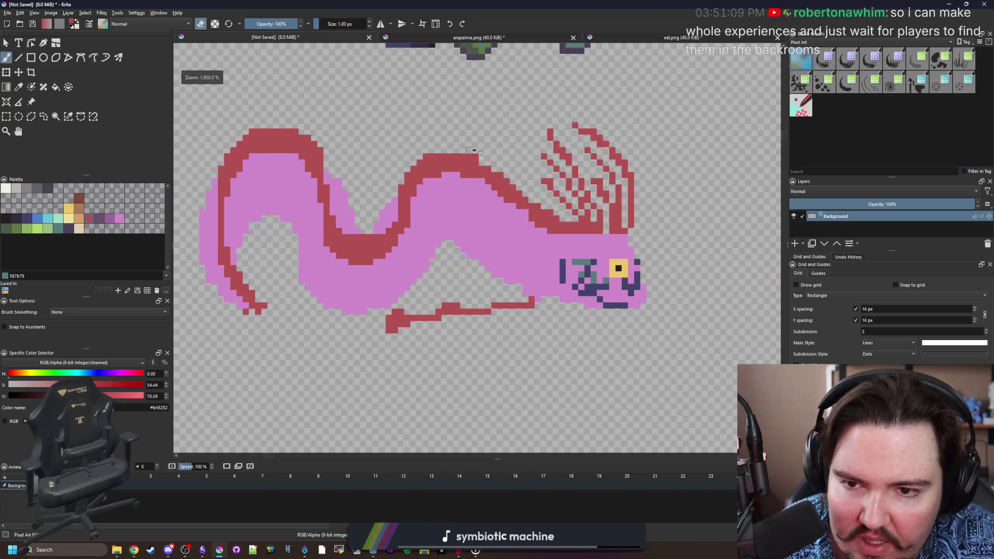
pyautogui.scroll(3, 473, 163)
pyautogui.press('e')
pyautogui.click(487, 178)
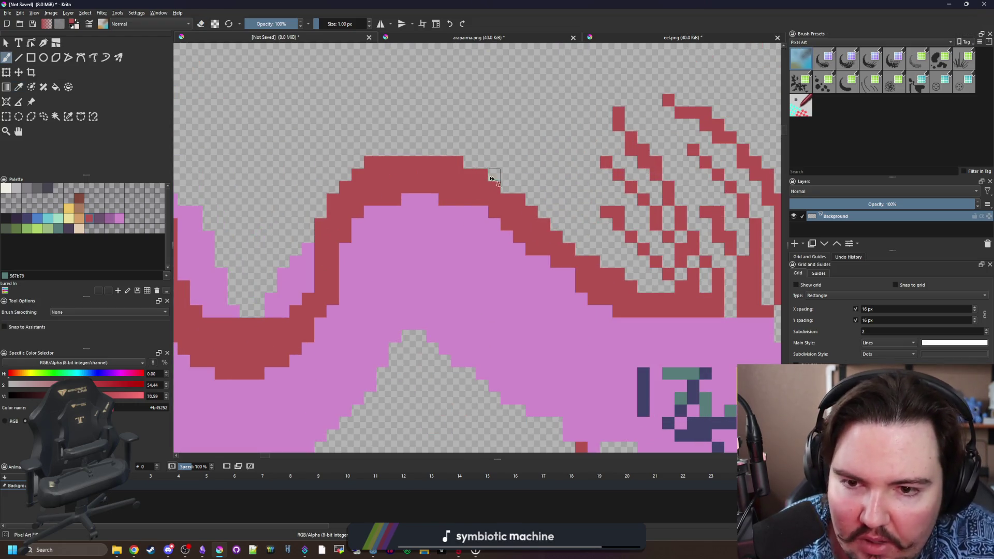
pyautogui.click(511, 187)
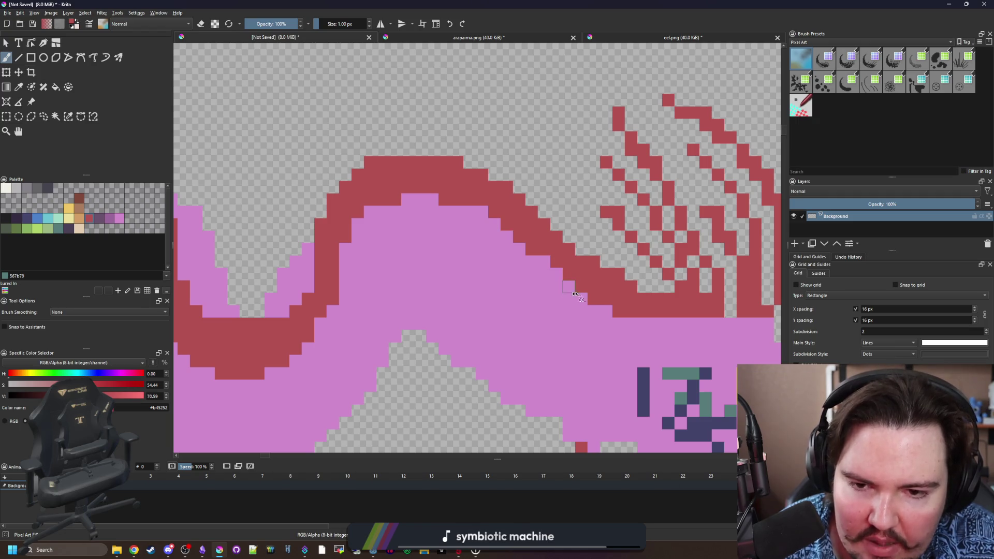
pyautogui.moveTo(565, 292); pyautogui.dragTo(434, 288)
pyautogui.click(417, 257)
pyautogui.click(442, 283)
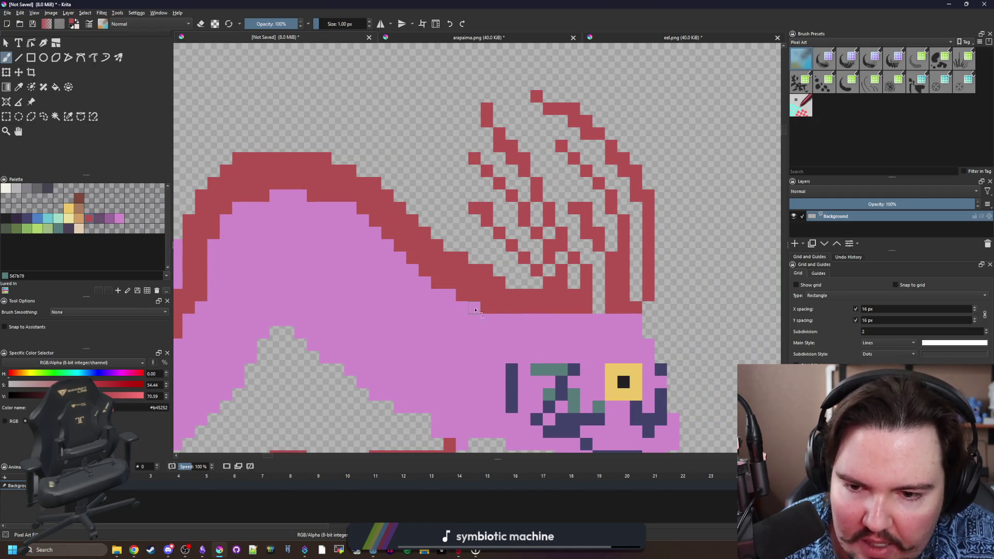
# Shift the view over the face and pick up the pink body colour.
pyautogui.scroll(-3, 512, 285)
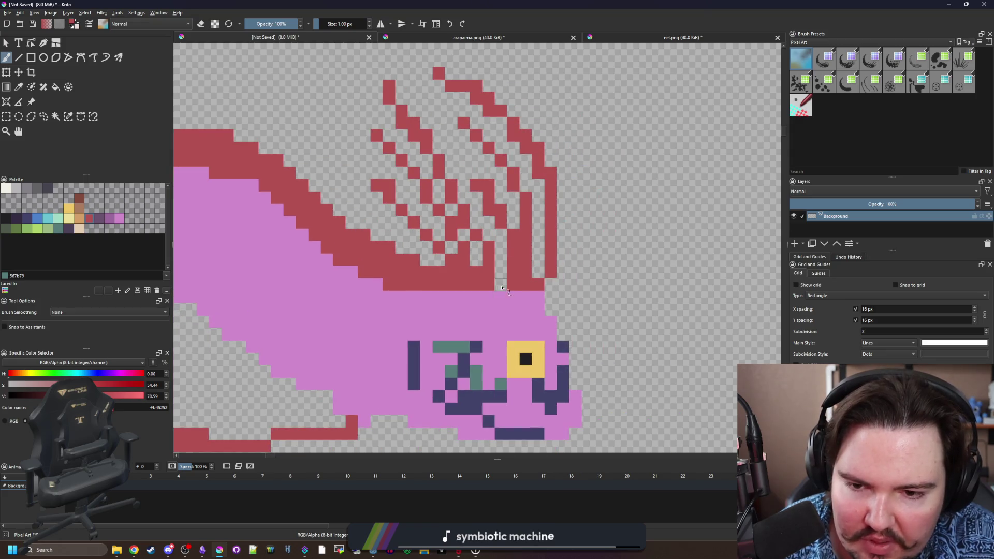
pyautogui.scroll(3, 475, 304)
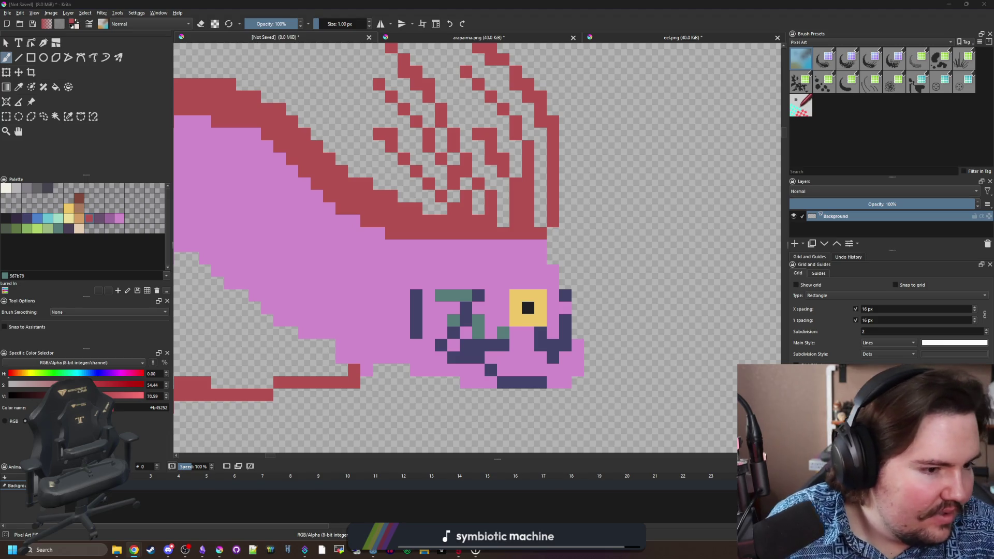
pyautogui.moveTo(577, 295); pyautogui.dragTo(572, 280)
pyautogui.scroll(-1, 531, 232)
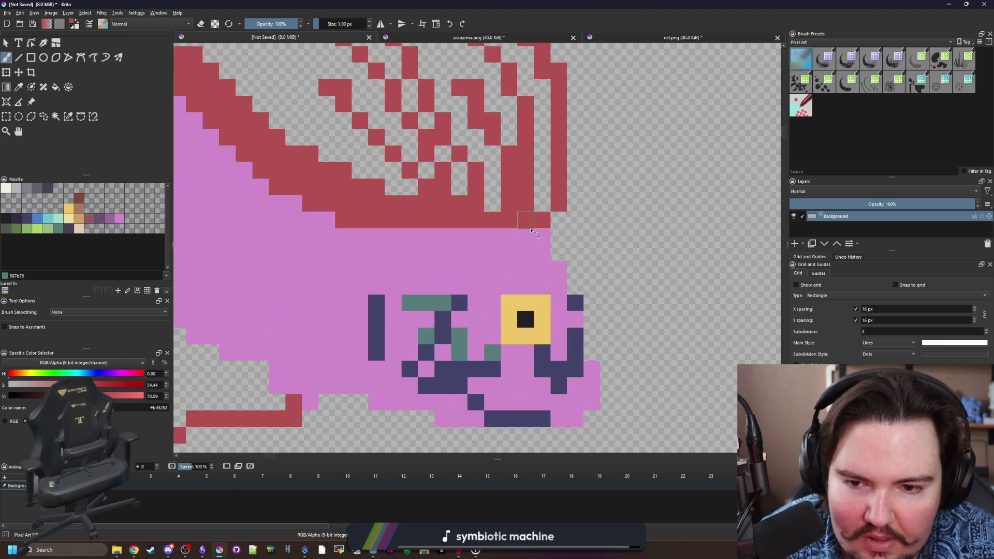
pyautogui.scroll(-1, 538, 277)
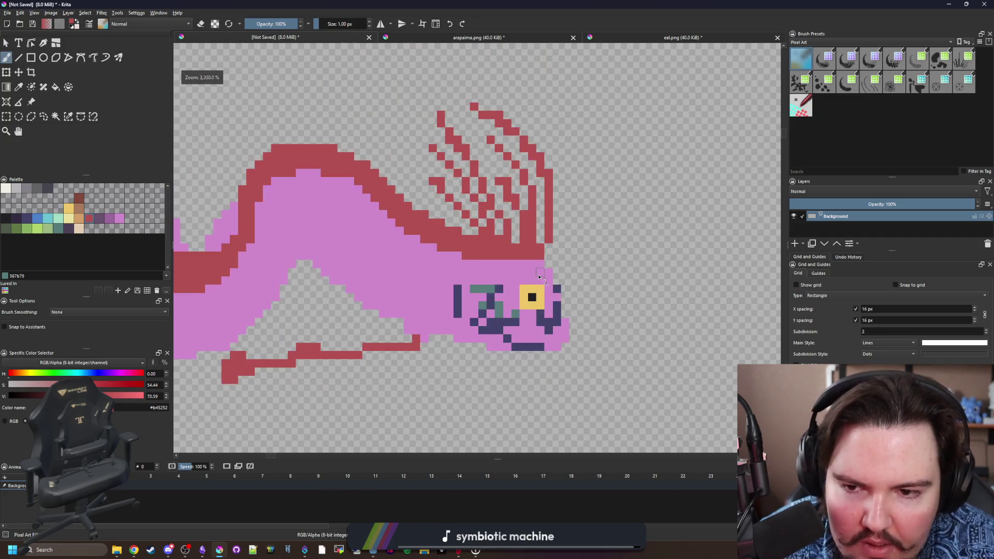
pyautogui.scroll(-3, 538, 277)
pyautogui.scroll(5, 383, 290)
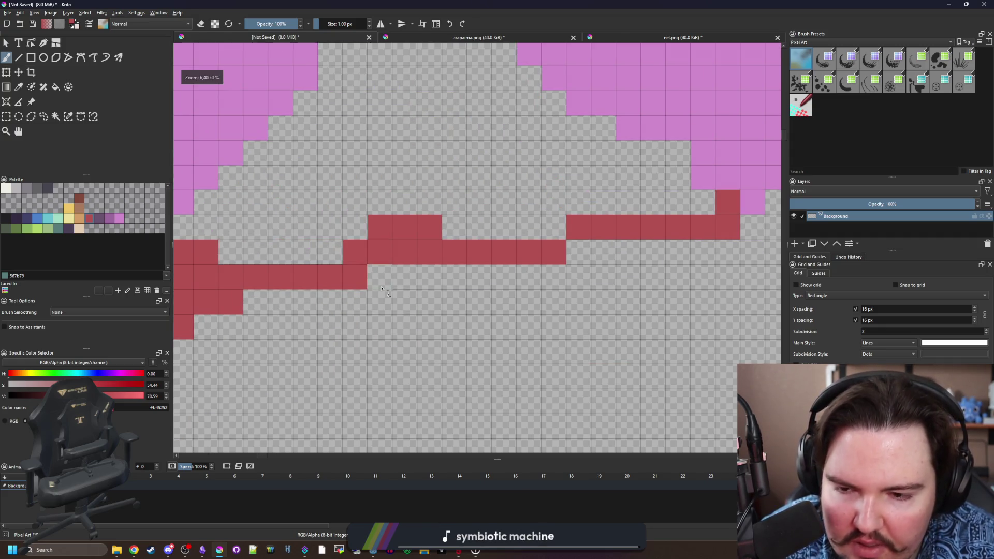
pyautogui.scroll(-6, 381, 288)
pyautogui.scroll(3, 330, 285)
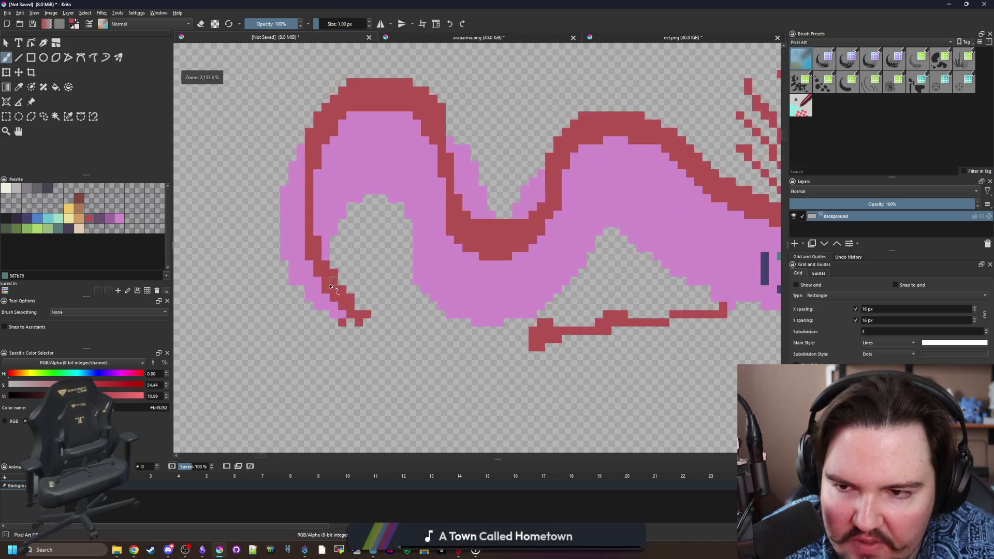
pyautogui.scroll(-4, 330, 286)
pyautogui.scroll(5, 388, 265)
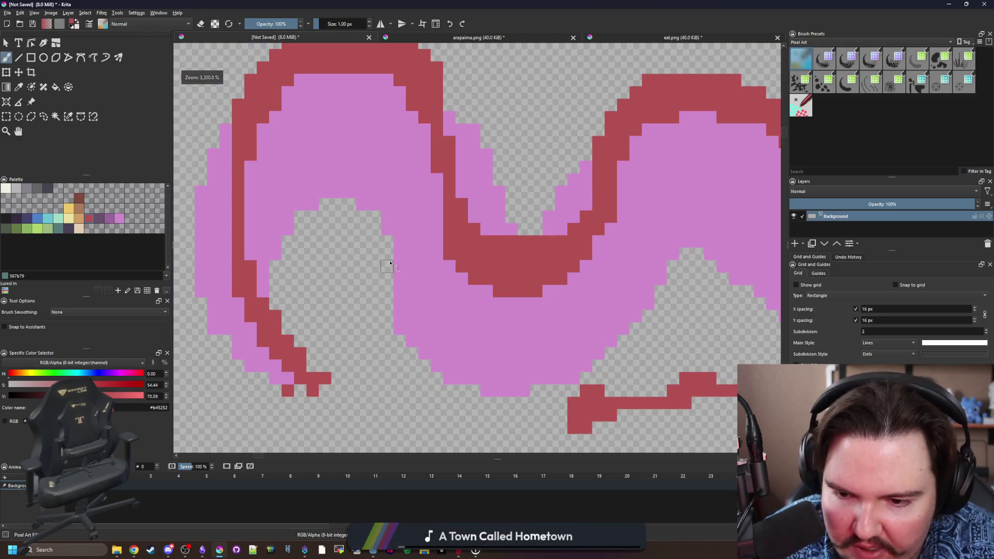
pyautogui.press('e')
pyautogui.scroll(-1, 398, 334)
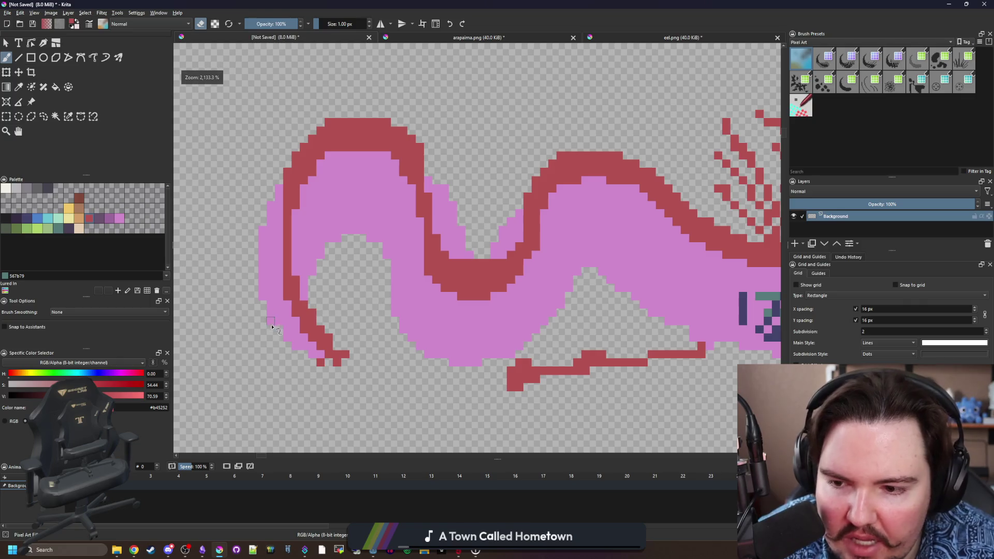
pyautogui.scroll(2, 280, 311)
pyautogui.keyDown('ctrl'); pyautogui.click(297, 303); pyautogui.keyUp('ctrl')
# Add a red outline pixel above the end of the fin line.
pyautogui.scroll(-1, 320, 342)
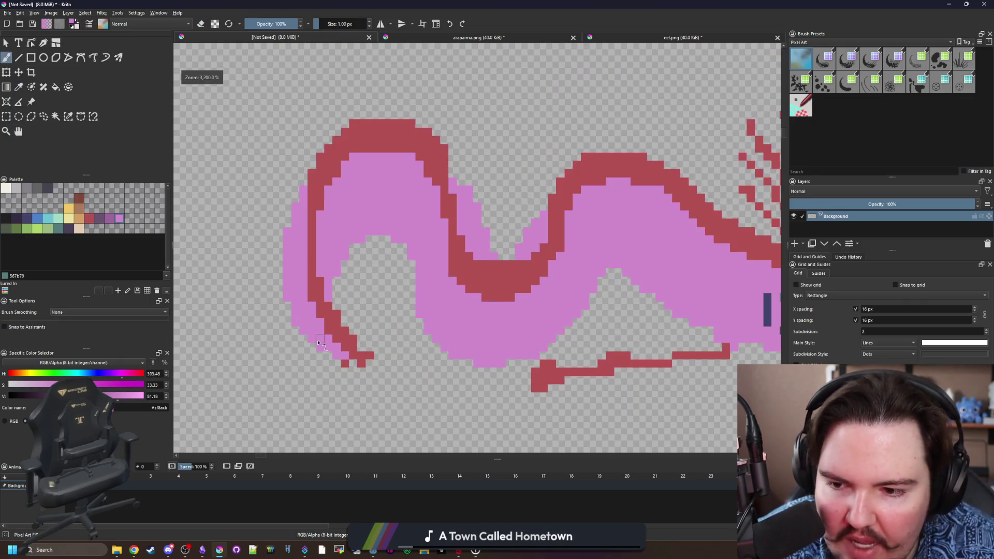
pyautogui.scroll(-2, 576, 309)
pyautogui.press('e')
pyautogui.scroll(4, 399, 274)
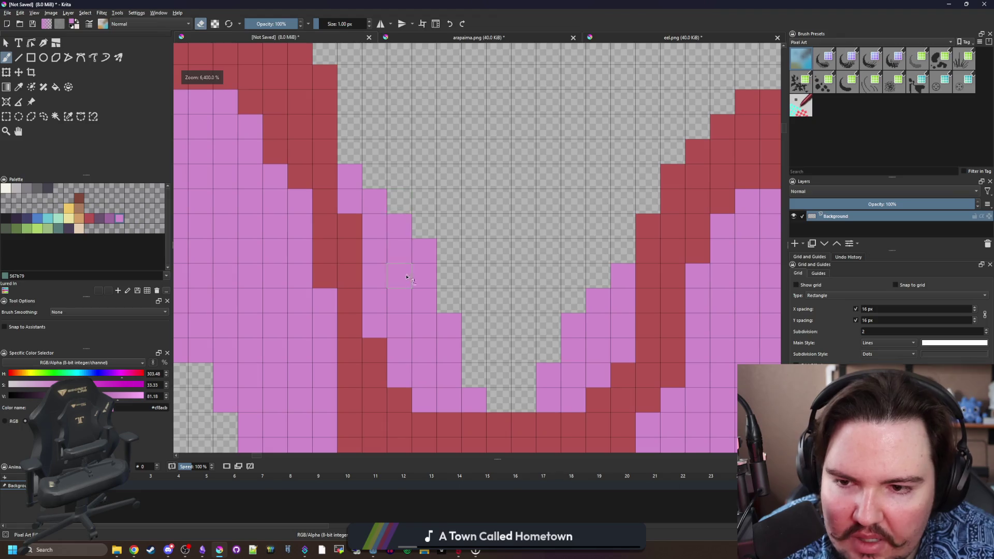
pyautogui.scroll(-2, 493, 350)
pyautogui.scroll(-1, 499, 337)
pyautogui.scroll(3, 477, 334)
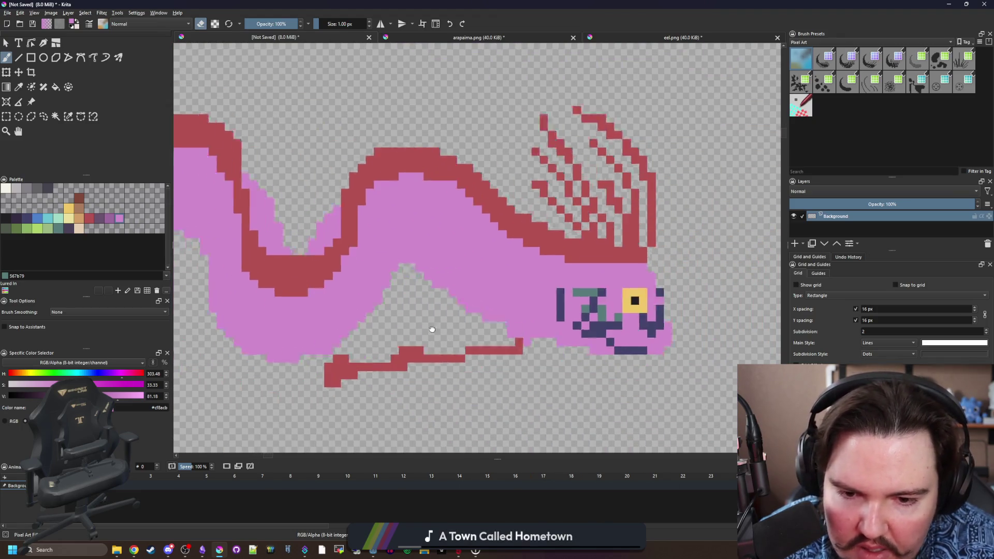
pyautogui.scroll(1, 480, 331)
pyautogui.press('e')
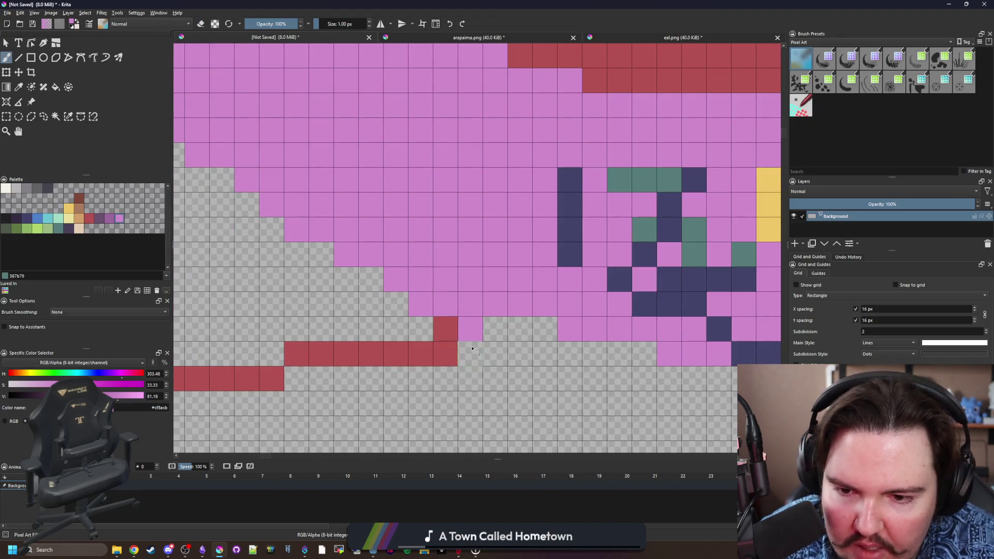
pyautogui.scroll(-3, 471, 318)
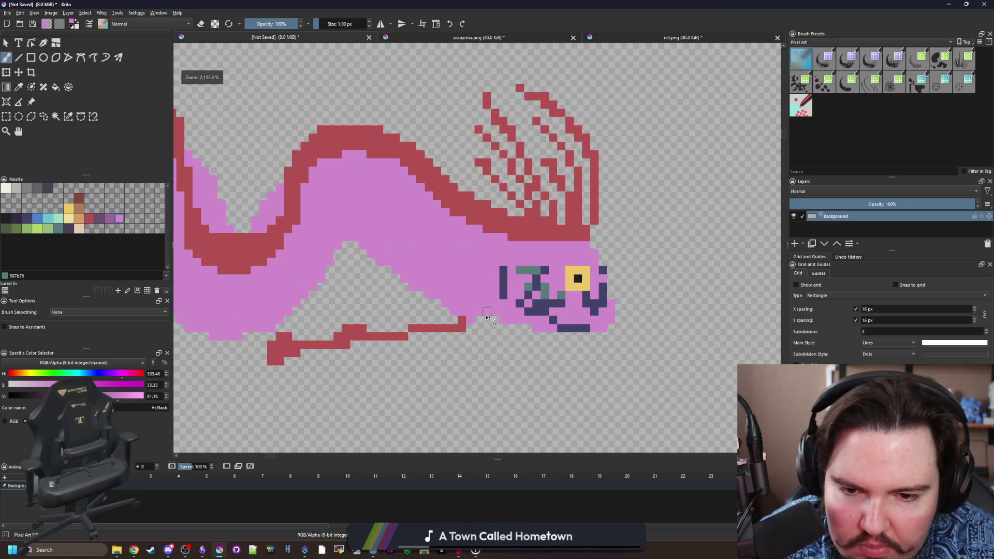
pyautogui.scroll(3, 494, 318)
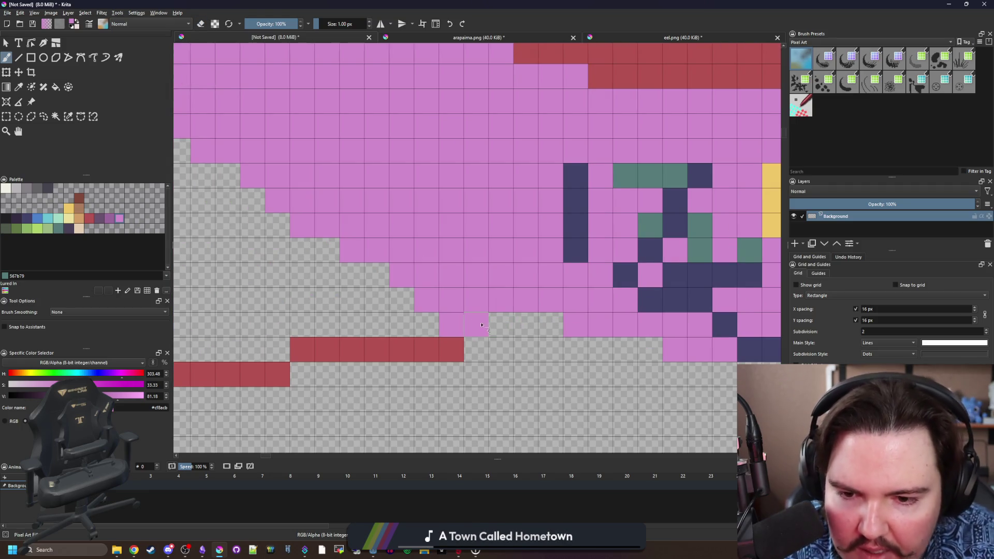
pyautogui.scroll(-4, 477, 325)
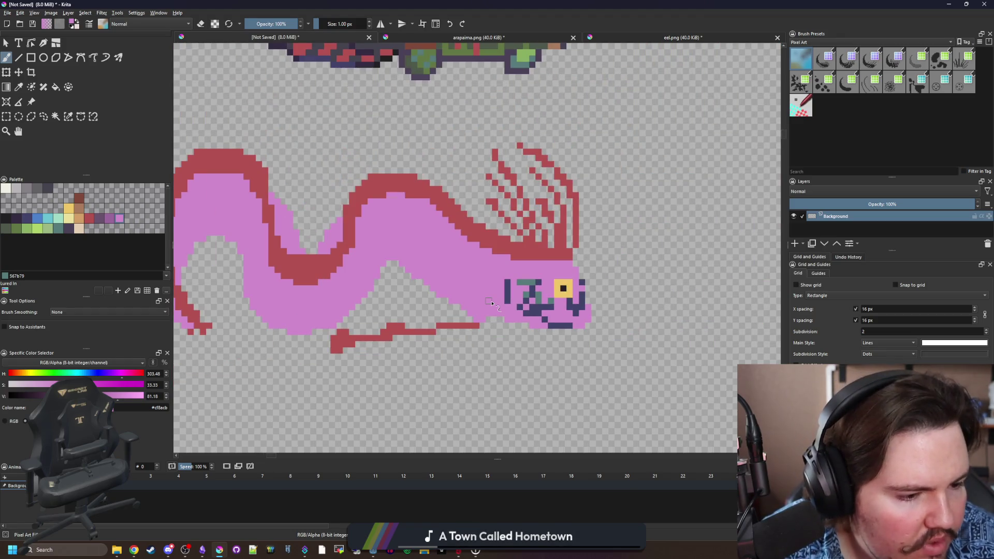
pyautogui.scroll(4, 477, 323)
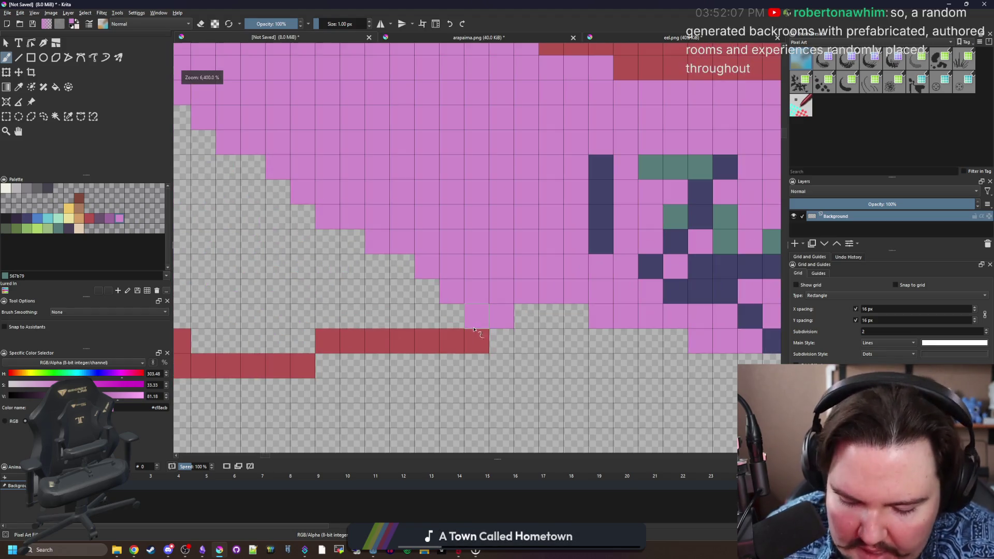
pyautogui.keyDown('ctrl'); pyautogui.click(470, 336); pyautogui.keyUp('ctrl')
pyautogui.click(453, 318)
# Erase the stray dark-red pixel on the red upper outline.
pyautogui.scroll(-4, 472, 326)
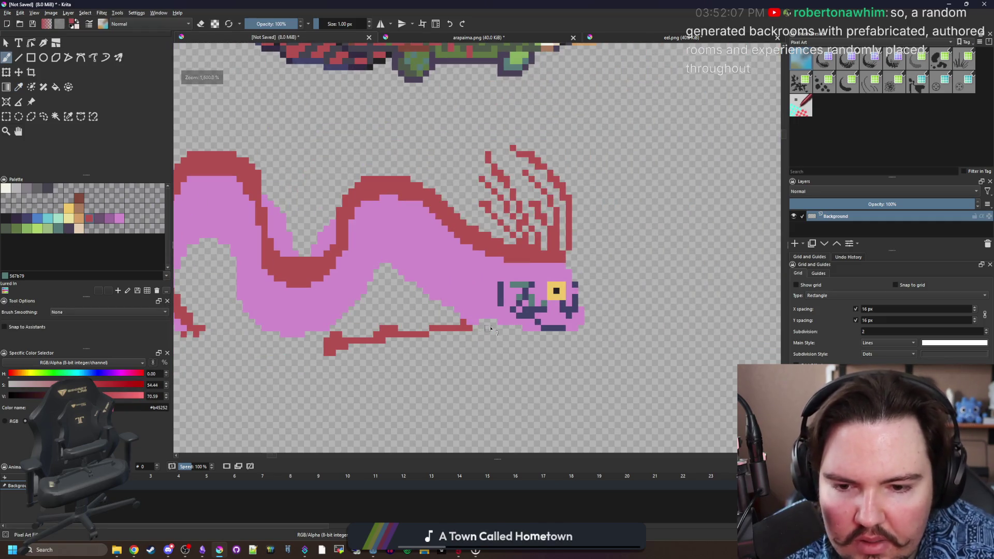
pyautogui.scroll(-4, 472, 326)
pyautogui.scroll(5, 357, 334)
pyautogui.scroll(-2, 386, 317)
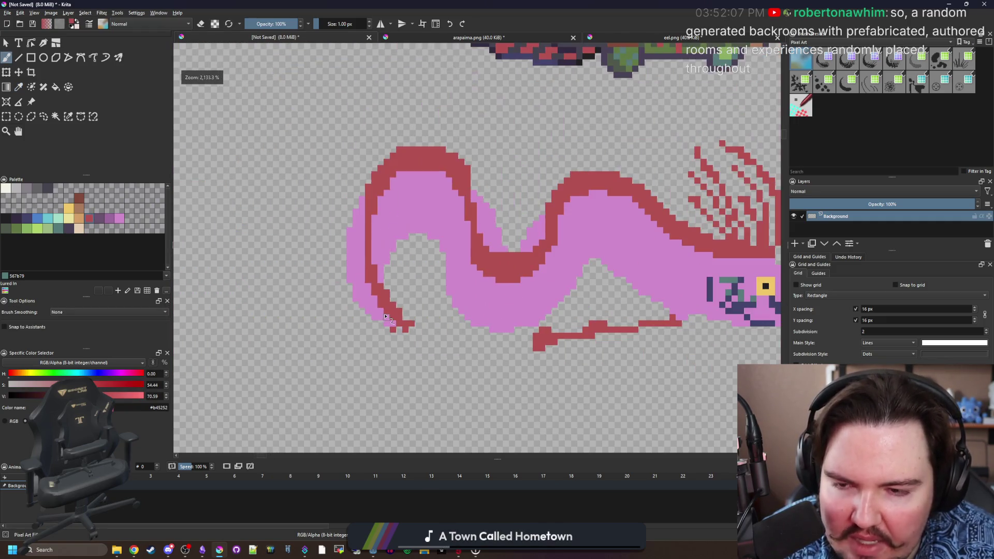
pyautogui.scroll(3, 386, 207)
pyautogui.scroll(-1, 425, 194)
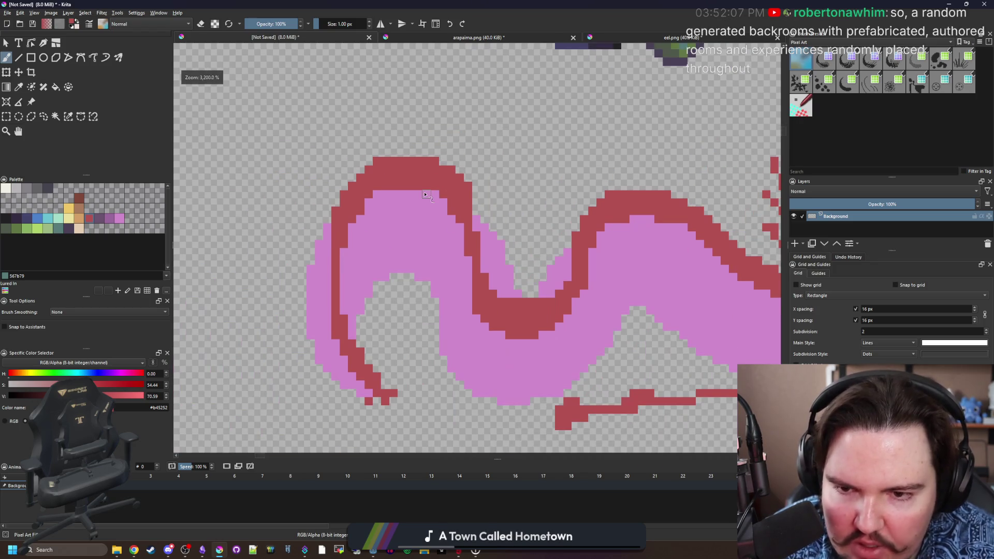
pyautogui.scroll(-3, 343, 207)
pyautogui.scroll(3, 337, 204)
pyautogui.press('e')
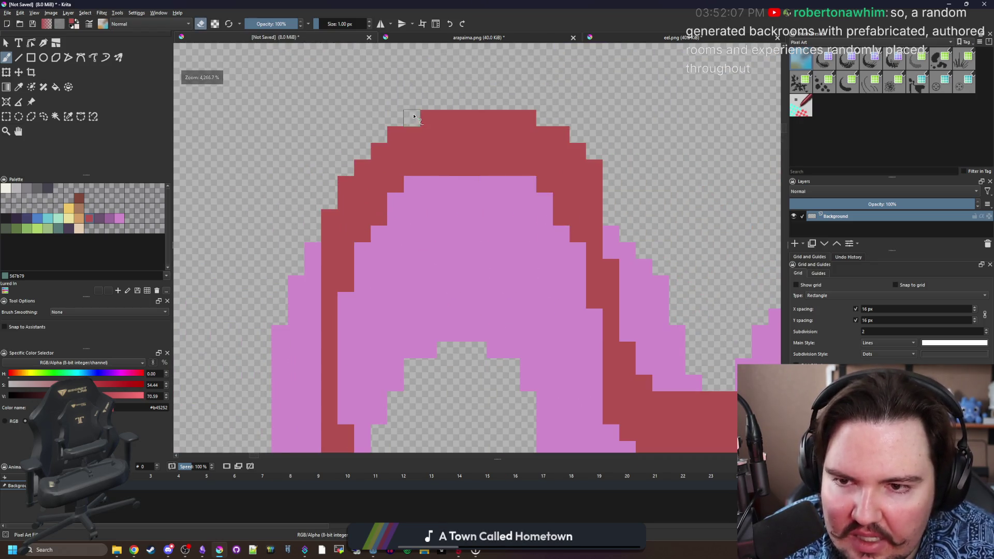
pyautogui.scroll(-2, 349, 184)
pyautogui.scroll(-2, 349, 182)
pyautogui.scroll(5, 350, 184)
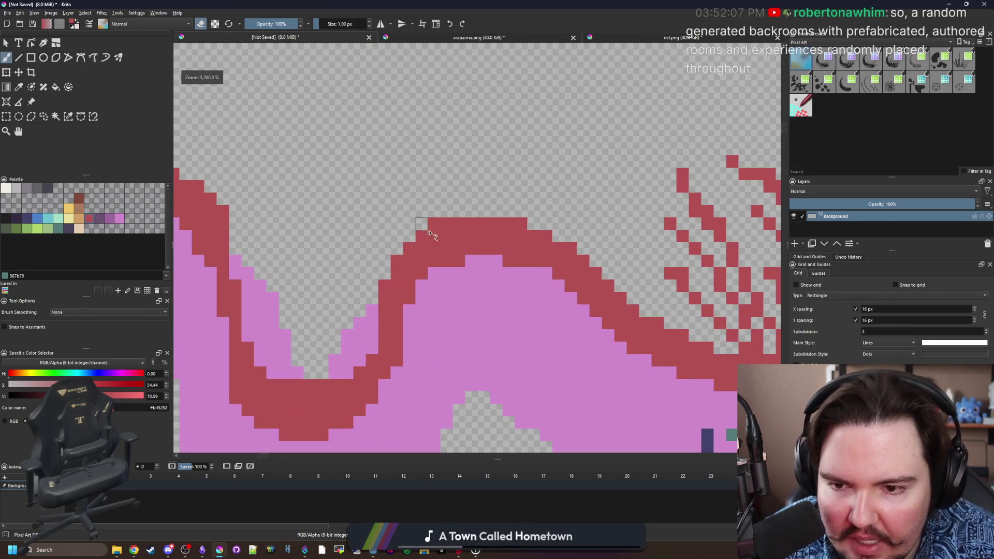
pyautogui.press('e')
pyautogui.click(436, 228)
pyautogui.scroll(-3, 436, 228)
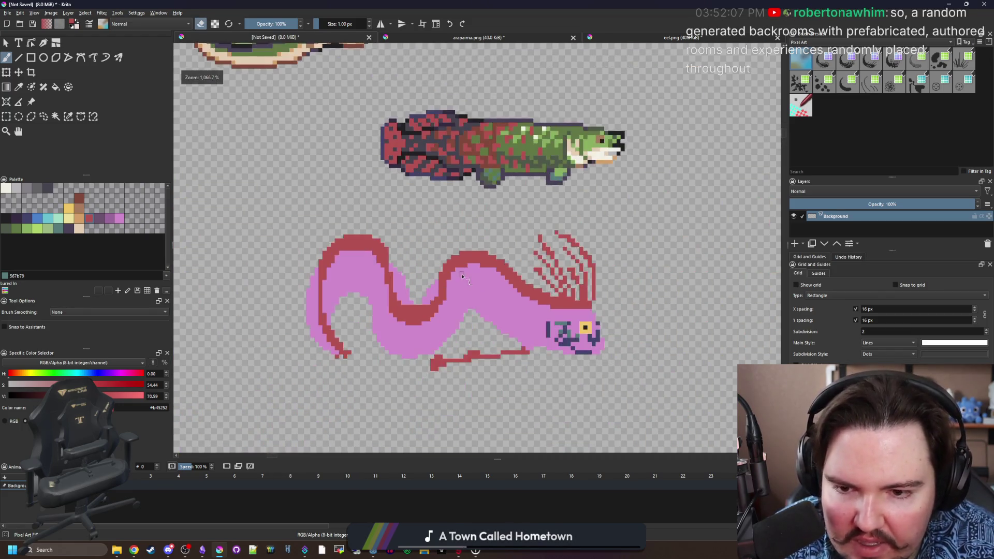
pyautogui.scroll(3, 480, 284)
pyautogui.press('e')
pyautogui.keyDown('ctrl'); pyautogui.click(480, 283); pyautogui.keyUp('ctrl')
pyautogui.scroll(-2, 481, 283)
# With the Fill tool active and the eel panned left, choose the light grey palette swatch.
pyautogui.scroll(-2, 415, 271)
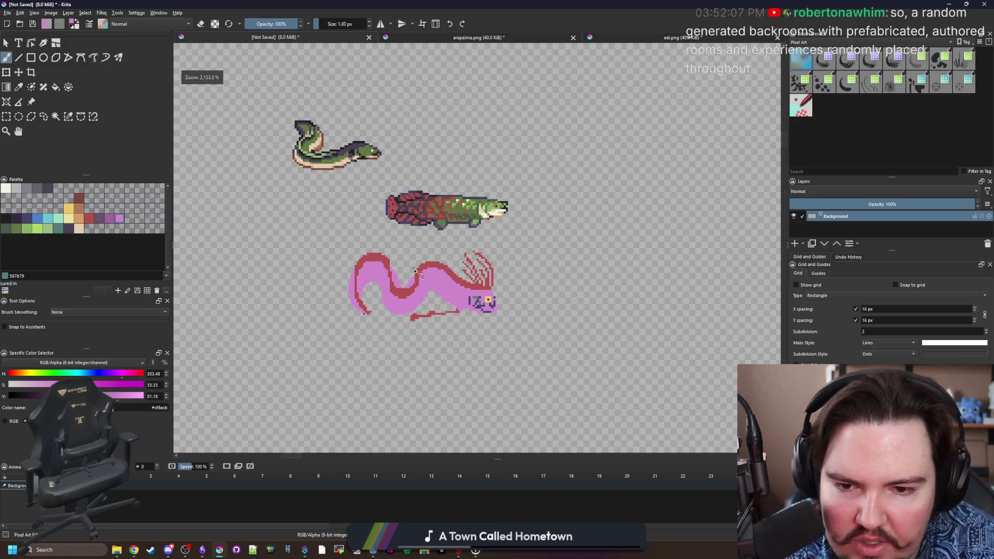
pyautogui.scroll(3, 414, 267)
pyautogui.scroll(-4, 388, 265)
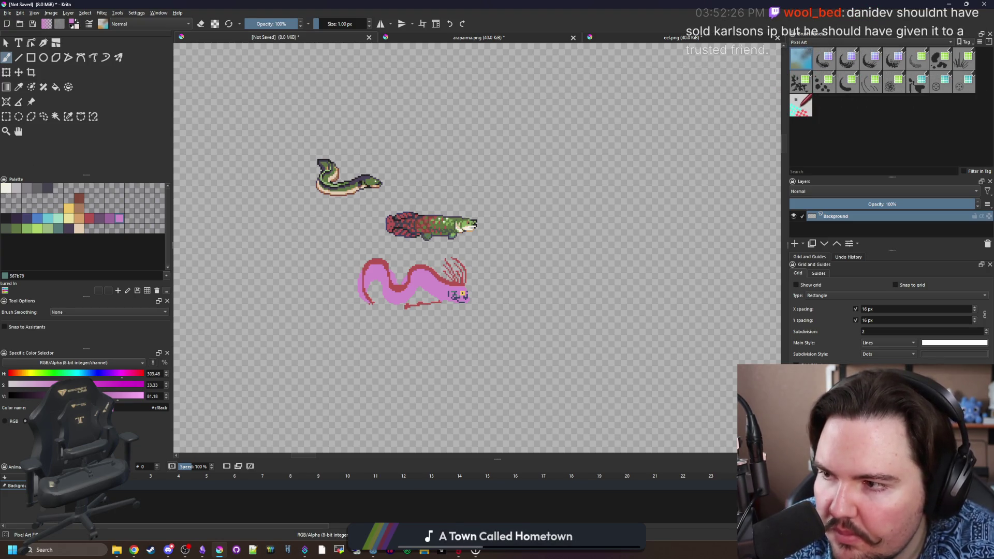
pyautogui.scroll(4, 375, 279)
pyautogui.press('f')
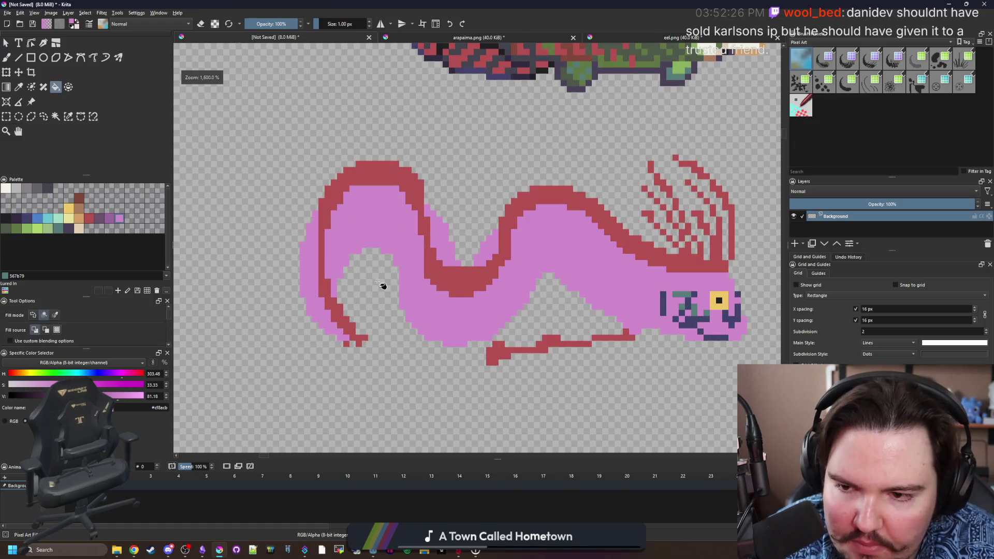
pyautogui.moveTo(498, 286); pyautogui.dragTo(432, 292)
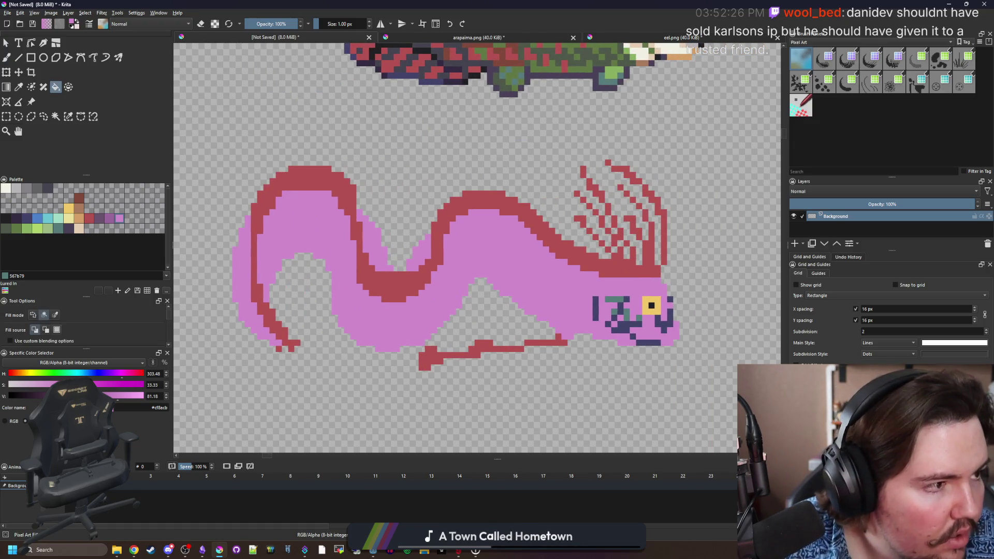
pyautogui.hotkey('alt', 'Tab')
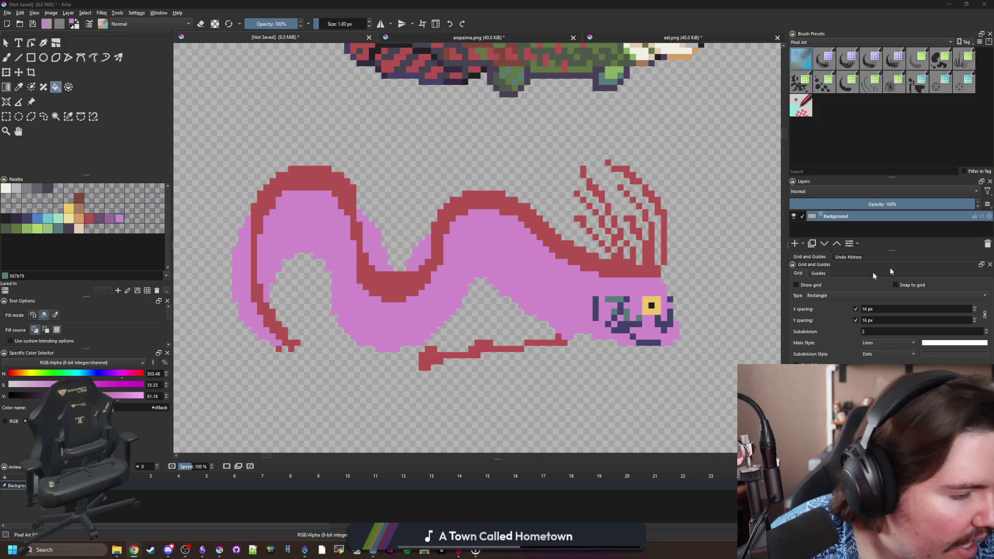
pyautogui.click(18, 188)
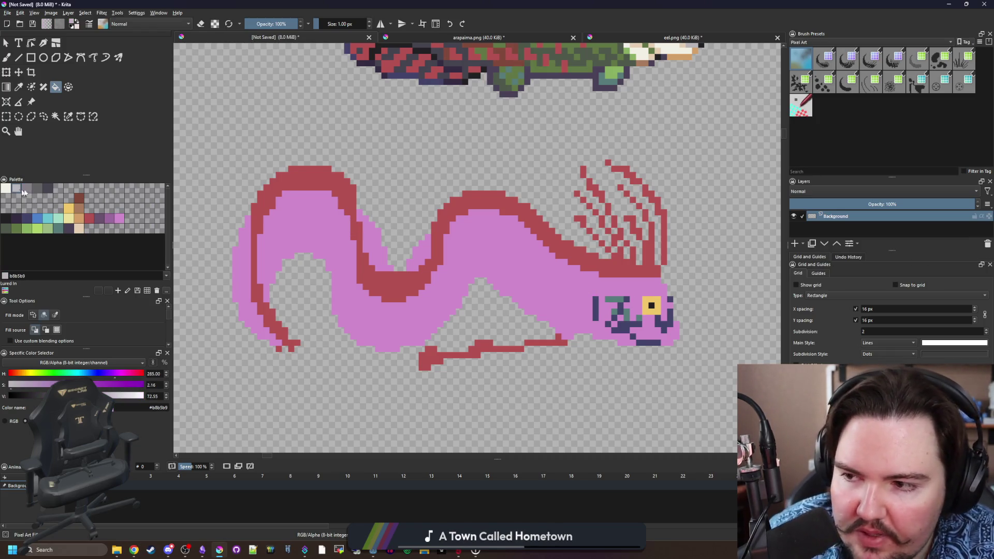
# Bucket-fill the eel's pink body light grey.
pyautogui.click(468, 252)
pyautogui.hotkey('ctrl', 'z')
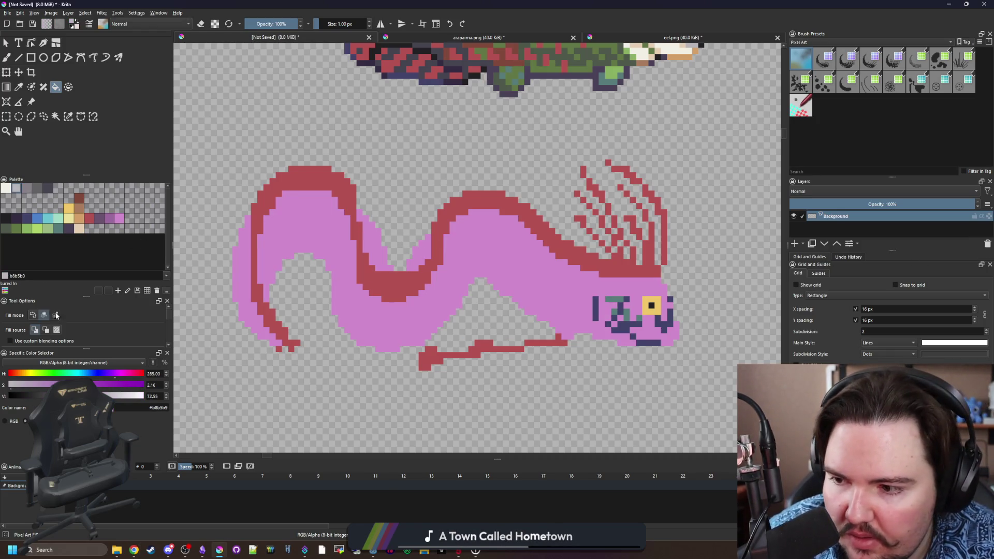
pyautogui.scroll(-3, 403, 266)
pyautogui.click(437, 269)
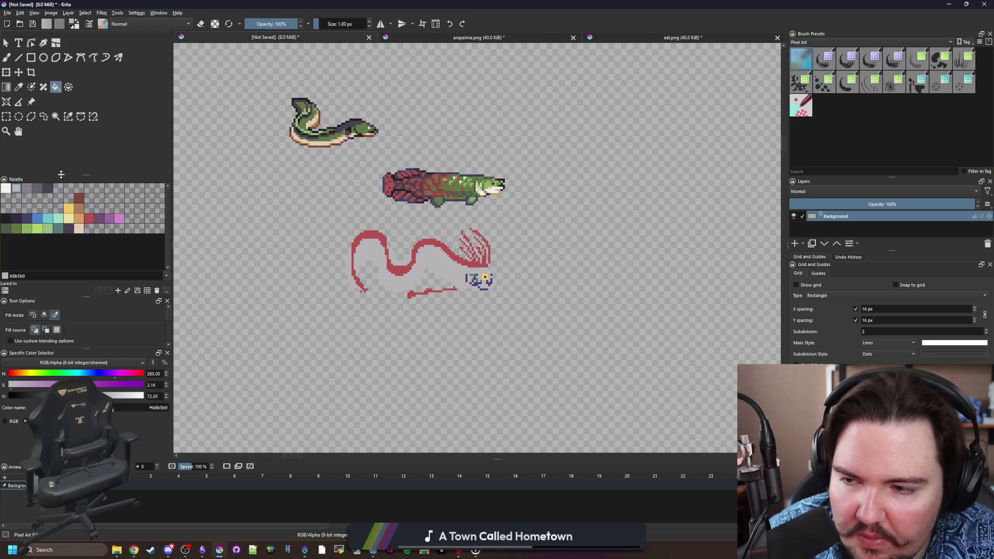
pyautogui.scroll(5, 459, 264)
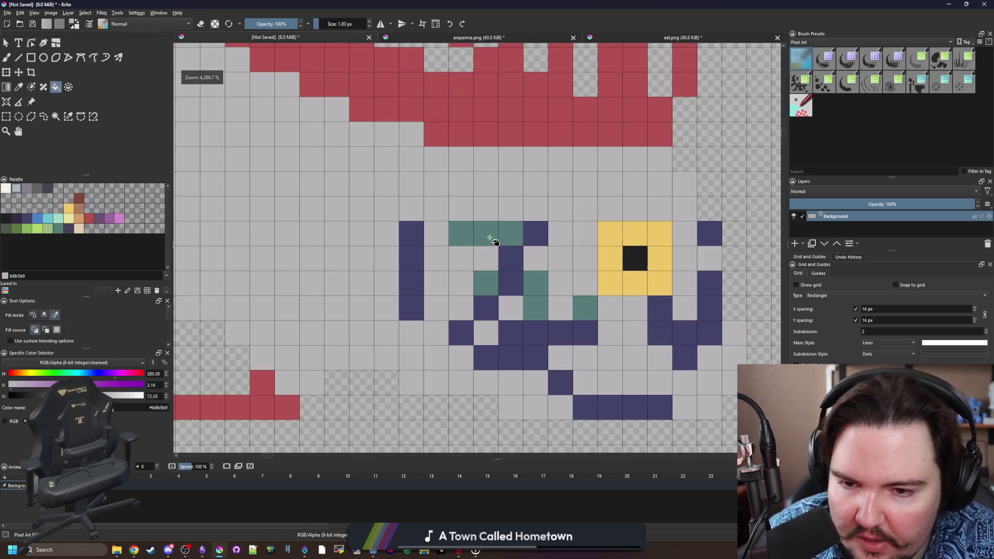
pyautogui.scroll(-3, 603, 280)
# Paint two dark purple pixels at the mouth, sampled from the face markings.
pyautogui.press('b')
pyautogui.keyDown('ctrl'); pyautogui.click(595, 305); pyautogui.keyUp('ctrl')
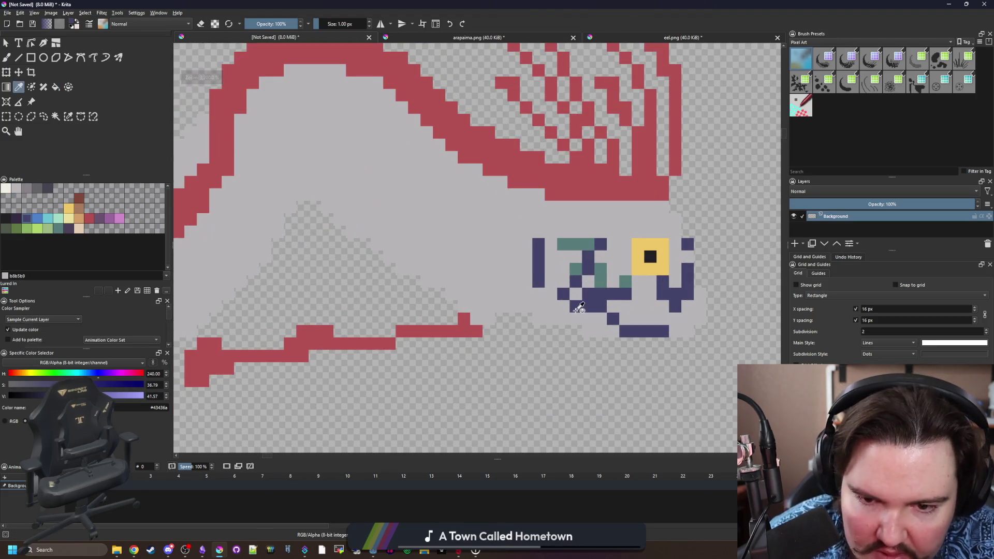
pyautogui.scroll(1, 595, 306)
pyautogui.click(544, 291)
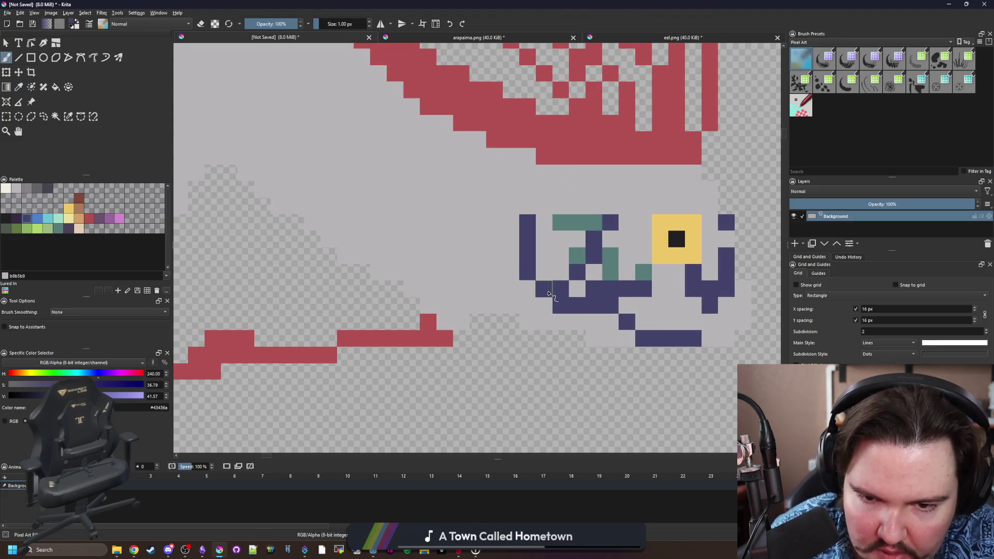
pyautogui.click(561, 290)
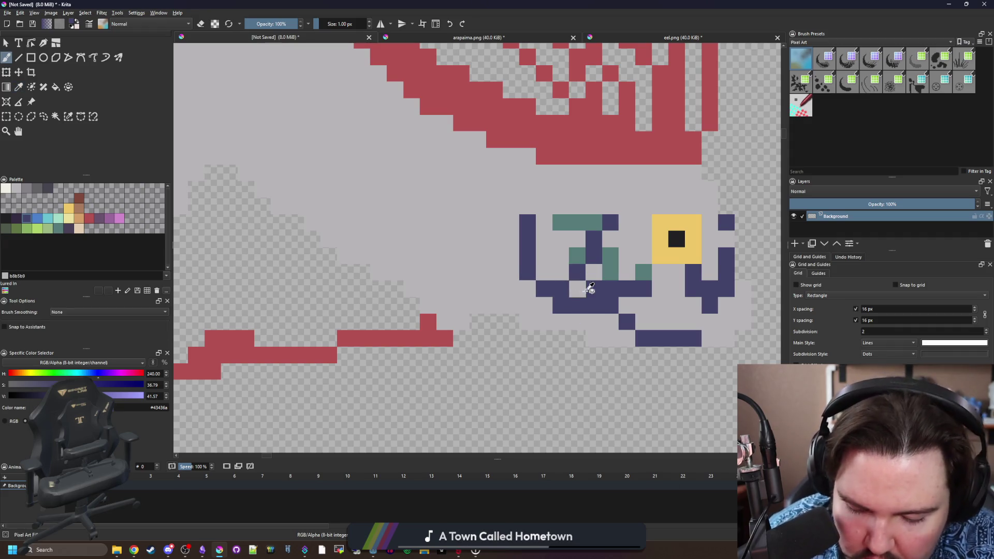
pyautogui.keyDown('ctrl'); pyautogui.click(574, 293); pyautogui.keyUp('ctrl')
# Select the whole grey body area with Similar Color Selection.
pyautogui.scroll(-6, 575, 294)
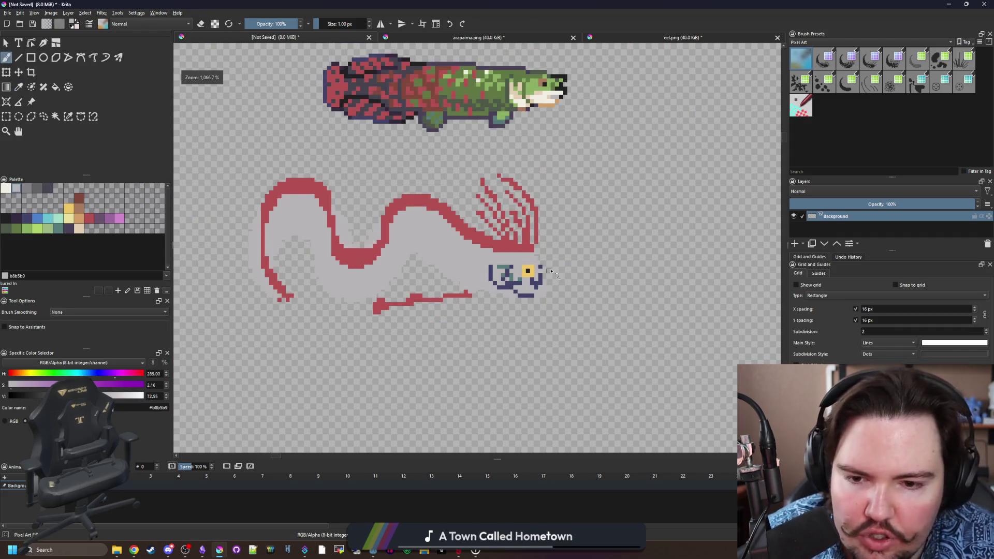
pyautogui.scroll(4, 528, 267)
pyautogui.scroll(2, 528, 266)
pyautogui.scroll(-6, 549, 279)
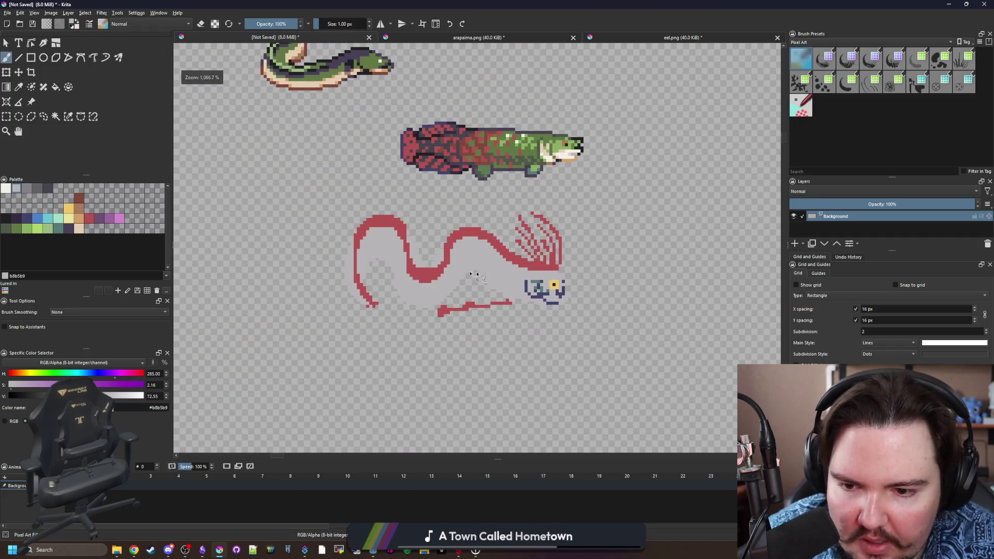
pyautogui.scroll(5, 443, 271)
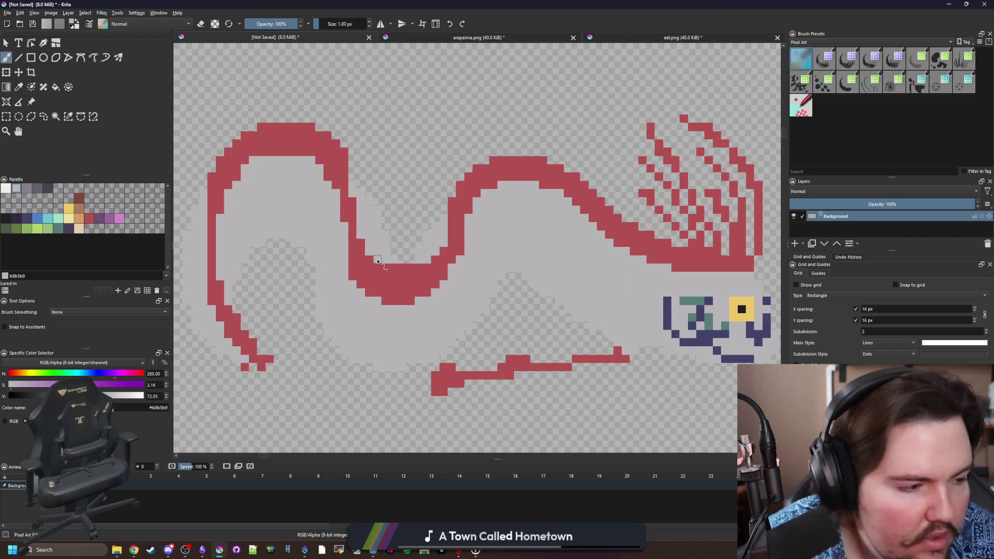
pyautogui.click(68, 116)
pyautogui.click(272, 214)
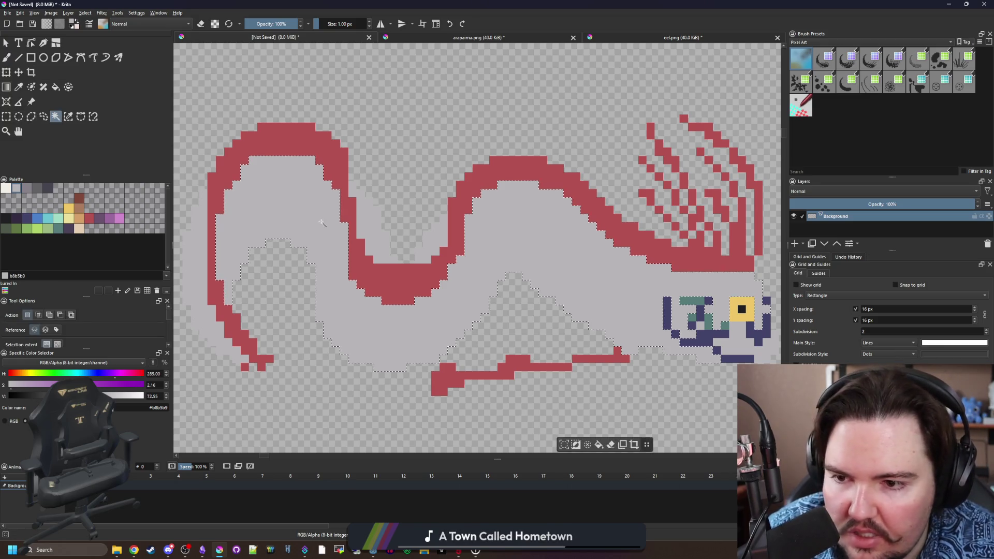
# Paint a 5 px light cyan (#68c2d3) band from the head along the lower body.
pyautogui.press('b')
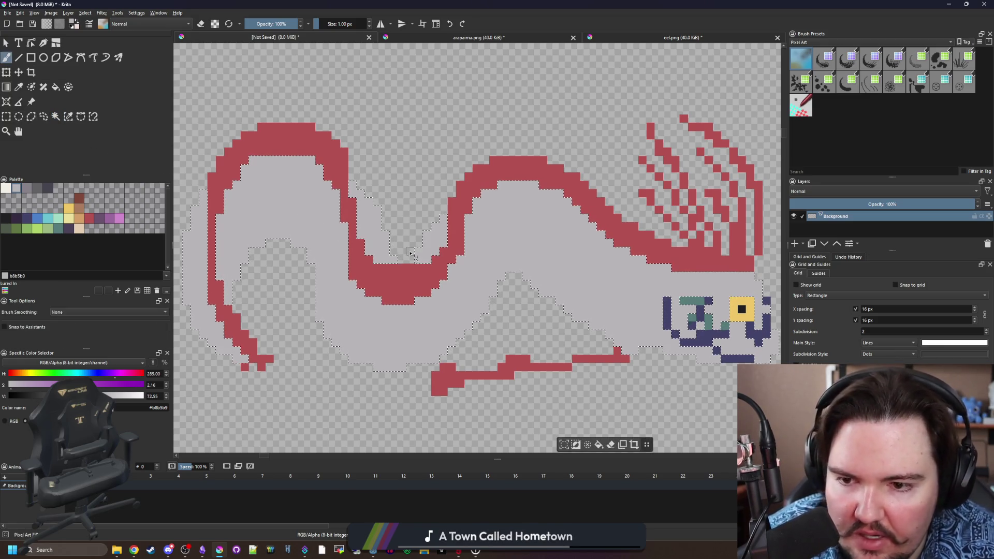
pyautogui.moveTo(510, 260); pyautogui.dragTo(440, 252)
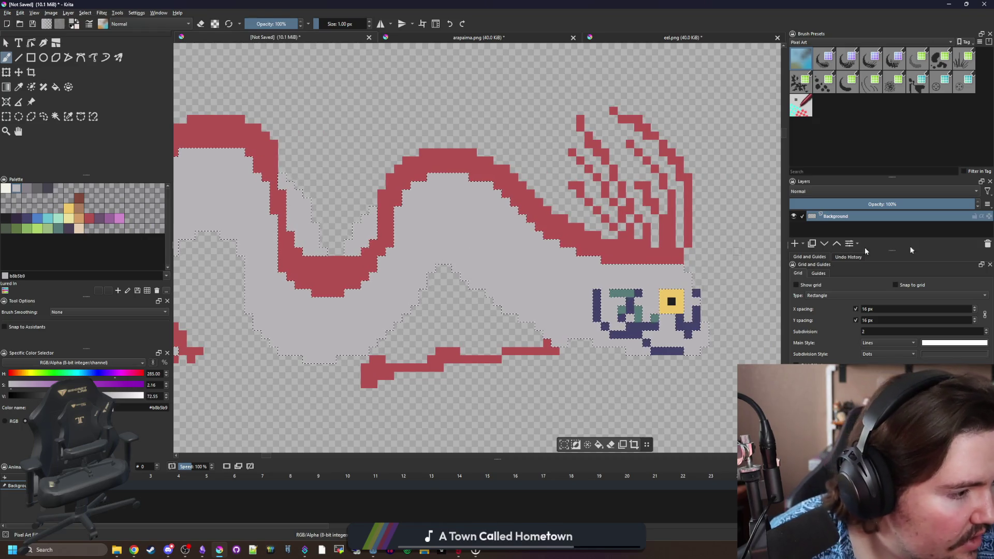
pyautogui.hotkey('alt', 'Tab')
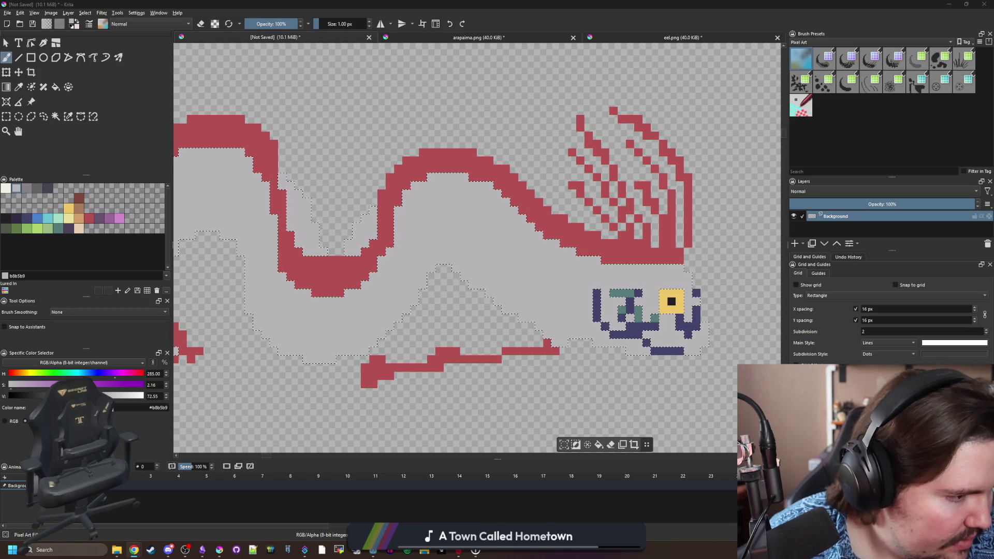
pyautogui.press('-')
pyautogui.click(48, 218)
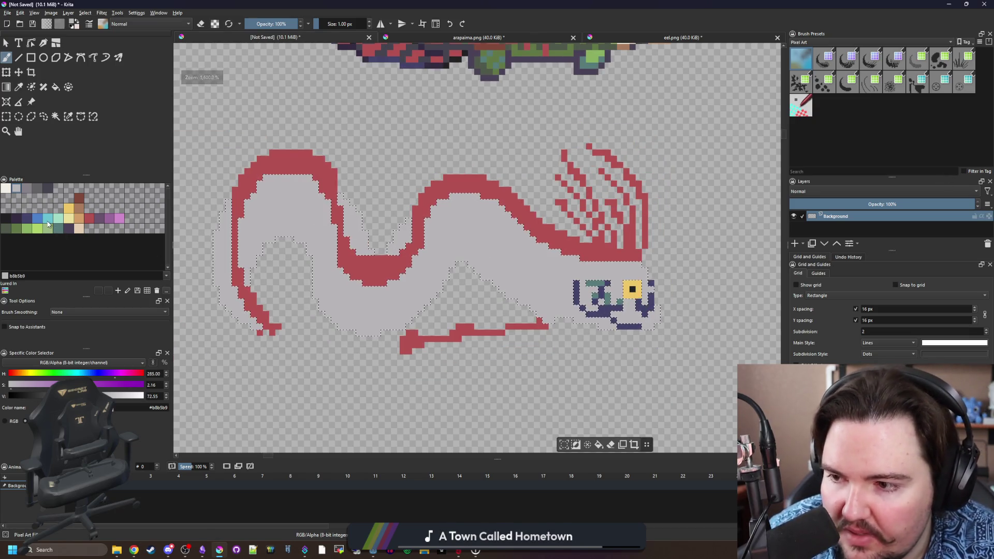
pyautogui.press('f')
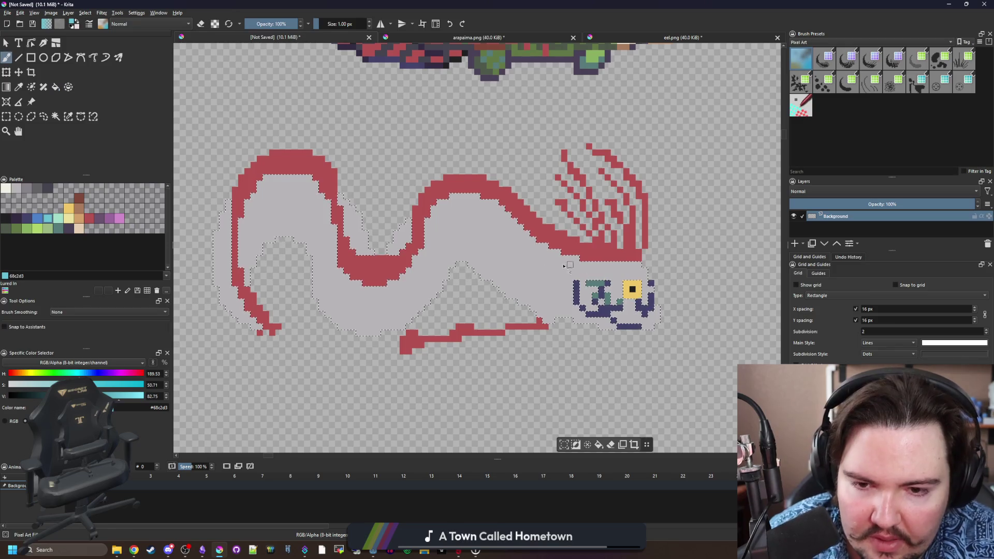
pyautogui.scroll(2, 543, 279)
pyautogui.press('b')
pyautogui.press(']')
pyautogui.press(']')
pyautogui.press(']')
pyautogui.moveTo(643, 340)
pyautogui.mouseDown()
pyautogui.moveTo(673, 362)
pyautogui.moveTo(485, 291)
pyautogui.mouseUp()
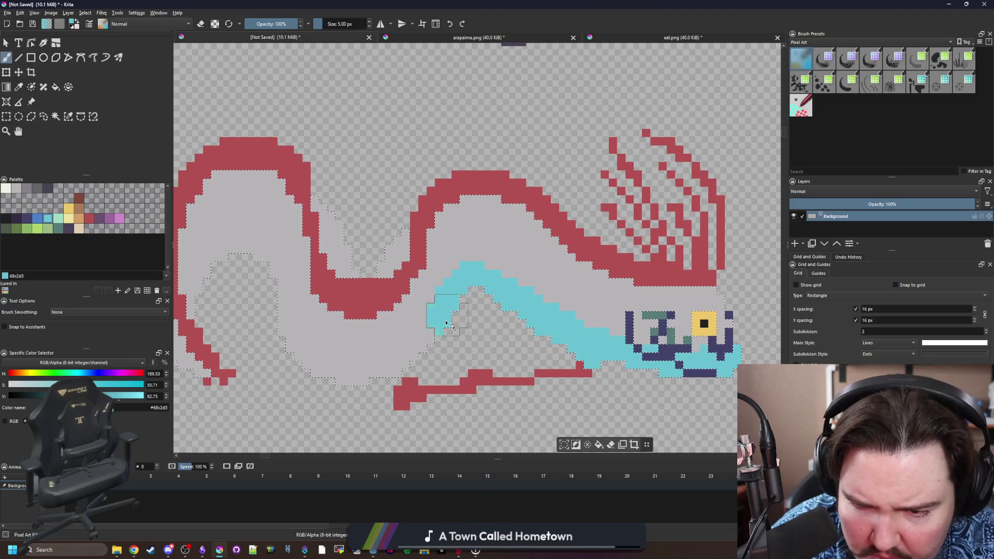
pyautogui.moveTo(292, 354); pyautogui.dragTo(275, 299)
# Extend the cyan up the loop's inner side, along the body top and under the red bend.
pyautogui.hscroll(-2, 275, 270)
pyautogui.moveTo(311, 256)
pyautogui.mouseDown()
pyautogui.moveTo(288, 238)
pyautogui.moveTo(262, 282)
pyautogui.moveTo(259, 329)
pyautogui.mouseUp()
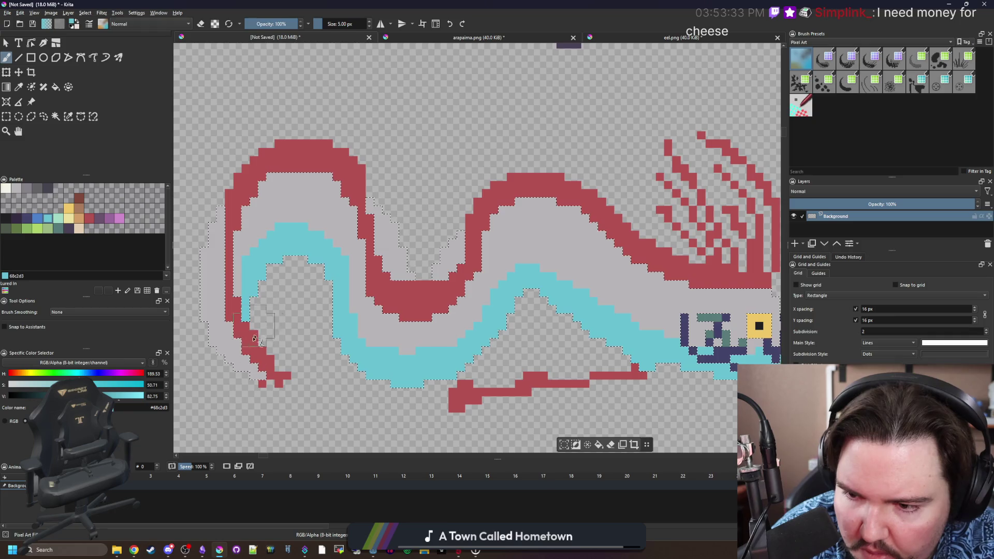
pyautogui.press('[')
pyautogui.press('[')
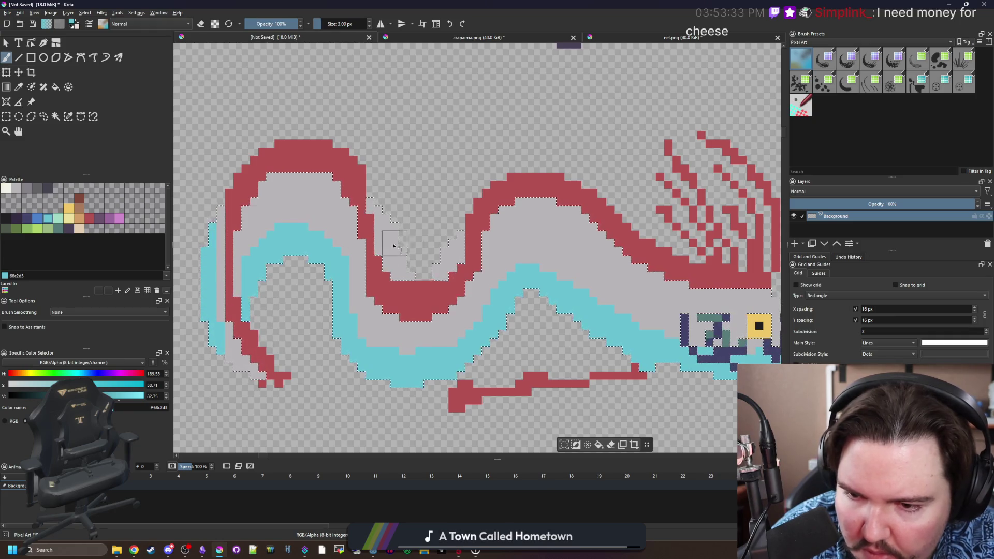
pyautogui.hscroll(6, 533, 310)
pyautogui.press(']')
pyautogui.press(']')
pyautogui.moveTo(484, 280)
pyautogui.mouseDown()
pyautogui.moveTo(401, 216)
pyautogui.moveTo(335, 219)
pyautogui.mouseUp()
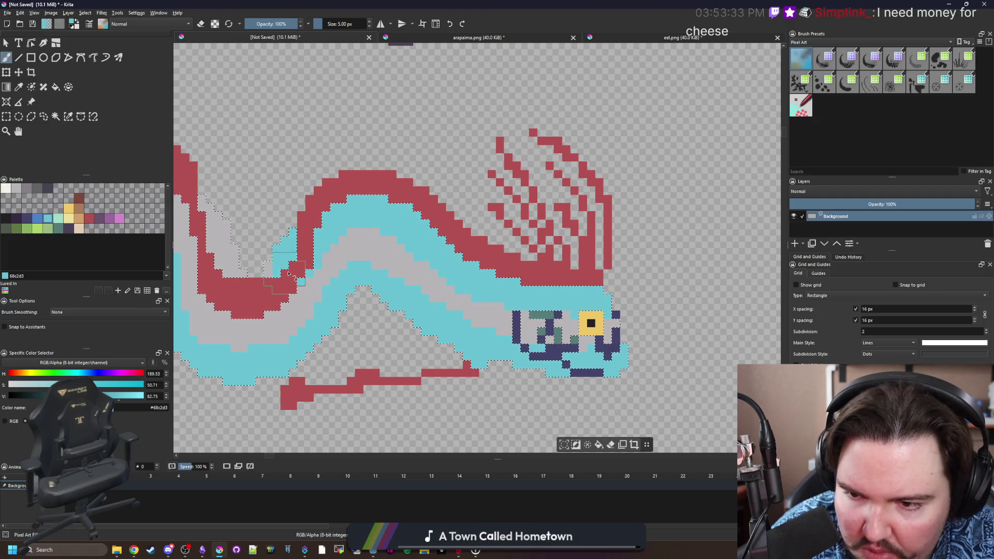
pyautogui.hscroll(-6, 288, 273)
pyautogui.moveTo(446, 305)
pyautogui.mouseDown()
pyautogui.moveTo(414, 318)
pyautogui.moveTo(365, 223)
pyautogui.moveTo(280, 197)
pyautogui.mouseUp()
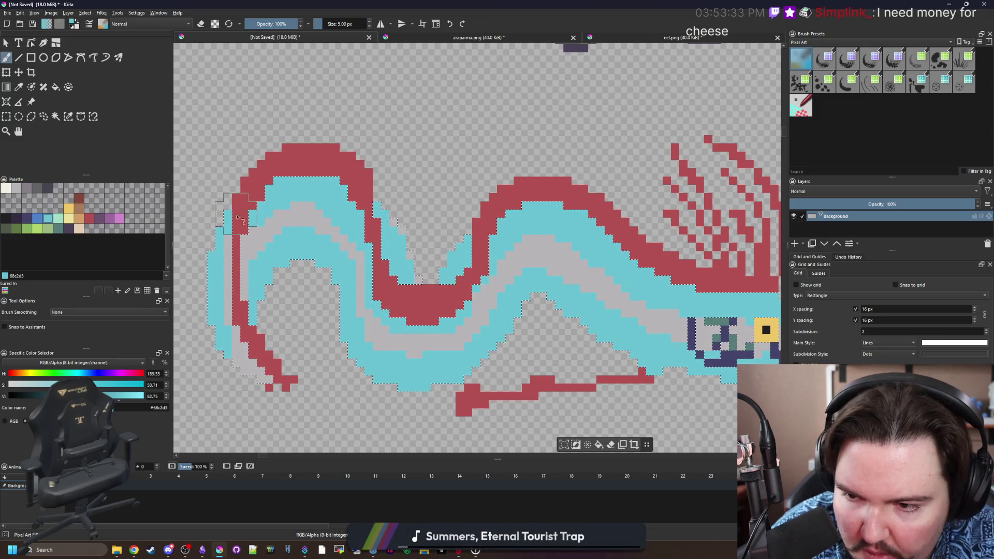
# Select the oarfish's cyan and grey body with Similar Color Selection.
pyautogui.press('[')
pyautogui.press('[')
pyautogui.press('[')
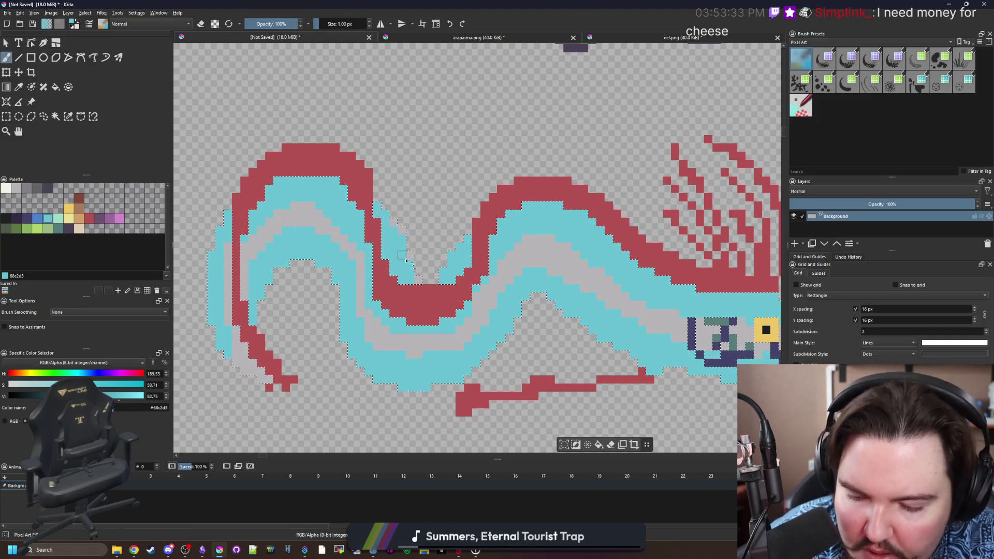
pyautogui.scroll(3, 406, 259)
pyautogui.keyDown('ctrl'); pyautogui.click(455, 298); pyautogui.keyUp('ctrl')
pyautogui.scroll(-5, 379, 184)
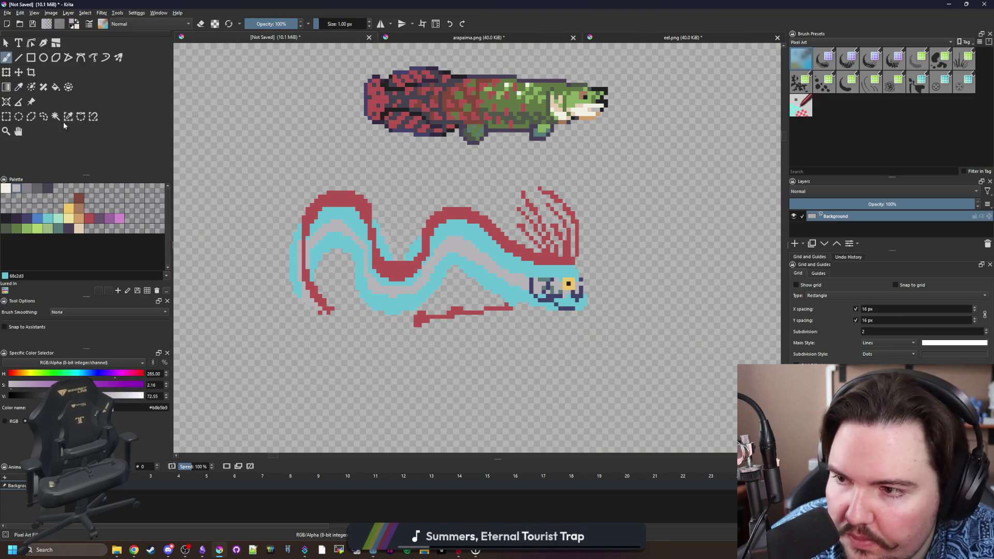
pyautogui.click(68, 117)
pyautogui.click(393, 300)
# Paint the lower belly band toward the head and the left-end outer strip blue (#4b80ca).
pyautogui.scroll(1, 393, 301)
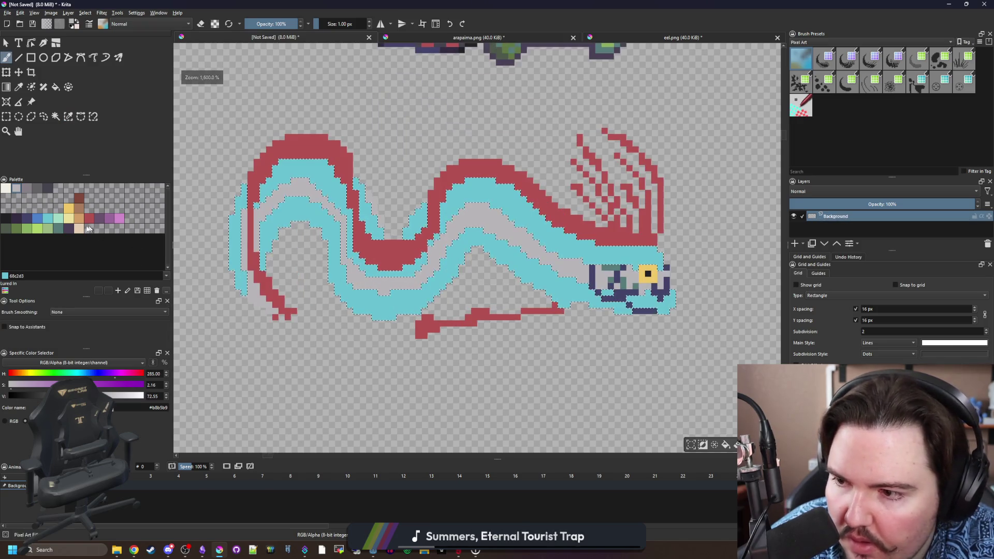
pyautogui.keyDown('ctrl'); pyautogui.click(393, 312); pyautogui.keyUp('ctrl')
pyautogui.press(']')
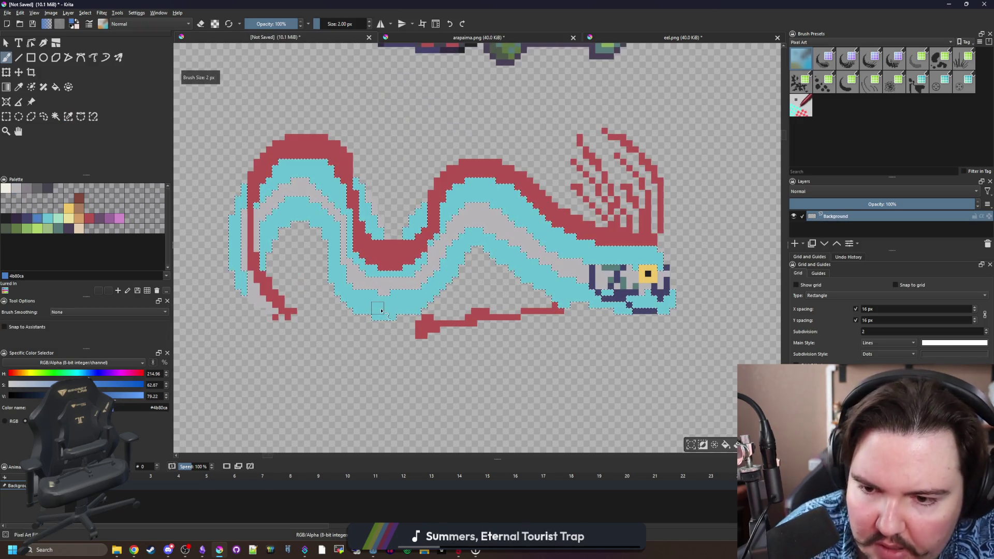
pyautogui.moveTo(378, 318); pyautogui.dragTo(427, 305)
pyautogui.press(']')
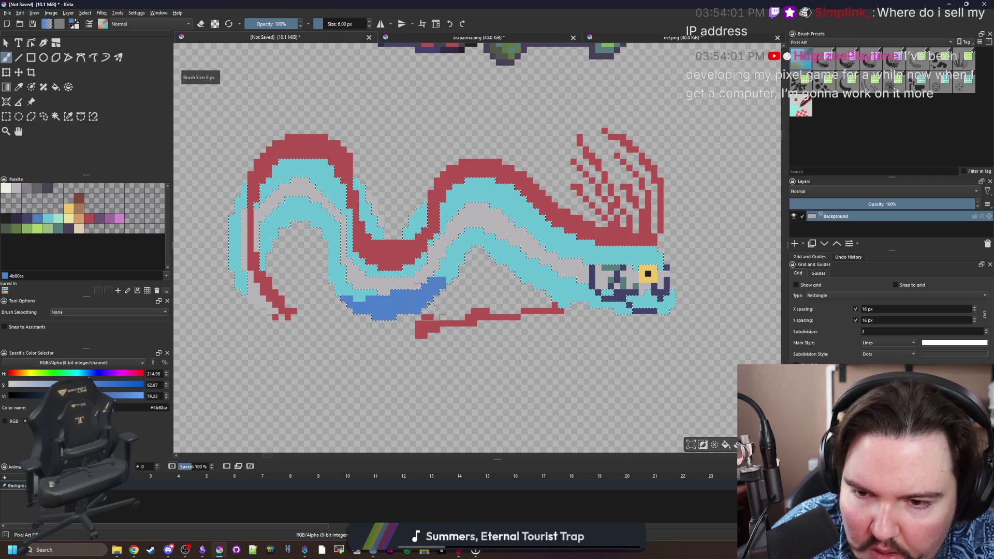
pyautogui.moveTo(478, 249); pyautogui.dragTo(598, 308)
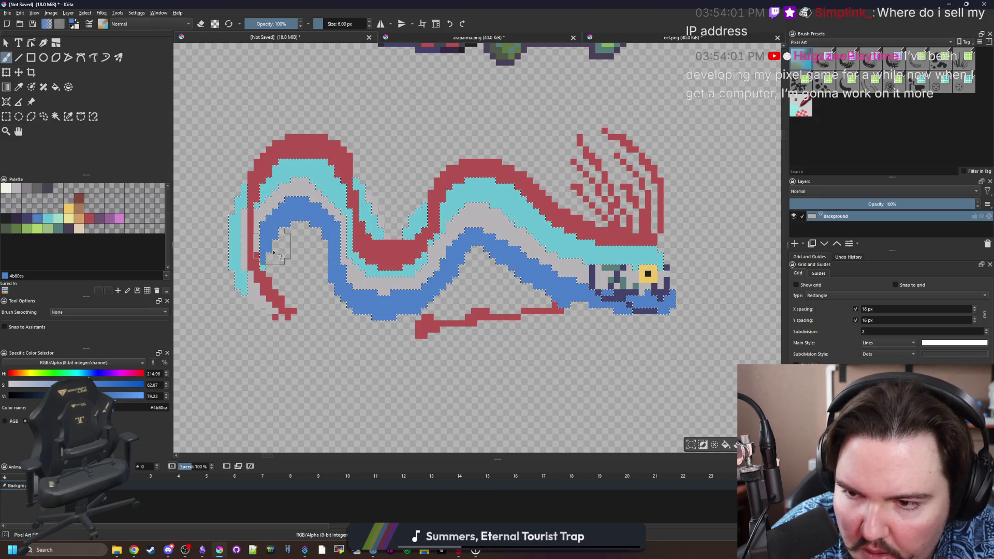
pyautogui.moveTo(236, 272); pyautogui.dragTo(234, 203)
pyautogui.scroll(1, 373, 200)
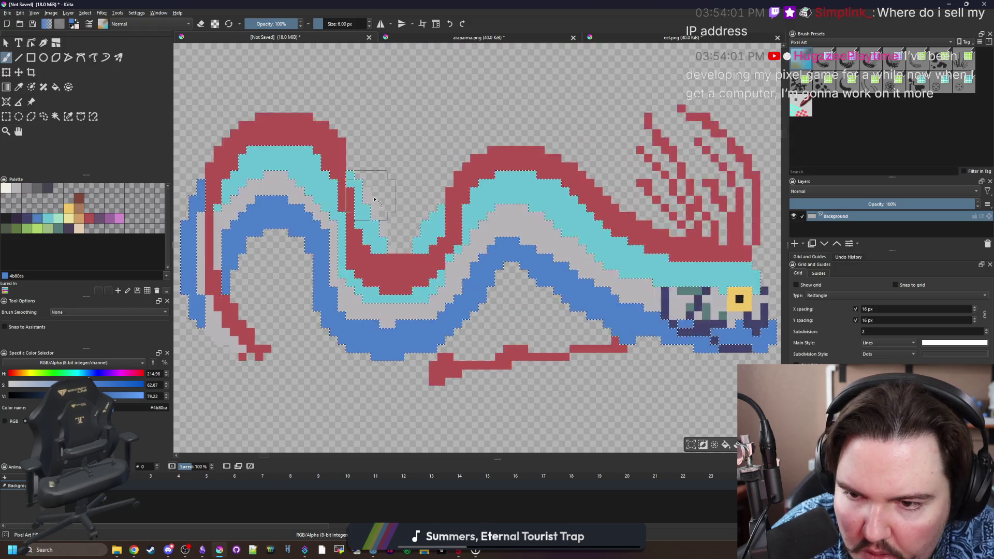
pyautogui.scroll(1, 374, 199)
pyautogui.press('[')
pyautogui.press('[')
pyautogui.press('[')
pyautogui.scroll(-1, 414, 270)
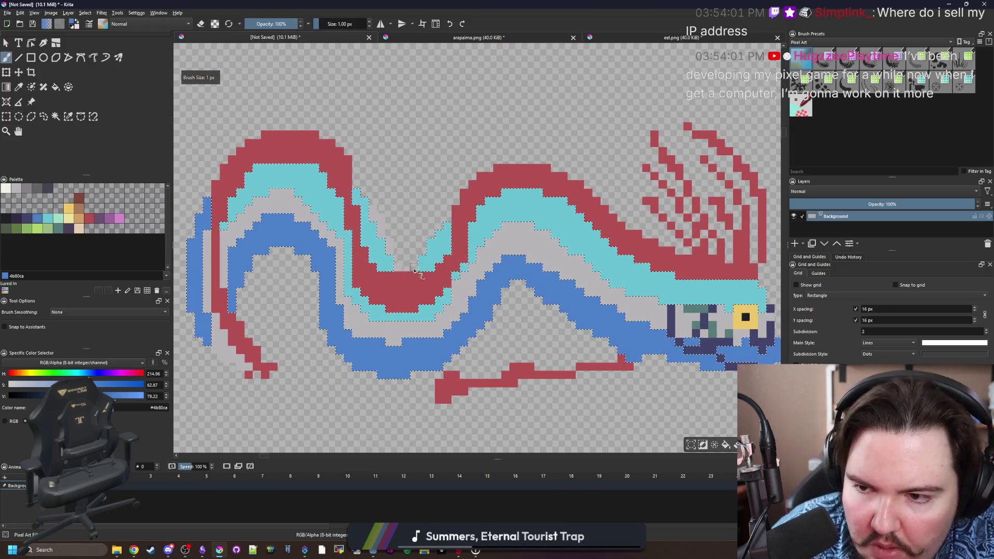
pyautogui.scroll(-1, 419, 269)
pyautogui.scroll(2, 275, 236)
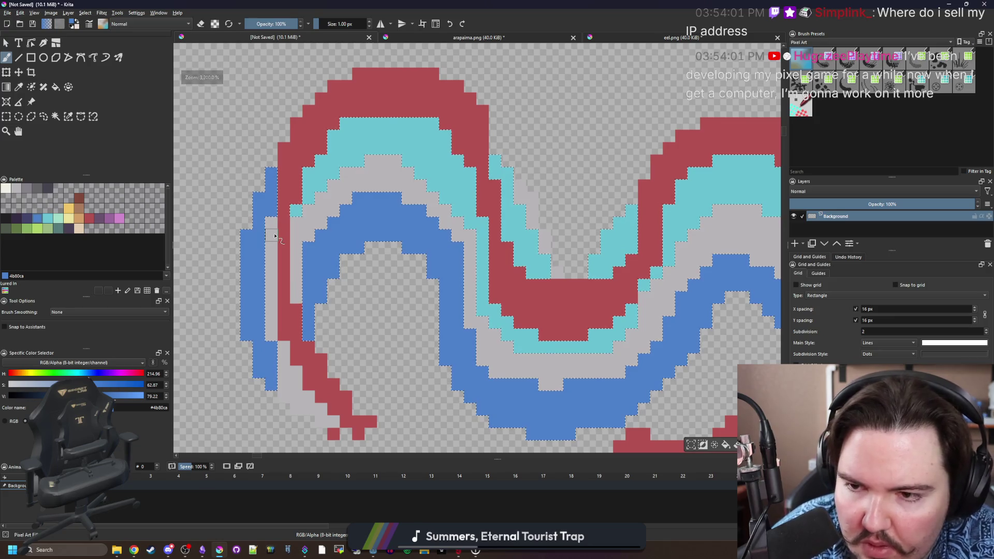
# Clear the selection and repaint a blue tail pixel and left-end column grey.
pyautogui.press('p')
pyautogui.hotkey('ctrl', 'shift', 'a')
pyautogui.click(362, 255)
pyautogui.press('b')
pyautogui.click(366, 355)
pyautogui.moveTo(357, 317); pyautogui.dragTo(359, 231)
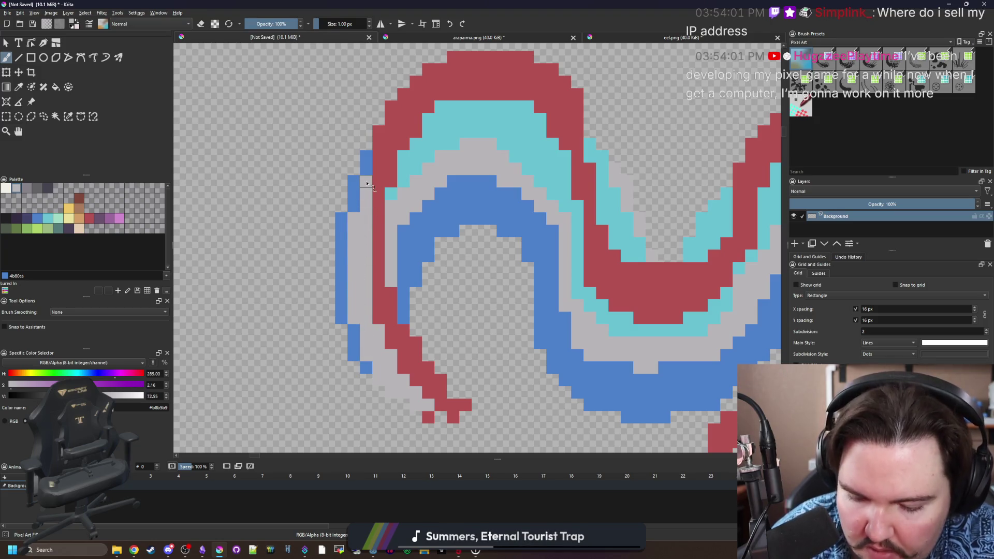
# Paint a cyan column down the left edge and blue diagonal runs near the tail tip.
pyautogui.keyDown('ctrl'); pyautogui.click(406, 174); pyautogui.keyUp('ctrl')
pyautogui.click(367, 208)
pyautogui.moveTo(367, 201)
pyautogui.mouseDown()
pyautogui.moveTo(361, 294)
pyautogui.moveTo(382, 350)
pyautogui.moveTo(418, 401)
pyautogui.mouseUp()
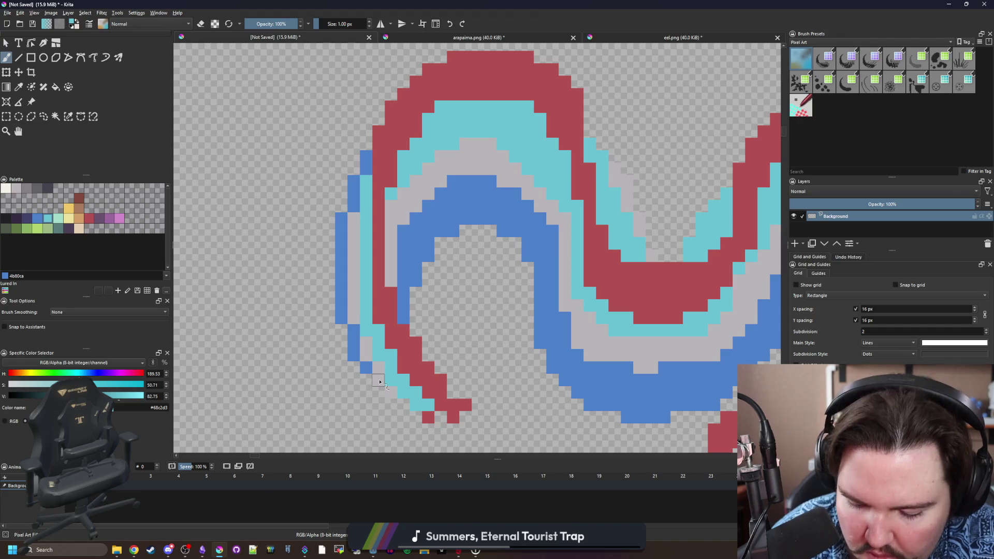
pyautogui.scroll(2, 380, 381)
pyautogui.keyDown('ctrl'); pyautogui.click(363, 357); pyautogui.keyUp('ctrl')
pyautogui.moveTo(366, 355)
pyautogui.mouseDown()
pyautogui.moveTo(406, 408)
pyautogui.moveTo(432, 411)
pyautogui.mouseUp()
pyautogui.scroll(-6, 432, 412)
pyautogui.scroll(4, 384, 322)
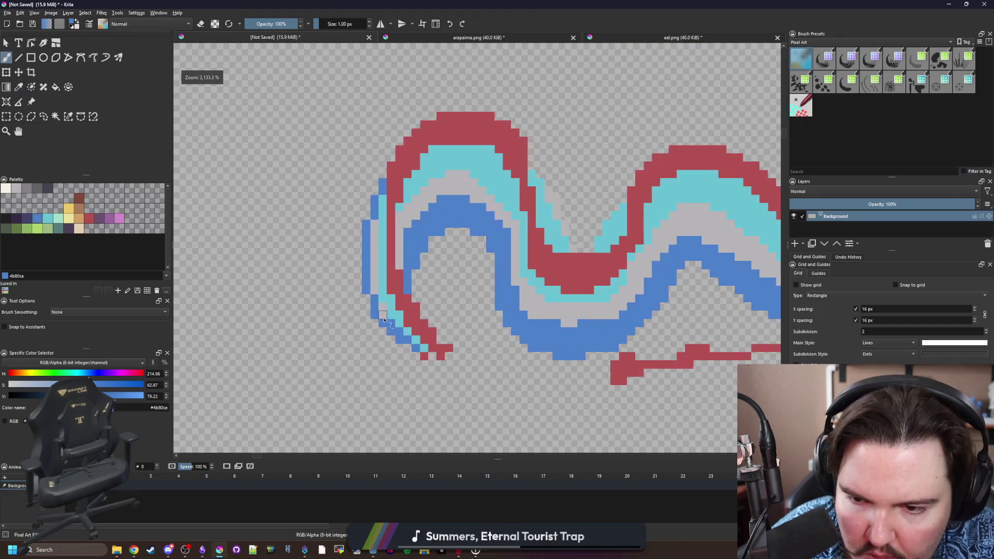
pyautogui.scroll(3, 384, 322)
pyautogui.moveTo(479, 412)
pyautogui.mouseDown()
pyautogui.moveTo(455, 362)
pyautogui.moveTo(404, 310)
pyautogui.mouseUp()
pyautogui.scroll(-6, 361, 261)
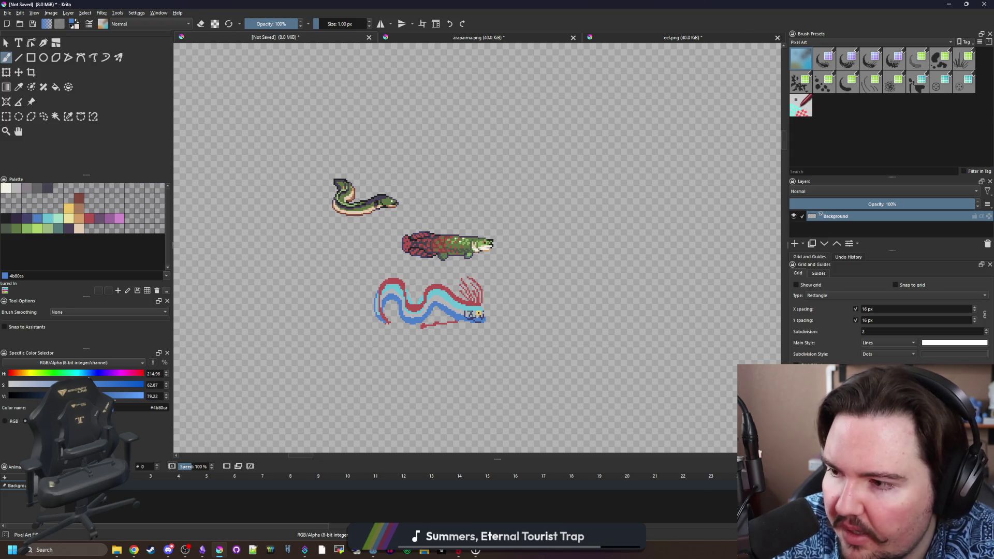
pyautogui.scroll(5, 433, 326)
pyautogui.scroll(2, 454, 246)
pyautogui.press('p')
pyautogui.click(535, 191)
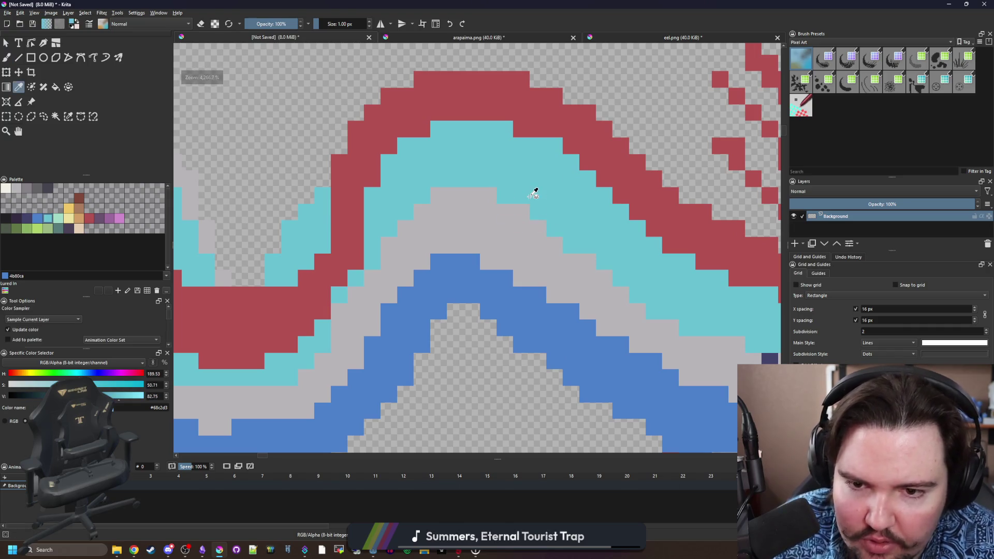
pyautogui.scroll(2, 490, 231)
pyautogui.click(11, 188)
pyautogui.press('f')
pyautogui.click(294, 227)
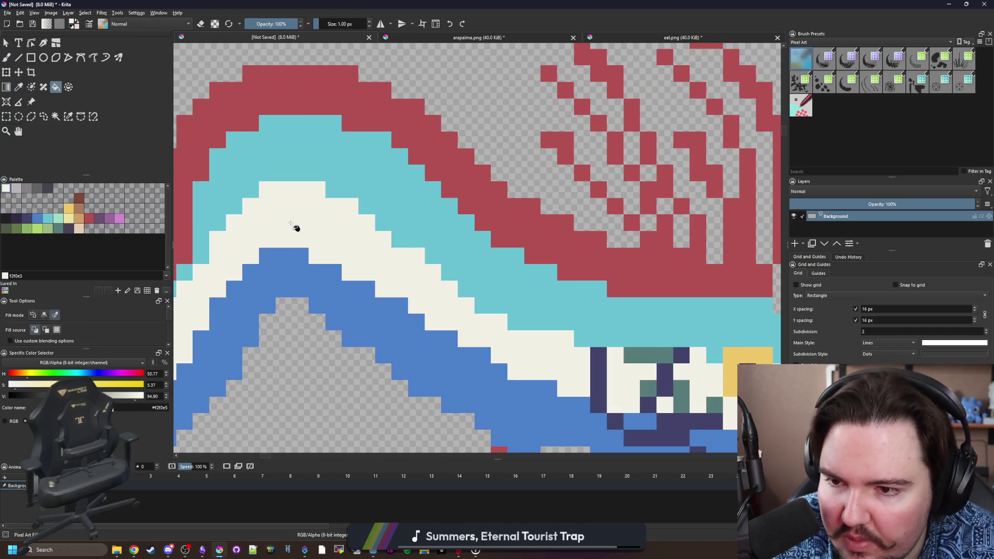
pyautogui.scroll(-4, 461, 277)
pyautogui.hotkey('ctrl', 'z')
pyautogui.scroll(2, 467, 278)
pyautogui.scroll(-4, 466, 278)
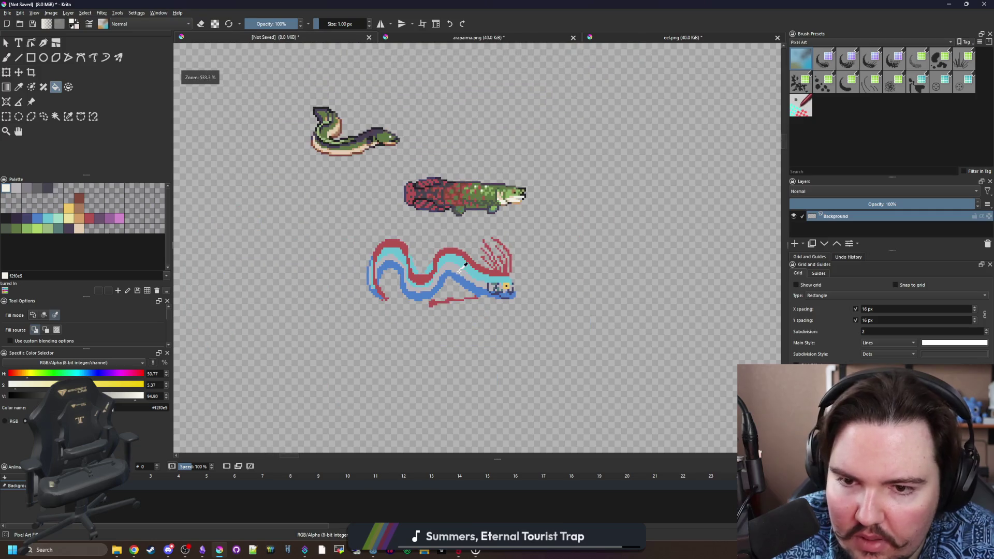
pyautogui.scroll(4, 481, 274)
pyautogui.press('b')
pyautogui.scroll(3, 592, 293)
pyautogui.moveTo(593, 293); pyautogui.dragTo(485, 257)
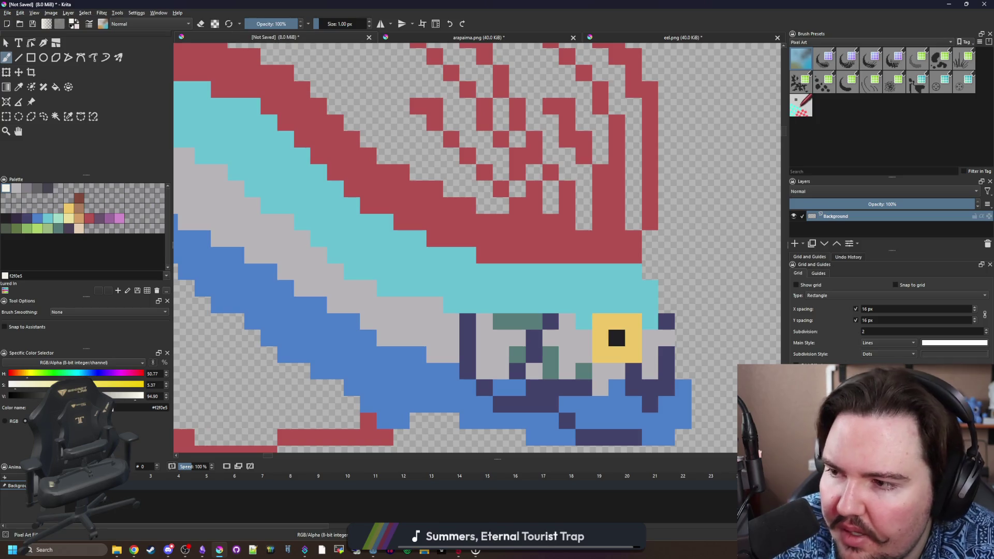
# Paint an off-white (#f2f0e5) diagonal highlight line along the cyan band, with end pixels.
pyautogui.moveTo(601, 289); pyautogui.dragTo(580, 279)
pyautogui.moveTo(428, 271); pyautogui.dragTo(565, 318)
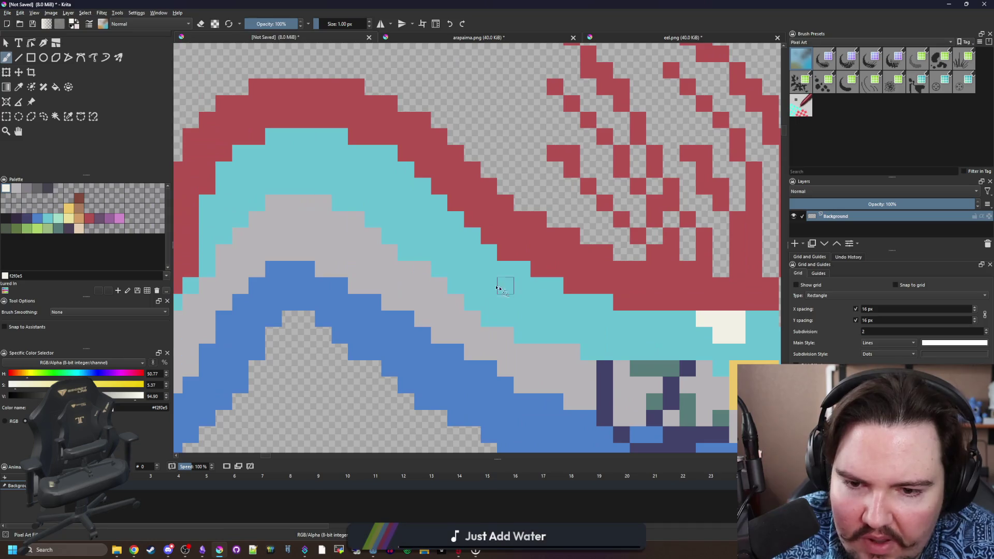
pyautogui.moveTo(436, 244)
pyautogui.mouseDown()
pyautogui.moveTo(375, 177)
pyautogui.moveTo(251, 171)
pyautogui.moveTo(226, 202)
pyautogui.mouseUp()
pyautogui.scroll(-5, 347, 240)
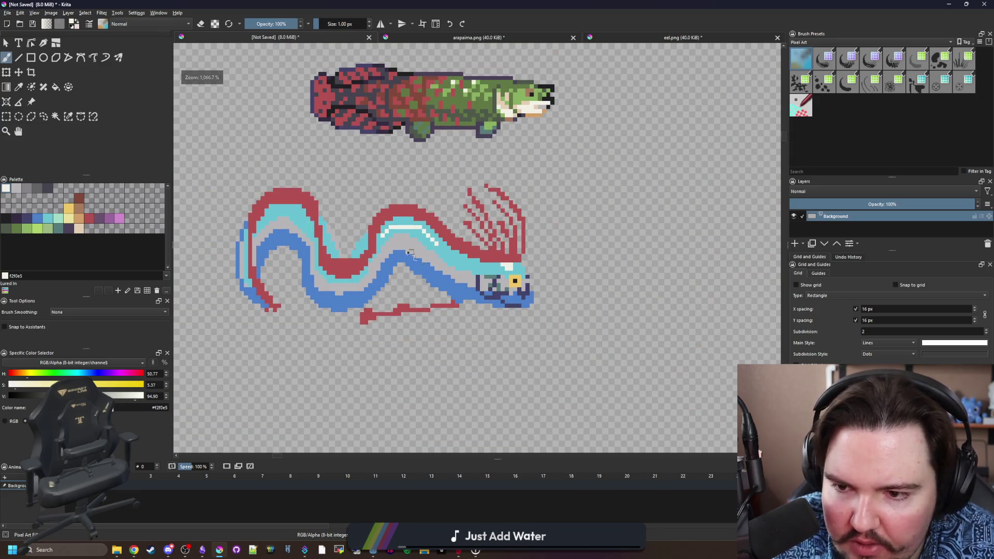
pyautogui.scroll(5, 406, 240)
pyautogui.scroll(3, 406, 242)
pyautogui.click(304, 215)
pyautogui.click(428, 240)
pyautogui.scroll(-3, 456, 233)
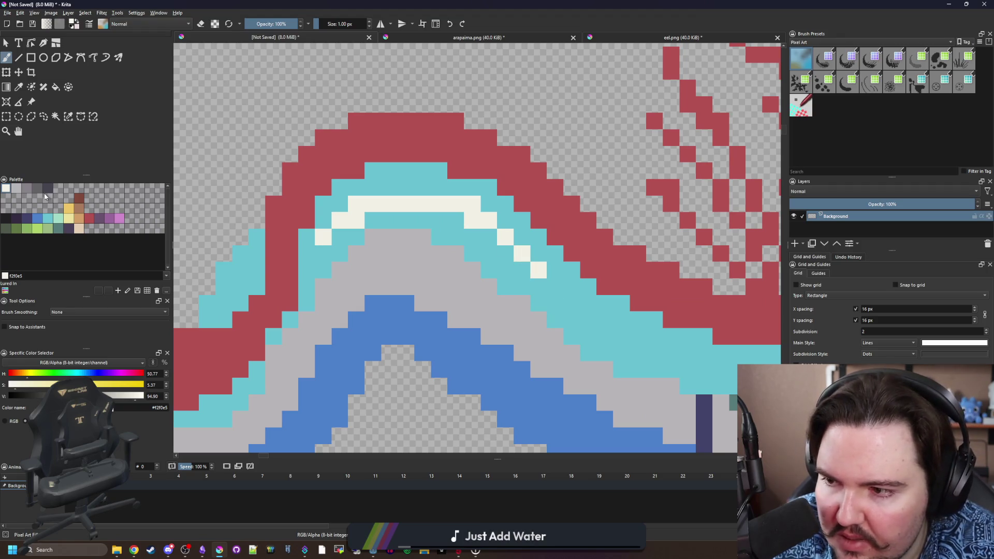
# Add mint (#a2dcc7) transition pixels along the highlight's middle and end.
pyautogui.click(17, 188)
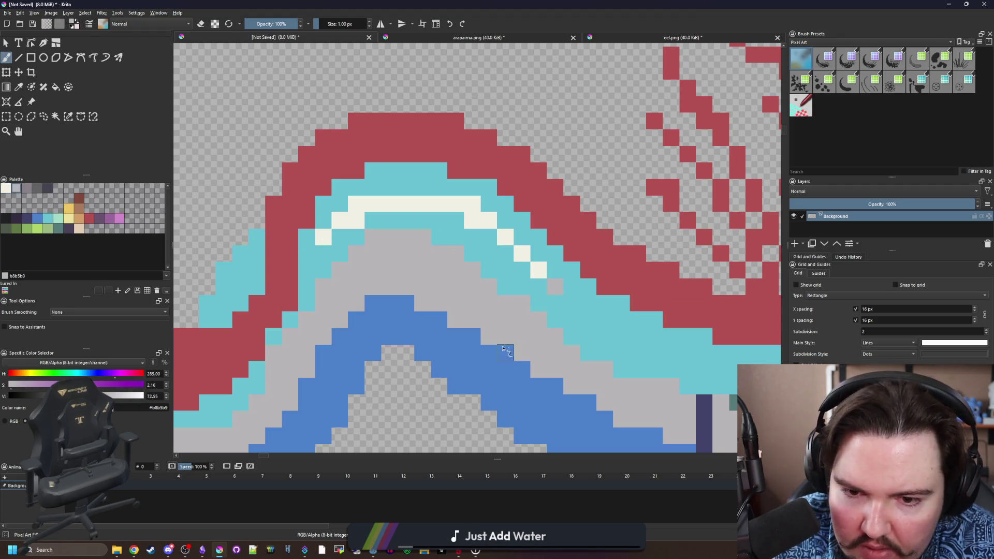
pyautogui.click(59, 224)
pyautogui.click(489, 236)
pyautogui.click(455, 220)
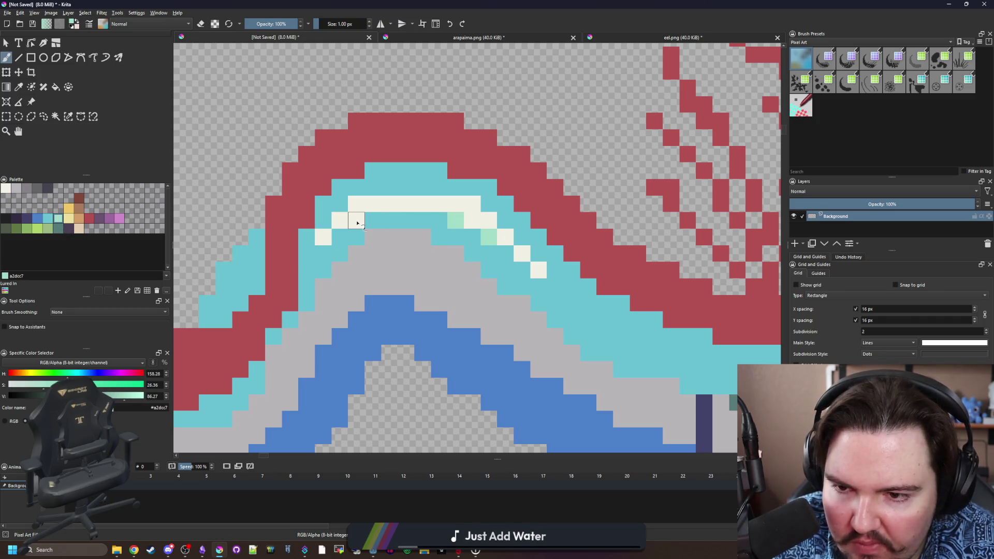
pyautogui.click(356, 204)
pyautogui.click(372, 220)
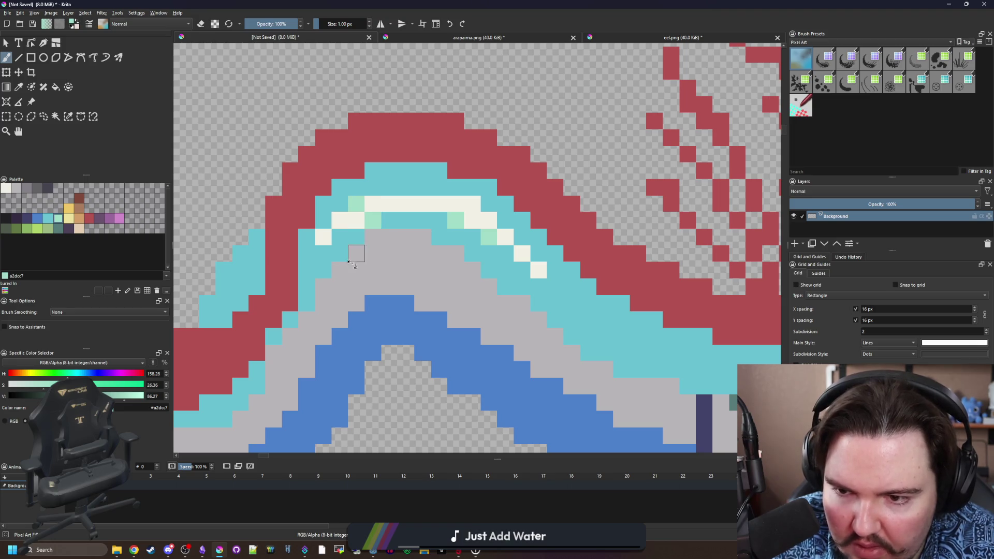
# Add mint pixels on the band's left side and at the highlight's right end.
pyautogui.click(306, 254)
pyautogui.click(306, 270)
pyautogui.click(538, 269)
pyautogui.click(555, 286)
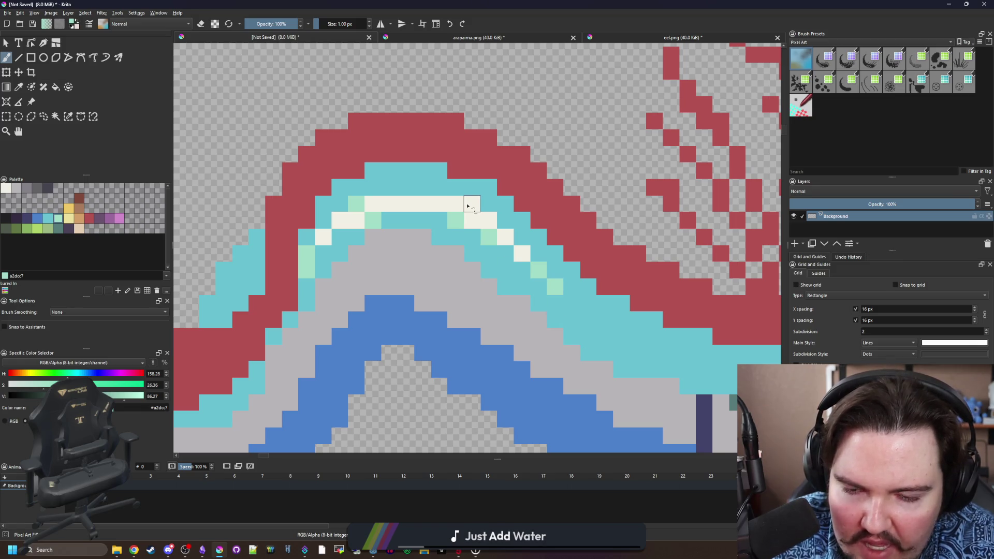
pyautogui.scroll(-5, 472, 255)
pyautogui.scroll(1, 424, 244)
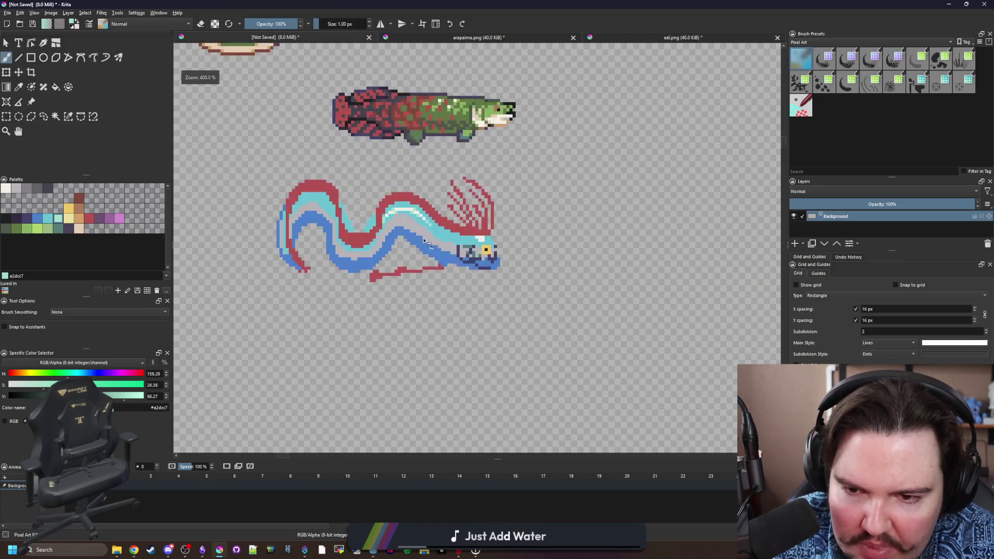
pyautogui.scroll(8, 423, 243)
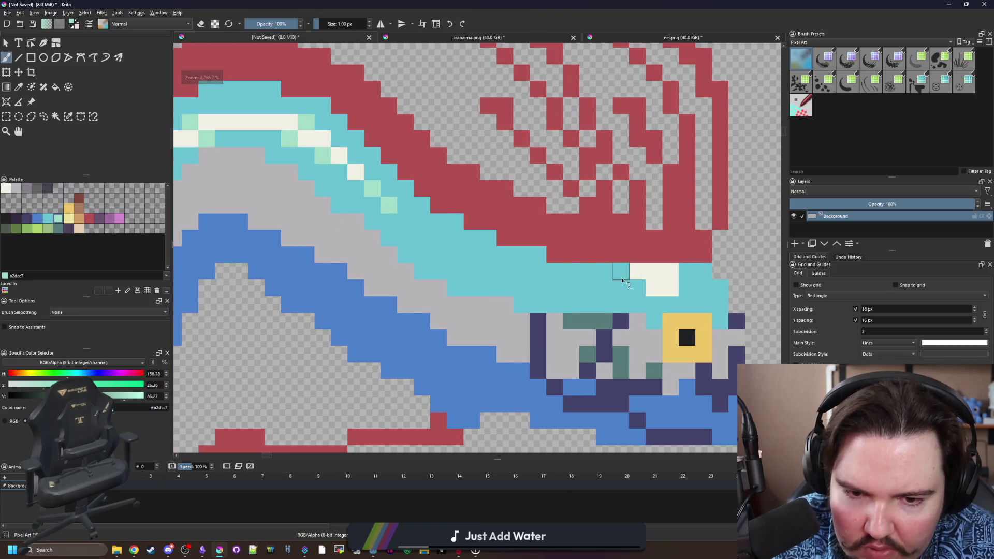
pyautogui.scroll(-8, 484, 228)
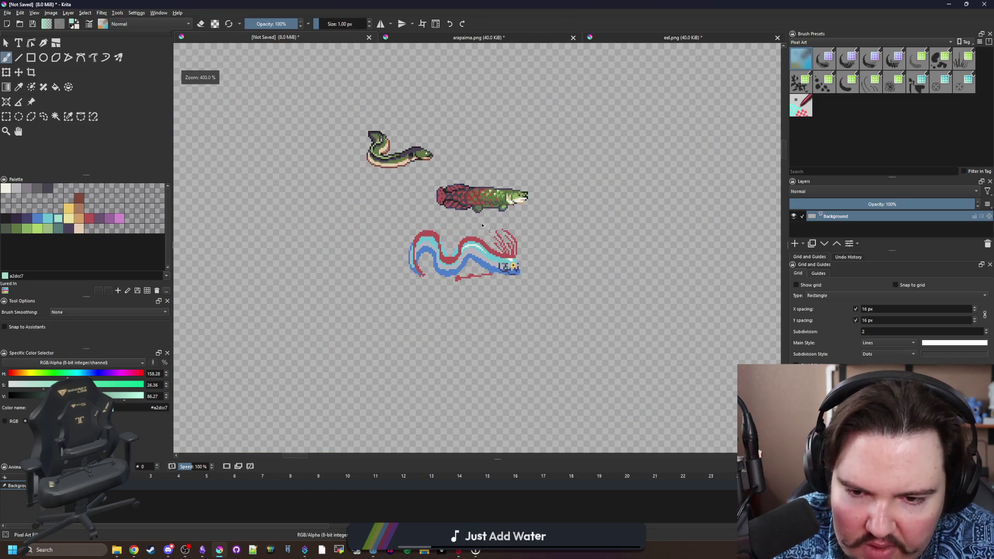
pyautogui.scroll(9, 446, 224)
# Paint mint pixels near the head and diagonal mint strokes on both sides of the band.
pyautogui.moveTo(429, 260)
pyautogui.mouseDown()
pyautogui.moveTo(409, 245)
pyautogui.moveTo(473, 255)
pyautogui.moveTo(578, 329)
pyautogui.mouseUp()
pyautogui.moveTo(379, 255)
pyautogui.mouseDown()
pyautogui.moveTo(329, 308)
pyautogui.moveTo(317, 284)
pyautogui.mouseUp()
pyautogui.keyDown('ctrl'); pyautogui.click(326, 282); pyautogui.keyUp('ctrl')
pyautogui.keyDown('ctrl'); pyautogui.click(358, 280); pyautogui.keyUp('ctrl')
pyautogui.click(329, 279)
pyautogui.click(354, 255)
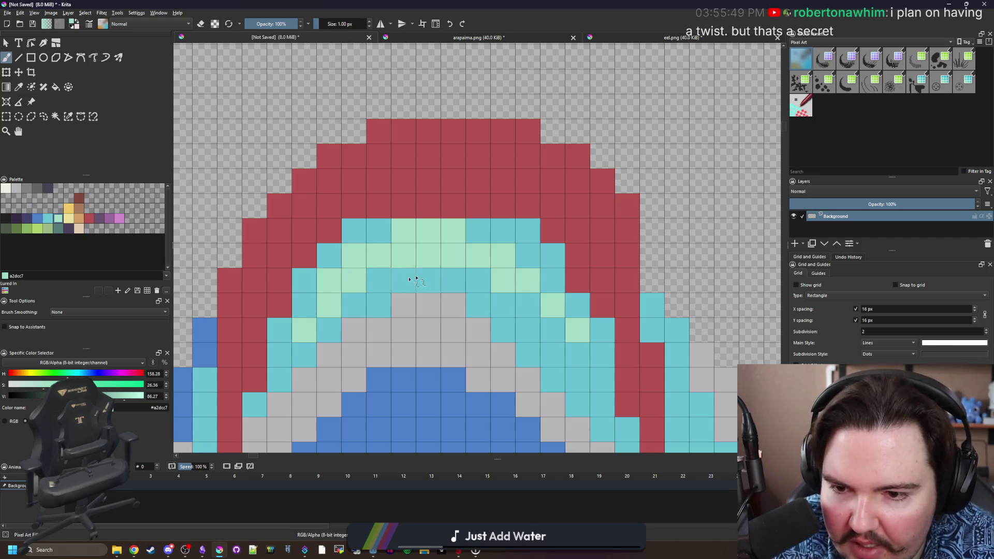
pyautogui.scroll(-1, 412, 268)
pyautogui.scroll(-2, 415, 270)
# Add a row and several single off-white highlight pixels, redoing one misplaced pixel higher.
pyautogui.keyDown('ctrl'); pyautogui.click(682, 266); pyautogui.keyUp('ctrl')
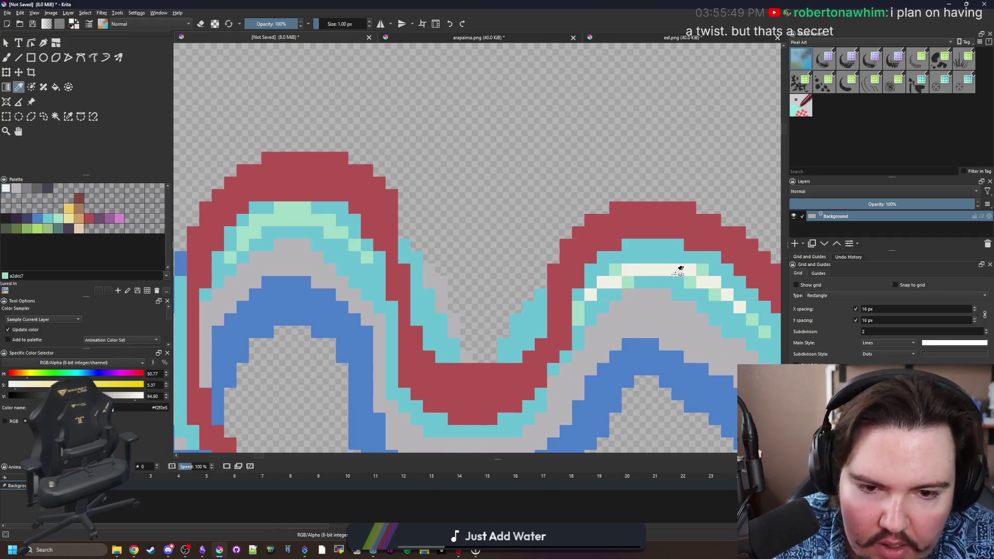
pyautogui.scroll(2, 480, 250)
pyautogui.scroll(1, 480, 250)
pyautogui.moveTo(433, 196); pyautogui.dragTo(331, 196)
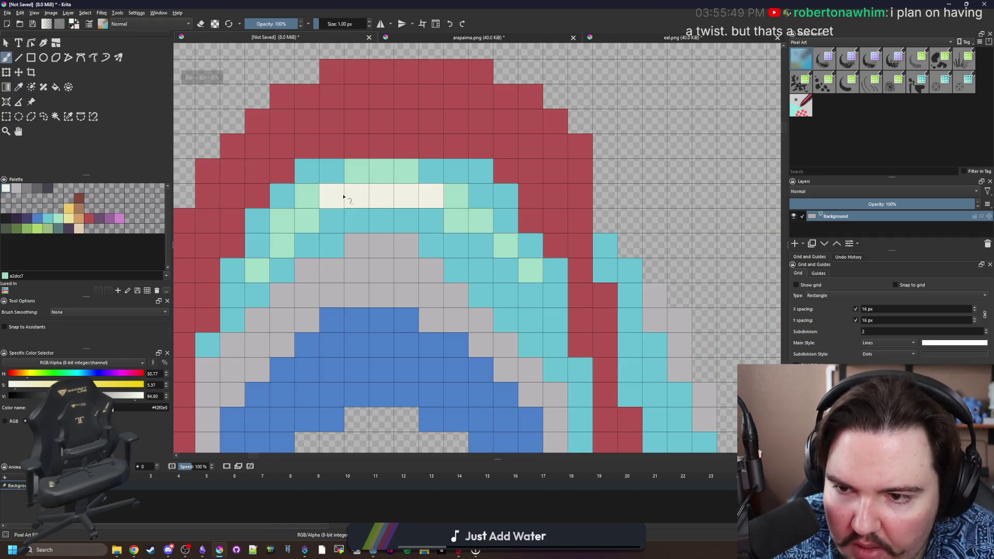
pyautogui.click(307, 220)
pyautogui.click(282, 245)
pyautogui.click(458, 221)
pyautogui.hotkey('ctrl', 'z')
pyautogui.click(456, 195)
pyautogui.click(481, 220)
pyautogui.scroll(-3, 341, 220)
pyautogui.scroll(5, 384, 215)
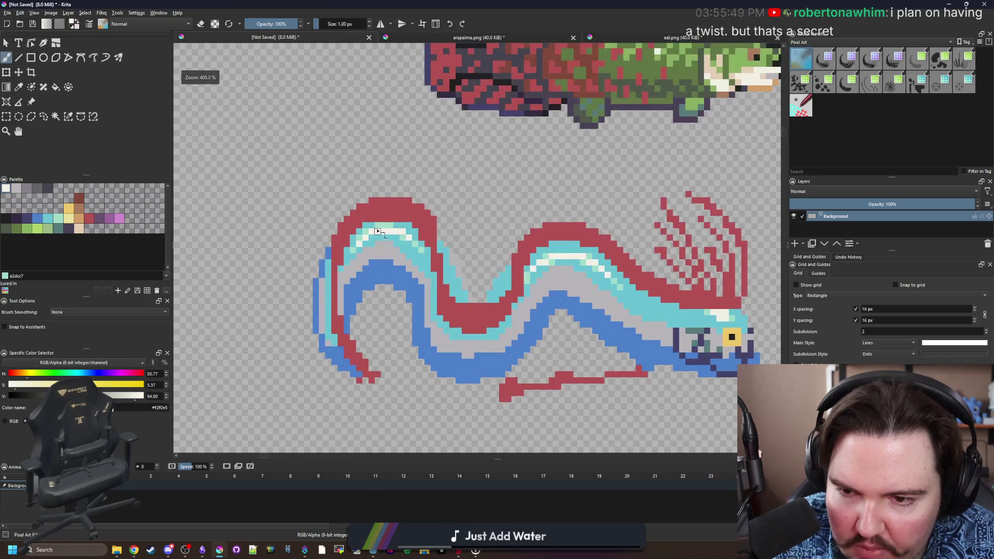
# Sample mint from the eel, add a mint pixel beside the highlight, then sample the band cyan.
pyautogui.press('p')
pyautogui.click(353, 224)
pyautogui.press('b')
pyautogui.click(362, 255)
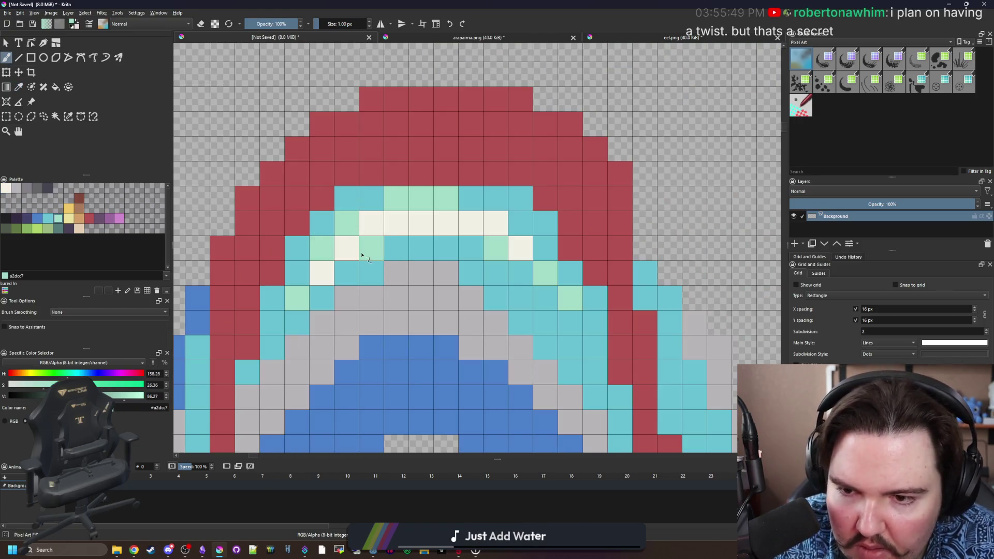
pyautogui.press('p')
pyautogui.click(440, 248)
pyautogui.scroll(-6, 362, 233)
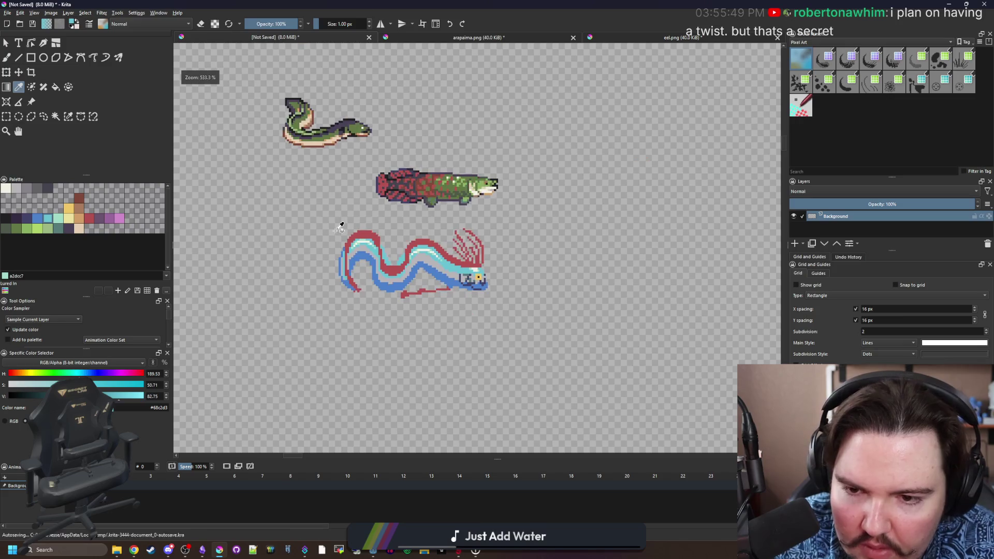
pyautogui.scroll(8, 389, 251)
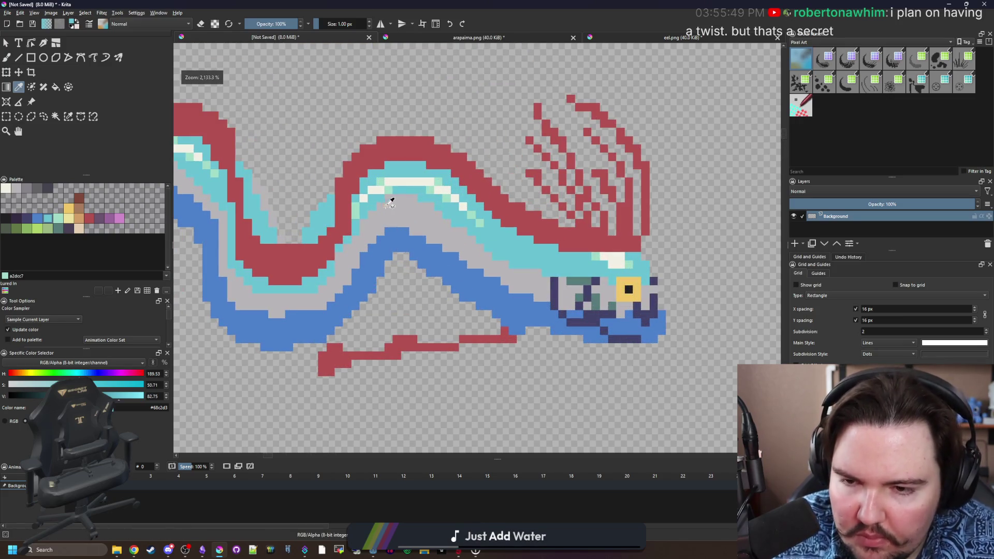
pyautogui.scroll(1, 388, 200)
# Test mint and green pixels on the grey body, undoing both.
pyautogui.click(373, 199)
pyautogui.scroll(2, 373, 200)
pyautogui.press('b')
pyautogui.click(411, 346)
pyautogui.scroll(-1, 411, 349)
pyautogui.scroll(1, 411, 349)
pyautogui.hotkey('ctrl', 'z')
pyautogui.click(40, 219)
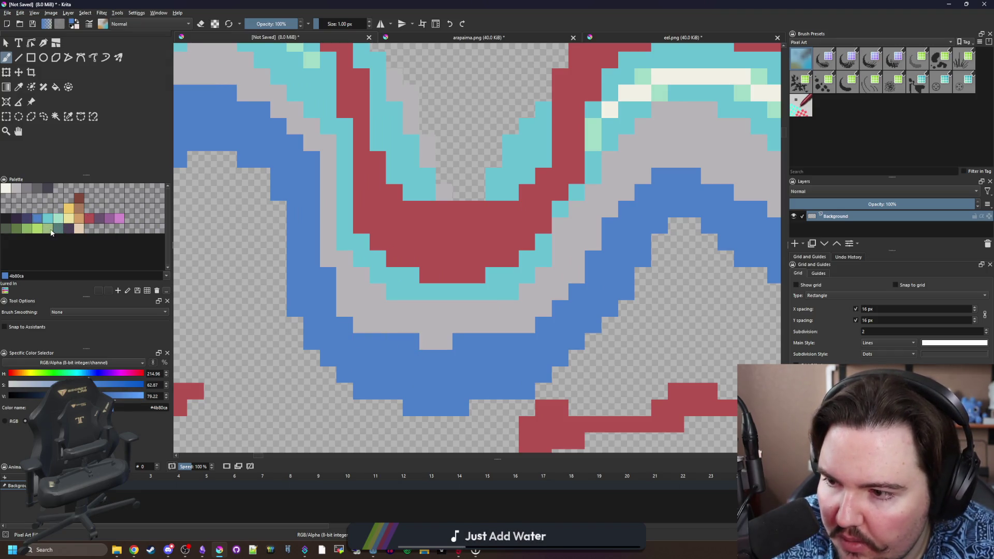
pyautogui.click(47, 228)
pyautogui.click(411, 341)
pyautogui.scroll(1, 385, 326)
pyautogui.hotkey('ctrl', 'z')
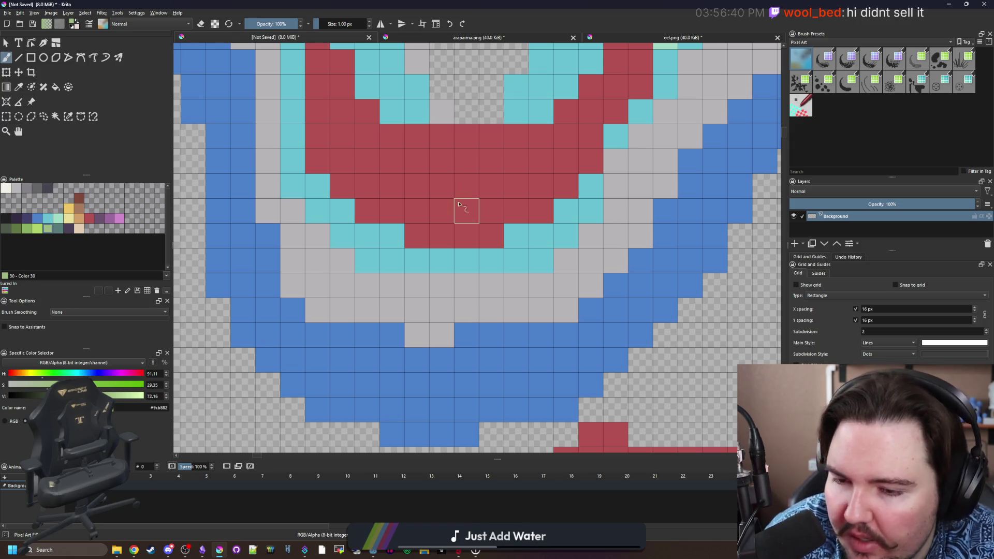
# Sample the oarfish's blue and paint over the navy spots near its eye.
pyautogui.scroll(-3, 335, 255)
pyautogui.keyDown('ctrl'); pyautogui.click(421, 300); pyautogui.keyUp('ctrl')
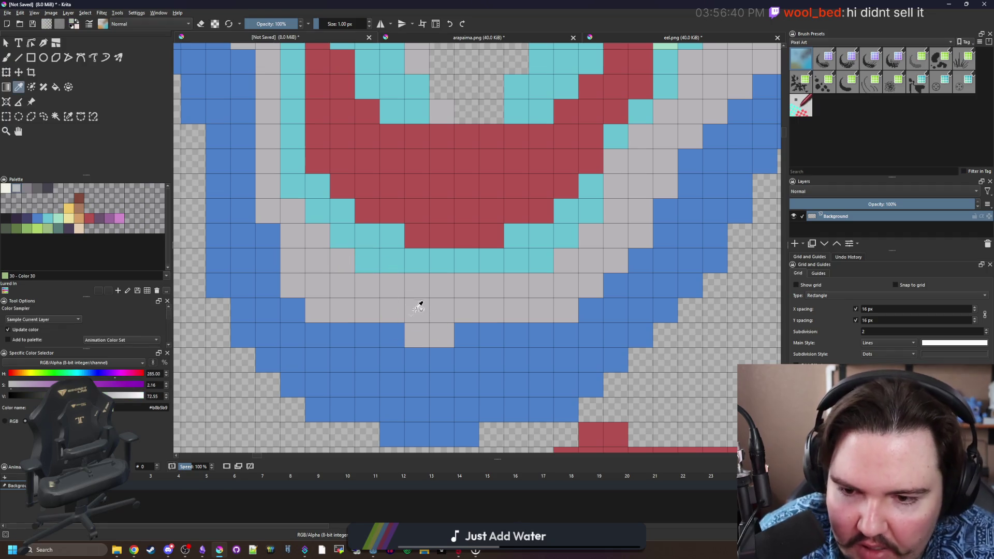
pyautogui.scroll(-3, 461, 337)
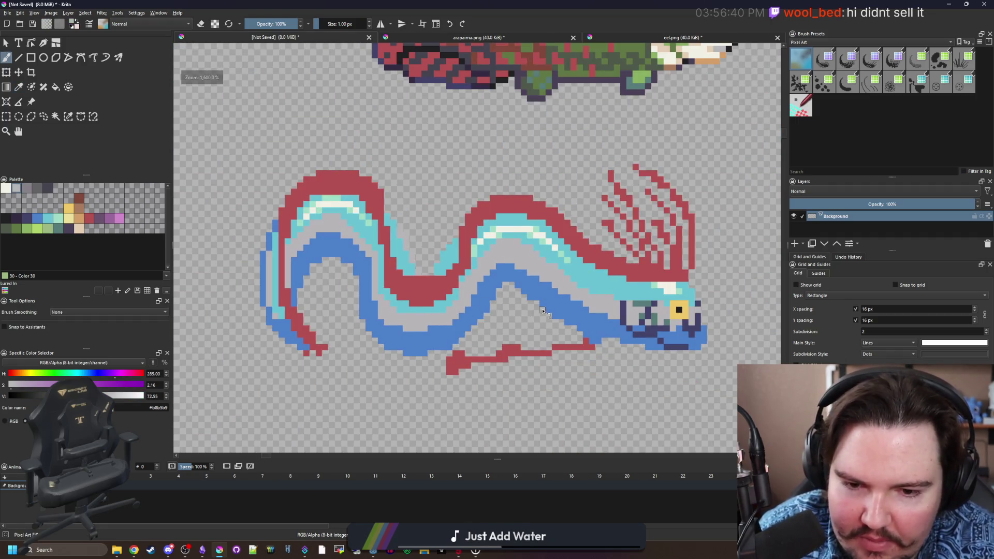
pyautogui.scroll(2, 618, 323)
pyautogui.keyDown('ctrl'); pyautogui.click(563, 313); pyautogui.keyUp('ctrl')
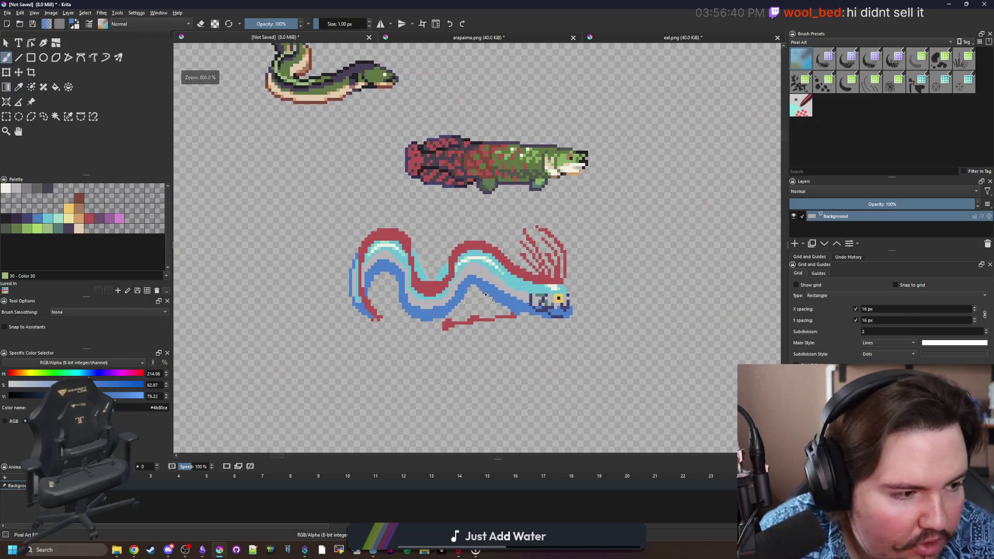
pyautogui.scroll(5, 530, 290)
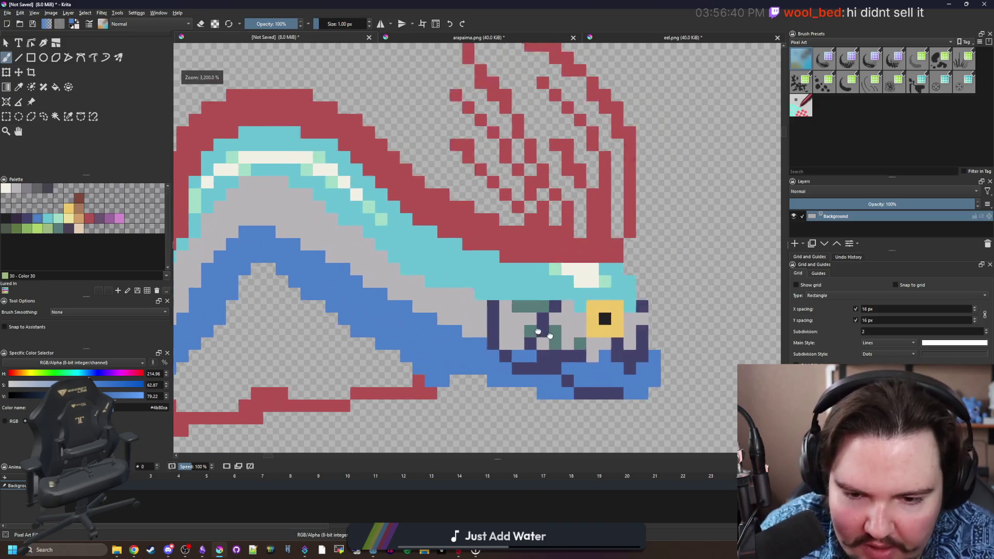
pyautogui.moveTo(319, 230); pyautogui.dragTo(320, 277)
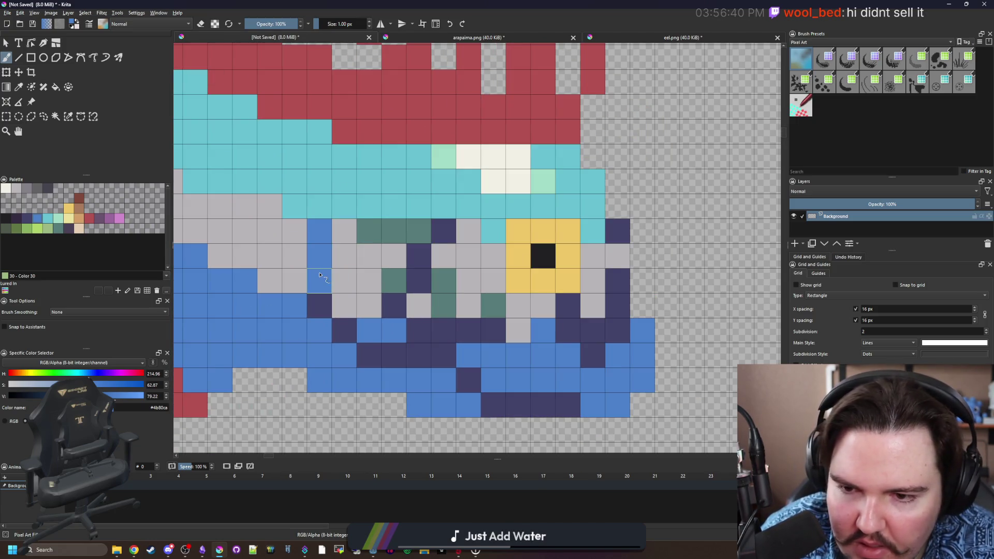
pyautogui.click(444, 231)
pyautogui.click(418, 255)
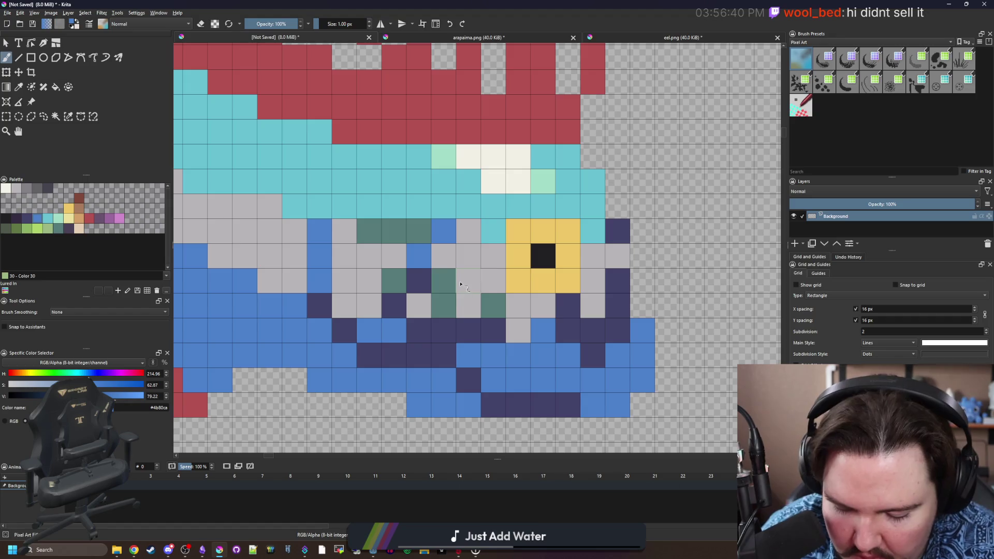
# Paint pale yellow from the palette into the eye and just right of it.
pyautogui.press('p')
pyautogui.hscroll(5, 460, 283)
pyautogui.click(75, 221)
pyautogui.press('b')
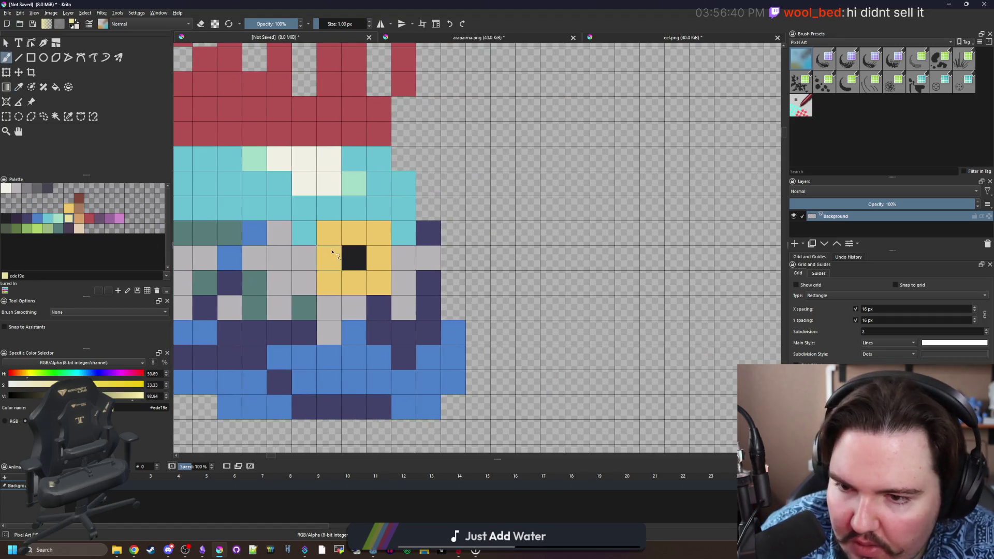
pyautogui.moveTo(332, 251); pyautogui.dragTo(359, 236)
pyautogui.click(367, 281)
# Sample the off-white highlight and add an off-white pixel beside the eye.
pyautogui.scroll(-6, 354, 326)
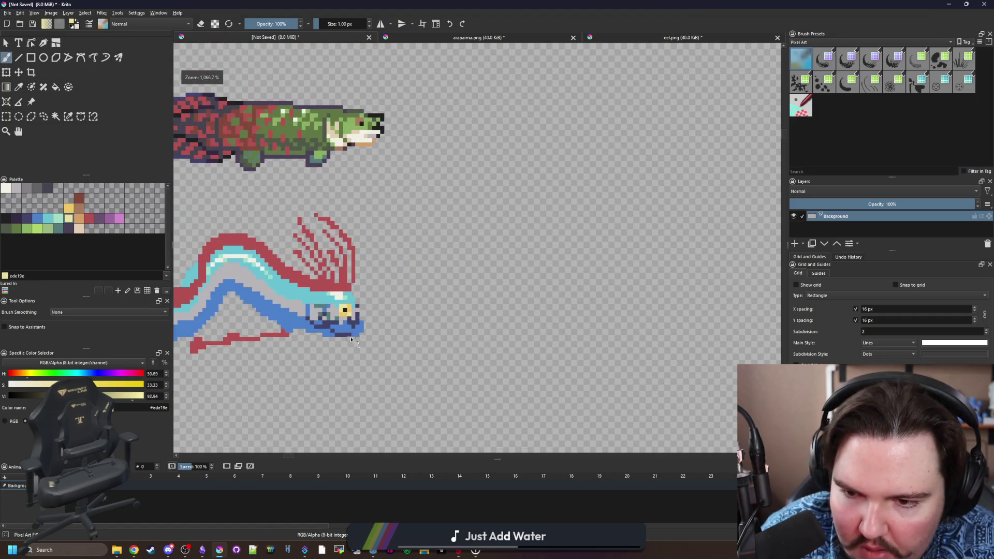
pyautogui.scroll(6, 354, 326)
pyautogui.press('p')
pyautogui.click(316, 176)
pyautogui.scroll(-6, 352, 248)
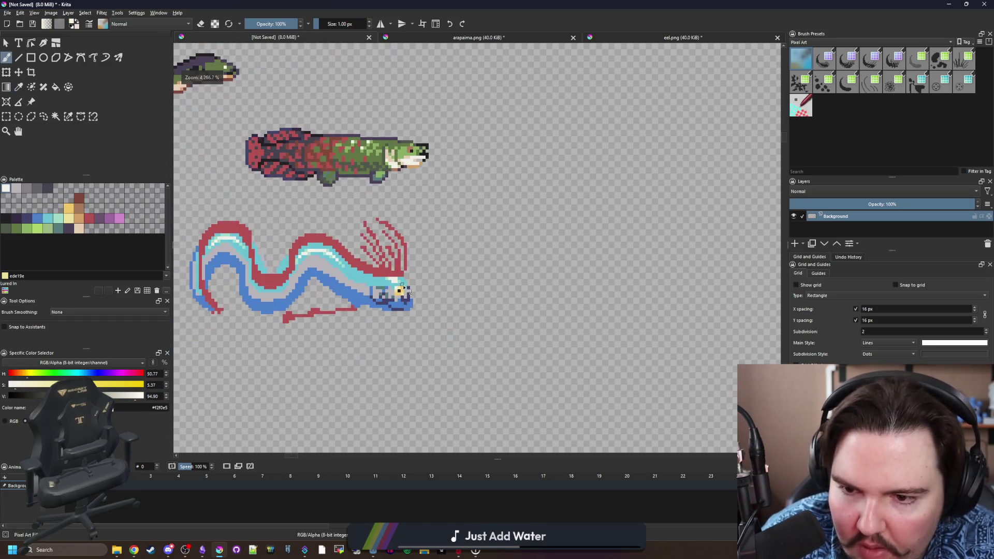
pyautogui.scroll(5, 362, 258)
pyautogui.press('b')
pyautogui.click(408, 284)
# Test a medium grey from the palette on a blue underside pixel.
pyautogui.scroll(-5, 401, 320)
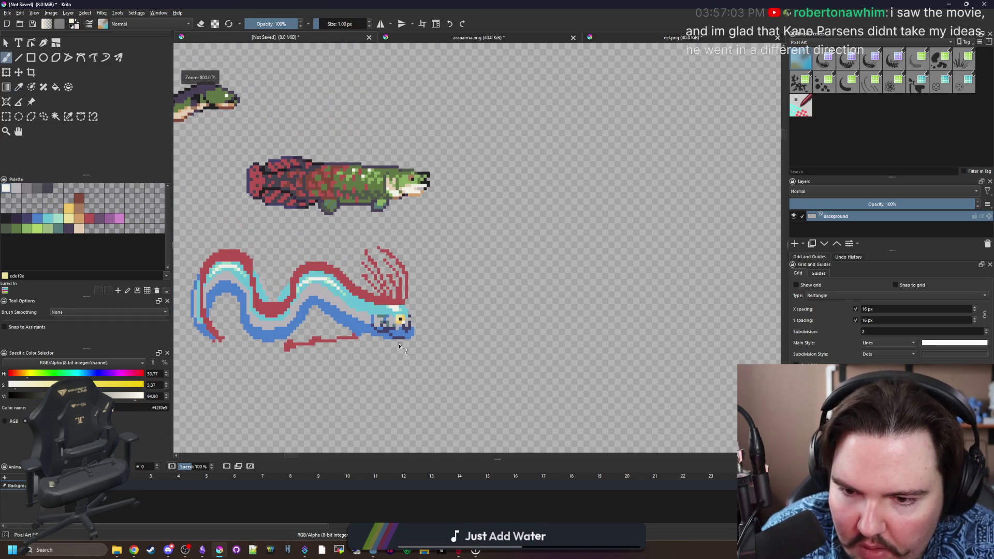
pyautogui.scroll(-3, 399, 346)
pyautogui.scroll(8, 393, 274)
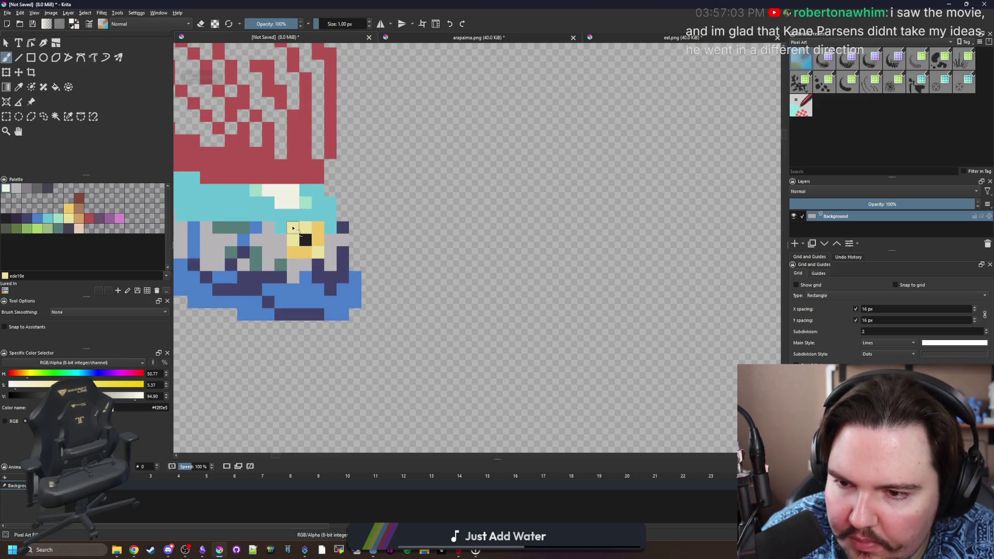
pyautogui.scroll(-5, 292, 228)
pyautogui.scroll(2, 401, 261)
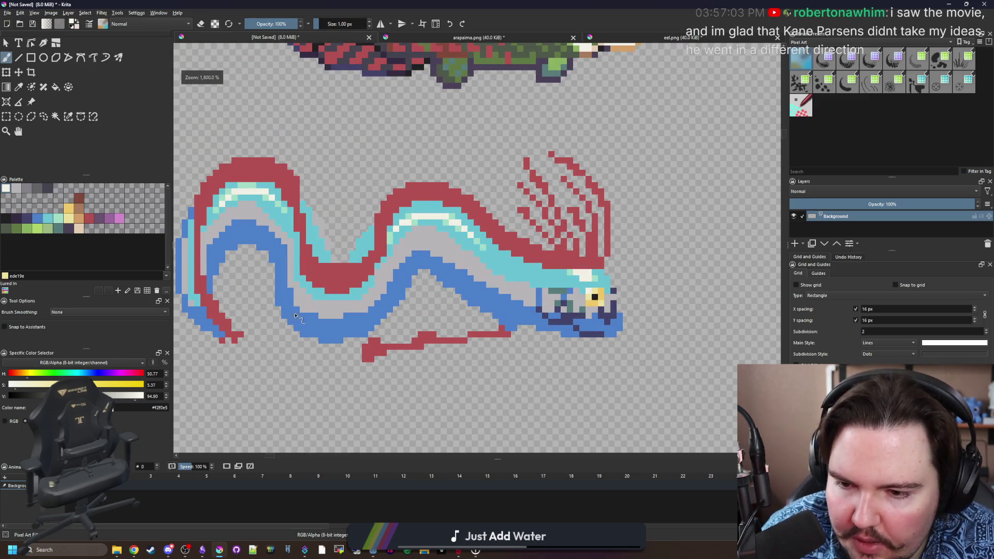
pyautogui.scroll(3, 296, 316)
pyautogui.click(52, 230)
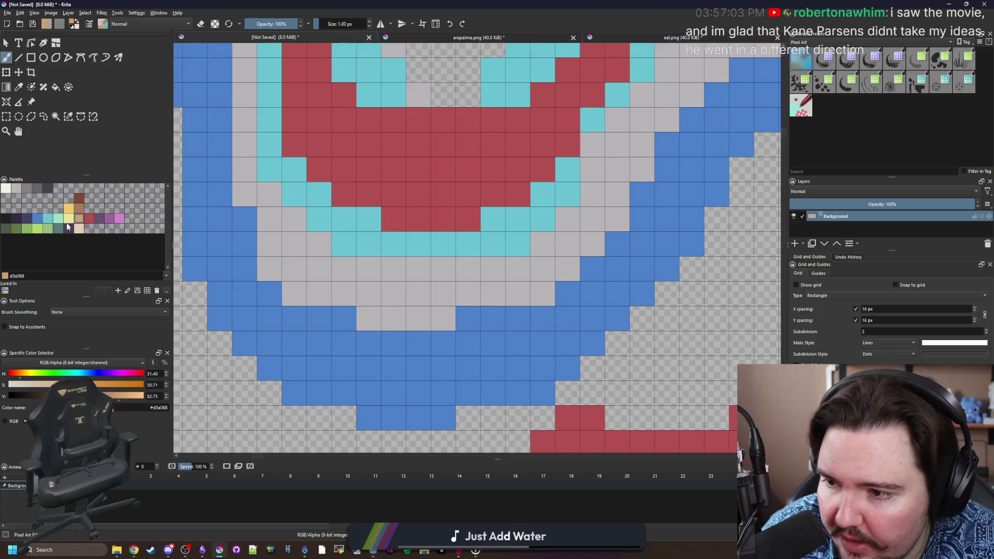
pyautogui.click(27, 187)
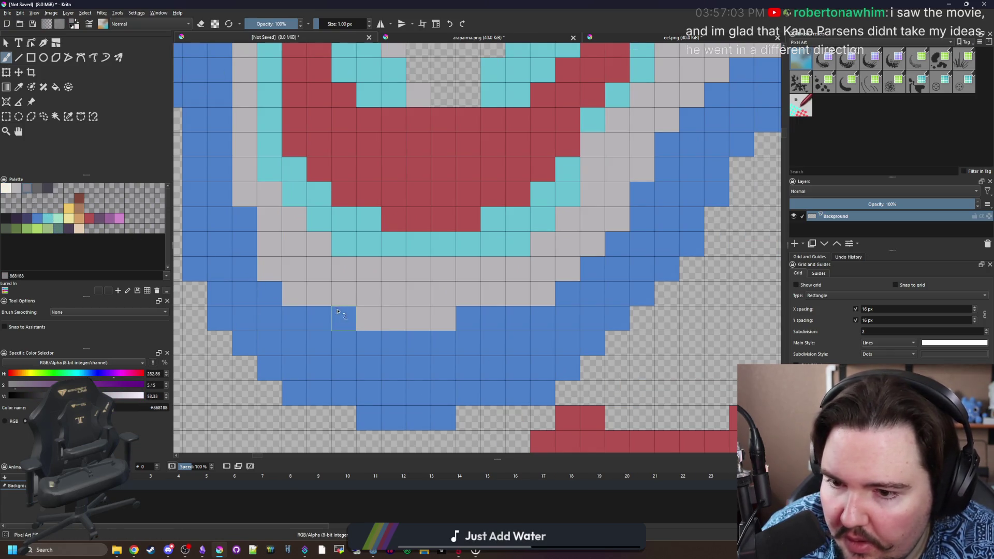
pyautogui.click(347, 327)
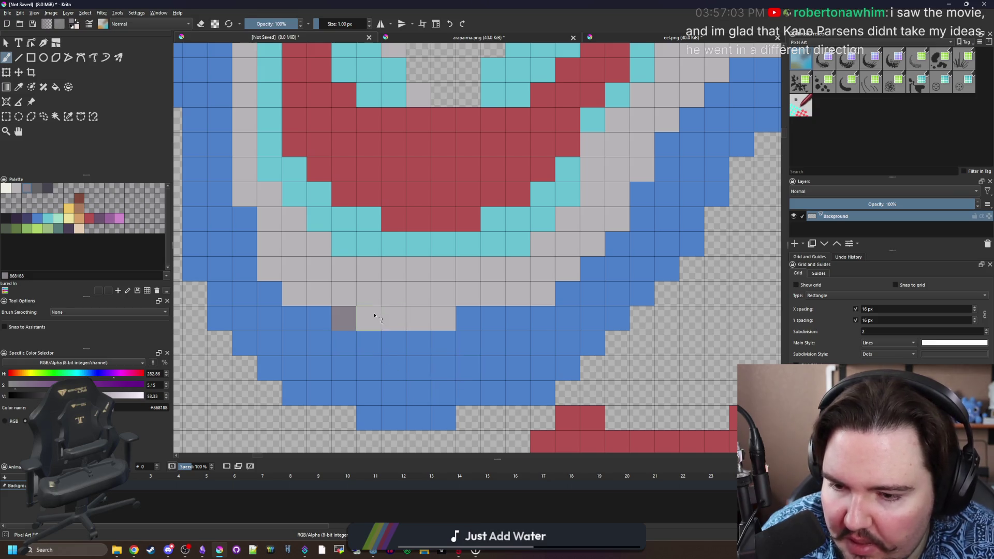
# Try green, teal-grey and brown swatches on the underside, ending with purple Color 30.
pyautogui.click(27, 229)
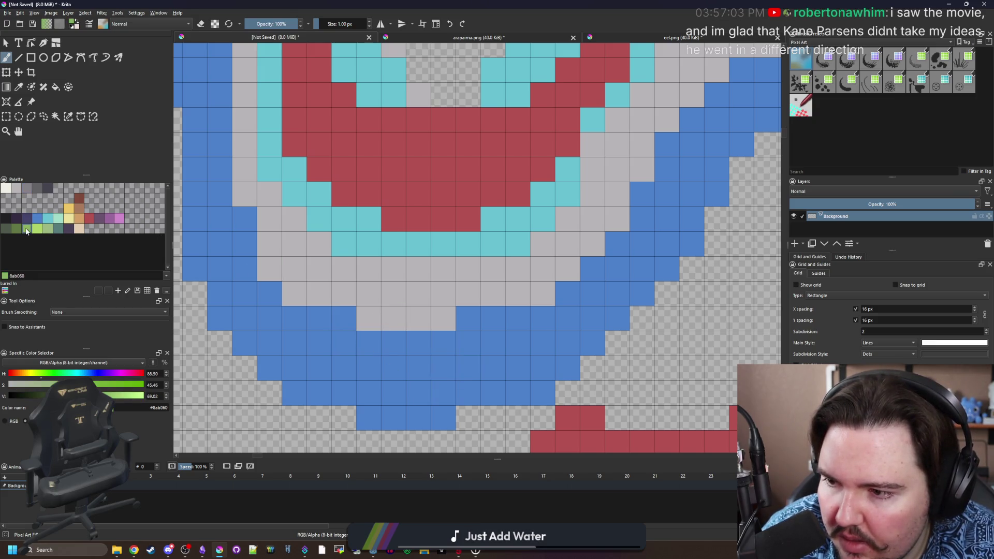
pyautogui.click(344, 318)
pyautogui.hotkey('ctrl', 'z')
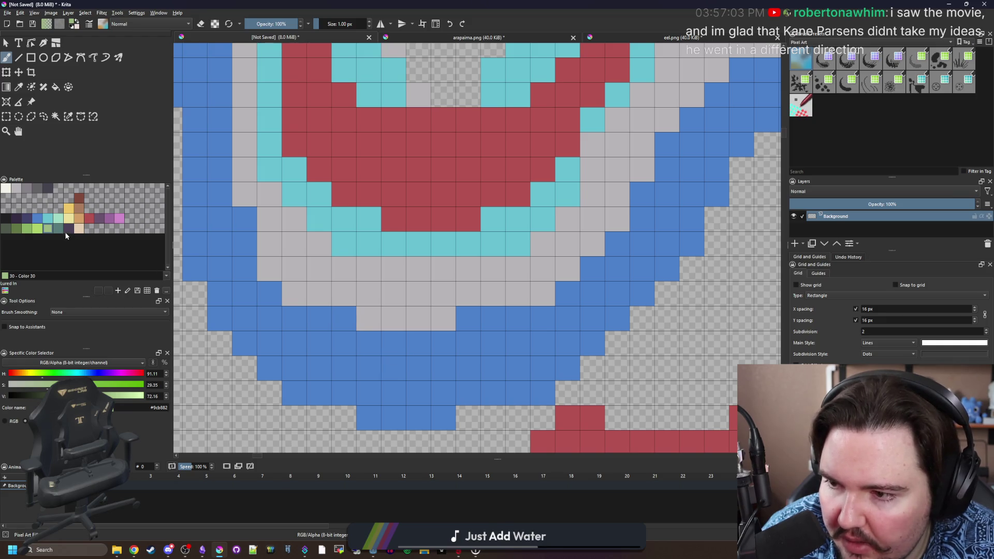
pyautogui.click(60, 231)
pyautogui.click(344, 319)
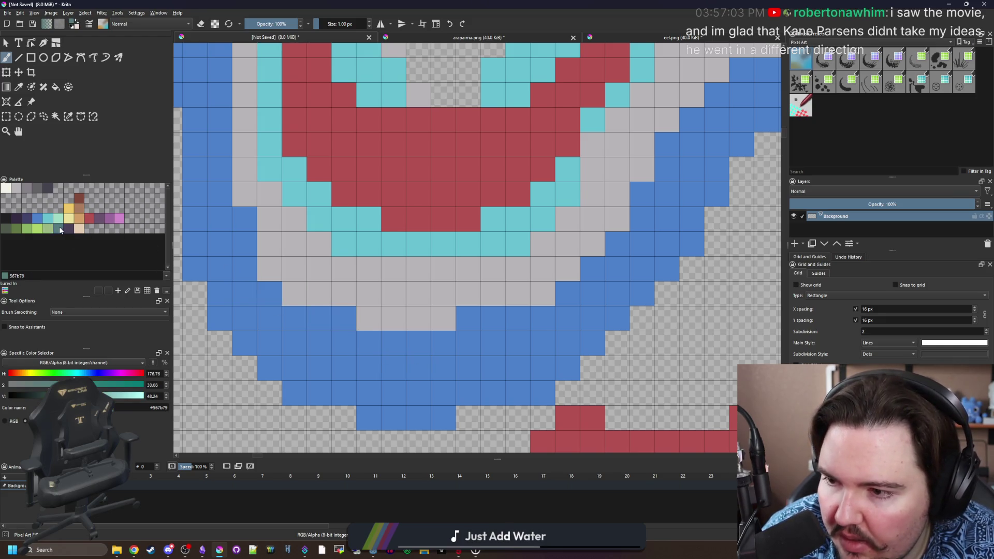
pyautogui.click(81, 220)
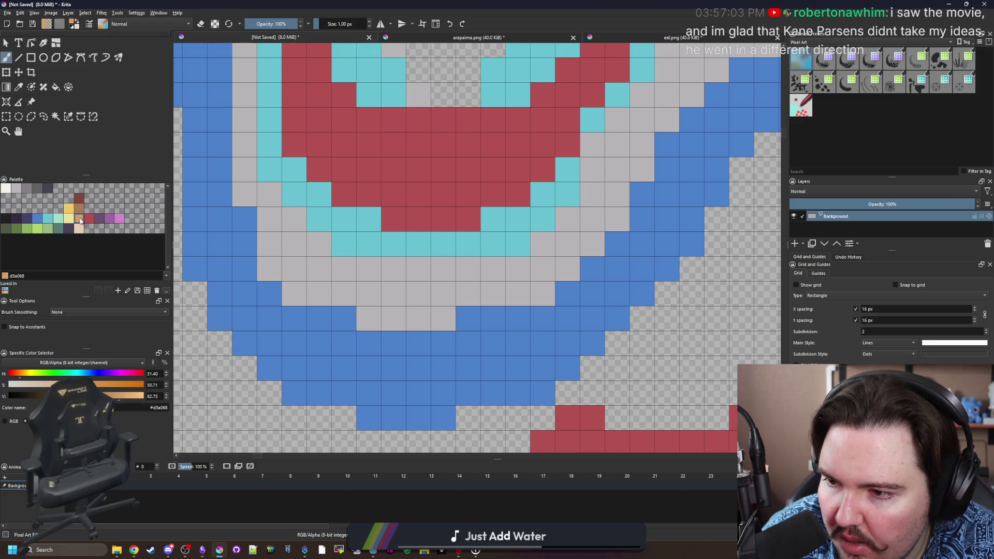
pyautogui.click(119, 221)
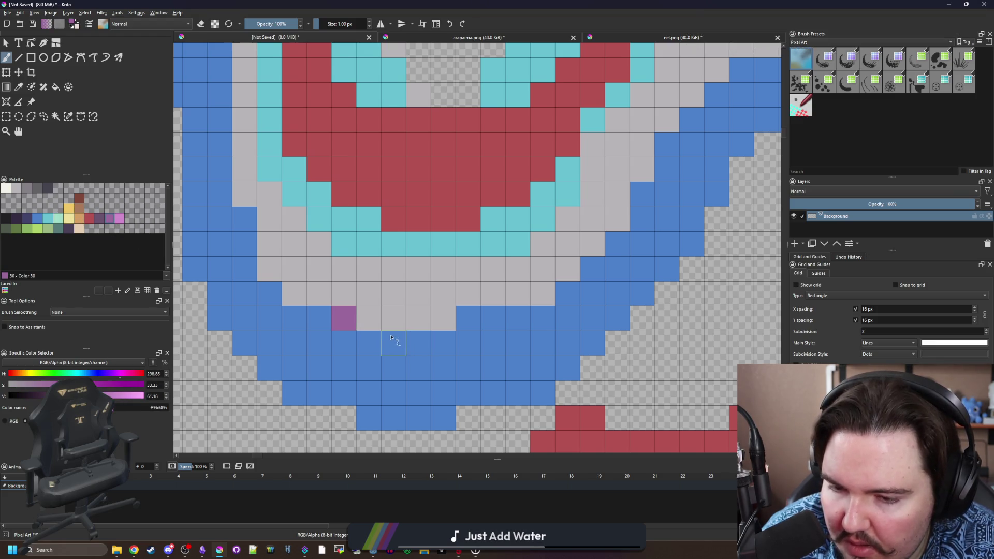
pyautogui.scroll(-5, 382, 325)
pyautogui.scroll(2, 420, 323)
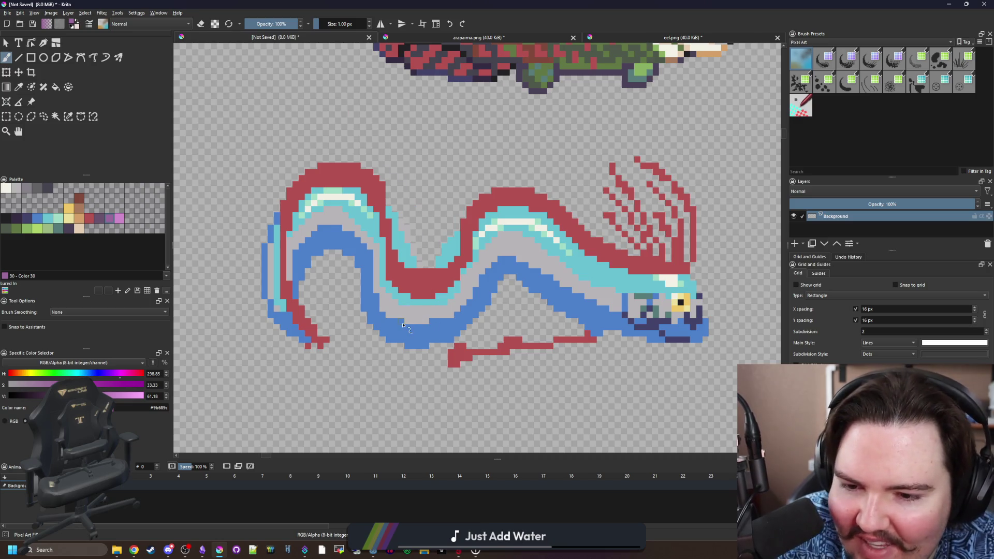
# Zoom in on the oarfish and sample the cyan from its band.
pyautogui.scroll(4, 402, 325)
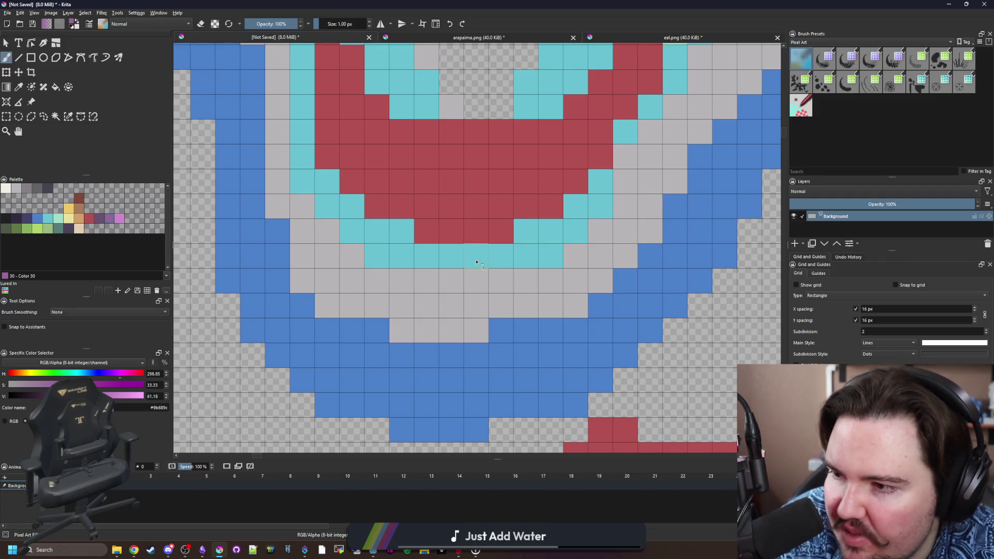
pyautogui.scroll(-5, 476, 262)
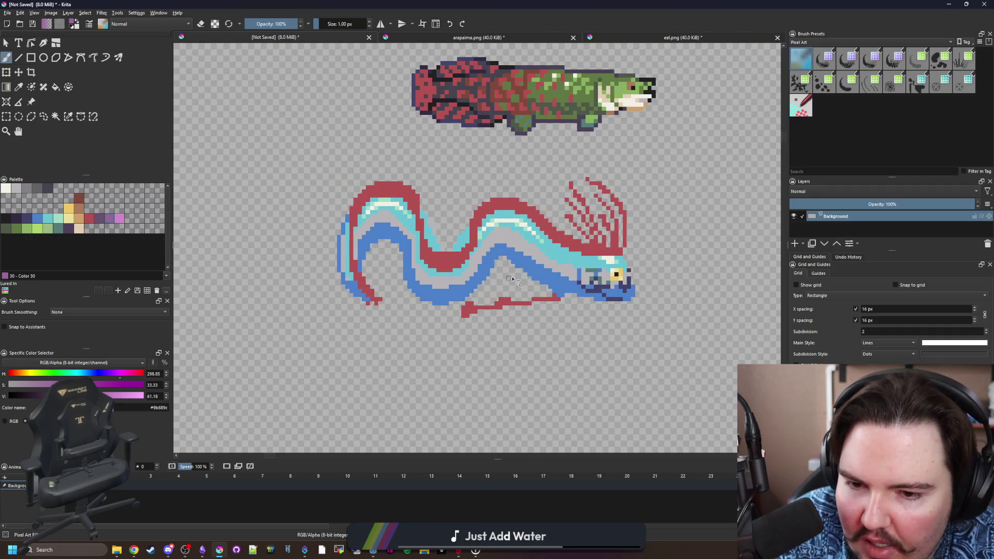
pyautogui.scroll(1, 449, 284)
pyautogui.scroll(-2, 456, 293)
pyautogui.scroll(1, 461, 299)
pyautogui.scroll(2, 461, 299)
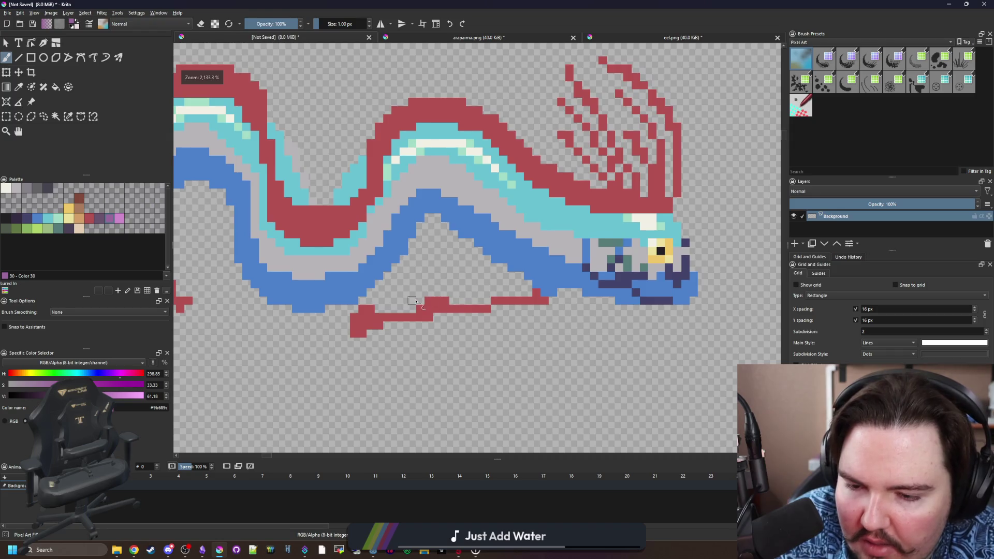
pyautogui.scroll(-3, 455, 300)
pyautogui.scroll(1, 429, 306)
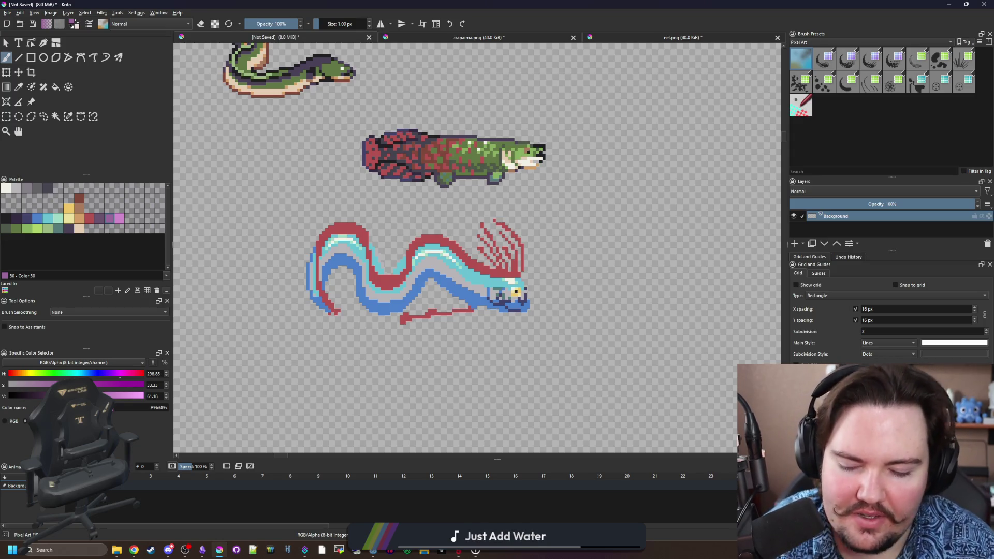
pyautogui.scroll(5, 416, 263)
pyautogui.keyDown('ctrl'); pyautogui.click(410, 273); pyautogui.keyUp('ctrl')
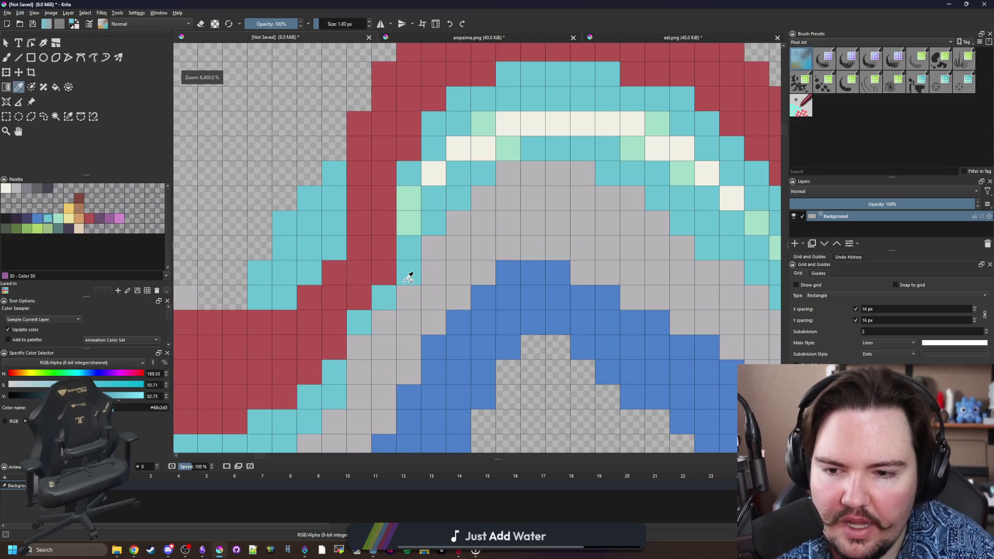
pyautogui.click(395, 265)
# Choose the tan d3a068 palette swatch as the painting colour.
pyautogui.scroll(-7, 409, 264)
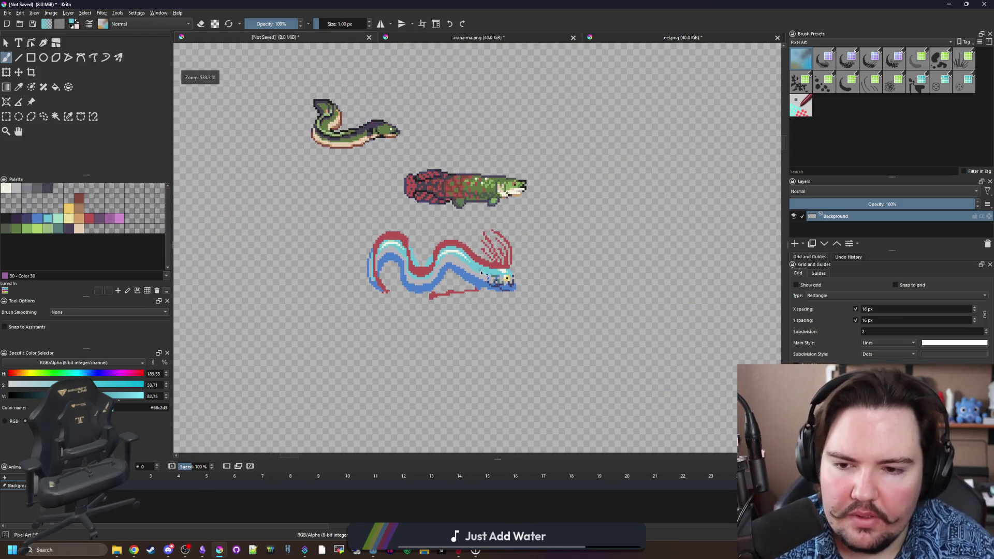
pyautogui.scroll(7, 427, 265)
pyautogui.scroll(-6, 368, 232)
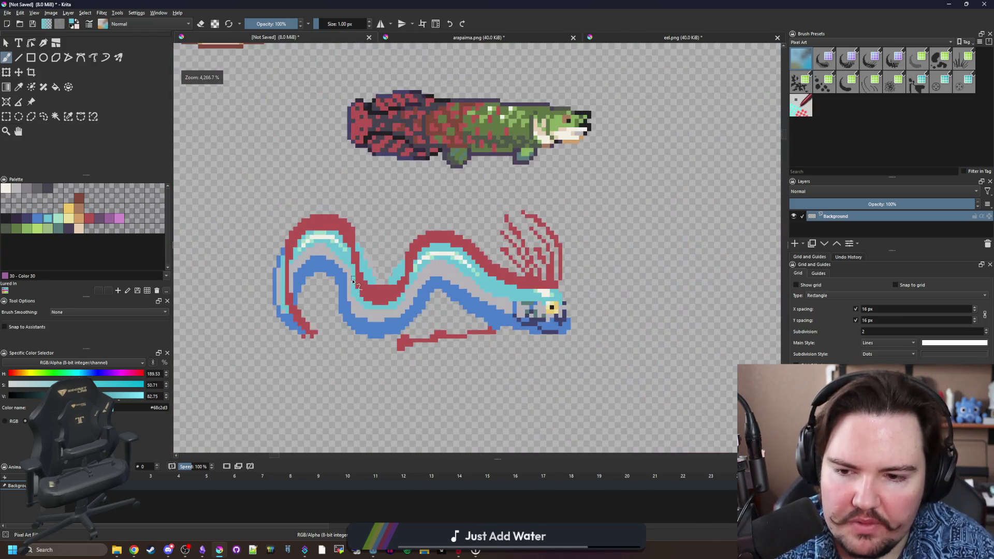
pyautogui.scroll(4, 368, 232)
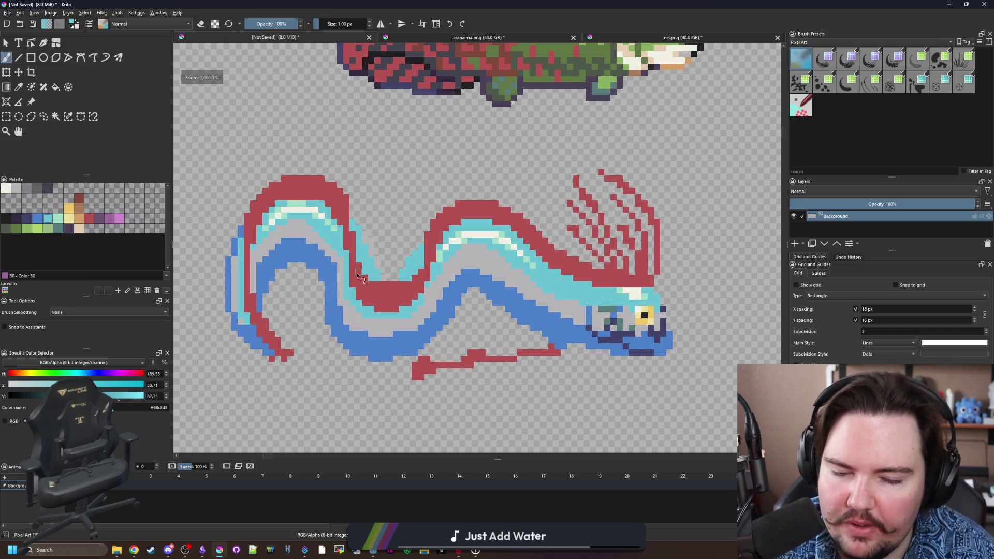
pyautogui.scroll(3, 405, 264)
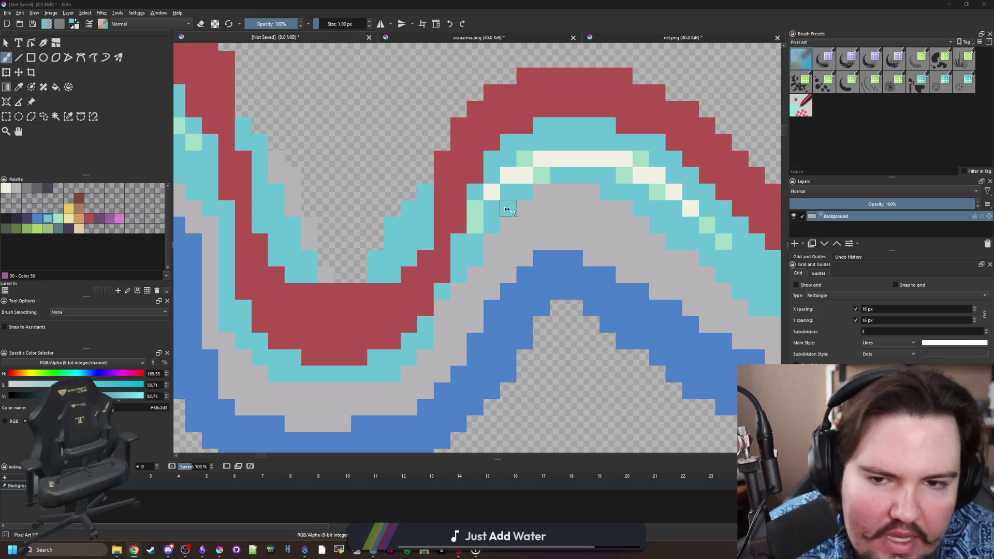
pyautogui.scroll(-2, 509, 209)
pyautogui.click(82, 218)
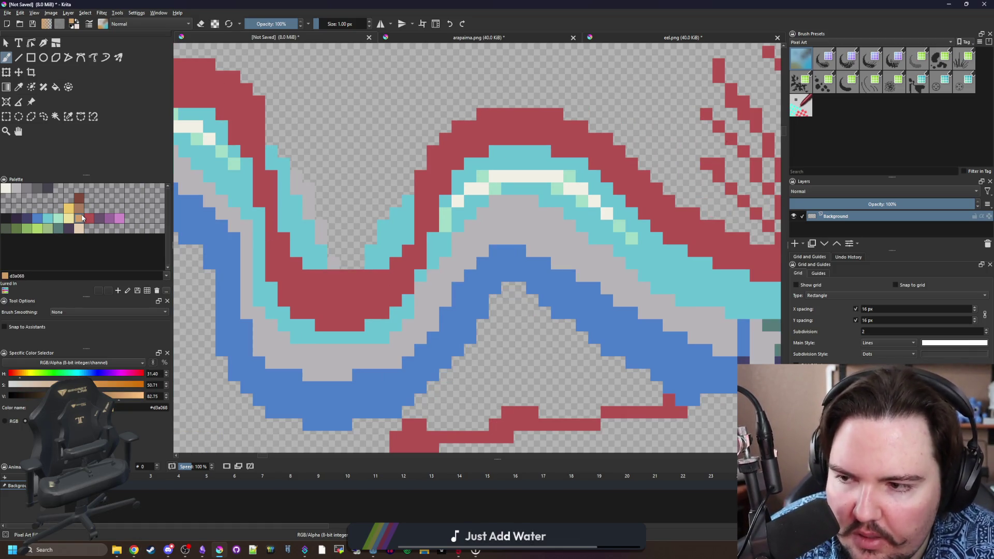
# Try a brown stroke in the red crest, then undo it.
pyautogui.click(81, 208)
pyautogui.scroll(1, 386, 318)
pyautogui.moveTo(316, 280)
pyautogui.mouseDown()
pyautogui.moveTo(316, 257)
pyautogui.moveTo(317, 319)
pyautogui.moveTo(329, 327)
pyautogui.mouseUp()
pyautogui.hotkey('ctrl', 'z')
pyautogui.scroll(3, 344, 288)
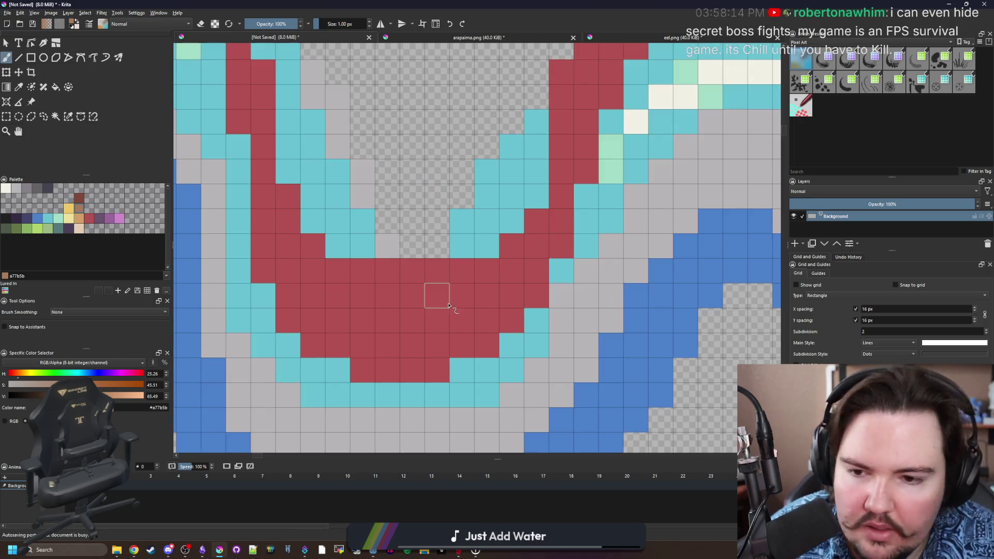
# Paint tan columns and single tan pixels into the red crest.
pyautogui.click(84, 220)
pyautogui.moveTo(387, 265); pyautogui.dragTo(387, 314)
pyautogui.moveTo(437, 270); pyautogui.dragTo(436, 298)
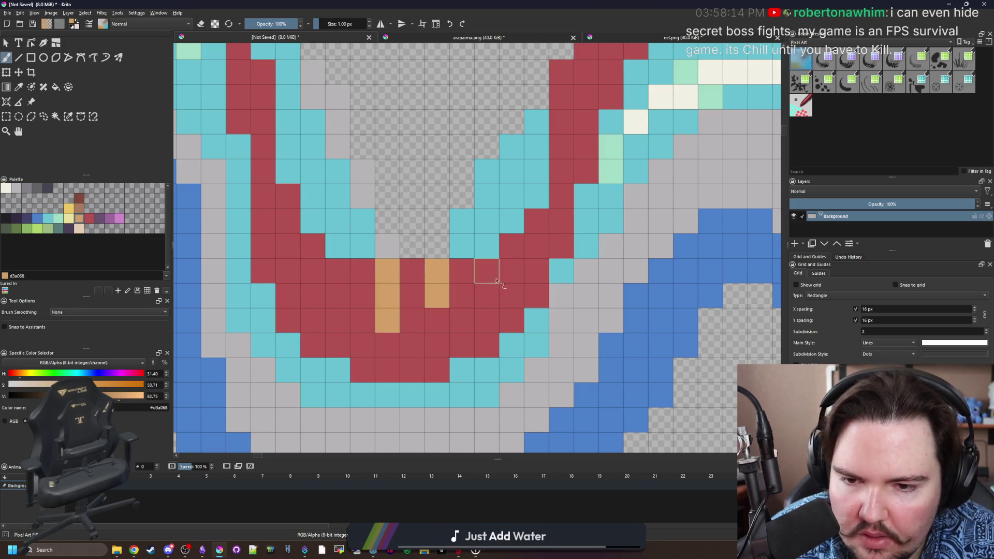
pyautogui.click(487, 270)
pyautogui.moveTo(337, 270); pyautogui.dragTo(336, 320)
pyautogui.moveTo(317, 248)
pyautogui.mouseDown()
pyautogui.moveTo(288, 221)
pyautogui.moveTo(340, 325)
pyautogui.mouseUp()
pyautogui.click(315, 268)
pyautogui.moveTo(316, 220); pyautogui.dragTo(302, 224)
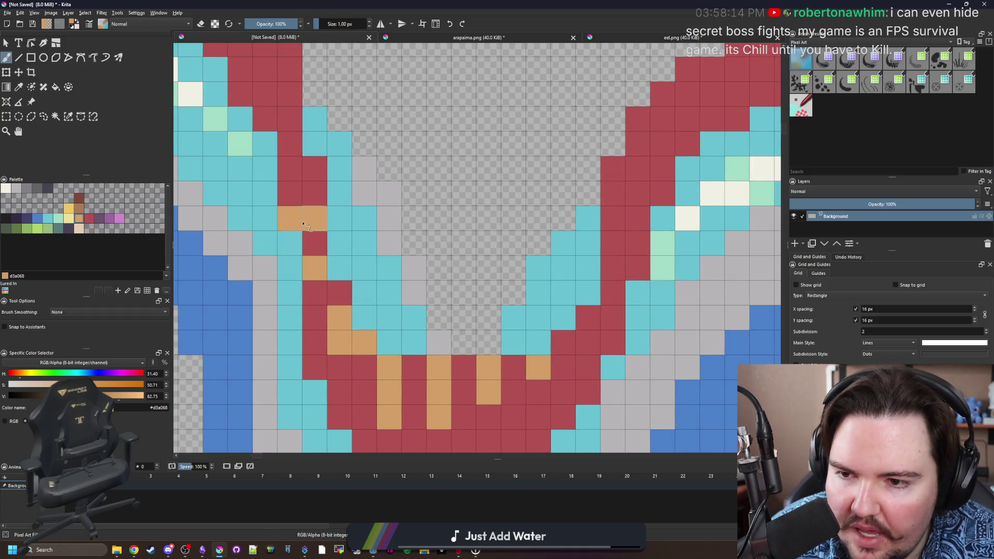
# Move along the crest and turn more red pixels and columns tan toward the head.
pyautogui.moveTo(311, 166)
pyautogui.mouseDown()
pyautogui.moveTo(321, 233)
pyautogui.moveTo(455, 288)
pyautogui.moveTo(461, 275)
pyautogui.mouseUp()
pyautogui.click(441, 302)
pyautogui.click(413, 228)
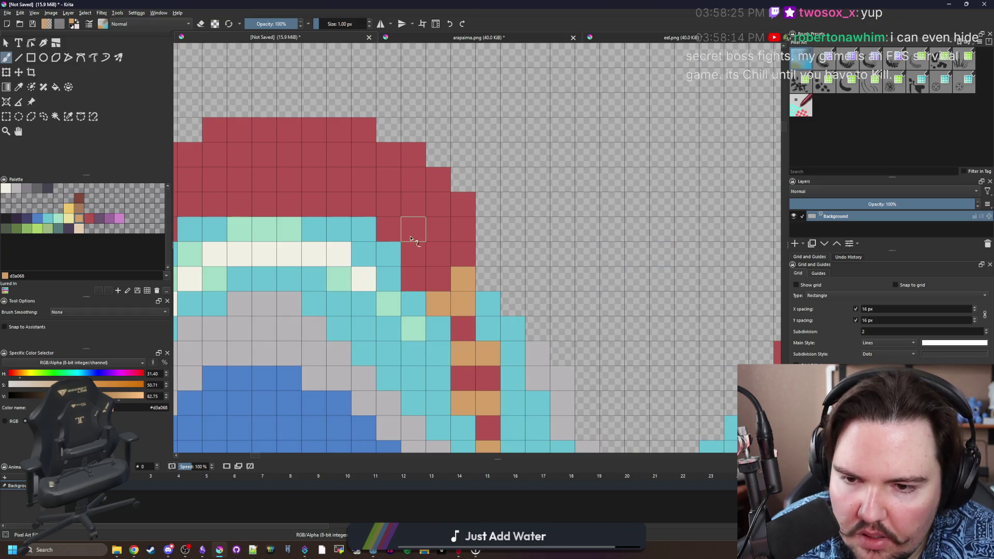
pyautogui.click(438, 203)
pyautogui.click(388, 179)
pyautogui.moveTo(408, 156); pyautogui.dragTo(513, 217)
pyautogui.moveTo(443, 190); pyautogui.dragTo(443, 240)
pyautogui.moveTo(393, 190); pyautogui.dragTo(388, 226)
pyautogui.moveTo(344, 191)
pyautogui.mouseDown()
pyautogui.moveTo(348, 215)
pyautogui.moveTo(296, 241)
pyautogui.mouseUp()
pyautogui.moveTo(296, 240)
pyautogui.mouseDown()
pyautogui.moveTo(332, 208)
pyautogui.moveTo(410, 177)
pyautogui.moveTo(307, 259)
pyautogui.mouseUp()
pyautogui.click(287, 296)
pyautogui.click(308, 325)
pyautogui.click(284, 374)
# Bring the lower crest section into view and turn three of its pixels tan.
pyautogui.moveTo(305, 376); pyautogui.dragTo(327, 281)
pyautogui.scroll(-2, 313, 287)
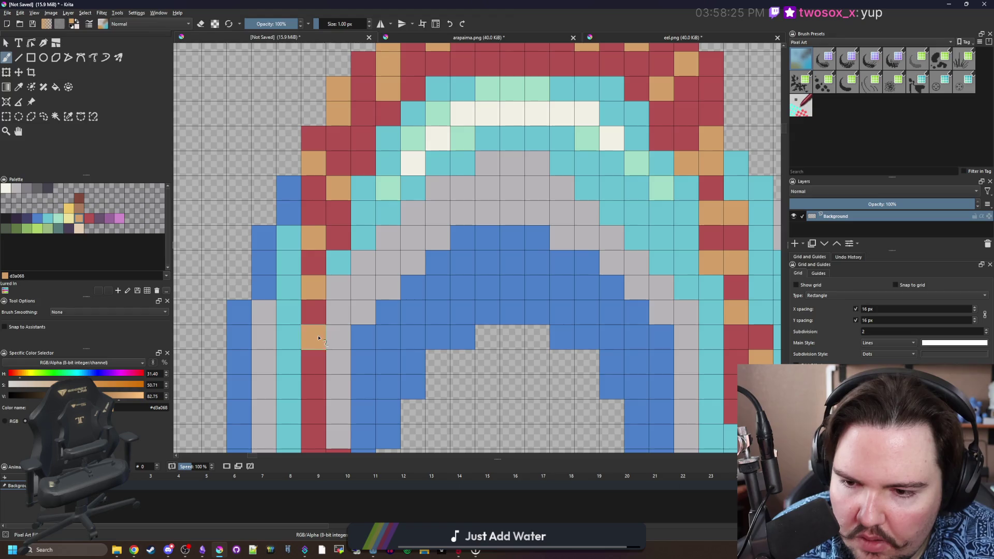
pyautogui.moveTo(313, 336); pyautogui.dragTo(352, 230)
pyautogui.click(324, 248)
pyautogui.click(327, 294)
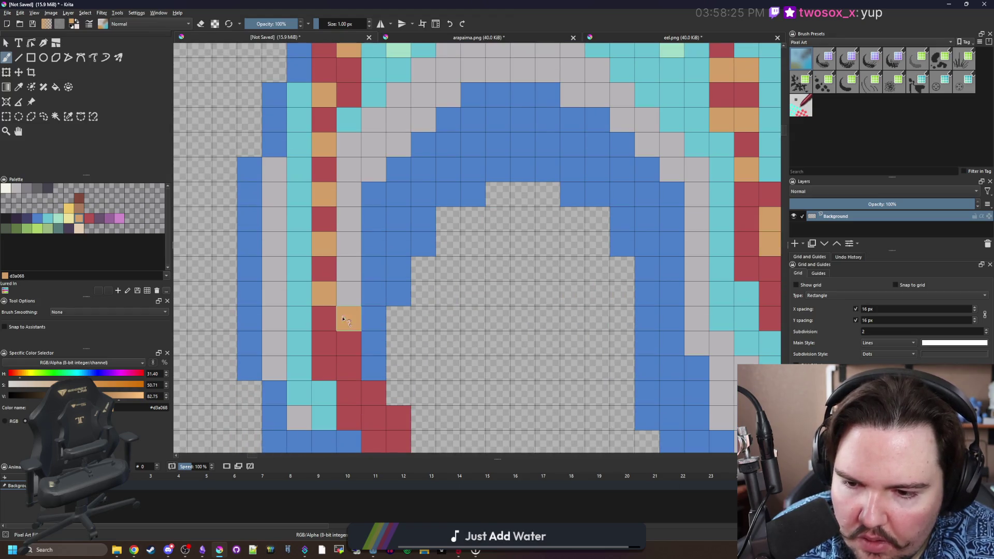
pyautogui.click(343, 318)
# Recolour the remaining stair-step crest pixels tan, then zoom out.
pyautogui.moveTo(343, 317); pyautogui.dragTo(329, 218)
pyautogui.click(336, 243)
pyautogui.click(360, 293)
pyautogui.click(360, 318)
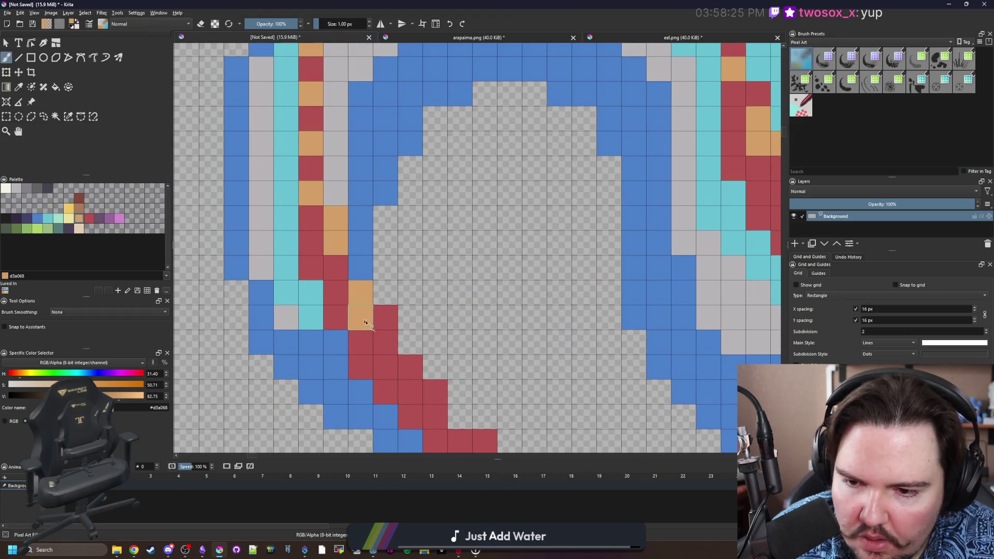
pyautogui.click(401, 361)
pyautogui.moveTo(401, 373); pyautogui.dragTo(272, 243)
pyautogui.click(347, 292)
pyautogui.scroll(-5, 342, 323)
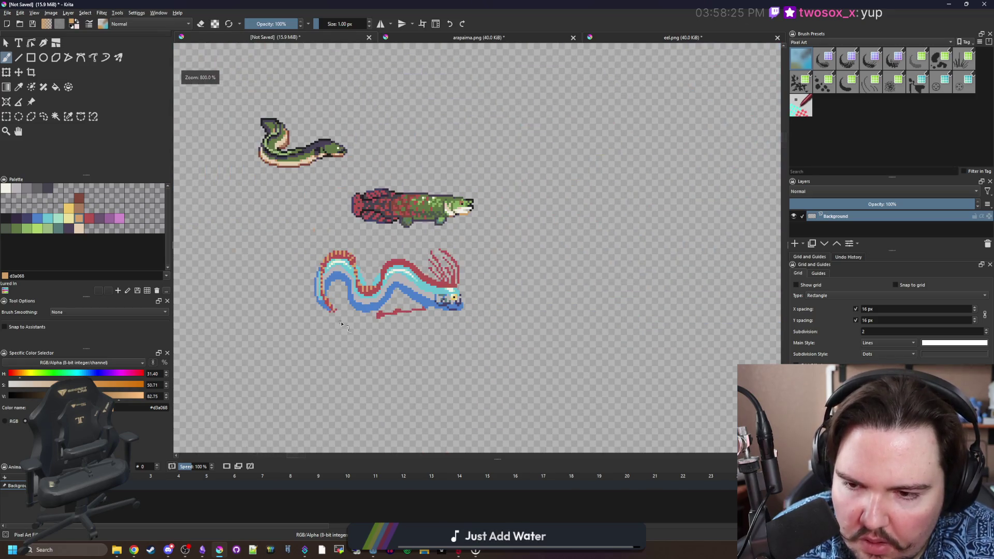
pyautogui.scroll(-5, 342, 323)
# Pick dark purple and test a purple column on the crest, then undo it.
pyautogui.scroll(7, 344, 319)
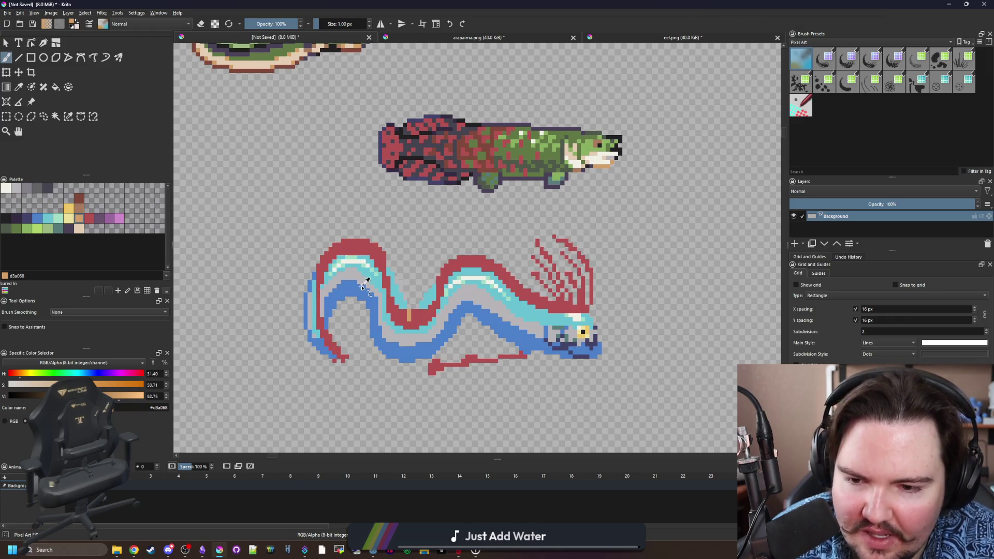
pyautogui.scroll(2, 376, 340)
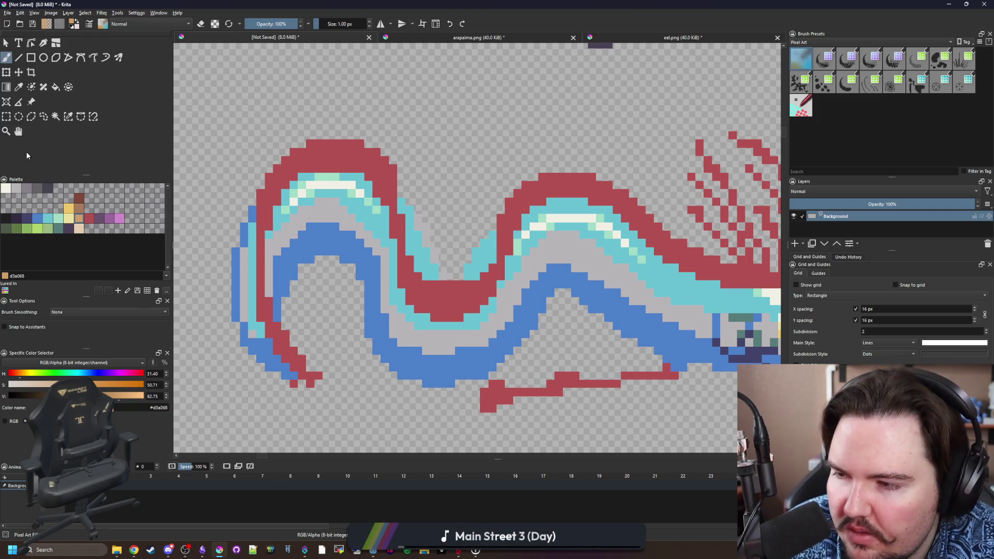
pyautogui.click(99, 219)
pyautogui.scroll(2, 393, 301)
pyautogui.moveTo(464, 337); pyautogui.dragTo(463, 304)
pyautogui.click(487, 333)
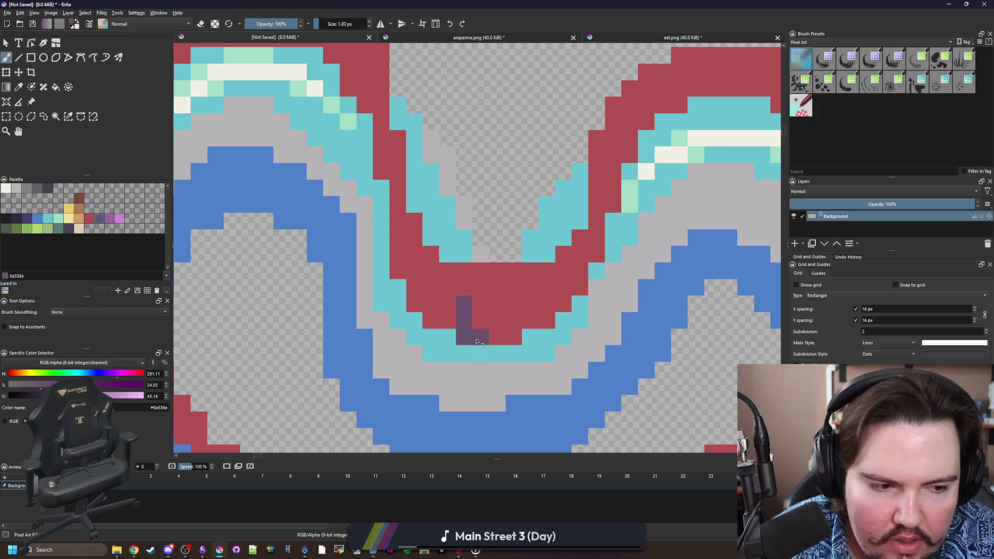
pyautogui.hotkey('ctrl', 'z')
pyautogui.hotkey('ctrl', 'z')
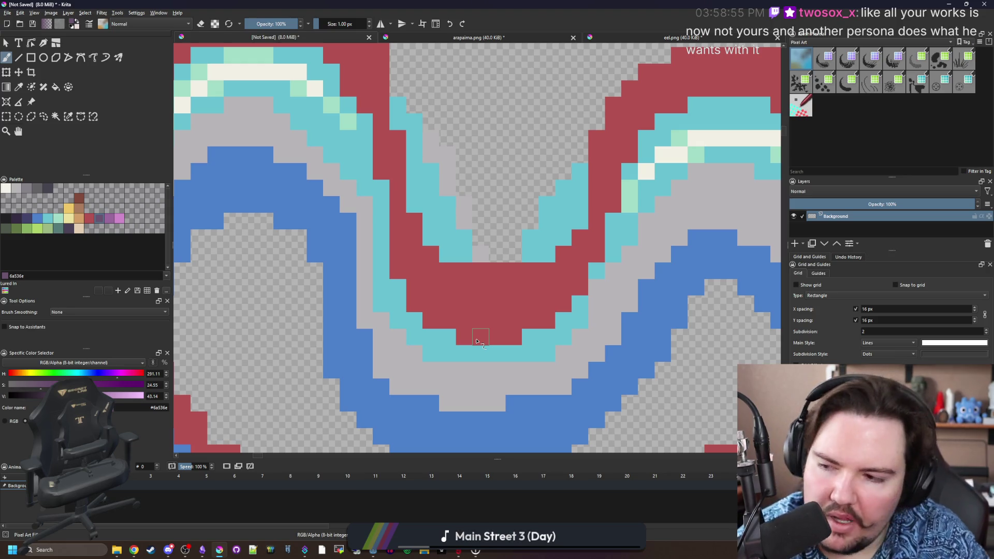
# Bring the head and crest into view and add the first purple shading pixels.
pyautogui.moveTo(329, 209); pyautogui.dragTo(494, 287)
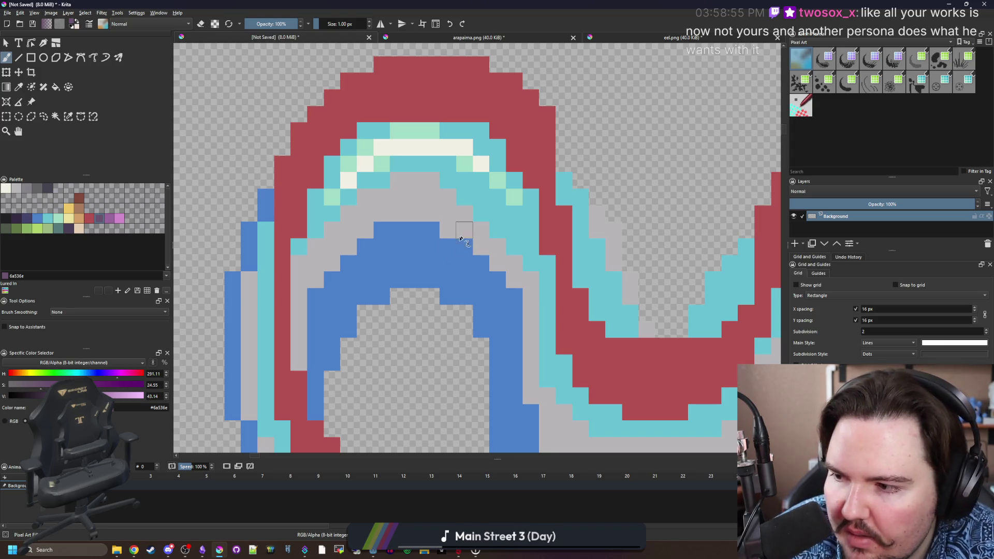
pyautogui.scroll(-3, 461, 236)
pyautogui.moveTo(663, 276); pyautogui.dragTo(482, 303)
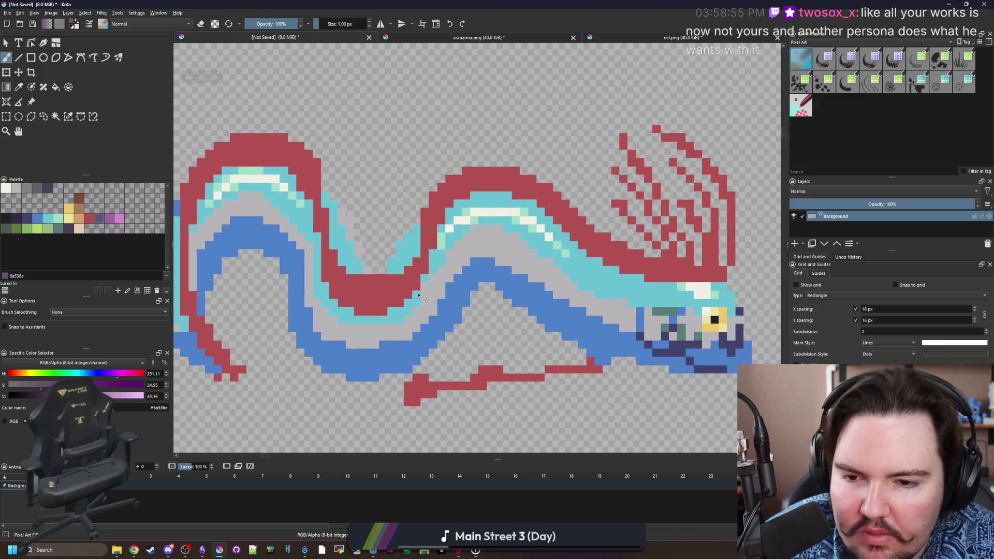
pyautogui.moveTo(673, 295); pyautogui.dragTo(565, 304)
pyautogui.scroll(2, 566, 304)
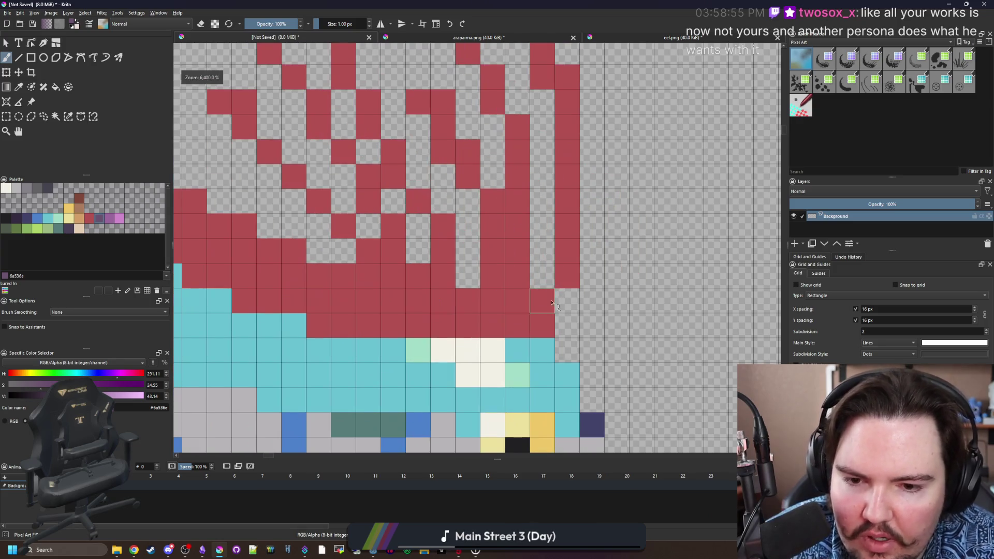
pyautogui.click(542, 323)
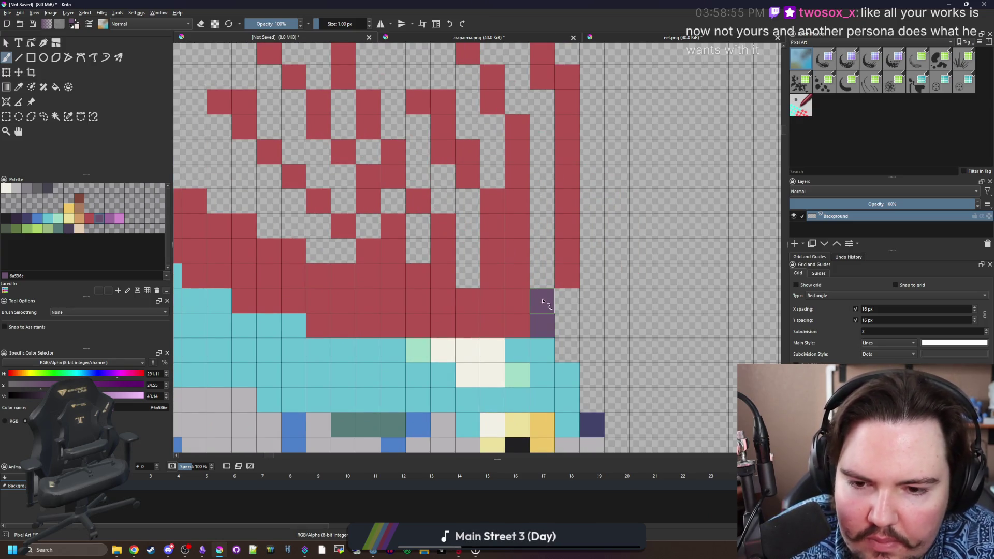
pyautogui.click(517, 322)
# Paint purple shading columns into the front part of the red crest.
pyautogui.hscroll(-3, 517, 323)
pyautogui.moveTo(507, 325); pyautogui.dragTo(533, 301)
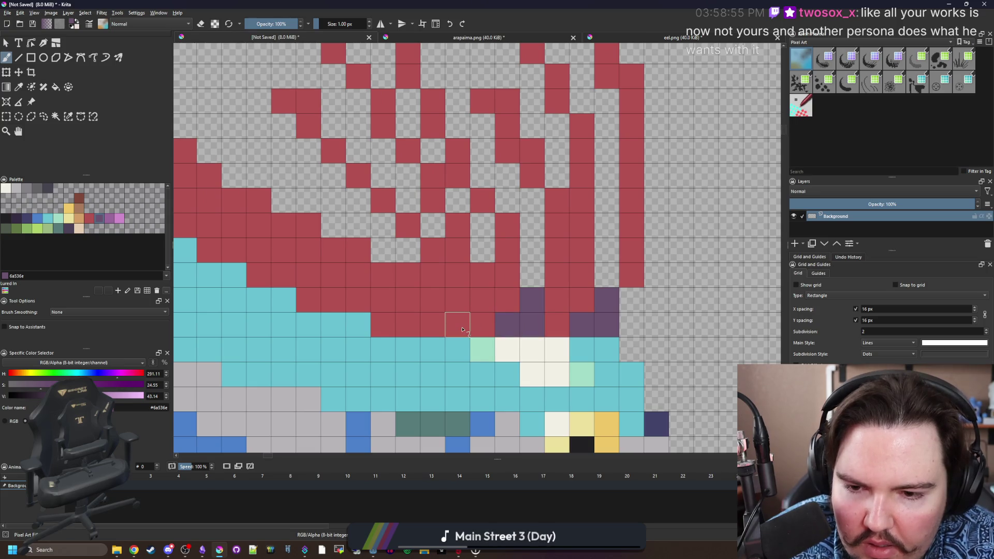
pyautogui.moveTo(458, 325); pyautogui.dragTo(457, 275)
pyautogui.click(433, 323)
pyautogui.hscroll(-4, 406, 324)
pyautogui.moveTo(472, 337)
pyautogui.mouseDown()
pyautogui.moveTo(472, 287)
pyautogui.moveTo(447, 313)
pyautogui.moveTo(414, 278)
pyautogui.moveTo(466, 265)
pyautogui.mouseUp()
pyautogui.hscroll(-1, 414, 290)
pyautogui.scroll(2, 414, 280)
pyautogui.hscroll(-5, 414, 279)
# Shade successive vertical pairs of crest cells dark purple along the crest.
pyautogui.moveTo(417, 242); pyautogui.dragTo(415, 215)
pyautogui.scroll(2, 416, 215)
pyautogui.hscroll(-5, 415, 215)
pyautogui.moveTo(471, 242)
pyautogui.mouseDown()
pyautogui.moveTo(471, 218)
pyautogui.moveTo(423, 186)
pyautogui.mouseUp()
pyautogui.hscroll(-2, 423, 214)
pyautogui.scroll(1, 423, 215)
pyautogui.moveTo(377, 209); pyautogui.dragTo(377, 186)
pyautogui.moveTo(328, 210); pyautogui.dragTo(328, 186)
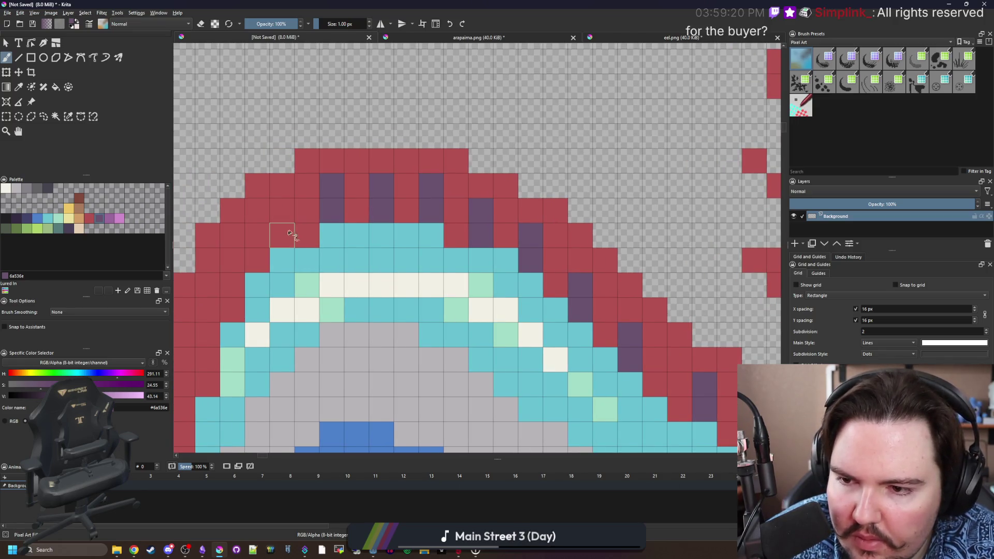
pyautogui.moveTo(279, 236); pyautogui.dragTo(280, 211)
pyautogui.hscroll(-8, 255, 243)
pyautogui.scroll(-2, 488, 203)
# Paint purple stripes following the crest's curve, undoing one misplaced stroke.
pyautogui.moveTo(419, 266)
pyautogui.mouseDown()
pyautogui.moveTo(417, 216)
pyautogui.moveTo(390, 355)
pyautogui.mouseUp()
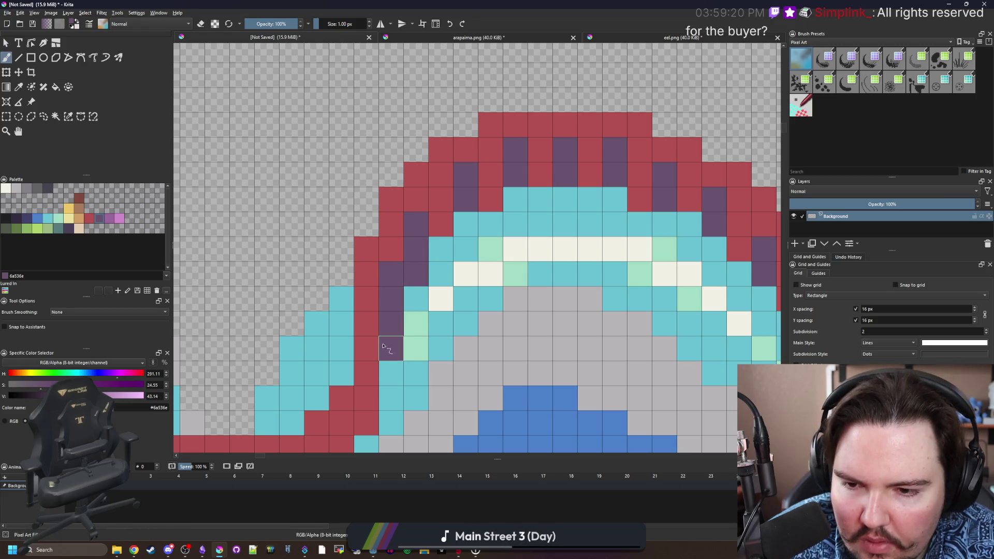
pyautogui.scroll(-8, 384, 346)
pyautogui.hscroll(-3, 384, 346)
pyautogui.click(440, 223)
pyautogui.moveTo(419, 273)
pyautogui.mouseDown()
pyautogui.moveTo(419, 253)
pyautogui.moveTo(392, 300)
pyautogui.mouseUp()
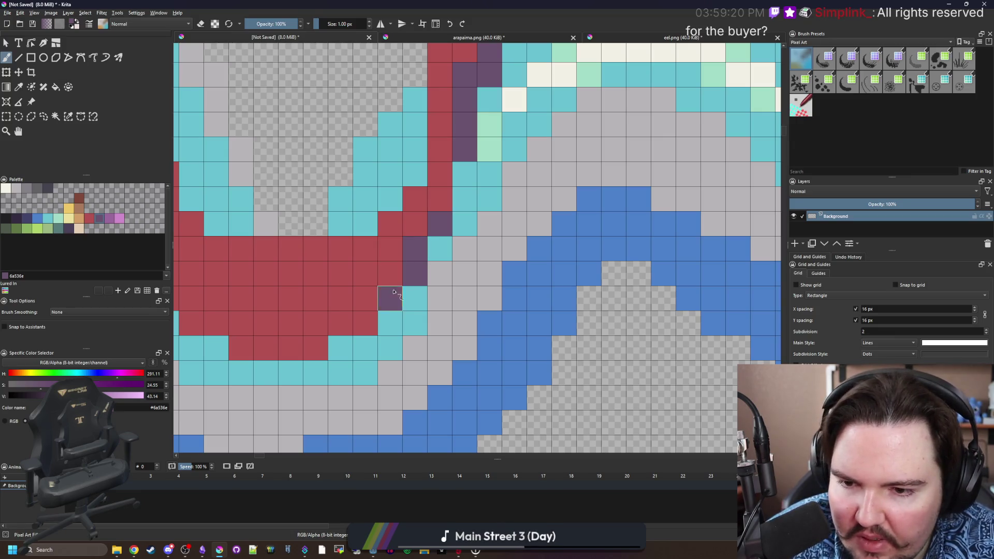
pyautogui.moveTo(344, 321)
pyautogui.mouseDown()
pyautogui.moveTo(365, 299)
pyautogui.moveTo(344, 316)
pyautogui.moveTo(459, 325)
pyautogui.moveTo(430, 303)
pyautogui.mouseUp()
pyautogui.hotkey('ctrl', 'z')
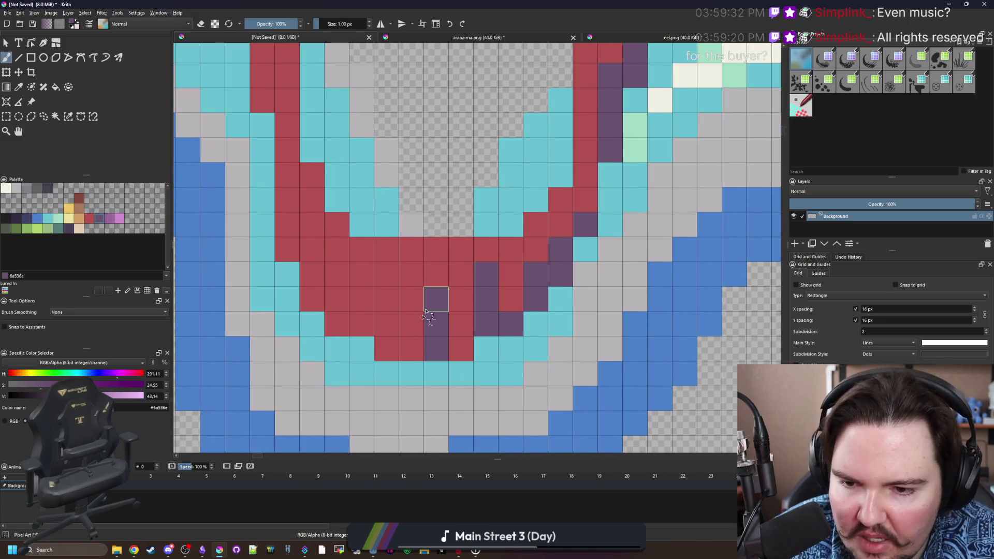
pyautogui.click(429, 303)
pyautogui.moveTo(387, 350); pyautogui.dragTo(392, 307)
pyautogui.moveTo(336, 324)
pyautogui.mouseDown()
pyautogui.moveTo(337, 266)
pyautogui.moveTo(355, 333)
pyautogui.moveTo(369, 302)
pyautogui.mouseUp()
# Extend the vertical purple stripe columns further along the red crest.
pyautogui.moveTo(292, 181); pyautogui.dragTo(381, 307)
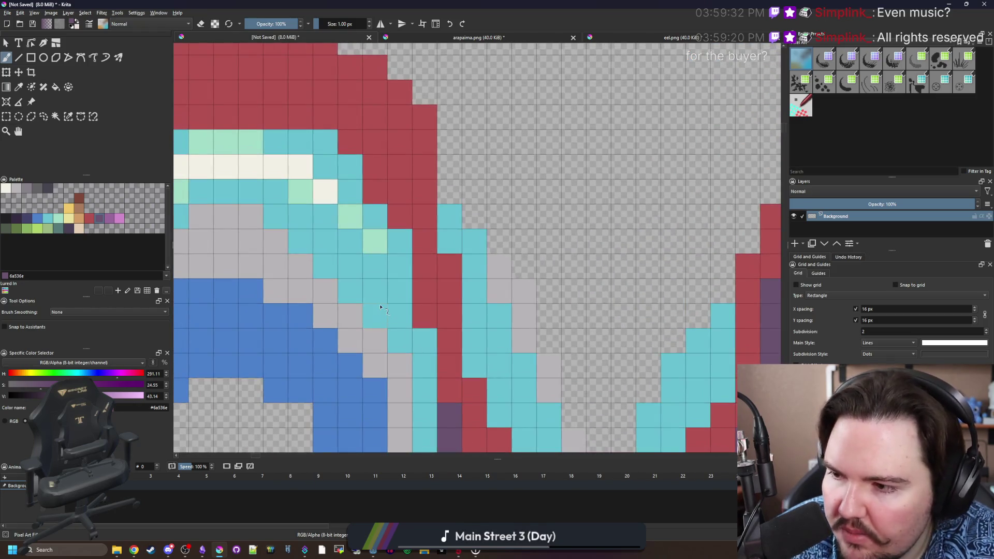
pyautogui.scroll(-3, 392, 317)
pyautogui.scroll(3, 364, 235)
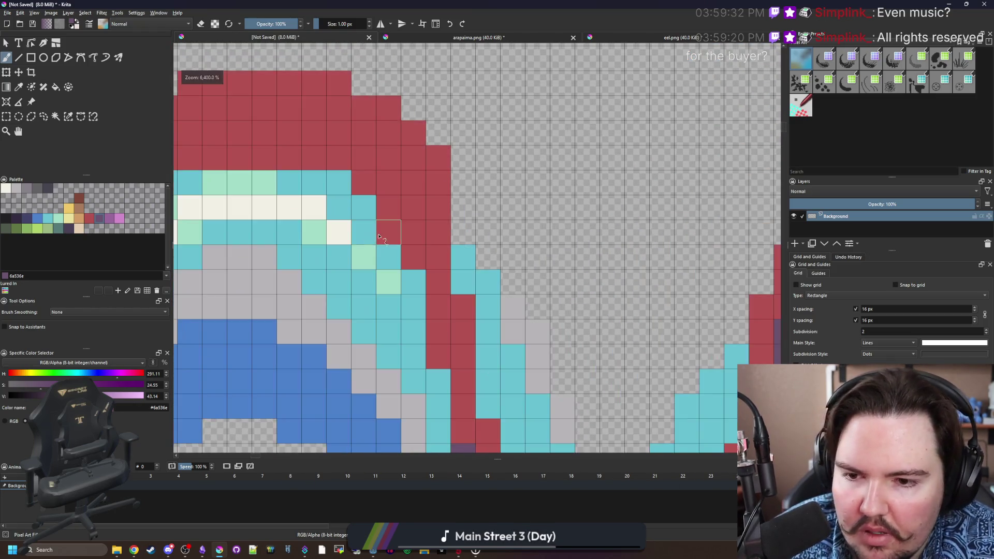
pyautogui.moveTo(463, 354); pyautogui.dragTo(461, 303)
pyautogui.moveTo(412, 279); pyautogui.dragTo(412, 223)
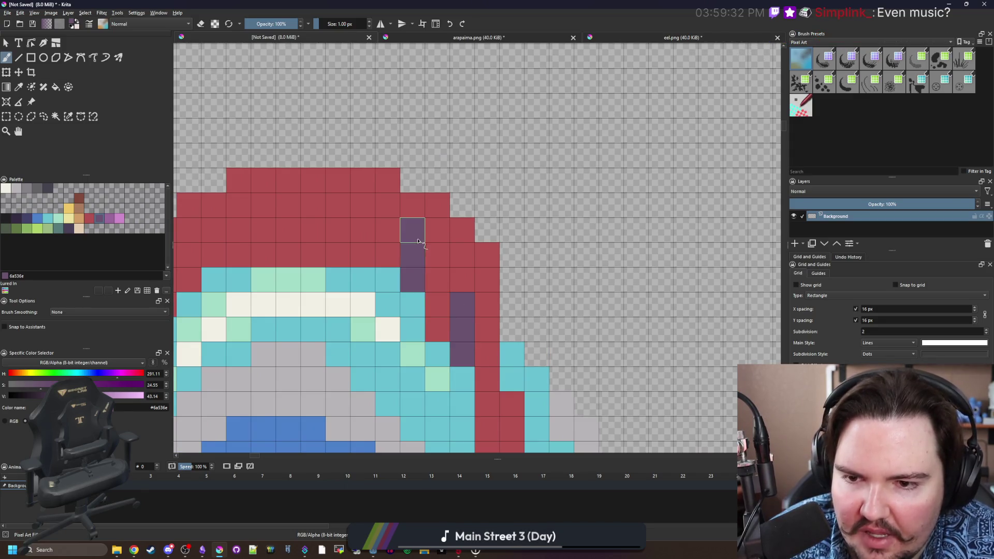
pyautogui.moveTo(363, 256); pyautogui.dragTo(362, 205)
pyautogui.moveTo(300, 246)
pyautogui.mouseDown()
pyautogui.moveTo(441, 270)
pyautogui.moveTo(454, 253)
pyautogui.mouseUp()
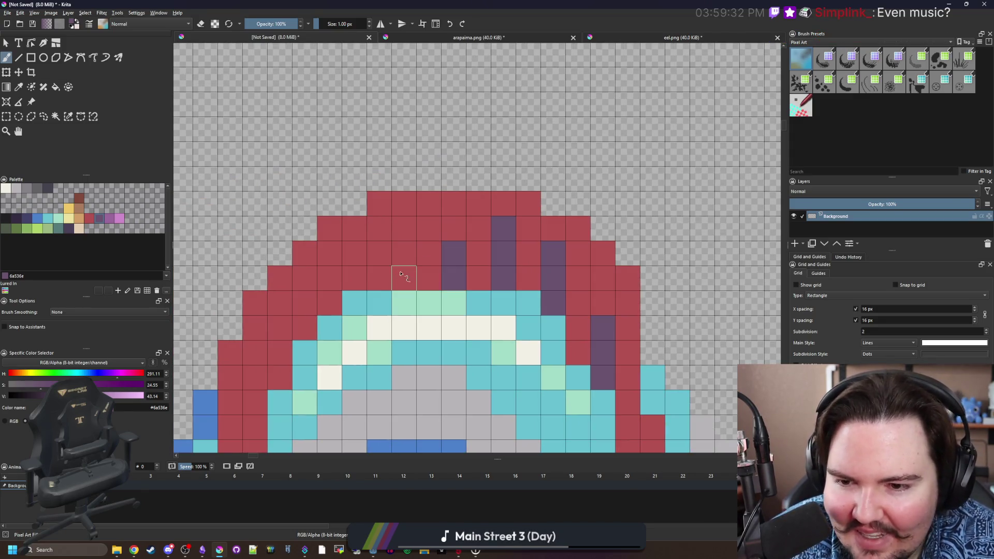
pyautogui.moveTo(404, 278); pyautogui.dragTo(404, 229)
pyautogui.moveTo(355, 278); pyautogui.dragTo(353, 252)
pyautogui.moveTo(304, 328)
pyautogui.mouseDown()
pyautogui.moveTo(305, 278)
pyautogui.moveTo(342, 199)
pyautogui.mouseUp()
pyautogui.moveTo(316, 299); pyautogui.dragTo(312, 288)
pyautogui.moveTo(291, 374); pyautogui.dragTo(291, 324)
# Paint purple down the remaining red crest columns near the lower body.
pyautogui.moveTo(331, 507)
pyautogui.mouseDown()
pyautogui.moveTo(358, 352)
pyautogui.moveTo(429, 244)
pyautogui.moveTo(381, 273)
pyautogui.moveTo(405, 322)
pyautogui.mouseUp()
pyautogui.moveTo(455, 394)
pyautogui.mouseDown()
pyautogui.moveTo(455, 346)
pyautogui.moveTo(351, 223)
pyautogui.mouseUp()
pyautogui.moveTo(404, 259); pyautogui.dragTo(404, 331)
pyautogui.scroll(-5, 337, 325)
pyautogui.scroll(-3, 342, 326)
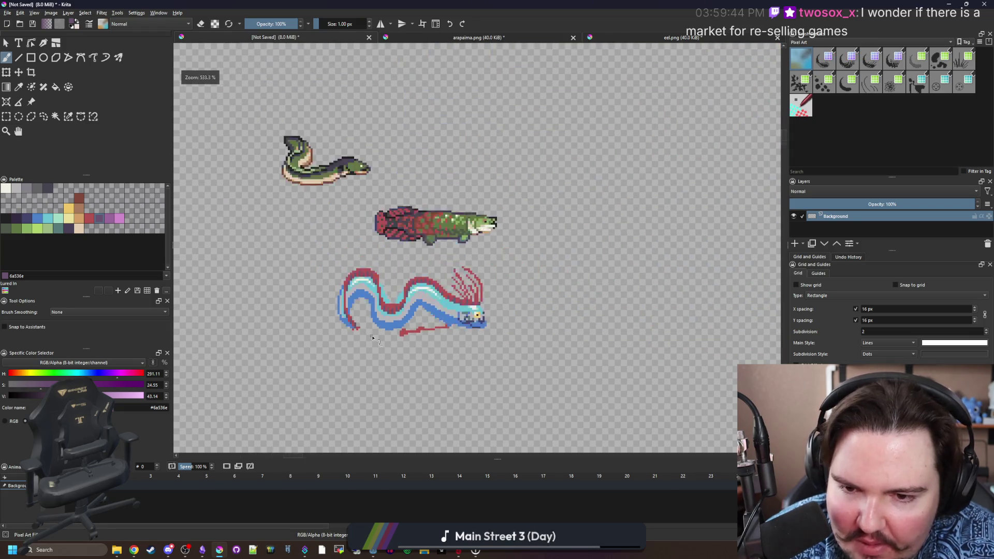
pyautogui.scroll(3, 443, 302)
pyautogui.scroll(6, 471, 296)
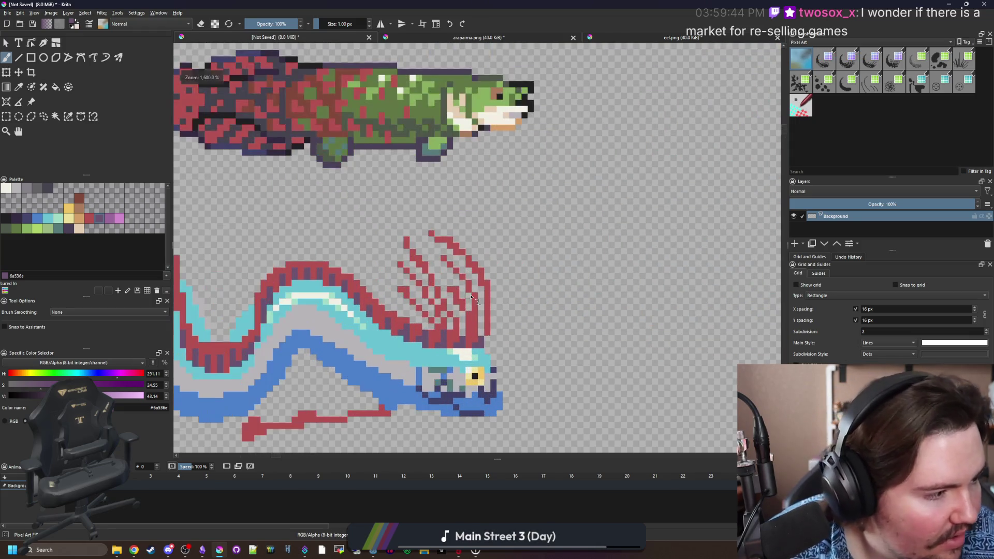
pyautogui.scroll(1, 417, 266)
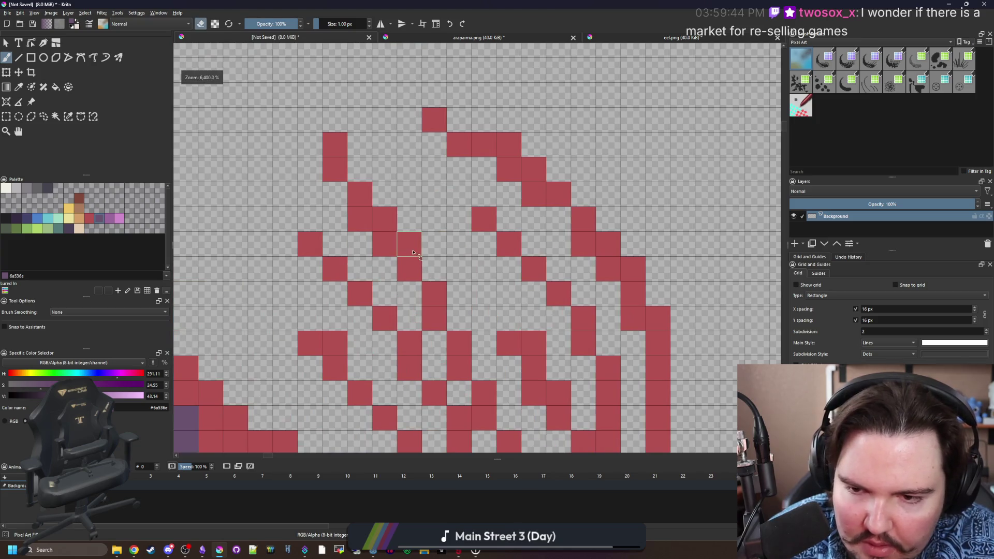
# Erase extra pixels from the head fin so its rays become clean diagonal lines.
pyautogui.press('e')
pyautogui.scroll(-4, 419, 259)
pyautogui.scroll(3, 435, 267)
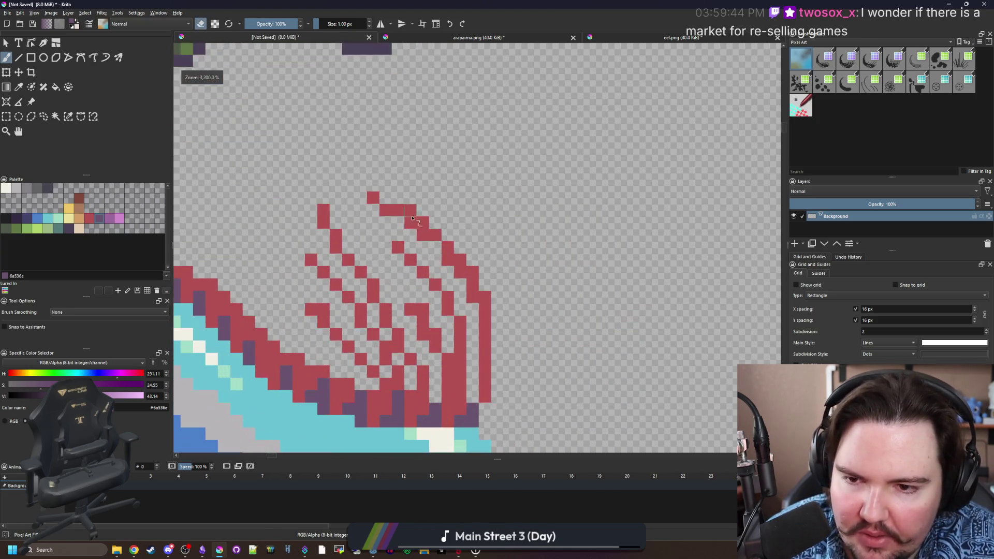
pyautogui.moveTo(401, 219); pyautogui.dragTo(501, 318)
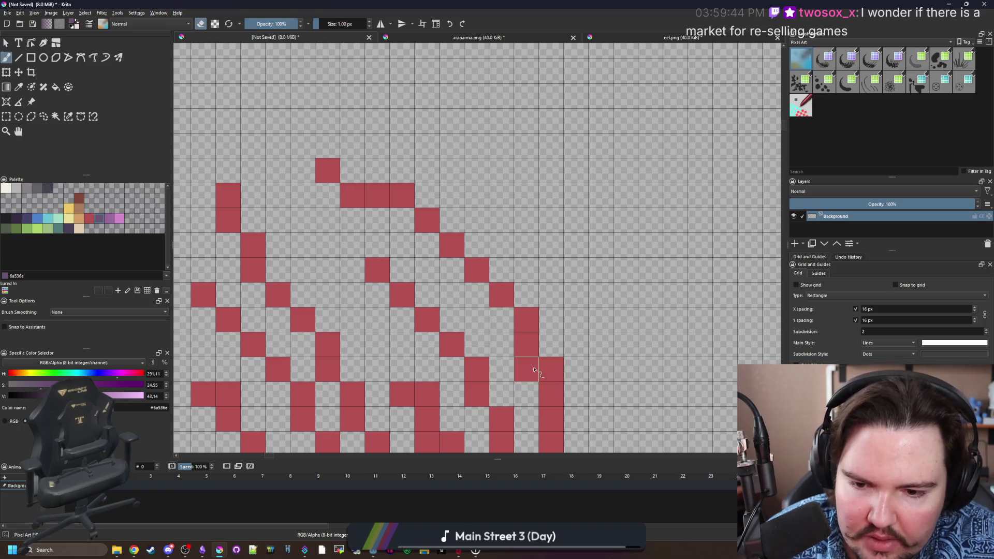
pyautogui.click(534, 369)
pyautogui.scroll(-3, 510, 268)
pyautogui.moveTo(444, 272)
pyautogui.mouseDown()
pyautogui.moveTo(435, 311)
pyautogui.moveTo(458, 337)
pyautogui.mouseUp()
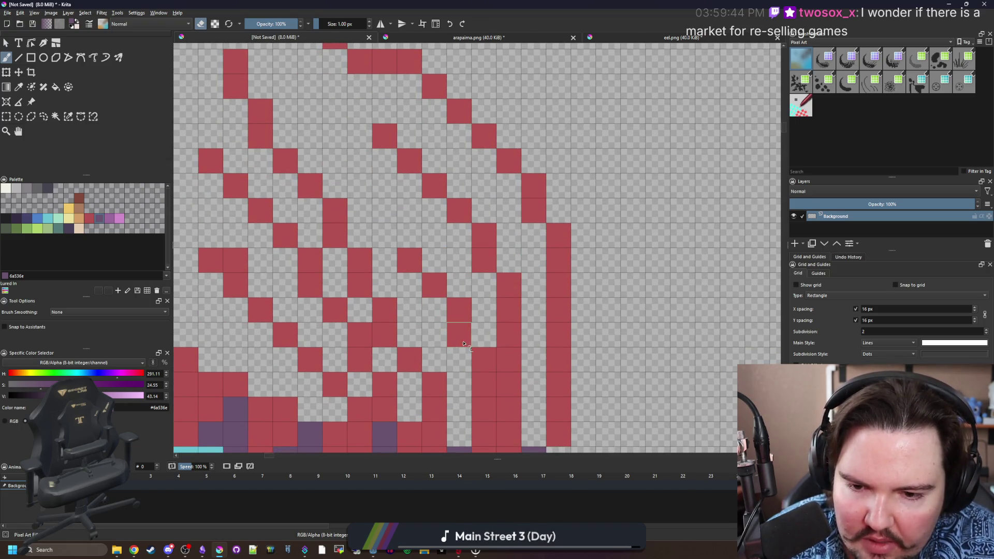
# Zoom in and out to review the thinned crest rays.
pyautogui.scroll(-3, 430, 326)
pyautogui.scroll(2, 426, 332)
pyautogui.scroll(2, 426, 333)
pyautogui.scroll(-2, 414, 311)
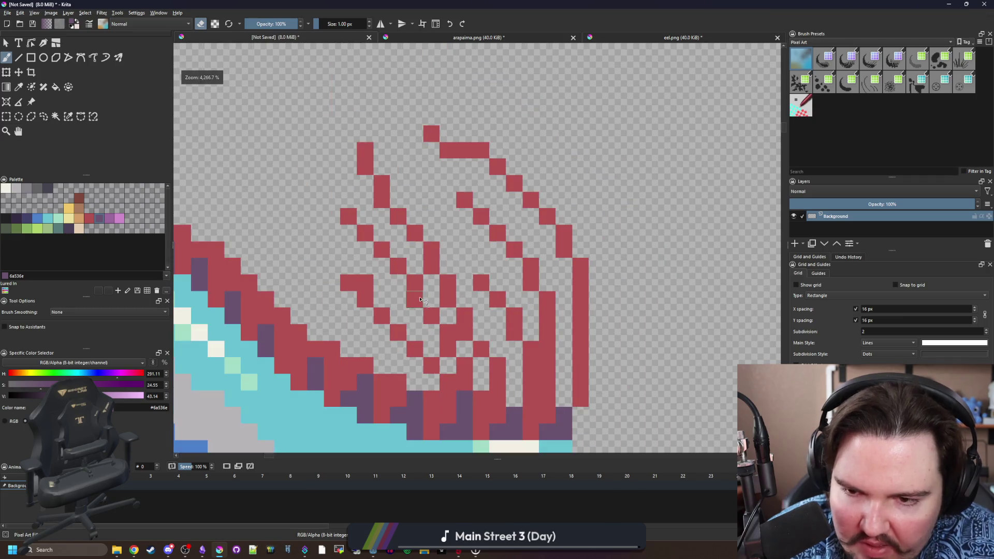
pyautogui.scroll(2, 393, 269)
pyautogui.scroll(-10, 385, 254)
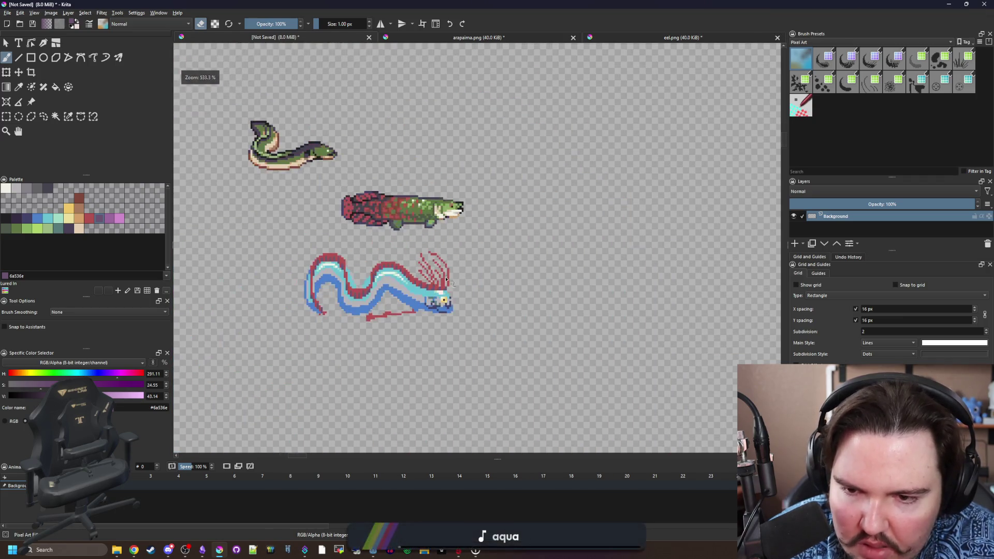
pyautogui.scroll(8, 446, 286)
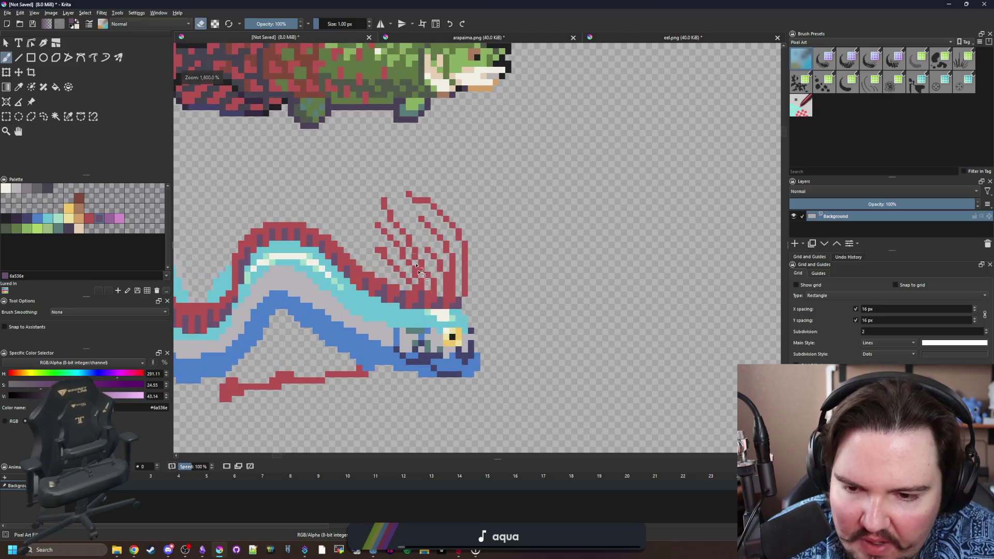
pyautogui.scroll(-3, 488, 290)
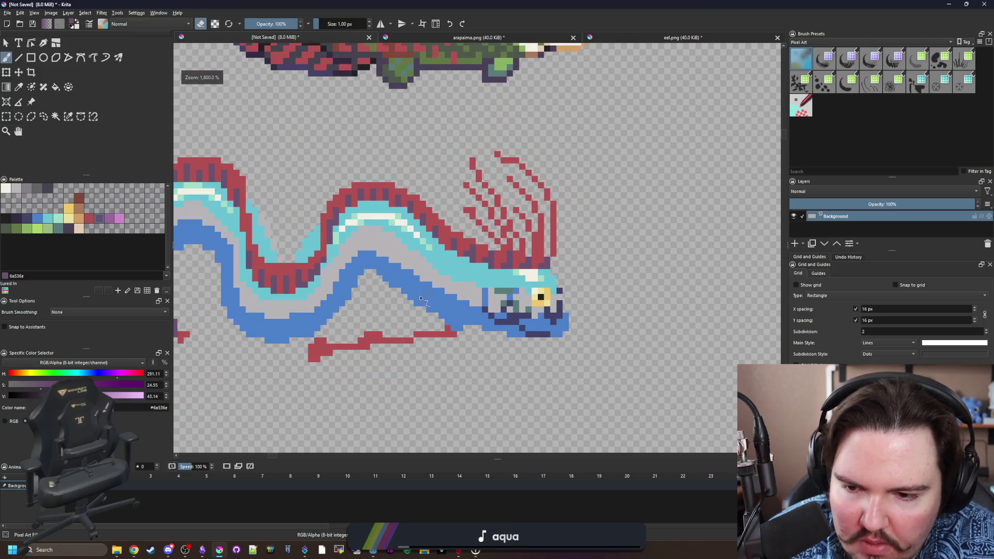
pyautogui.scroll(1, 312, 290)
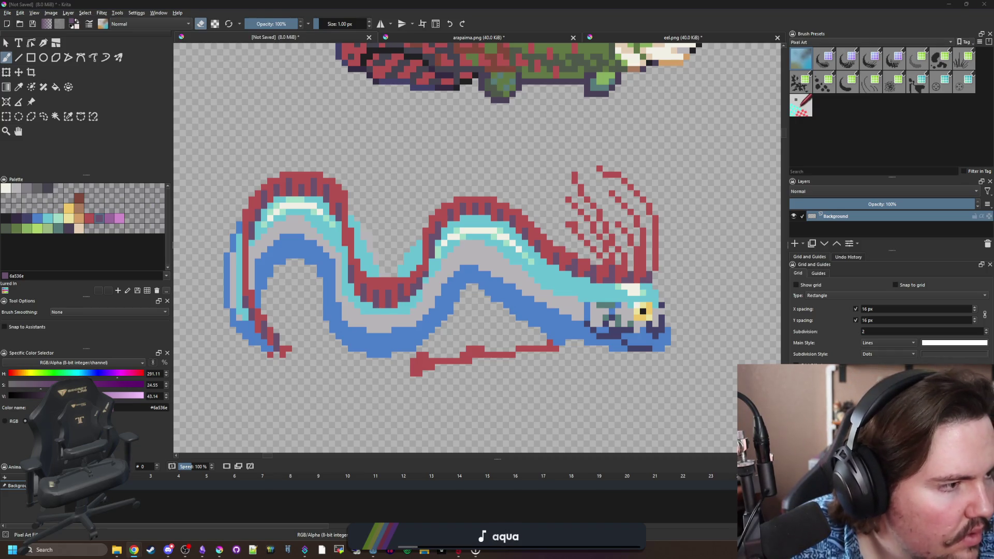
pyautogui.click(481, 307)
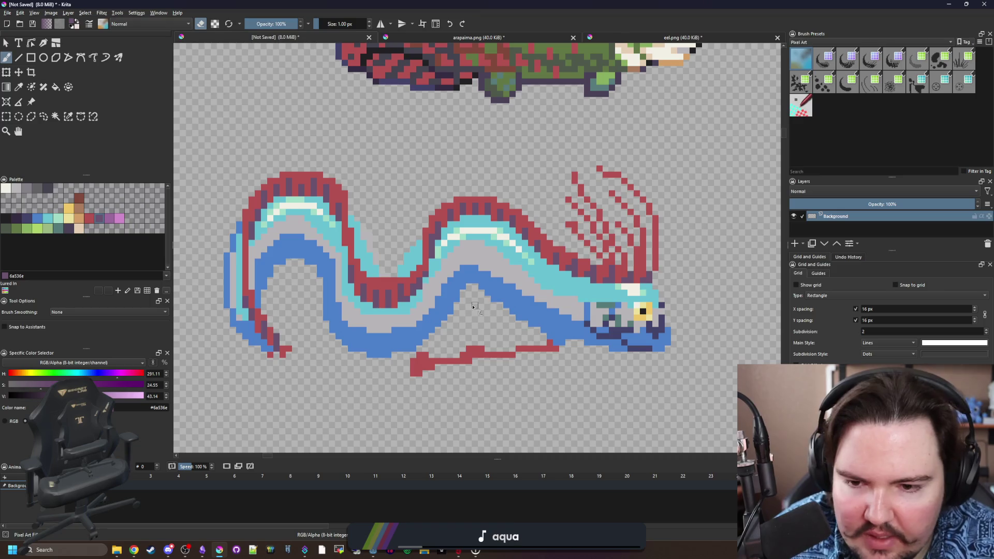
# Pick dark navy and dot spots on the oarfish's belly and upper body.
pyautogui.click(28, 222)
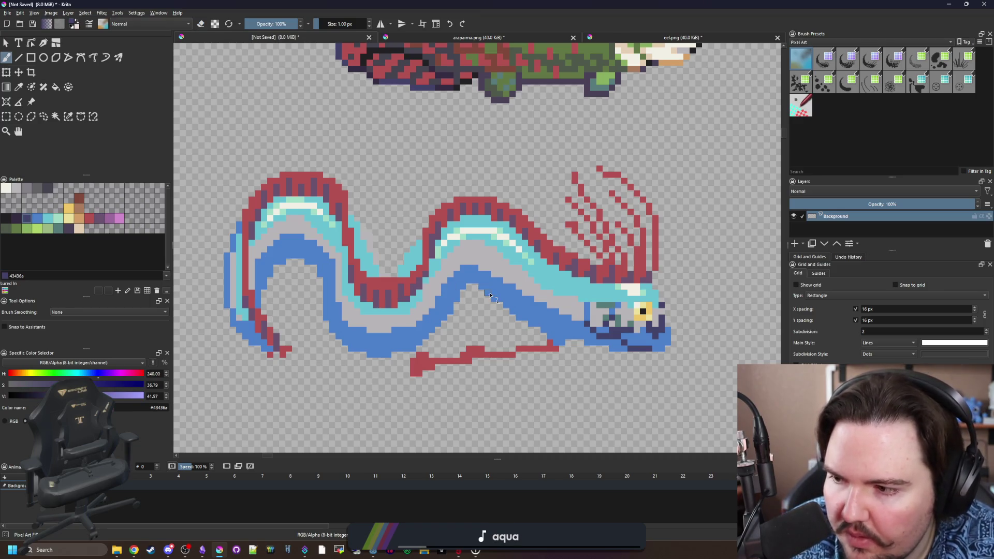
pyautogui.scroll(5, 489, 295)
pyautogui.moveTo(461, 302); pyautogui.dragTo(437, 327)
pyautogui.click(461, 353)
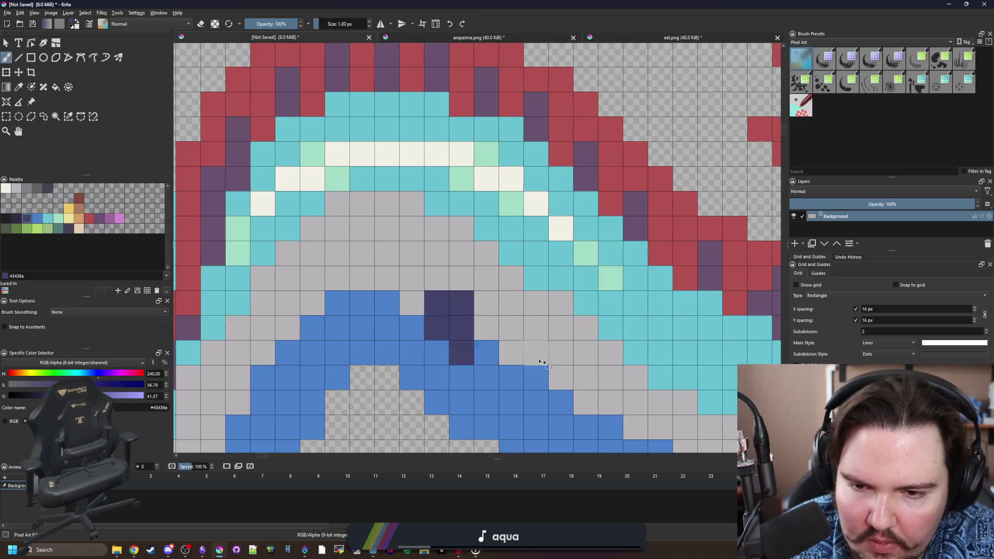
pyautogui.scroll(-1, 520, 359)
pyautogui.click(470, 239)
pyautogui.moveTo(445, 228); pyautogui.dragTo(445, 201)
pyautogui.scroll(-2, 388, 258)
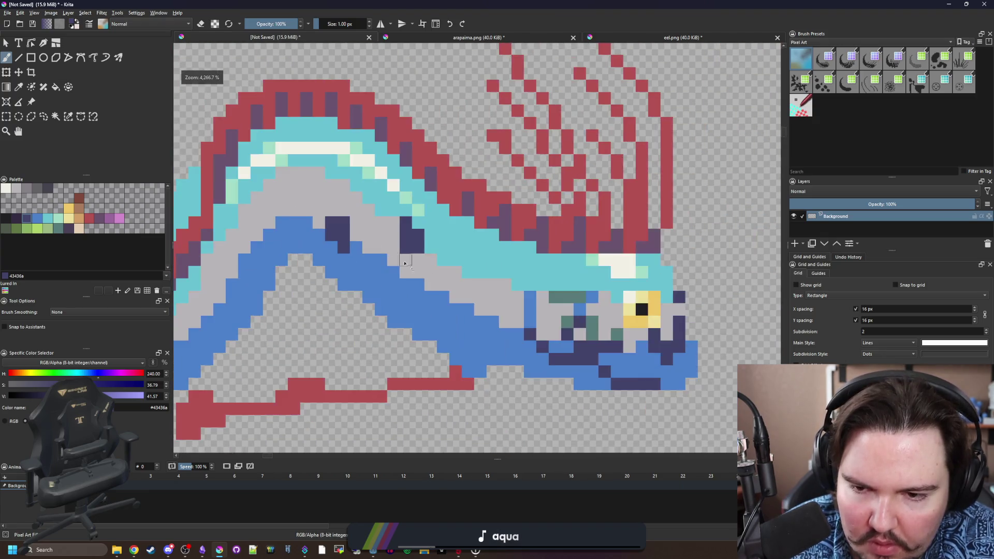
pyautogui.scroll(1, 464, 304)
pyautogui.moveTo(469, 326); pyautogui.dragTo(452, 309)
pyautogui.click(469, 294)
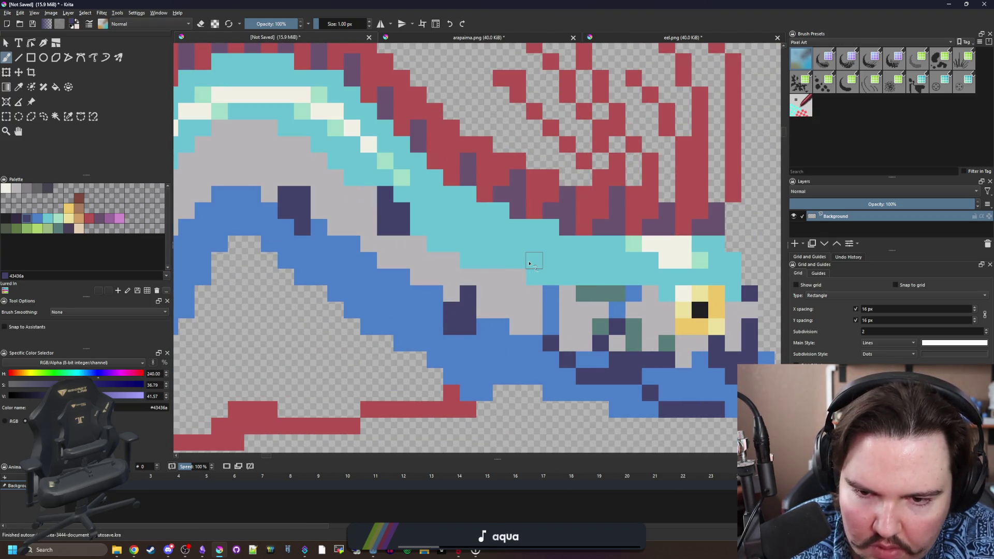
# Add more navy spots, including one on the blue underside and a 2x2 block.
pyautogui.scroll(-8, 519, 261)
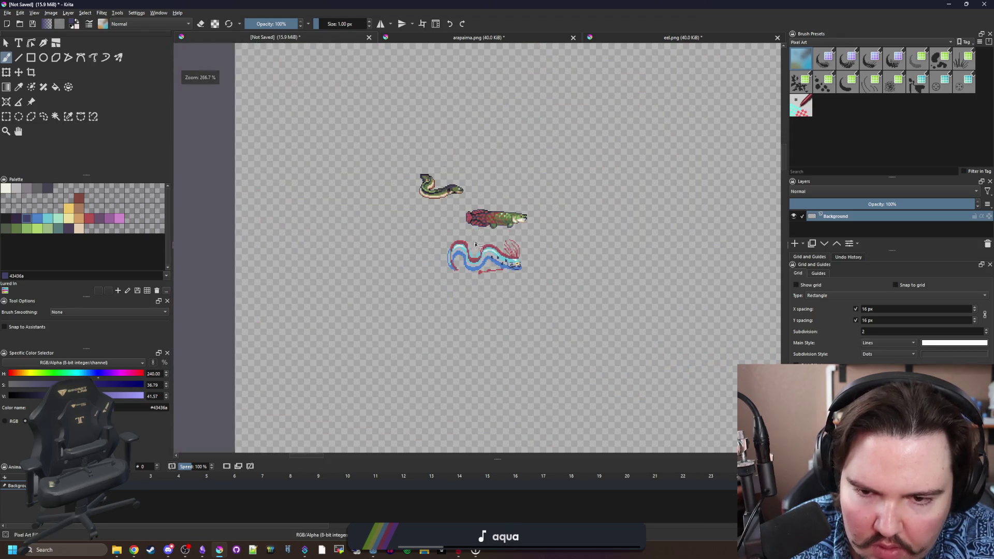
pyautogui.scroll(8, 474, 239)
pyautogui.moveTo(499, 292)
pyautogui.mouseDown()
pyautogui.moveTo(483, 266)
pyautogui.moveTo(499, 243)
pyautogui.mouseUp()
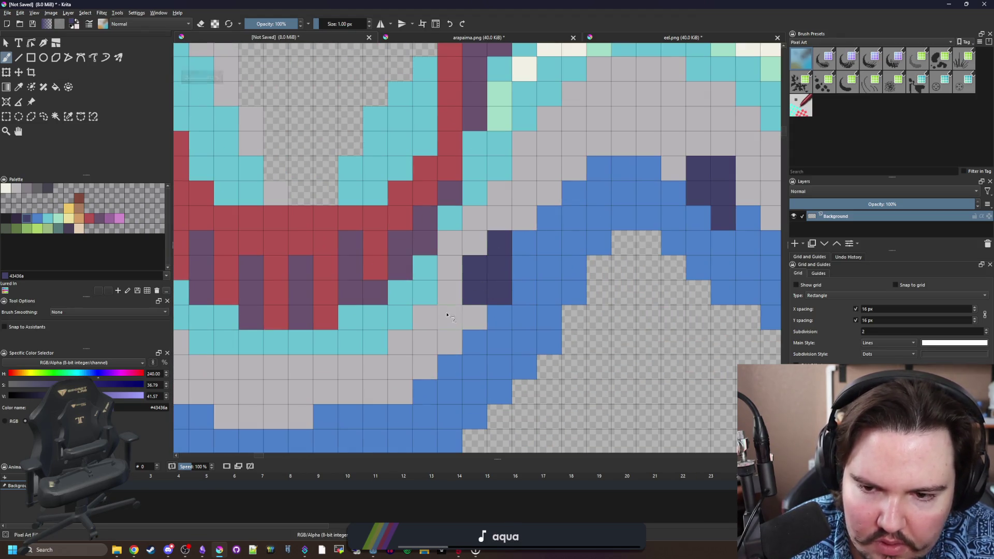
pyautogui.moveTo(425, 366); pyautogui.dragTo(424, 392)
pyautogui.scroll(-4, 424, 392)
pyautogui.scroll(2, 467, 285)
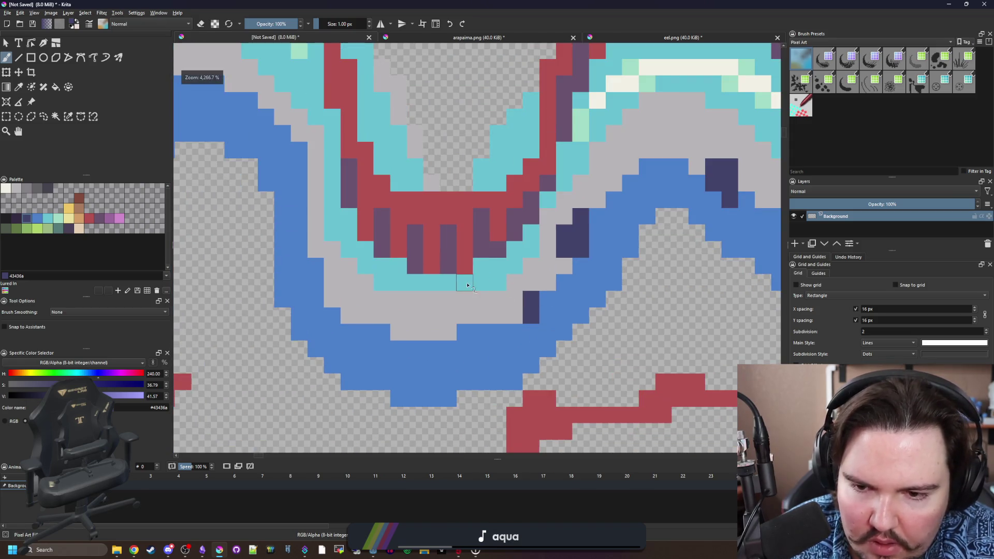
pyautogui.moveTo(468, 286); pyautogui.dragTo(465, 299)
pyautogui.moveTo(382, 332); pyautogui.dragTo(366, 316)
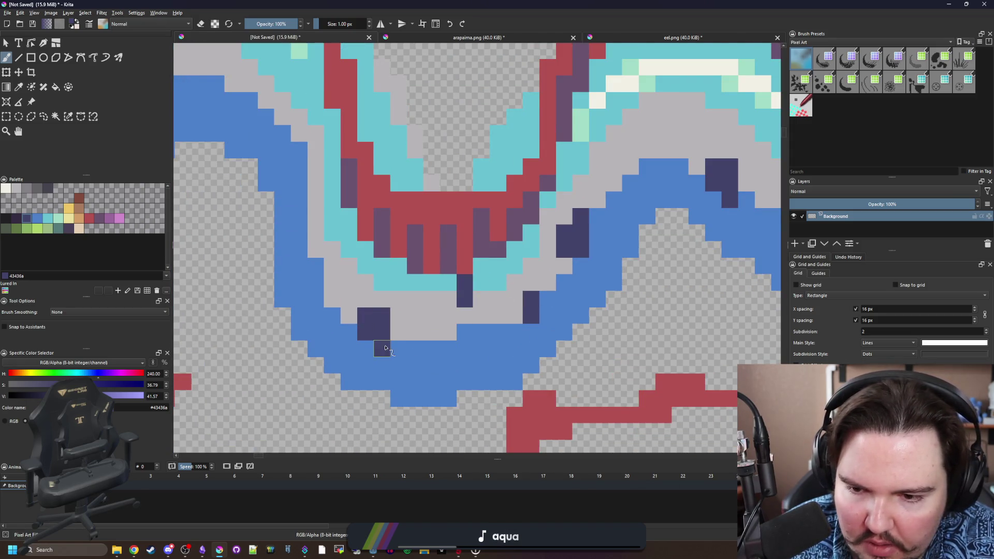
pyautogui.scroll(-3, 384, 348)
pyautogui.scroll(3, 458, 264)
pyautogui.moveTo(459, 274); pyautogui.dragTo(458, 261)
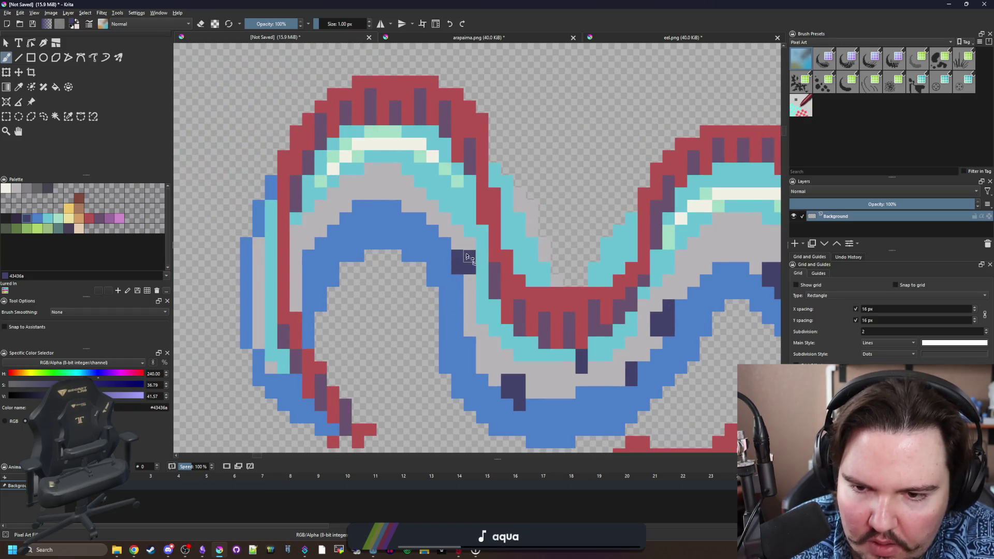
# Move along the next curves of the body and paint further navy spots there.
pyautogui.moveTo(392, 214); pyautogui.dragTo(415, 263)
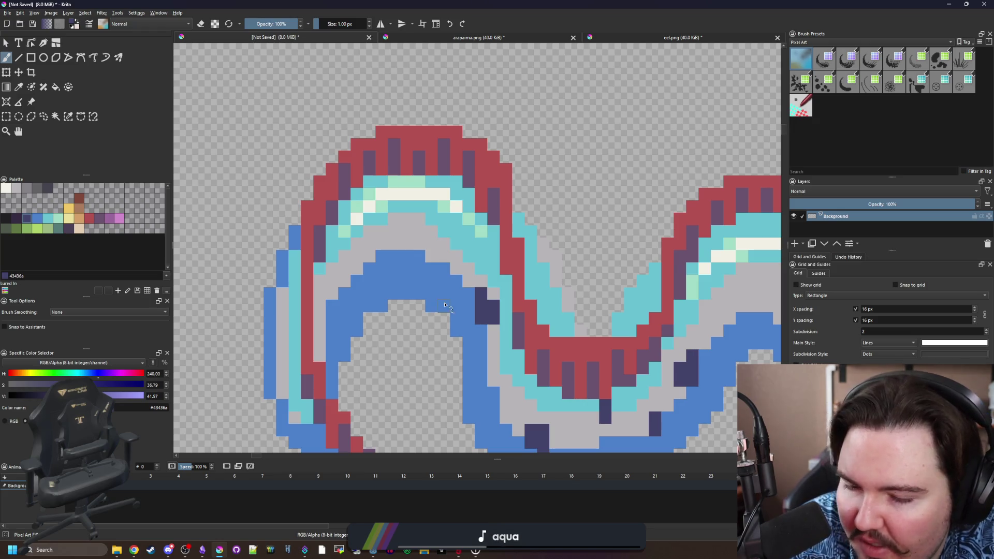
pyautogui.moveTo(461, 272); pyautogui.dragTo(504, 241)
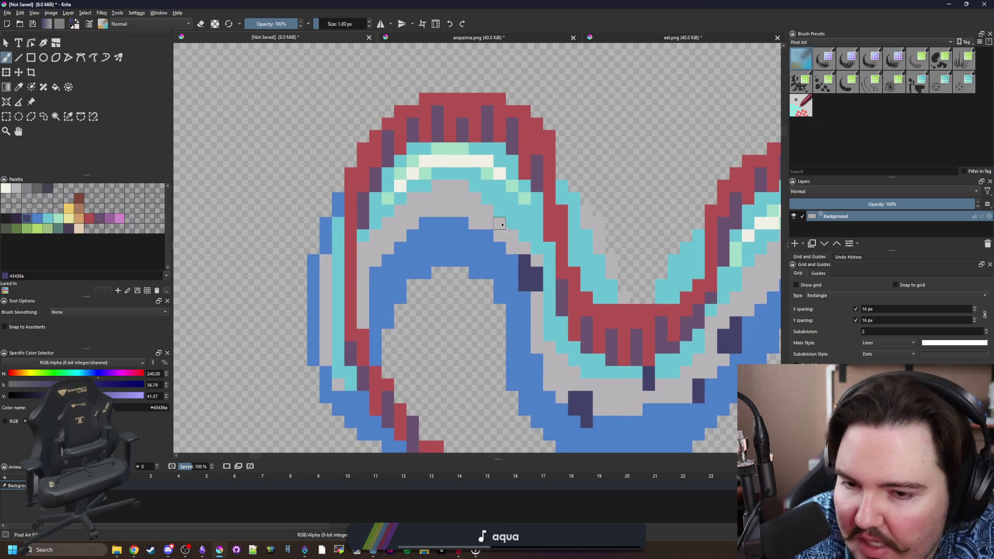
pyautogui.scroll(-1, 501, 225)
pyautogui.scroll(4, 497, 228)
pyautogui.moveTo(484, 209)
pyautogui.mouseDown()
pyautogui.moveTo(467, 214)
pyautogui.moveTo(484, 235)
pyautogui.moveTo(483, 259)
pyautogui.mouseUp()
pyautogui.moveTo(351, 239)
pyautogui.mouseDown()
pyautogui.moveTo(468, 195)
pyautogui.moveTo(453, 140)
pyautogui.mouseUp()
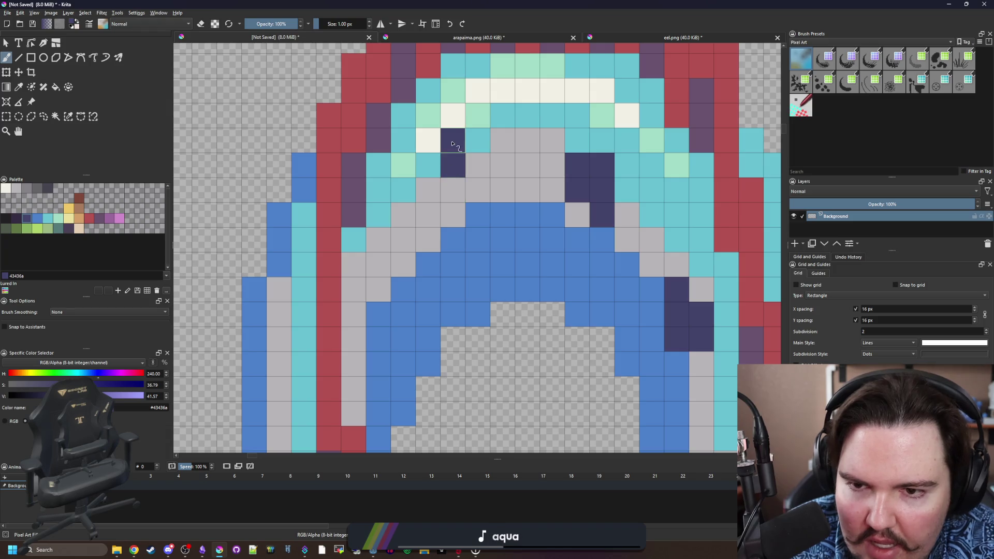
pyautogui.moveTo(422, 270)
pyautogui.mouseDown()
pyautogui.moveTo(442, 234)
pyautogui.moveTo(401, 272)
pyautogui.moveTo(399, 228)
pyautogui.mouseUp()
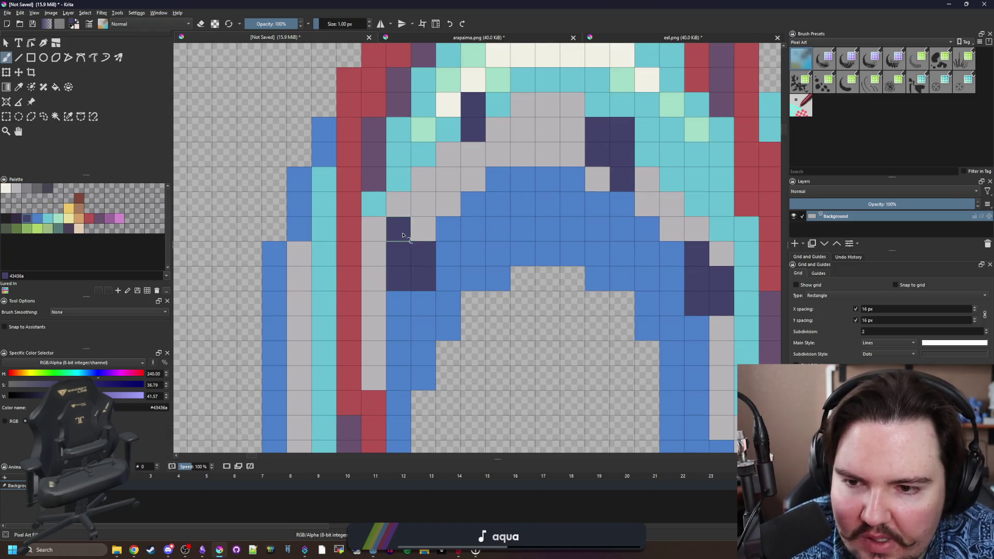
pyautogui.scroll(-3, 399, 233)
pyautogui.scroll(3, 377, 333)
# Undo a misplaced navy pair and repaint navy cells beside the cyan band.
pyautogui.moveTo(407, 333)
pyautogui.mouseDown()
pyautogui.moveTo(408, 358)
pyautogui.moveTo(383, 358)
pyautogui.mouseUp()
pyautogui.hotkey('ctrl', 'z')
pyautogui.scroll(-3, 368, 247)
pyautogui.scroll(3, 364, 258)
pyautogui.moveTo(364, 267)
pyautogui.mouseDown()
pyautogui.moveTo(364, 243)
pyautogui.moveTo(340, 243)
pyautogui.moveTo(340, 217)
pyautogui.mouseUp()
pyautogui.scroll(-10, 335, 277)
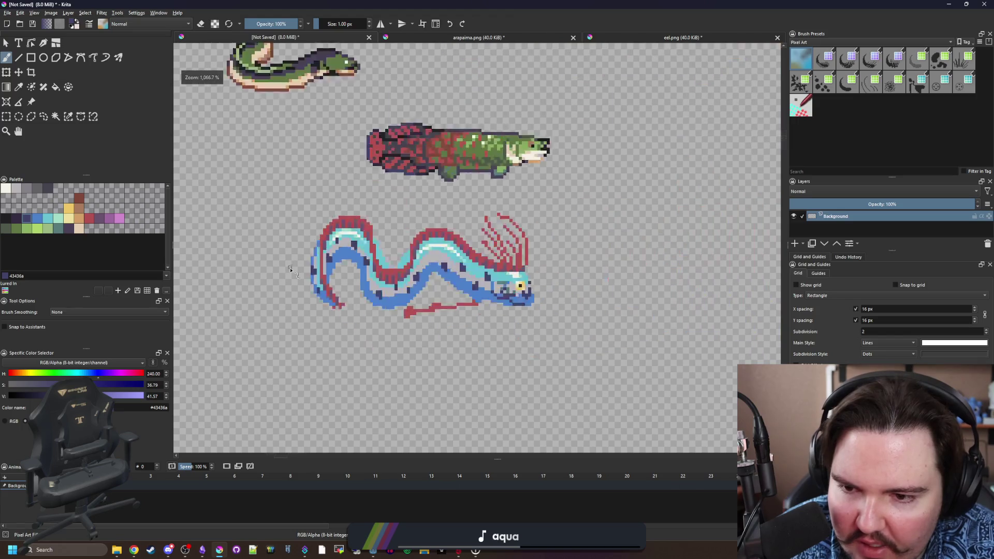
# Add a single navy spot on the oarfish's back.
pyautogui.scroll(8, 331, 273)
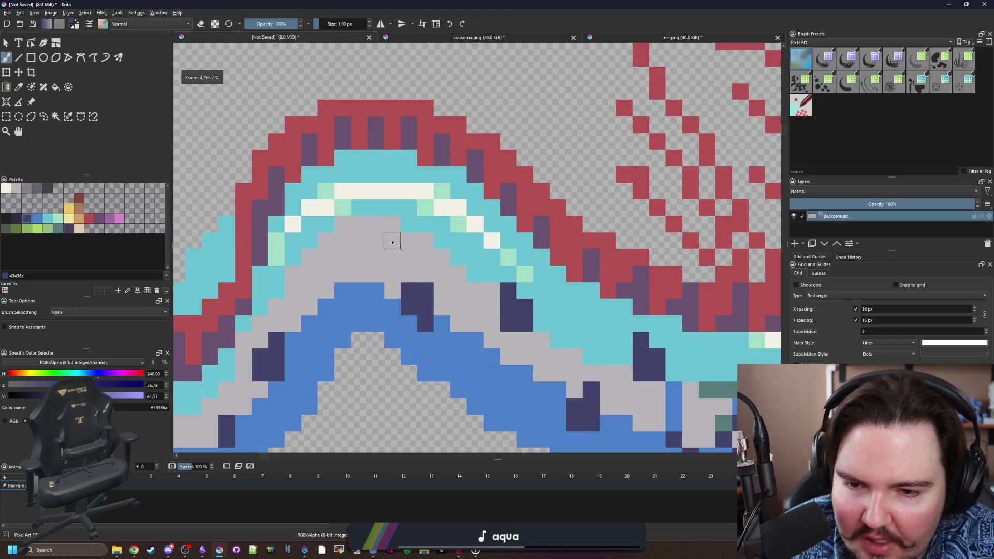
pyautogui.moveTo(395, 252)
pyautogui.mouseDown()
pyautogui.moveTo(402, 257)
pyautogui.moveTo(432, 218)
pyautogui.moveTo(432, 176)
pyautogui.mouseUp()
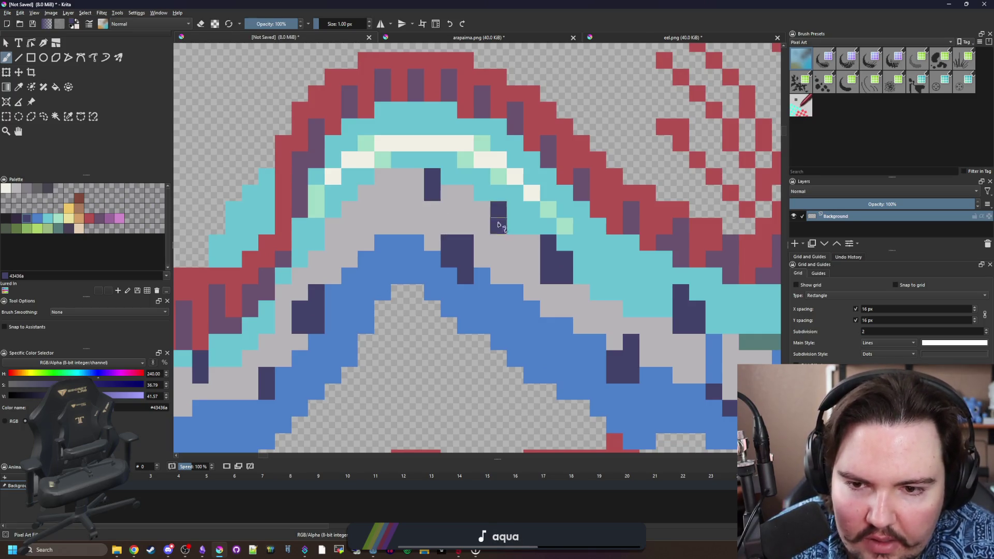
pyautogui.scroll(-8, 414, 286)
pyautogui.scroll(10, 414, 287)
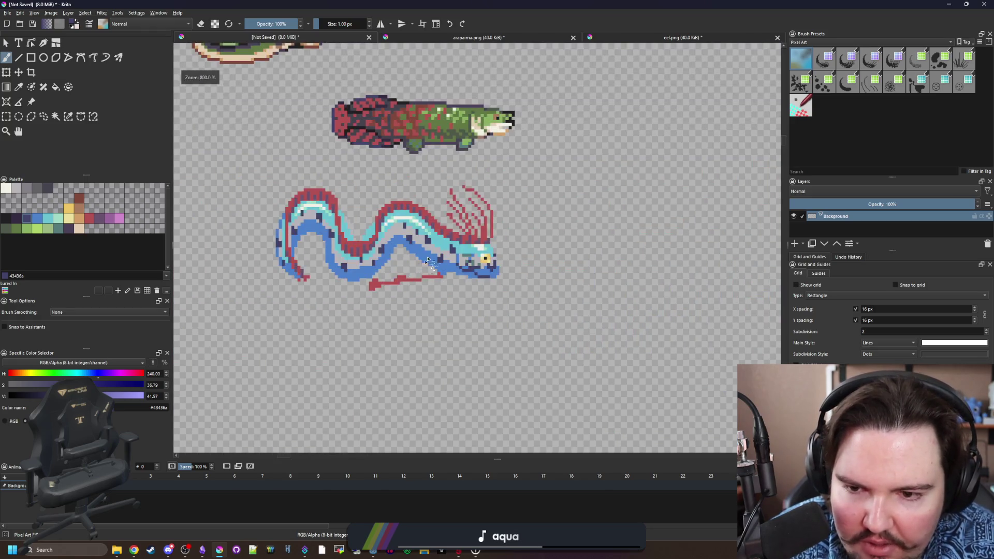
pyautogui.click(414, 257)
# Review the sprite beside the other fish, then sample the body blue 4b80ca.
pyautogui.scroll(-8, 414, 256)
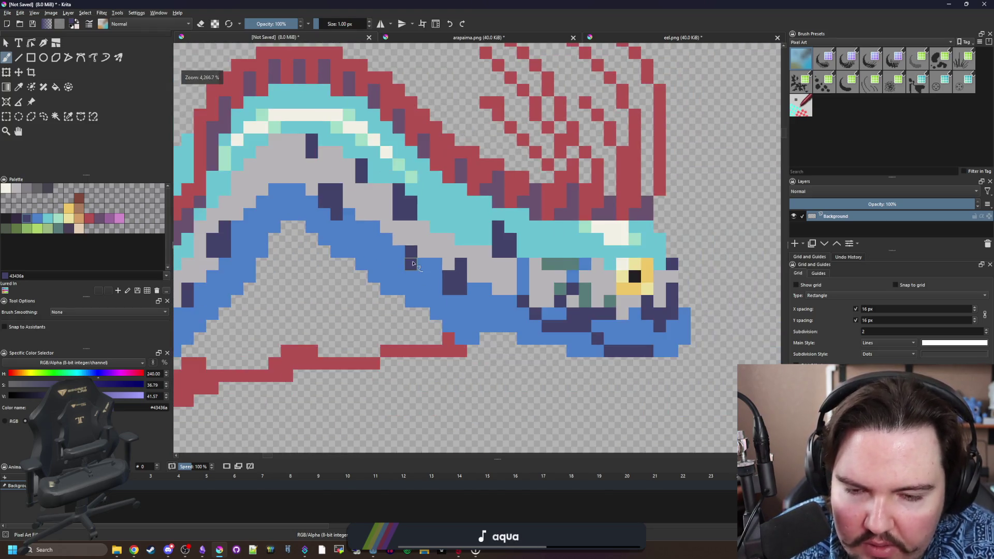
pyautogui.scroll(8, 473, 238)
pyautogui.scroll(-2, 516, 299)
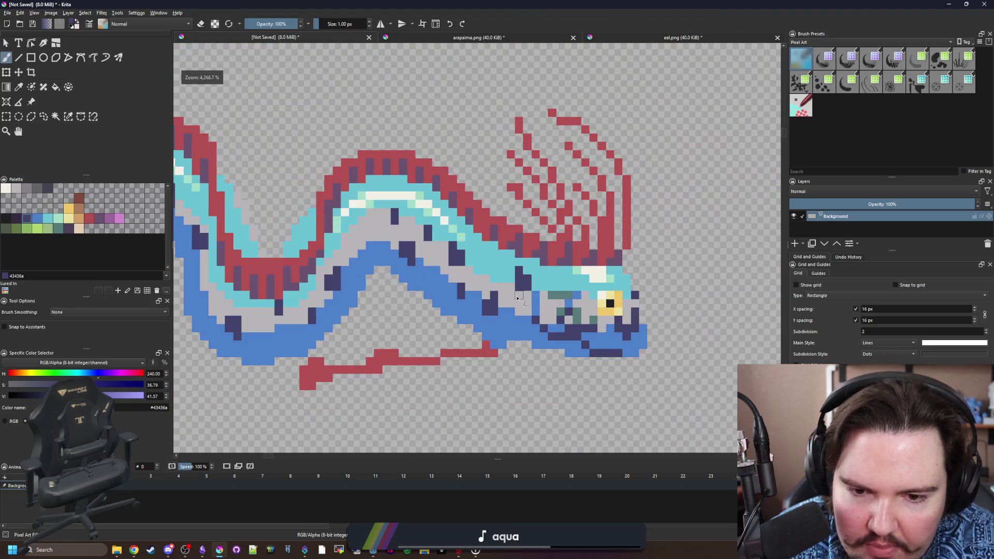
pyautogui.scroll(2, 524, 339)
pyautogui.scroll(-4, 497, 323)
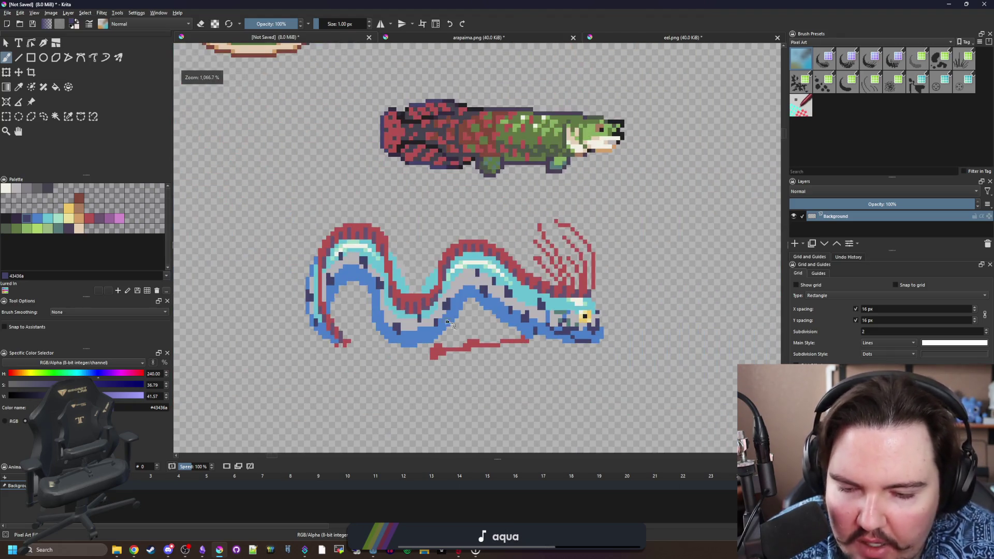
pyautogui.scroll(3, 436, 317)
pyautogui.scroll(2, 414, 356)
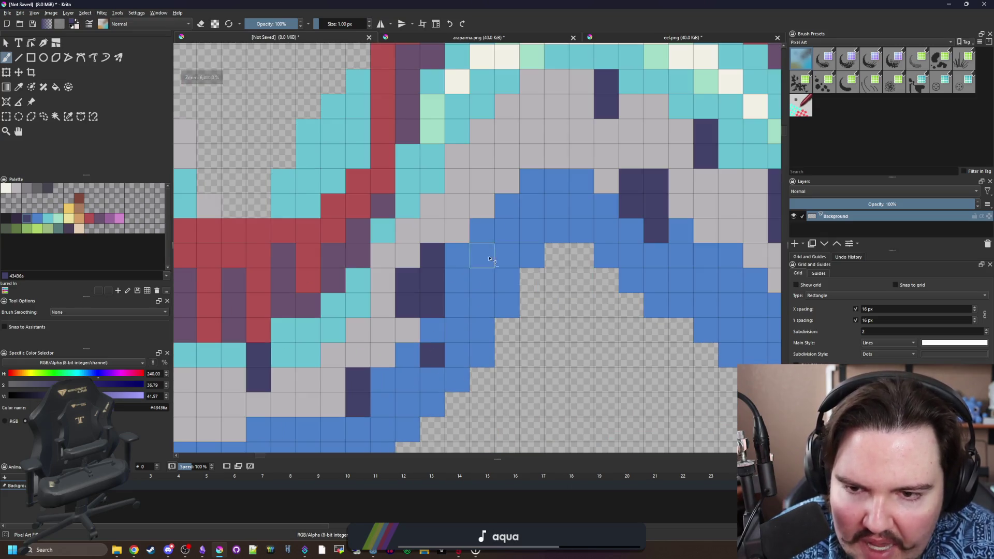
pyautogui.scroll(-4, 491, 132)
pyautogui.scroll(3, 372, 272)
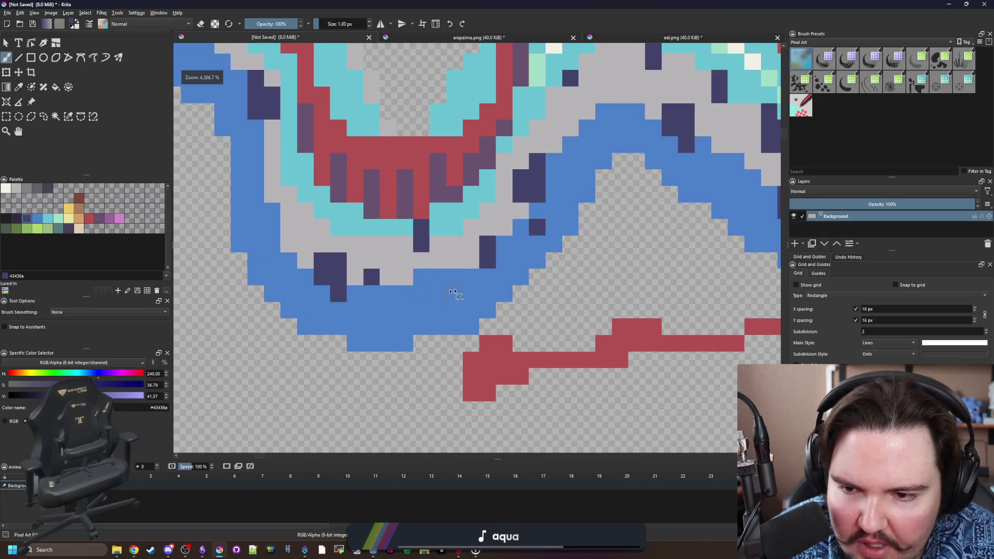
pyautogui.scroll(-6, 444, 291)
pyautogui.scroll(1, 414, 244)
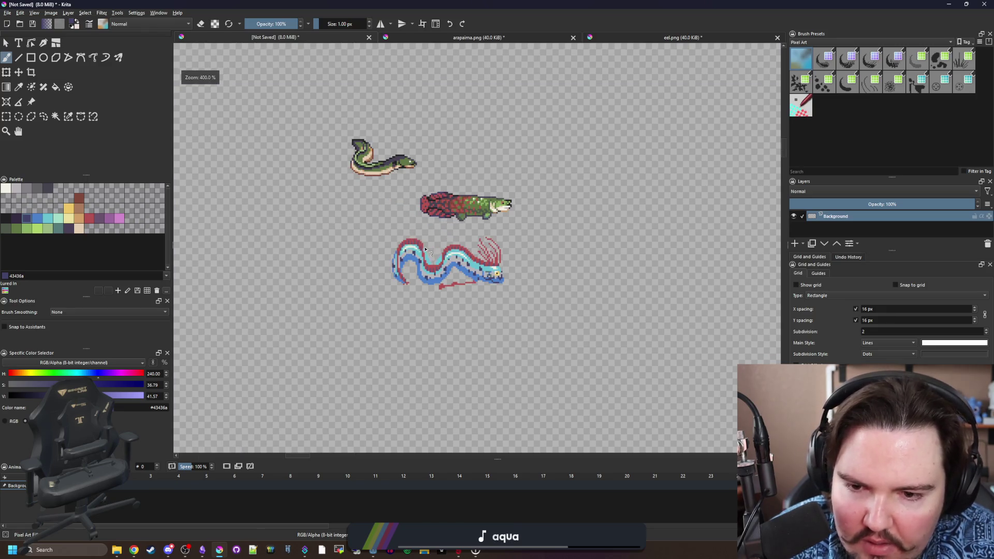
pyautogui.scroll(3, 426, 251)
pyautogui.scroll(2, 343, 253)
pyautogui.scroll(-2, 343, 253)
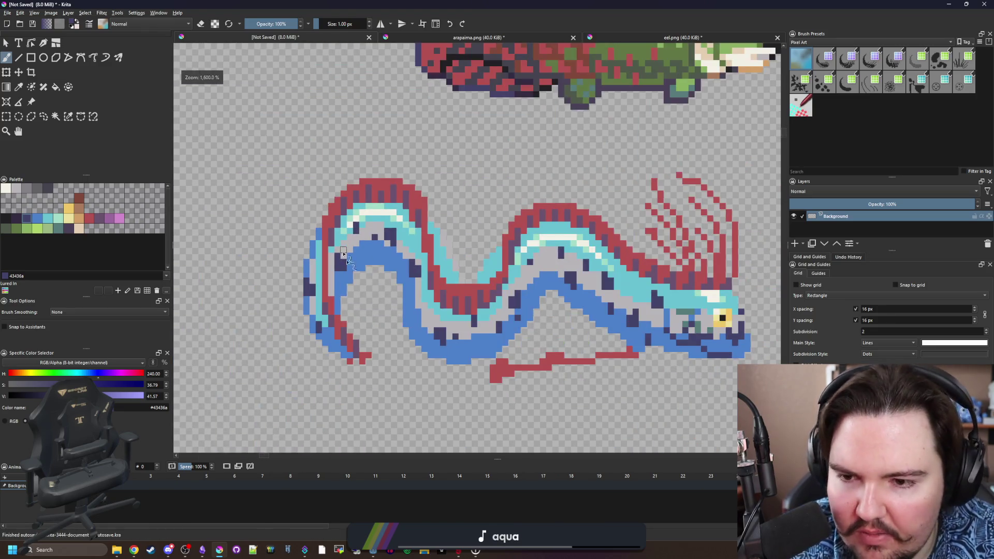
pyautogui.scroll(2, 343, 253)
pyautogui.keyDown('ctrl'); pyautogui.click(381, 255); pyautogui.keyUp('ctrl')
# Repaint several individual navy spots on the oarfish's body in medium blue #4b80ca.
pyautogui.scroll(-2, 381, 256)
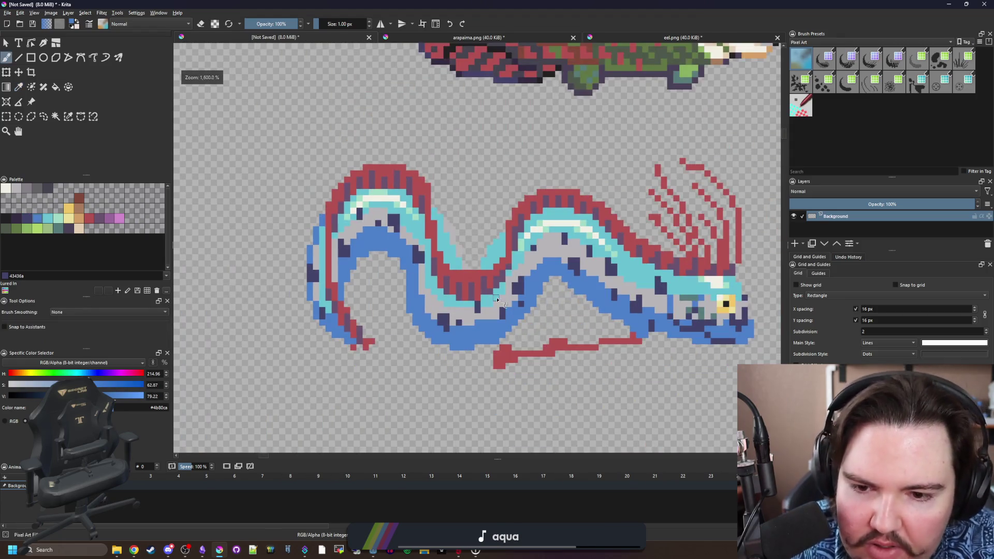
pyautogui.scroll(1, 458, 248)
pyautogui.click(489, 241)
pyautogui.click(406, 267)
pyautogui.click(555, 266)
pyautogui.click(556, 283)
# Recolour more navy pixels in blue along the body and near the head.
pyautogui.moveTo(556, 301); pyautogui.dragTo(382, 268)
pyautogui.moveTo(430, 266)
pyautogui.mouseDown()
pyautogui.moveTo(429, 290)
pyautogui.moveTo(446, 285)
pyautogui.mouseUp()
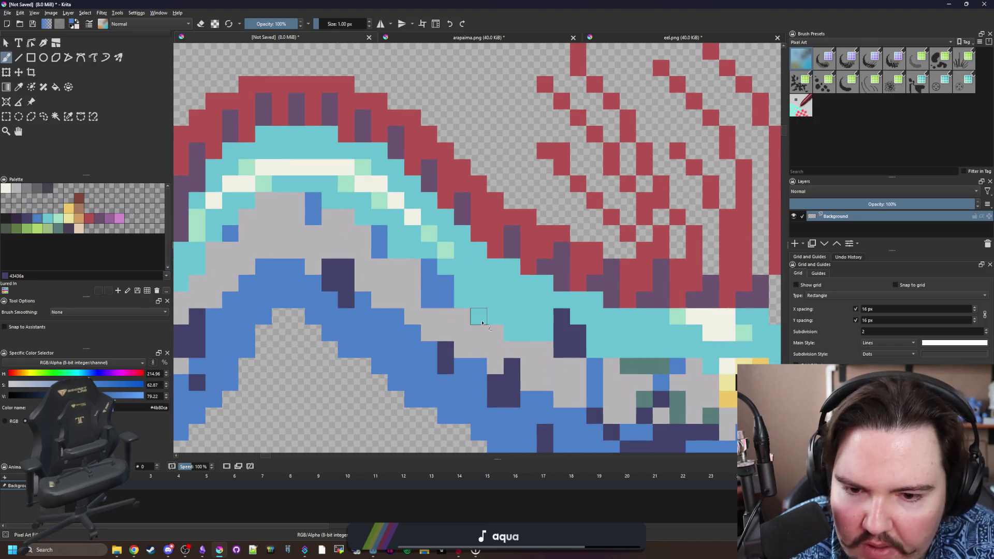
pyautogui.moveTo(483, 322); pyautogui.dragTo(437, 297)
pyautogui.moveTo(528, 312); pyautogui.dragTo(518, 295)
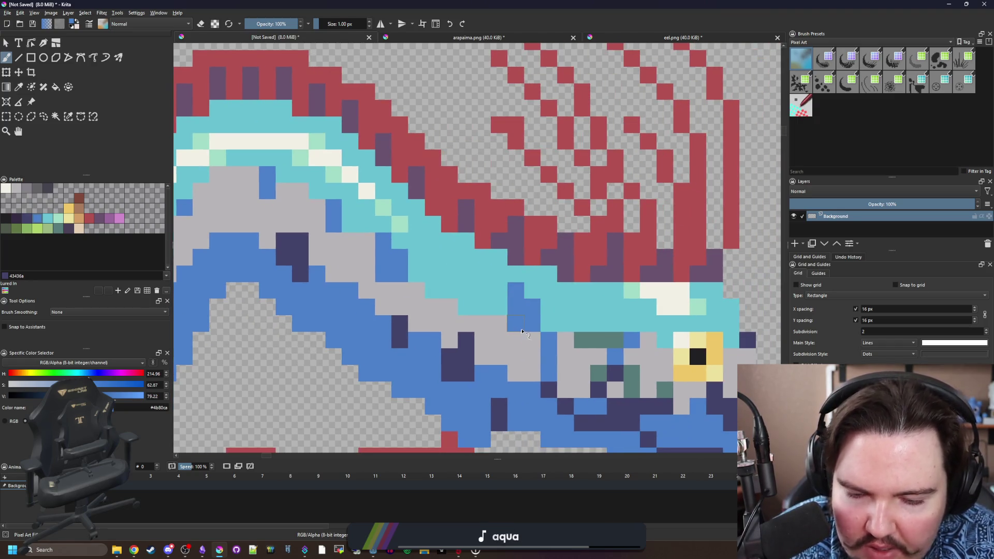
# Re-sample the medium blue and cover the dark 2x2 navy block with it.
pyautogui.scroll(-1, 522, 331)
pyautogui.keyDown('ctrl'); pyautogui.click(519, 321); pyautogui.keyUp('ctrl')
pyautogui.scroll(-1, 421, 315)
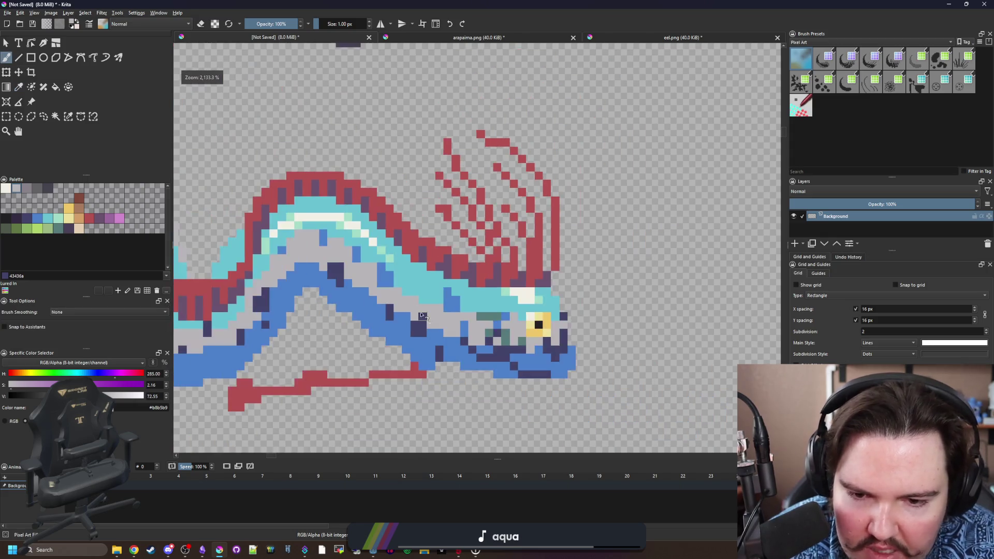
pyautogui.scroll(3, 422, 315)
pyautogui.scroll(-2, 429, 317)
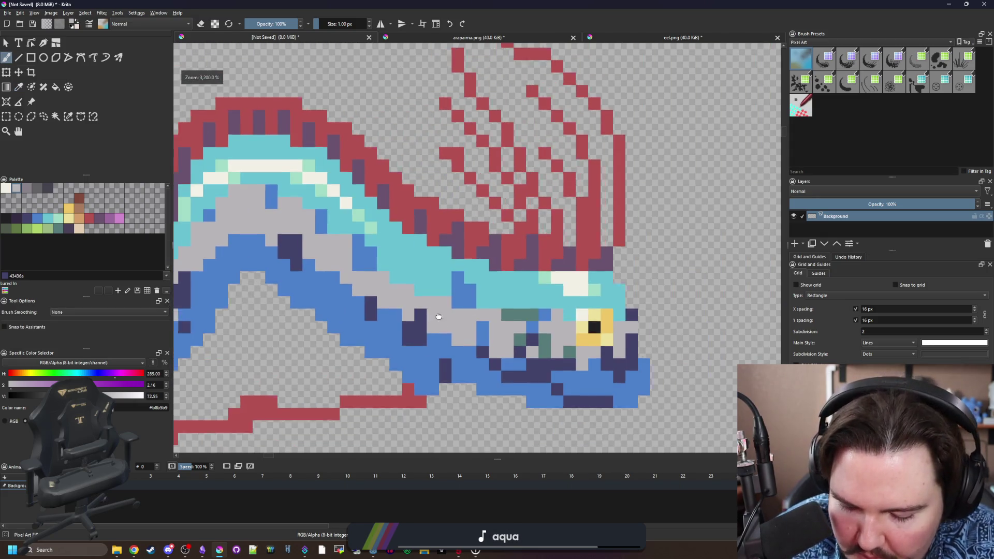
pyautogui.keyDown('ctrl'); pyautogui.click(506, 288); pyautogui.keyUp('ctrl')
pyautogui.scroll(-8, 466, 258)
pyautogui.scroll(8, 418, 217)
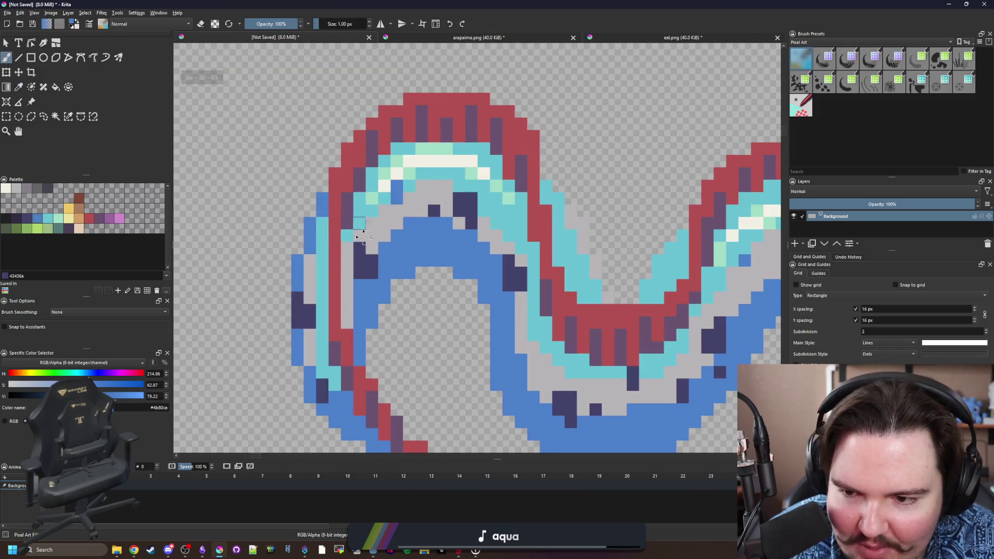
pyautogui.scroll(1, 449, 206)
pyautogui.moveTo(460, 196); pyautogui.dragTo(479, 212)
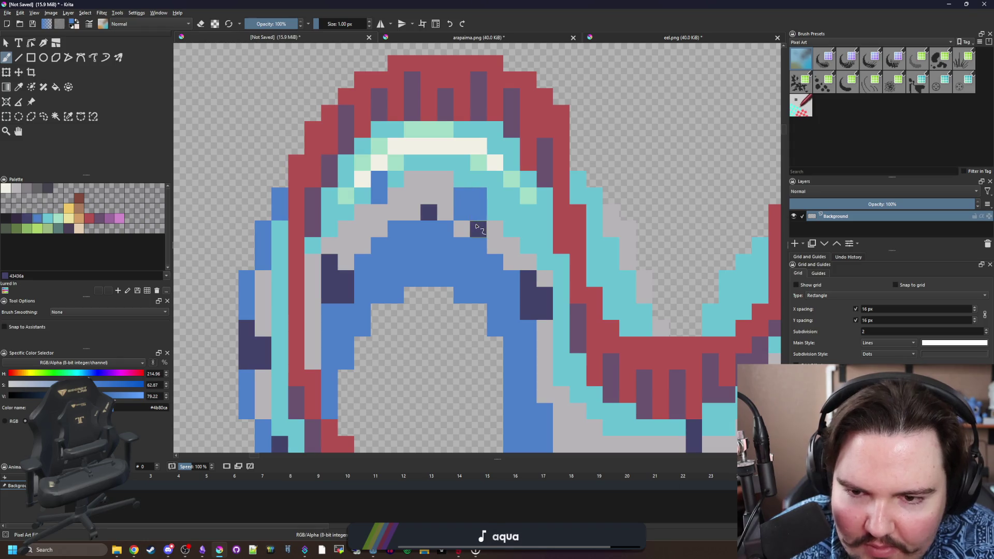
# Switch to the Color Sampler tool, then move over to the Chrome browser.
pyautogui.scroll(-6, 428, 239)
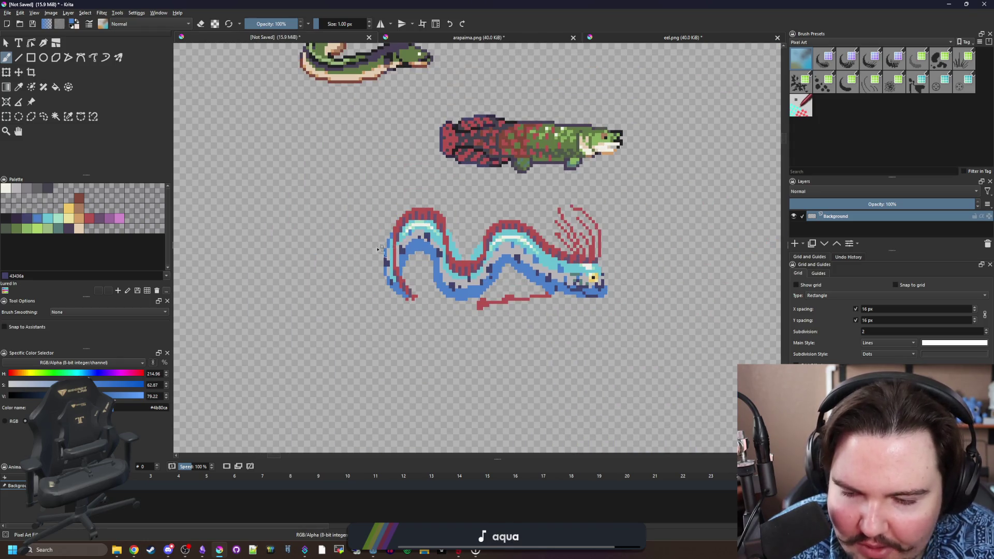
pyautogui.scroll(-2, 403, 251)
pyautogui.scroll(1, 460, 252)
pyautogui.scroll(2, 460, 252)
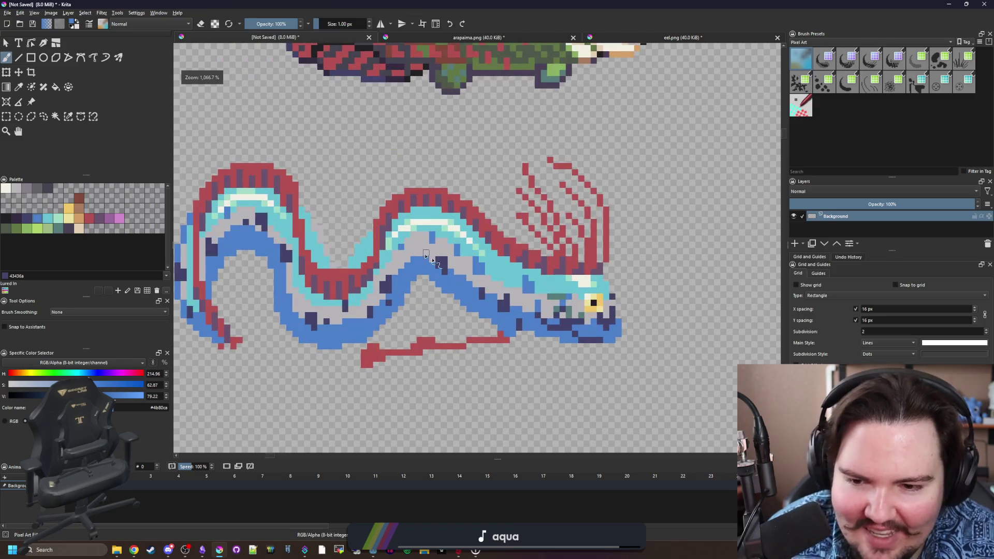
pyautogui.press('p')
pyautogui.scroll(2, 430, 339)
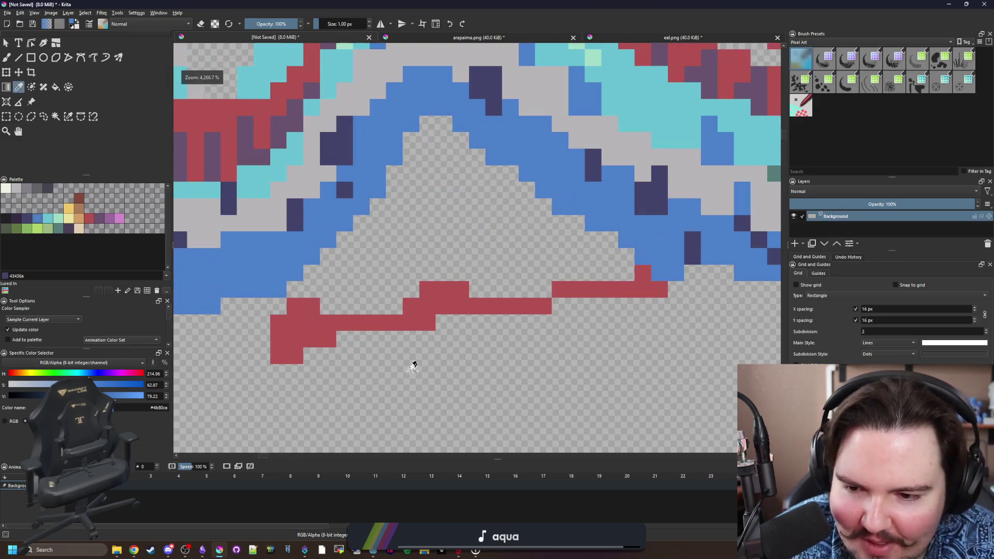
pyautogui.scroll(-3, 417, 357)
pyautogui.hotkey('alt', 'Tab')
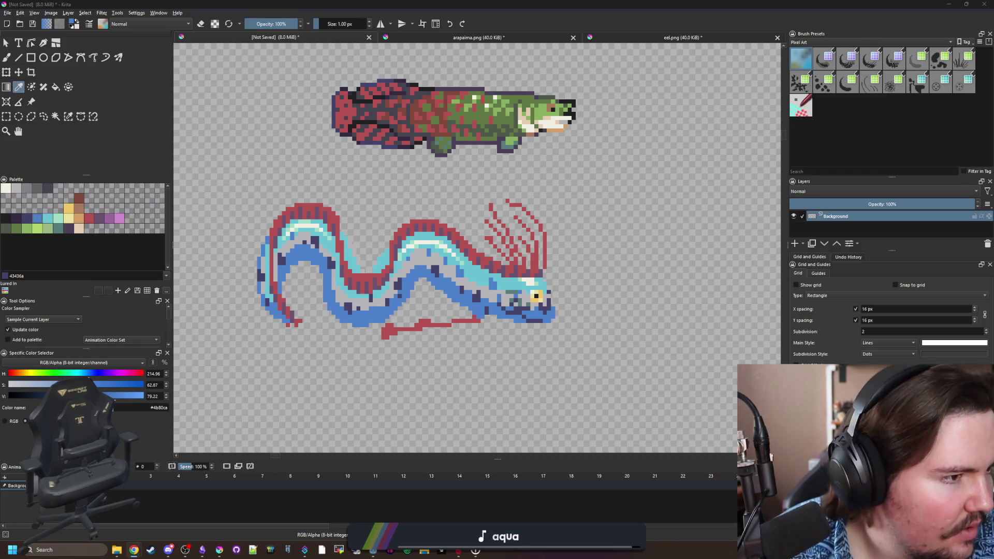
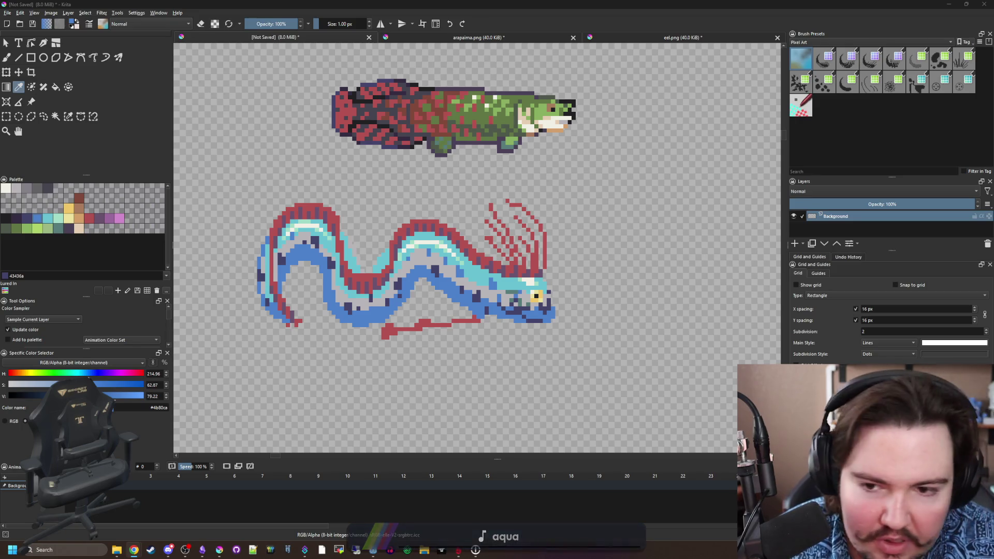
# Sample the red of the oarfish's fin rays with the Color Sampler.
pyautogui.hotkey('alt', 'Tab')
pyautogui.scroll(3, 553, 234)
pyautogui.click(512, 280)
pyautogui.hotkey('alt', 'Tab')
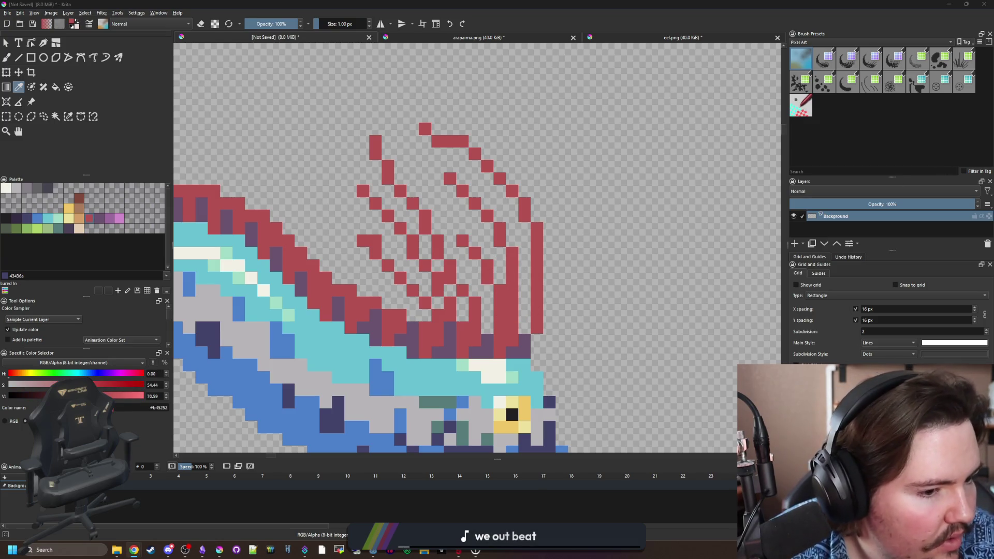
# Paint dark purple shading up the right side of the head crest.
pyautogui.hotkey('alt', 'Tab')
pyautogui.press('b')
pyautogui.scroll(1, 516, 335)
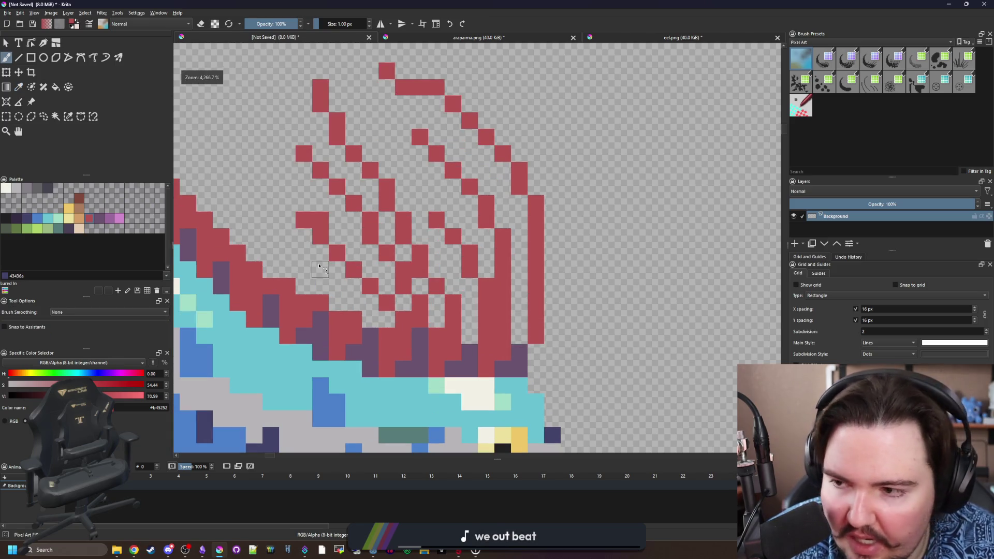
pyautogui.click(96, 221)
pyautogui.moveTo(522, 345)
pyautogui.mouseDown()
pyautogui.moveTo(519, 277)
pyautogui.moveTo(489, 267)
pyautogui.moveTo(450, 220)
pyautogui.moveTo(517, 248)
pyautogui.moveTo(493, 189)
pyautogui.moveTo(437, 132)
pyautogui.mouseUp()
pyautogui.moveTo(409, 135); pyautogui.dragTo(423, 161)
pyautogui.scroll(-10, 423, 162)
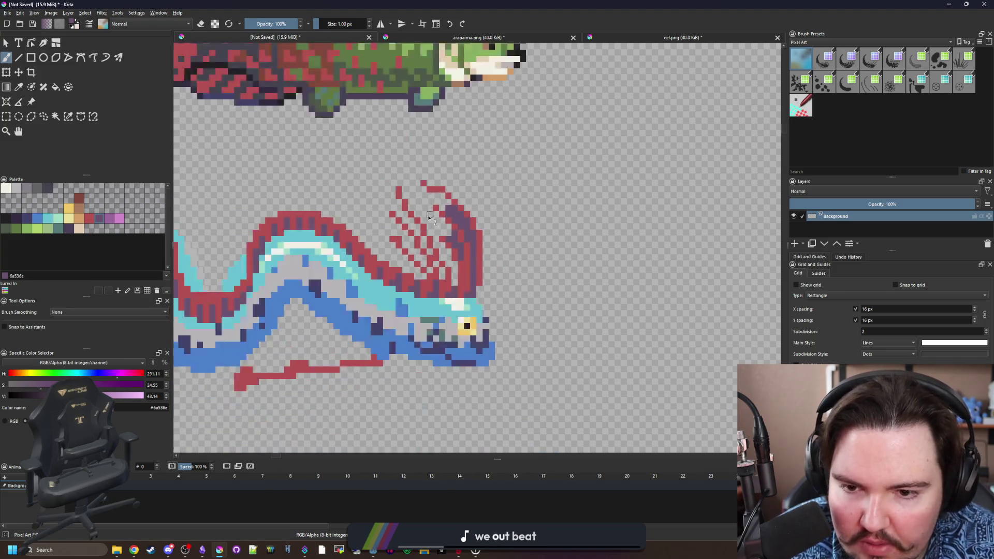
pyautogui.scroll(5, 425, 202)
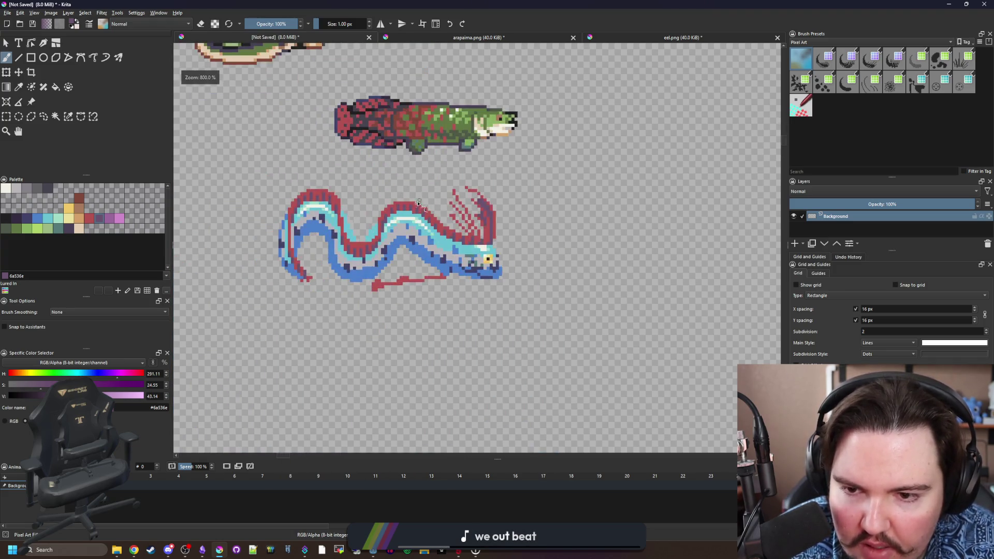
pyautogui.scroll(6, 559, 313)
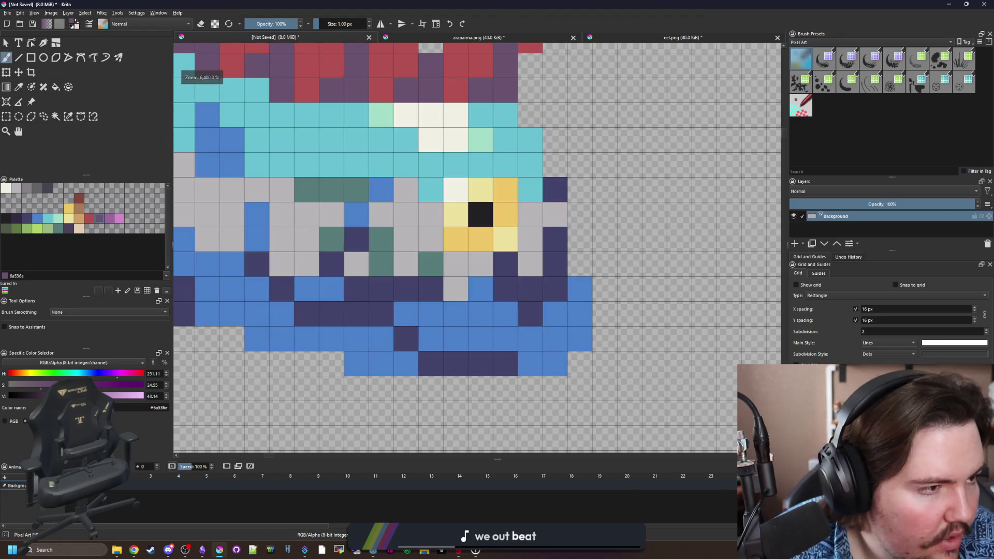
# Sample the body's cyan and add a few cyan pixels at the front of the head.
pyautogui.hotkey('alt', 'Tab')
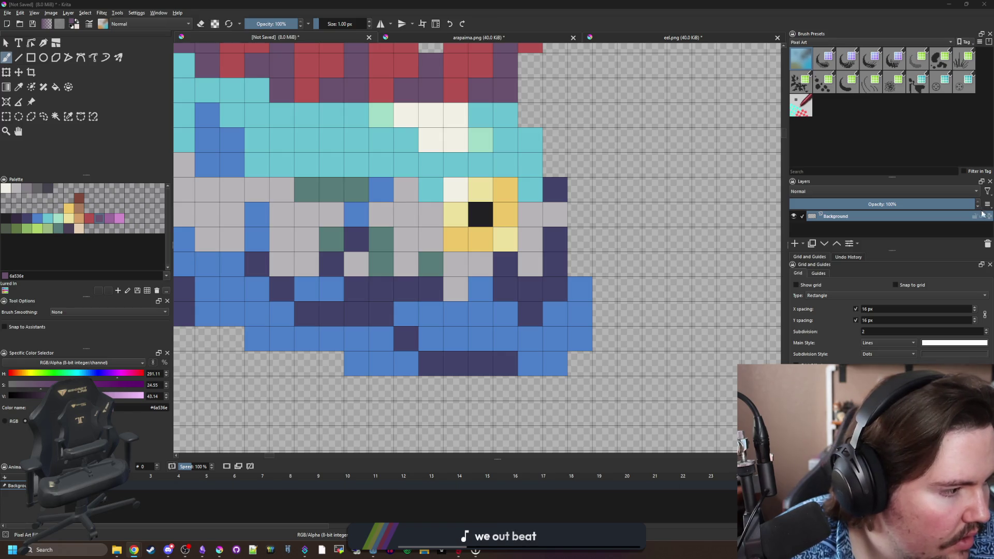
pyautogui.hotkey('alt', 'Tab')
pyautogui.scroll(-4, 475, 311)
pyautogui.scroll(4, 497, 301)
pyautogui.keyDown('ctrl'); pyautogui.click(471, 223); pyautogui.keyUp('ctrl')
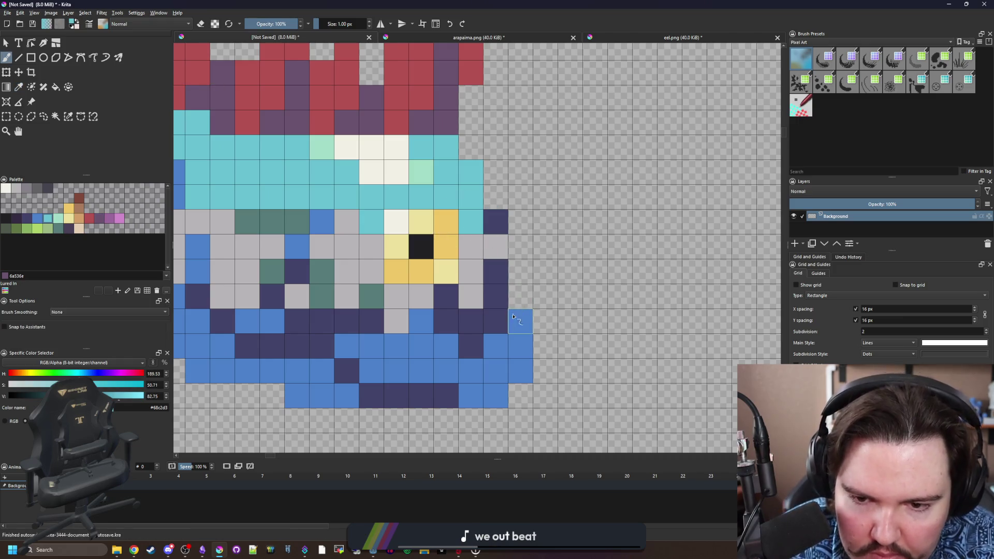
pyautogui.moveTo(513, 315); pyautogui.dragTo(519, 297)
pyautogui.click(494, 344)
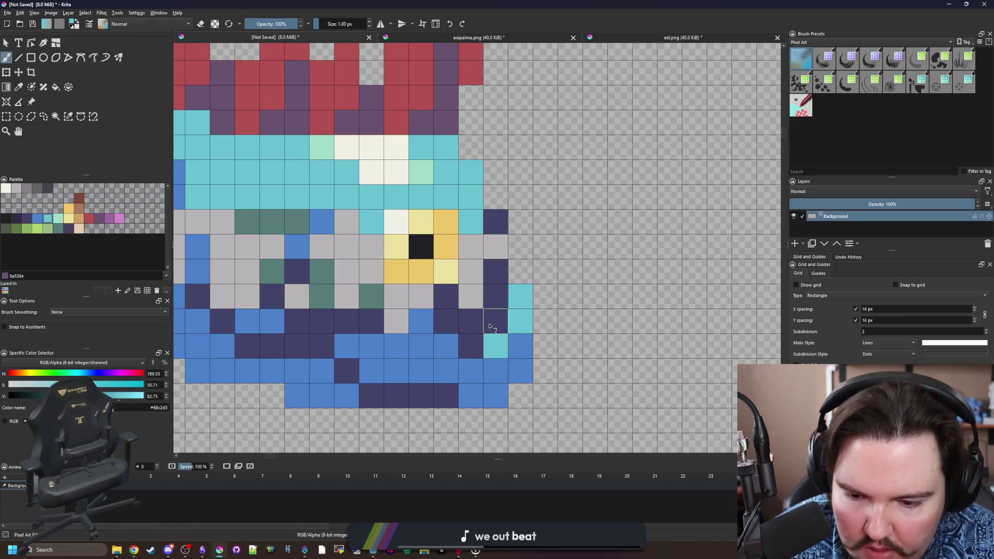
# Sample the blue body colour, then pick the near-black outline colour from the palette.
pyautogui.keyDown('ctrl'); pyautogui.click(522, 351); pyautogui.keyUp('ctrl')
pyautogui.scroll(-5, 523, 347)
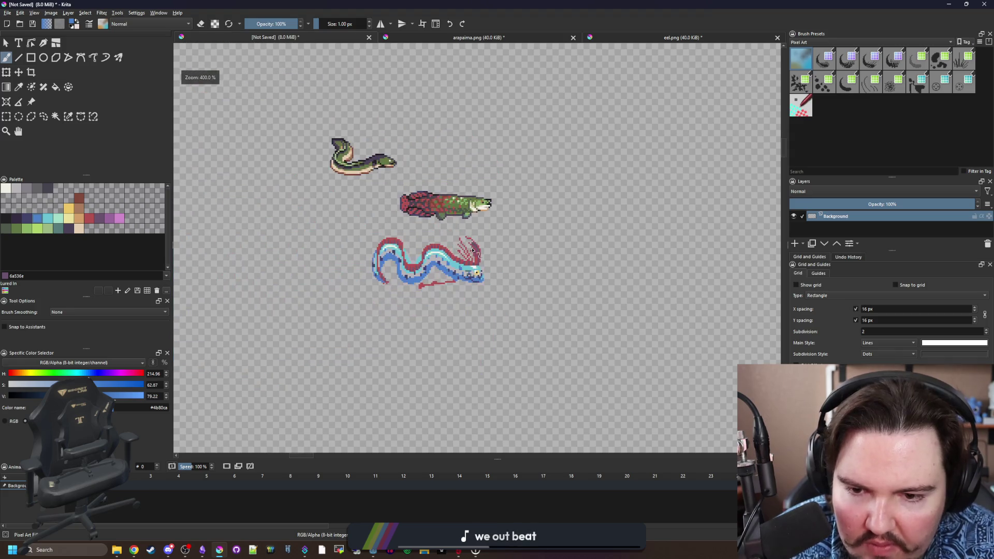
pyautogui.scroll(4, 472, 233)
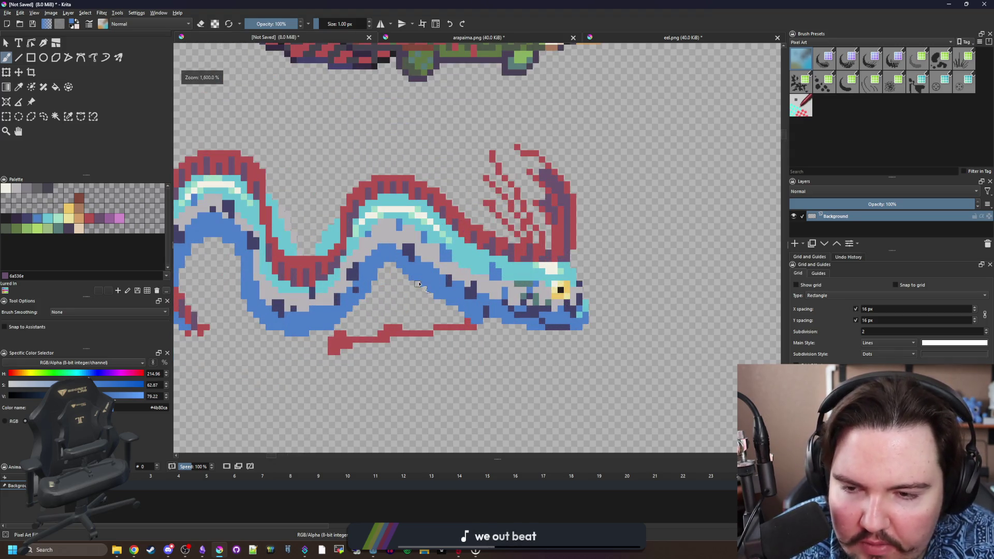
pyautogui.moveTo(419, 284); pyautogui.dragTo(568, 297)
pyautogui.click(3, 218)
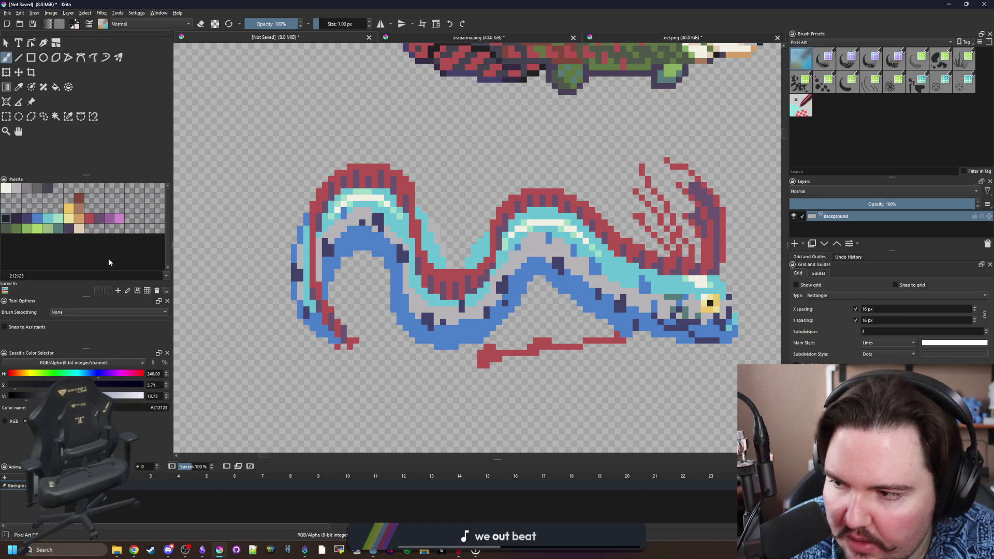
# Outline the oarfish's lower body edges in near-black.
pyautogui.scroll(2, 184, 283)
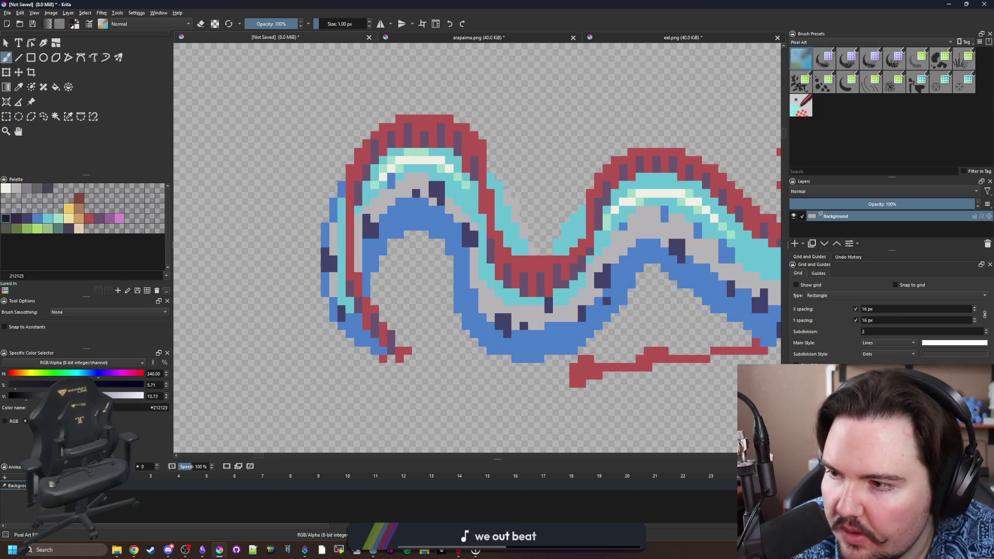
pyautogui.scroll(1, 245, 290)
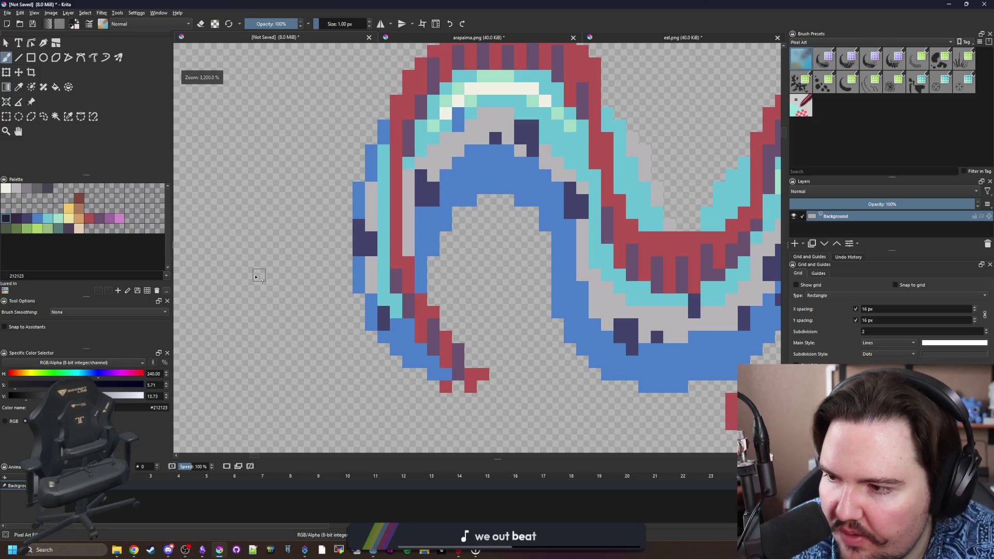
pyautogui.scroll(1, 362, 290)
pyautogui.moveTo(457, 350); pyautogui.dragTo(442, 177)
pyautogui.moveTo(556, 288)
pyautogui.mouseDown()
pyautogui.moveTo(381, 278)
pyautogui.moveTo(384, 254)
pyautogui.mouseUp()
pyautogui.moveTo(399, 321)
pyautogui.mouseDown()
pyautogui.moveTo(400, 342)
pyautogui.moveTo(434, 390)
pyautogui.moveTo(467, 398)
pyautogui.moveTo(420, 439)
pyautogui.moveTo(400, 438)
pyautogui.moveTo(344, 402)
pyautogui.moveTo(300, 349)
pyautogui.mouseUp()
pyautogui.moveTo(289, 178)
pyautogui.mouseDown()
pyautogui.moveTo(299, 315)
pyautogui.moveTo(296, 242)
pyautogui.moveTo(343, 148)
pyautogui.moveTo(376, 112)
pyautogui.moveTo(445, 62)
pyautogui.moveTo(539, 67)
pyautogui.mouseUp()
# Outline the inside of the body's curve and extend the outline along the belly toward the head.
pyautogui.moveTo(459, 318)
pyautogui.mouseDown()
pyautogui.moveTo(463, 326)
pyautogui.moveTo(442, 324)
pyautogui.moveTo(409, 373)
pyautogui.mouseUp()
pyautogui.moveTo(474, 382); pyautogui.dragTo(346, 312)
pyautogui.moveTo(388, 260); pyautogui.dragTo(414, 396)
pyautogui.moveTo(450, 403)
pyautogui.mouseDown()
pyautogui.moveTo(324, 291)
pyautogui.moveTo(307, 309)
pyautogui.moveTo(355, 358)
pyautogui.moveTo(422, 392)
pyautogui.moveTo(538, 375)
pyautogui.moveTo(623, 288)
pyautogui.moveTo(402, 266)
pyautogui.moveTo(414, 218)
pyautogui.moveTo(448, 206)
pyautogui.moveTo(468, 221)
pyautogui.mouseUp()
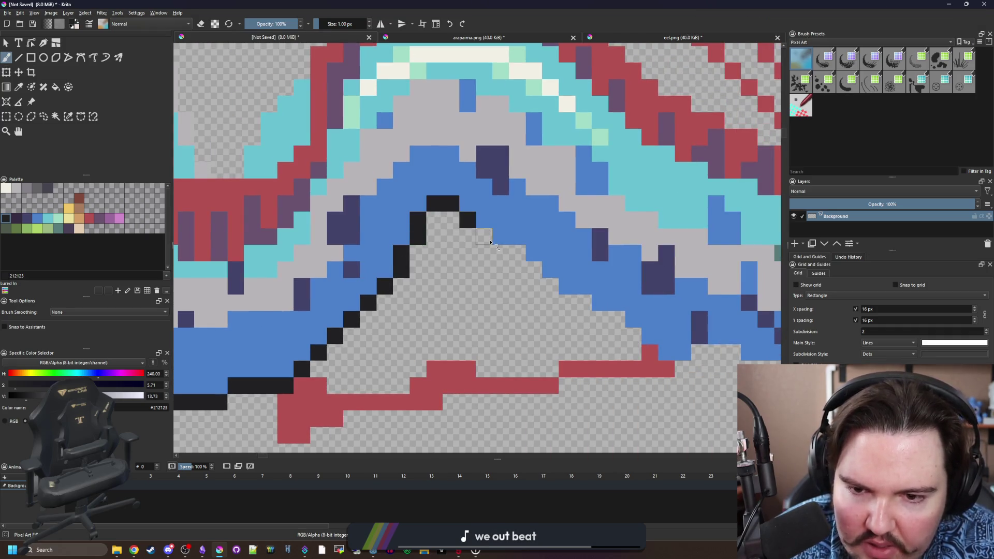
pyautogui.moveTo(500, 252)
pyautogui.mouseDown()
pyautogui.moveTo(595, 311)
pyautogui.moveTo(367, 315)
pyautogui.moveTo(439, 367)
pyautogui.moveTo(474, 350)
pyautogui.moveTo(572, 382)
pyautogui.moveTo(722, 383)
pyautogui.moveTo(741, 307)
pyautogui.moveTo(673, 163)
pyautogui.mouseUp()
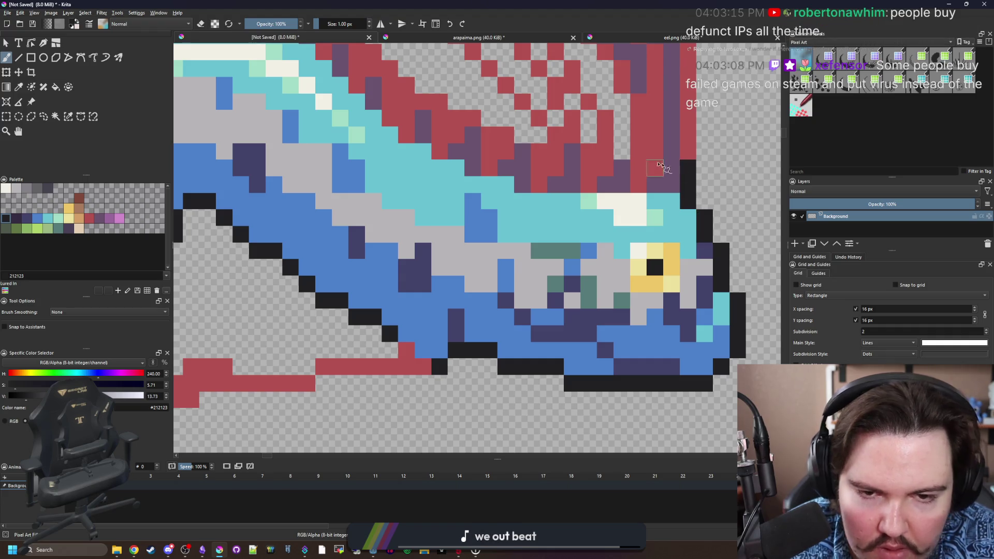
# Outline the head's right edge and the crest up to its tip in near-black.
pyautogui.moveTo(563, 182); pyautogui.dragTo(385, 290)
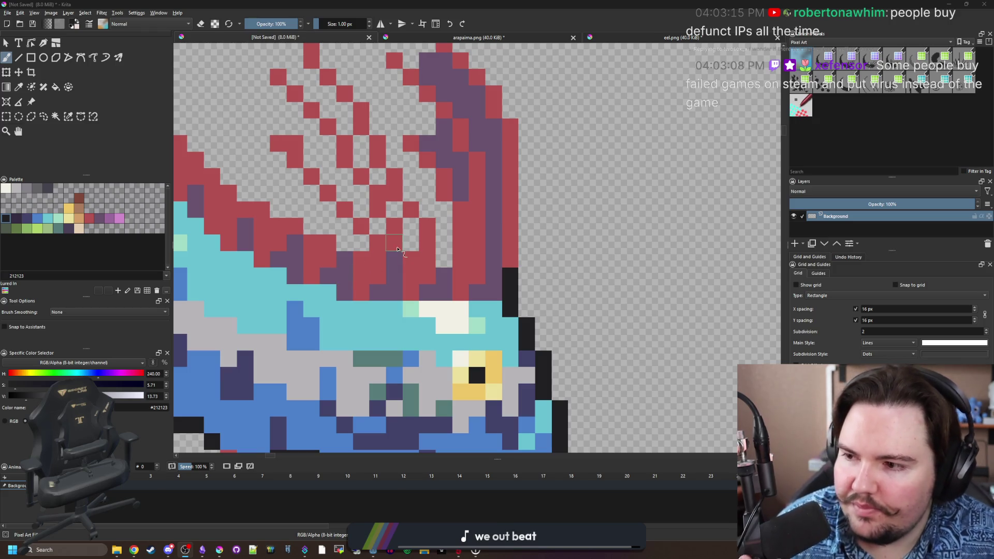
pyautogui.moveTo(399, 161); pyautogui.dragTo(441, 253)
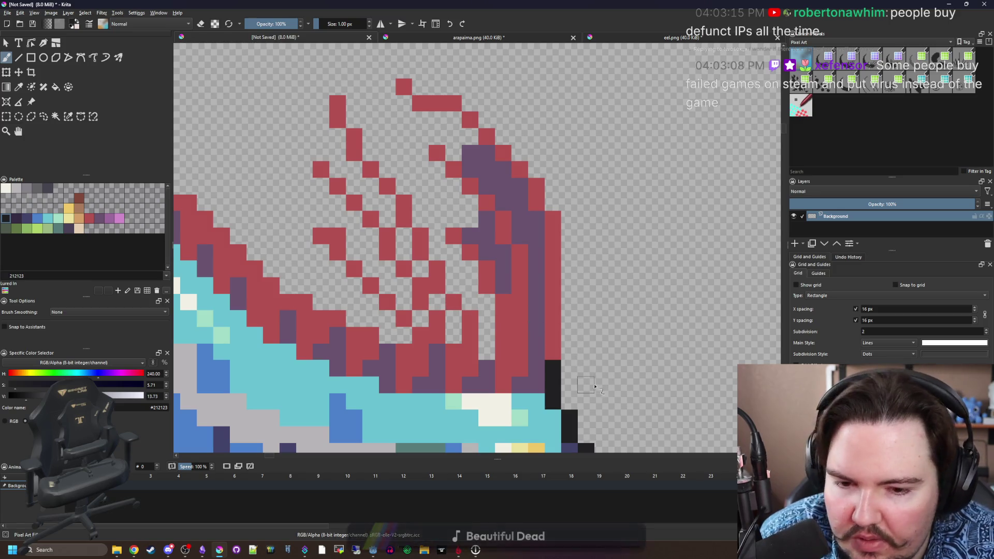
pyautogui.moveTo(570, 357)
pyautogui.mouseDown()
pyautogui.moveTo(570, 228)
pyautogui.moveTo(535, 168)
pyautogui.moveTo(506, 154)
pyautogui.moveTo(469, 104)
pyautogui.mouseUp()
pyautogui.moveTo(469, 104)
pyautogui.mouseDown()
pyautogui.moveTo(511, 164)
pyautogui.moveTo(465, 148)
pyautogui.mouseUp()
pyautogui.moveTo(436, 131); pyautogui.dragTo(436, 148)
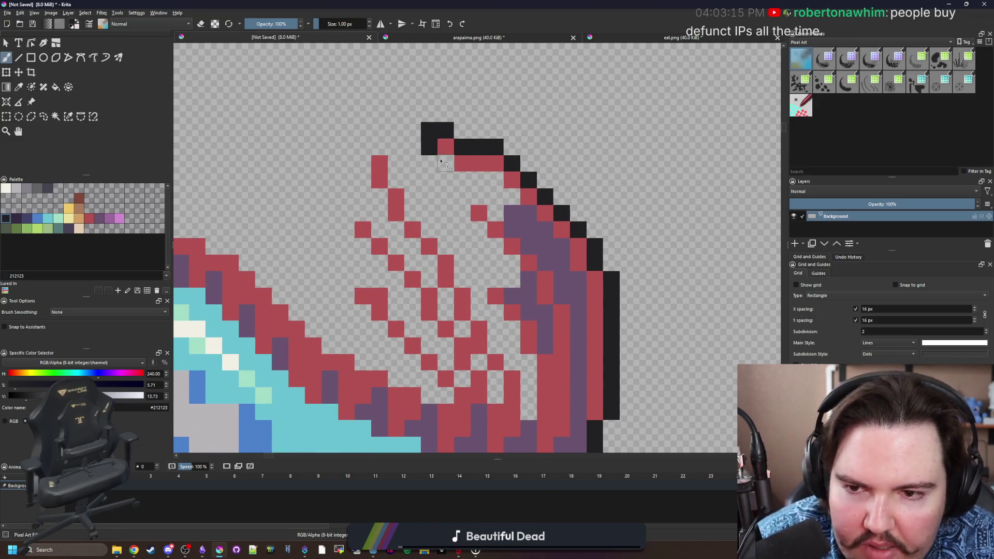
pyautogui.moveTo(474, 181)
pyautogui.mouseDown()
pyautogui.moveTo(502, 193)
pyautogui.moveTo(493, 205)
pyautogui.moveTo(463, 201)
pyautogui.mouseUp()
# Fill the gaps between the red fin rays with black and outline the ray tips.
pyautogui.moveTo(510, 262)
pyautogui.mouseDown()
pyautogui.moveTo(479, 282)
pyautogui.moveTo(516, 344)
pyautogui.moveTo(477, 313)
pyautogui.mouseUp()
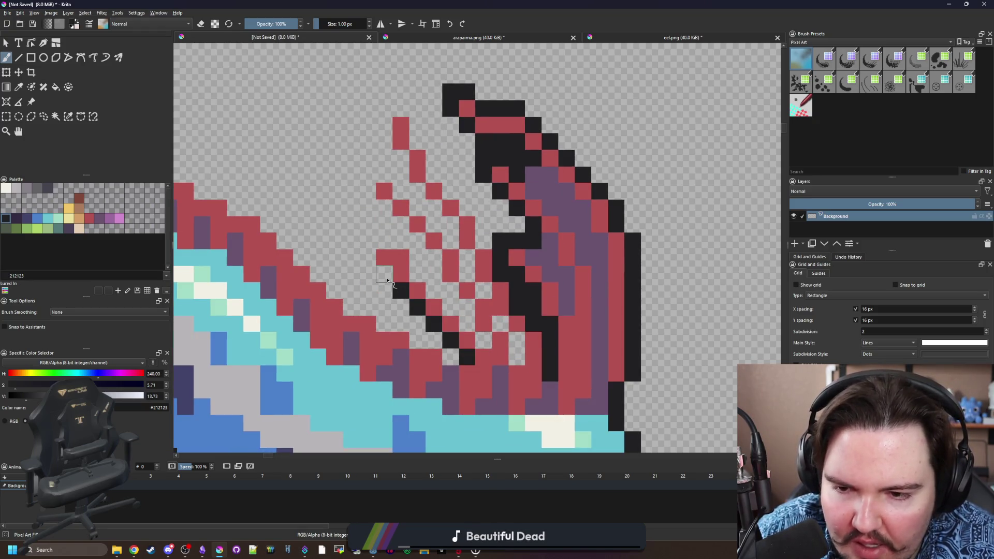
pyautogui.moveTo(372, 262); pyautogui.dragTo(384, 241)
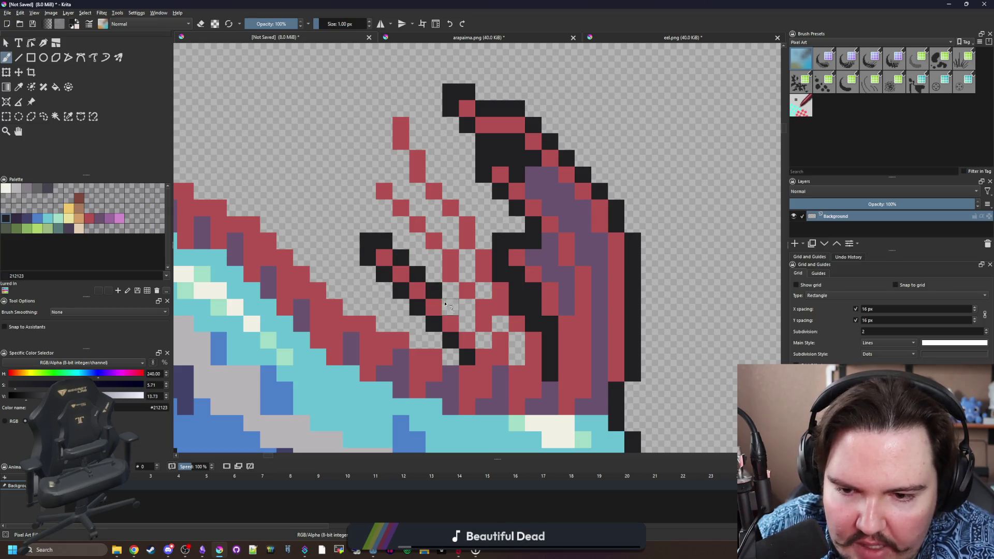
pyautogui.moveTo(508, 327); pyautogui.dragTo(514, 354)
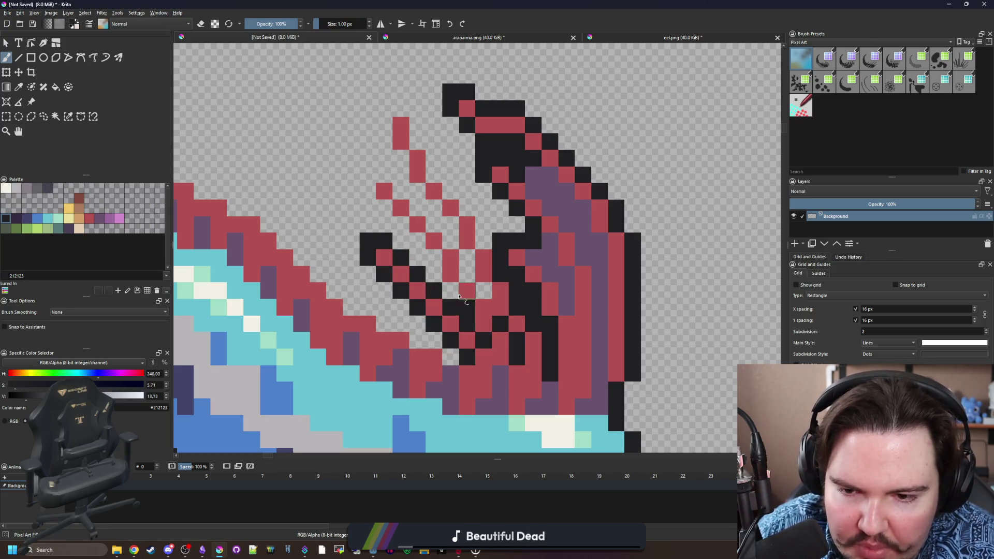
pyautogui.click(429, 264)
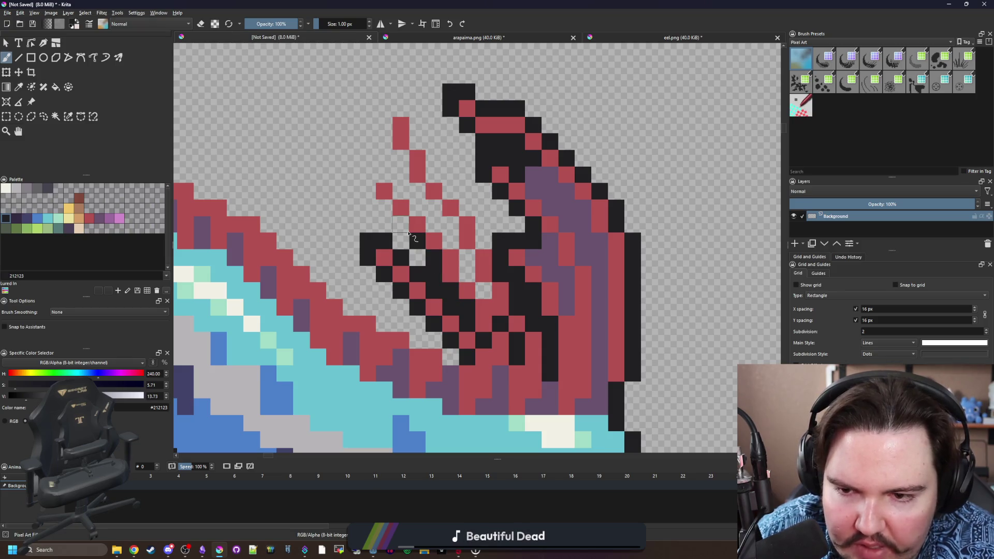
pyautogui.moveTo(368, 194); pyautogui.dragTo(374, 181)
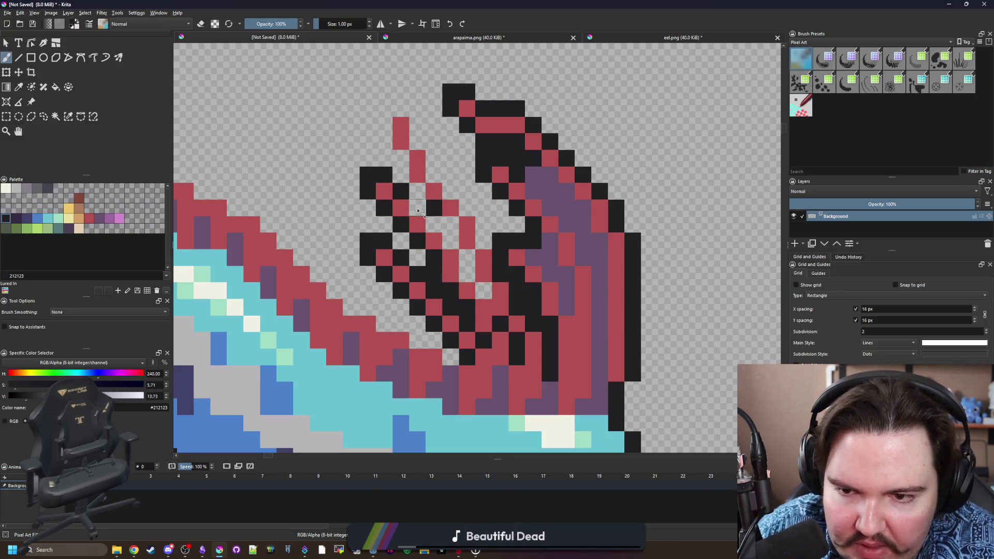
pyautogui.moveTo(483, 291); pyautogui.dragTo(480, 223)
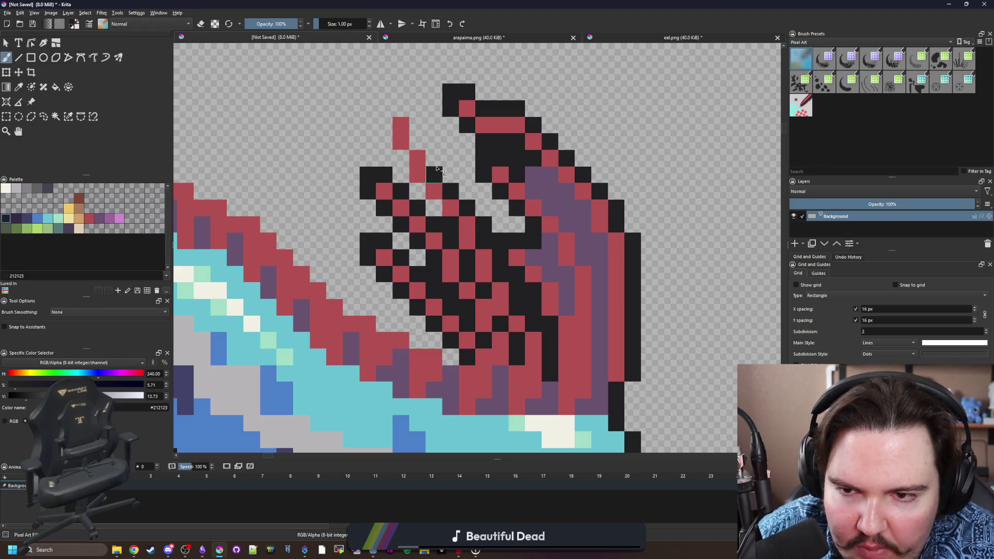
pyautogui.moveTo(425, 151)
pyautogui.mouseDown()
pyautogui.moveTo(417, 122)
pyautogui.moveTo(383, 124)
pyautogui.mouseUp()
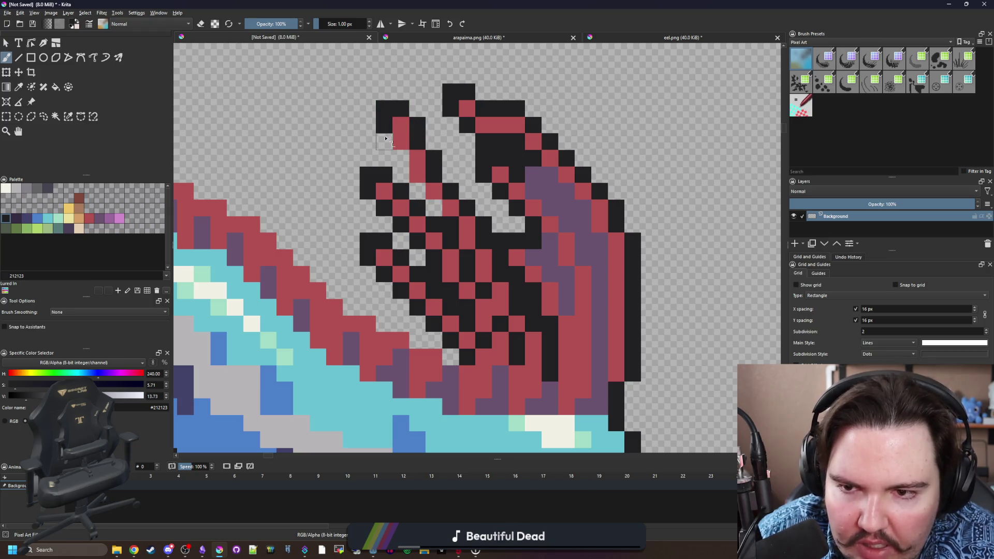
pyautogui.moveTo(396, 167); pyautogui.dragTo(417, 192)
pyautogui.scroll(-5, 433, 209)
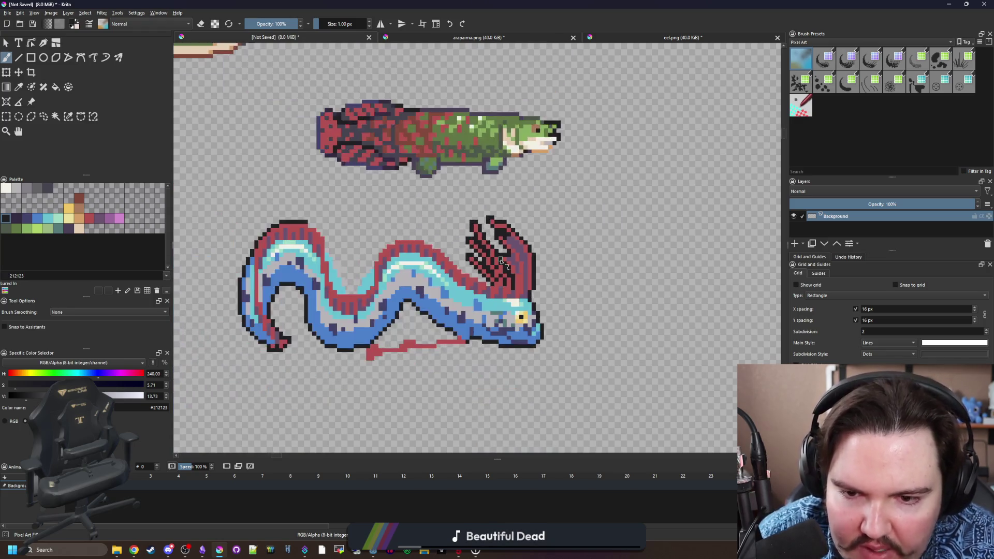
# Paint black outline pixels along the oarfish's back and down its body curve.
pyautogui.scroll(6, 579, 279)
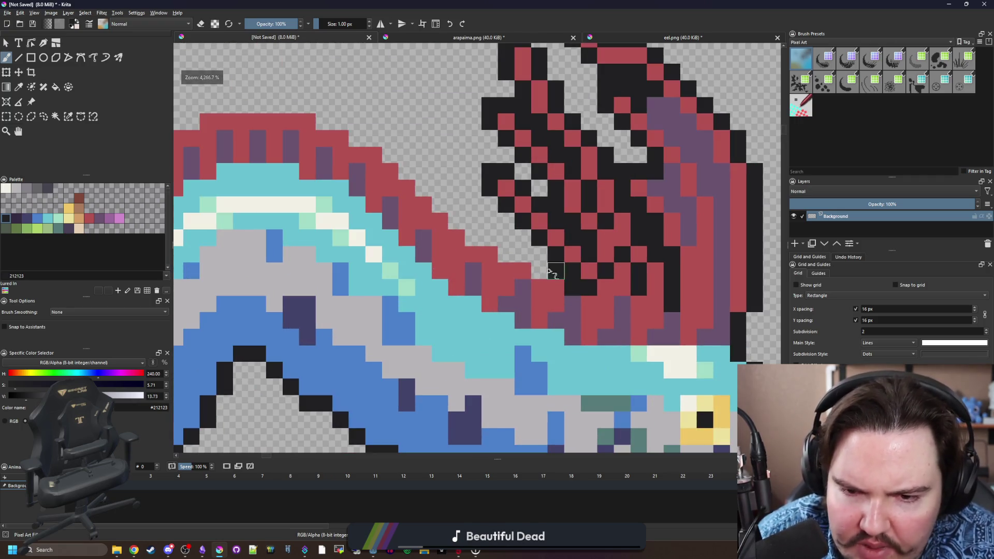
pyautogui.moveTo(430, 227); pyautogui.dragTo(505, 278)
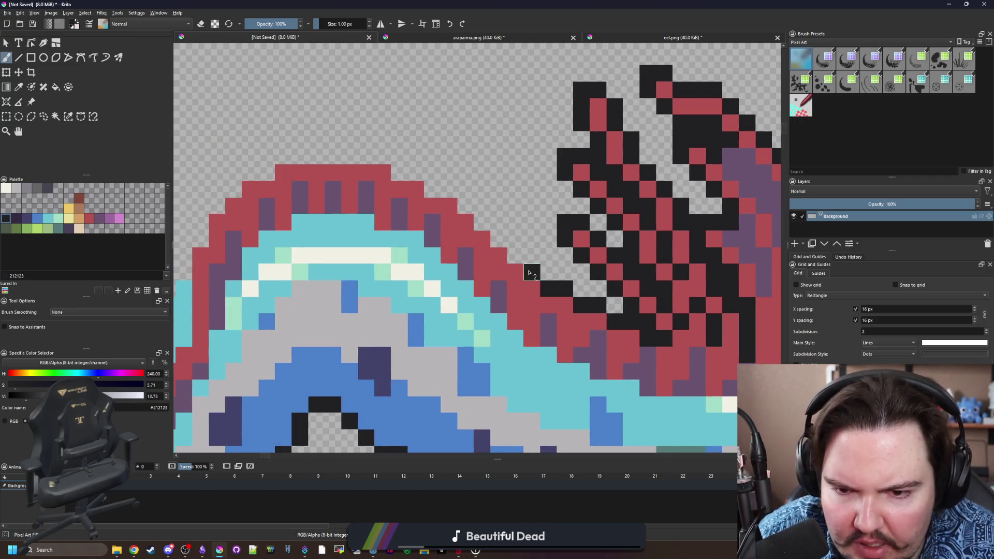
pyautogui.moveTo(472, 212)
pyautogui.mouseDown()
pyautogui.moveTo(438, 193)
pyautogui.moveTo(473, 183)
pyautogui.moveTo(537, 192)
pyautogui.moveTo(426, 168)
pyautogui.mouseUp()
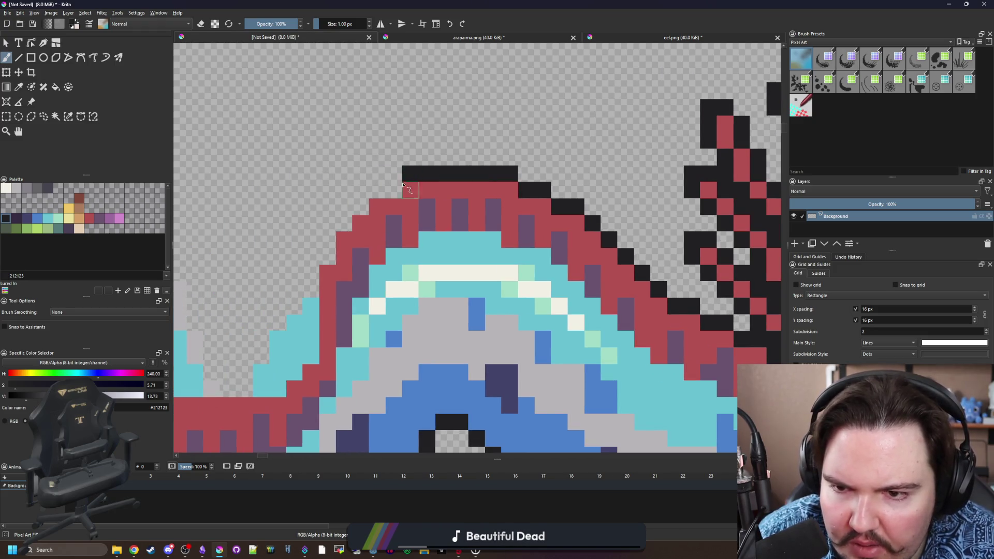
pyautogui.moveTo(344, 226)
pyautogui.mouseDown()
pyautogui.moveTo(327, 257)
pyautogui.moveTo(456, 240)
pyautogui.moveTo(423, 282)
pyautogui.mouseUp()
pyautogui.moveTo(373, 353)
pyautogui.mouseDown()
pyautogui.moveTo(356, 369)
pyautogui.moveTo(309, 263)
pyautogui.mouseUp()
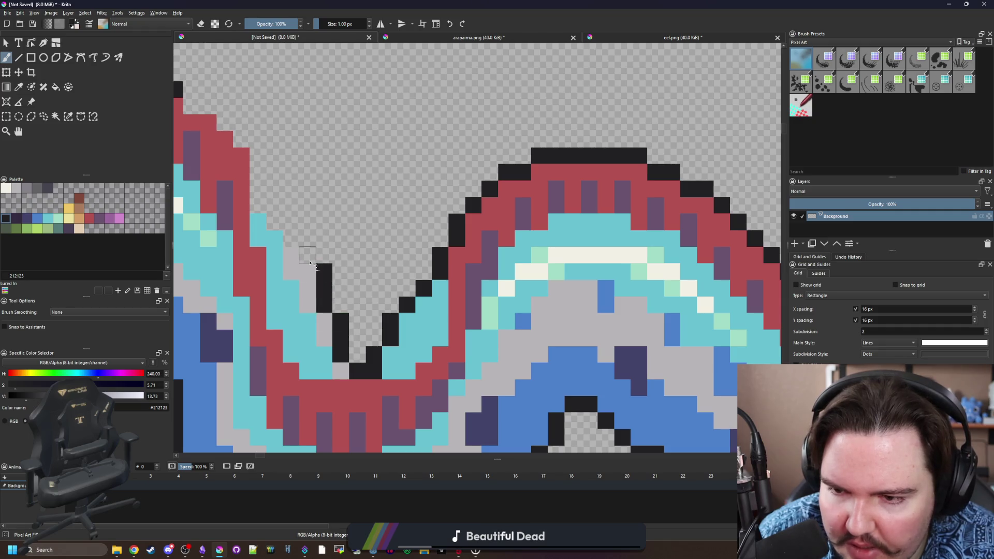
pyautogui.moveTo(258, 209); pyautogui.dragTo(434, 233)
pyautogui.click(434, 234)
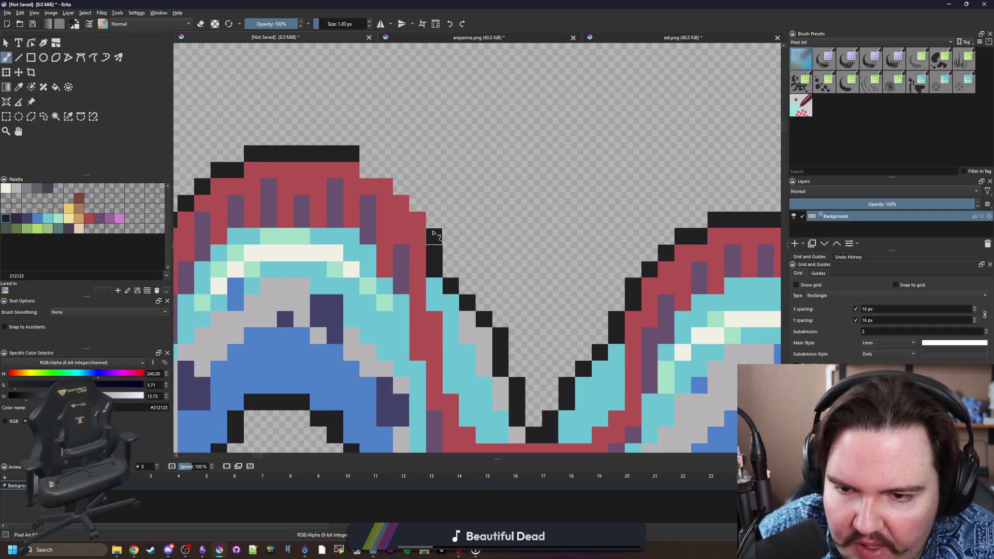
# Outline the lower red fin in black, then sample the belly's blue.
pyautogui.scroll(-5, 398, 188)
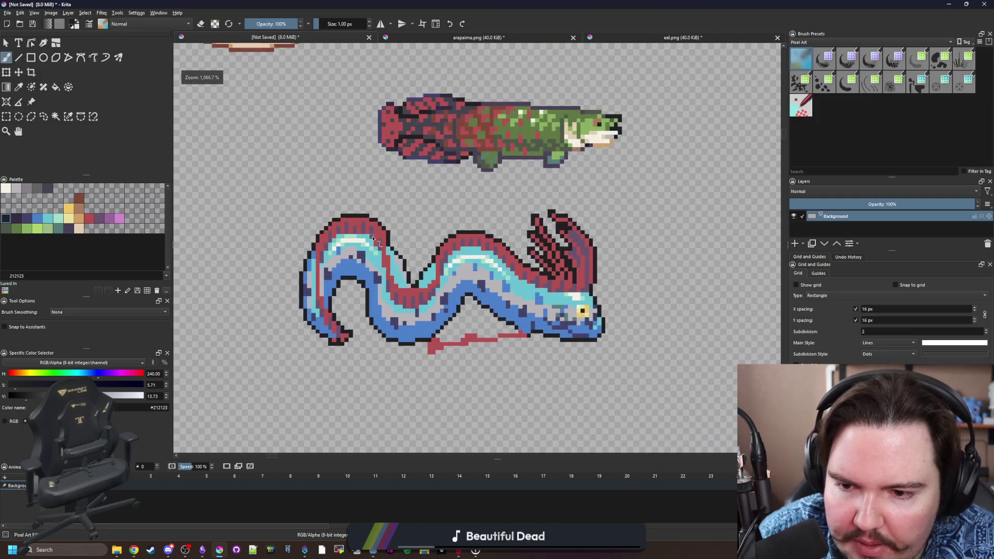
pyautogui.scroll(5, 448, 343)
pyautogui.moveTo(274, 292)
pyautogui.mouseDown()
pyautogui.moveTo(281, 334)
pyautogui.moveTo(305, 342)
pyautogui.moveTo(474, 296)
pyautogui.moveTo(657, 277)
pyautogui.moveTo(569, 244)
pyautogui.moveTo(493, 258)
pyautogui.moveTo(457, 241)
pyautogui.moveTo(369, 277)
pyautogui.moveTo(315, 263)
pyautogui.mouseUp()
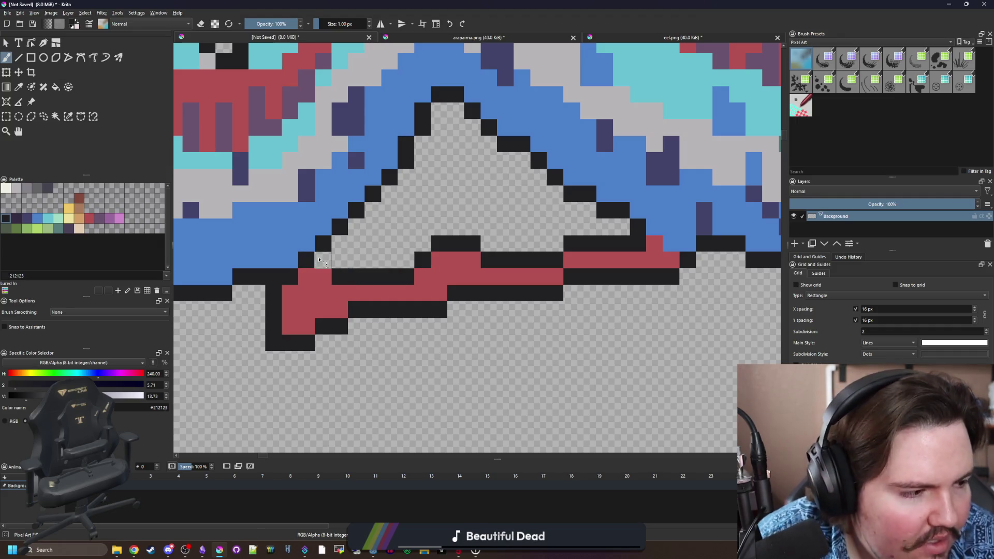
pyautogui.scroll(-5, 343, 271)
pyautogui.scroll(3, 357, 314)
pyautogui.scroll(4, 357, 315)
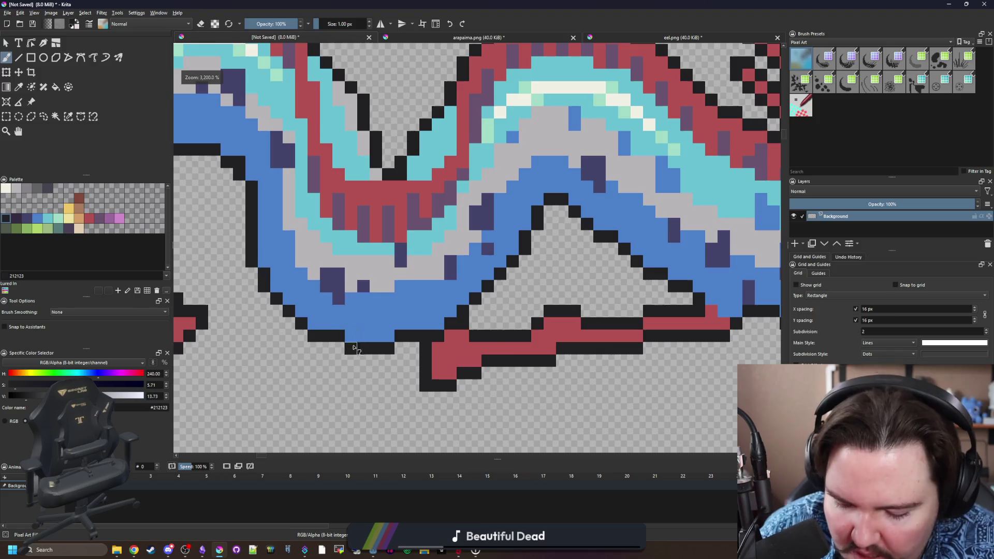
pyautogui.keyDown('ctrl'); pyautogui.click(444, 322); pyautogui.keyUp('ctrl')
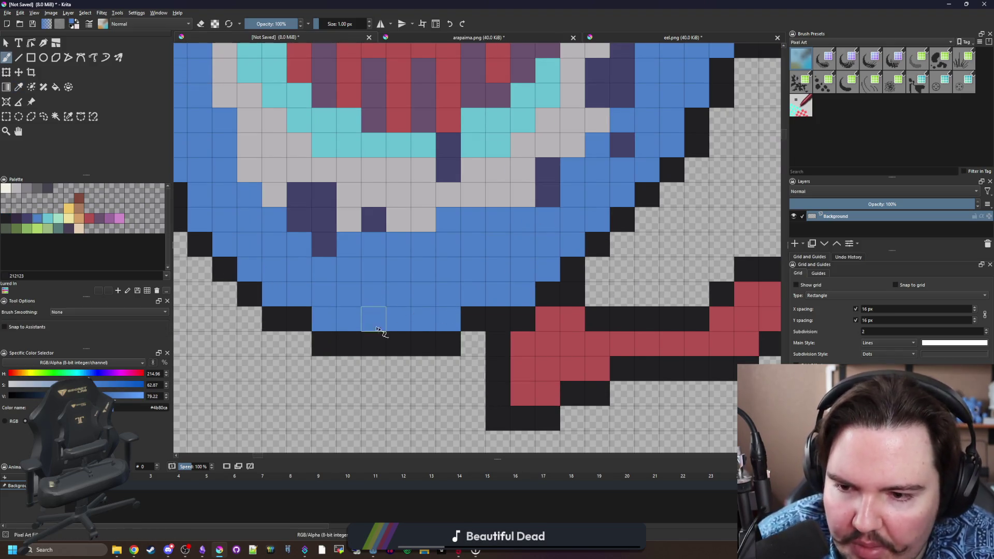
# Fill a transparent belly pixel with blue and add black outline pixels on the belly.
pyautogui.scroll(-5, 394, 328)
pyautogui.scroll(2, 364, 324)
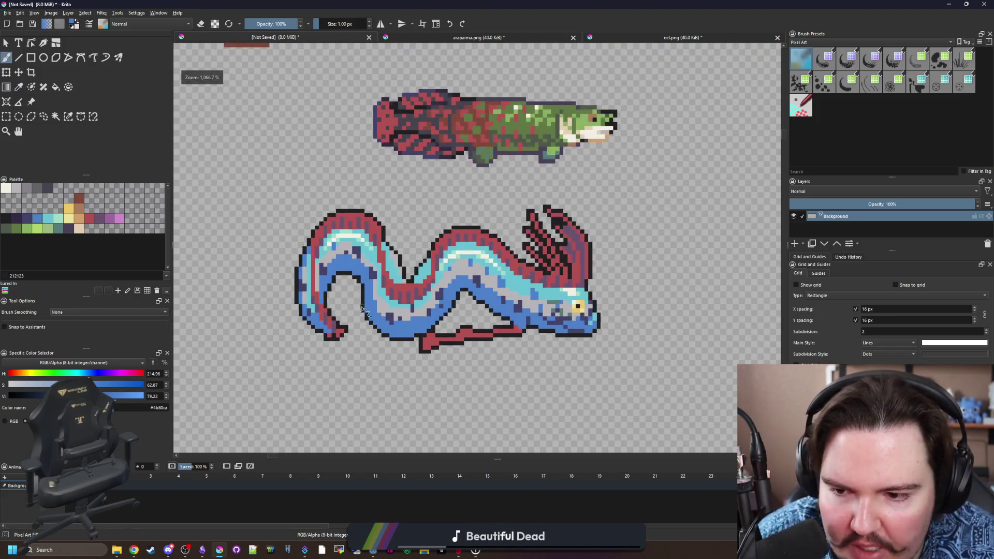
pyautogui.scroll(1, 558, 329)
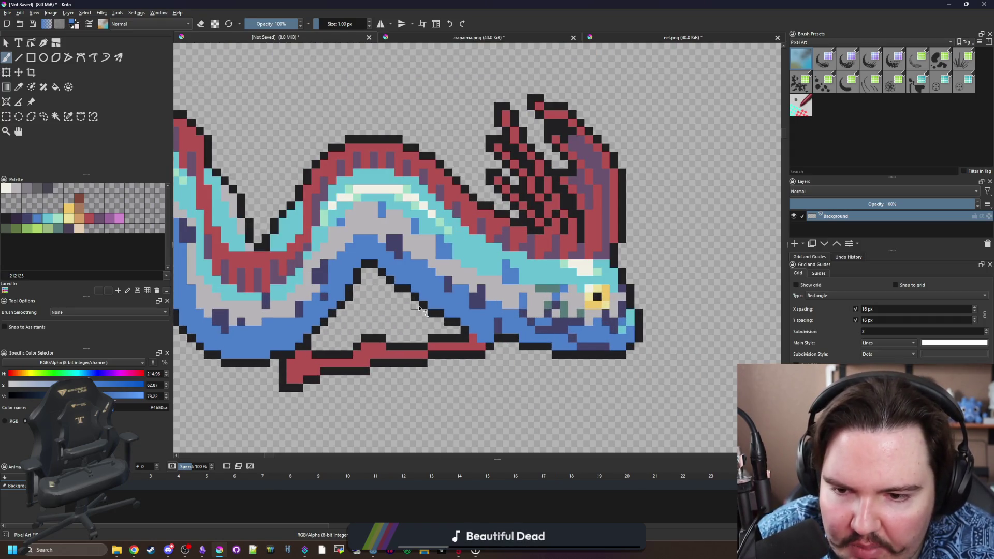
pyautogui.scroll(1, 396, 291)
pyautogui.scroll(1, 398, 289)
pyautogui.press('p')
pyautogui.press('b')
pyautogui.click(402, 285)
pyautogui.press('p')
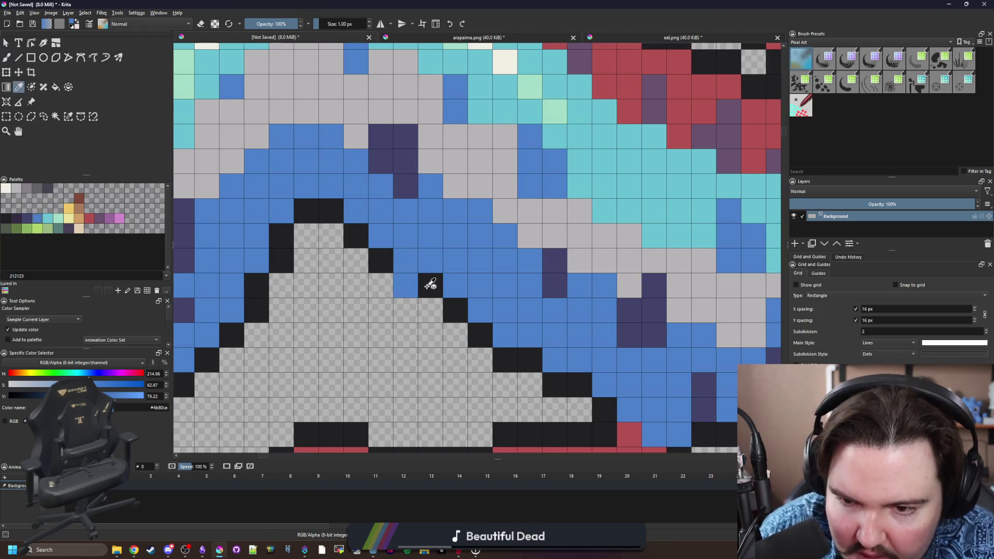
pyautogui.click(428, 284)
pyautogui.press('b')
pyautogui.moveTo(406, 261); pyautogui.dragTo(383, 247)
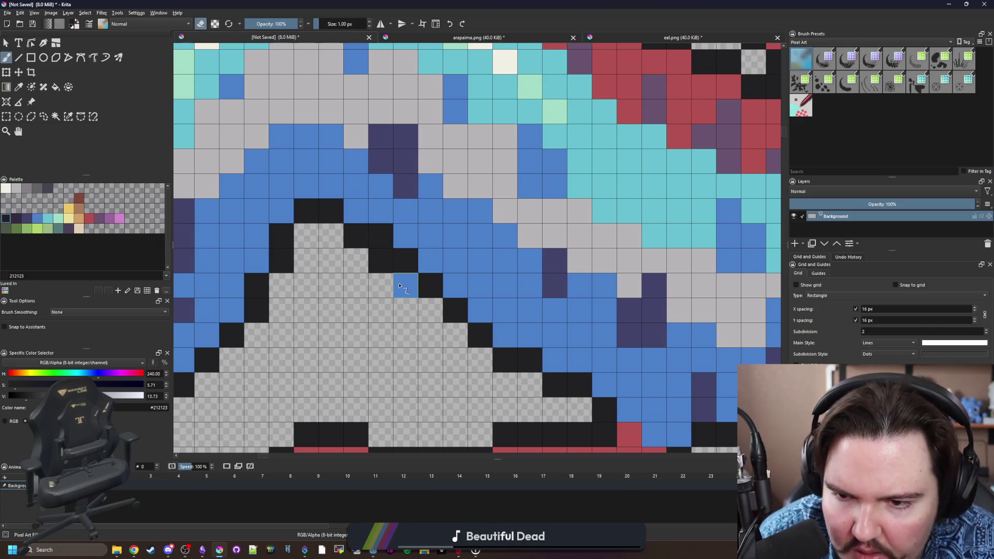
pyautogui.scroll(-3, 409, 290)
pyautogui.scroll(4, 423, 297)
# Erase a stray black pixel on the body and repaint it in belly blue.
pyautogui.press('p')
pyautogui.press('b')
pyautogui.scroll(-1, 424, 297)
pyautogui.press('e')
pyautogui.scroll(-4, 403, 315)
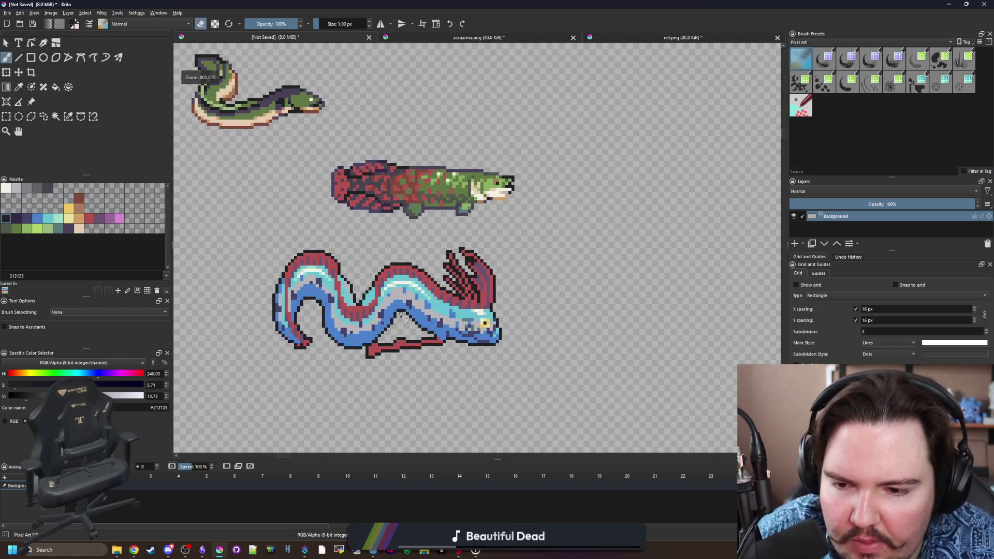
pyautogui.scroll(4, 402, 314)
pyautogui.click(331, 259)
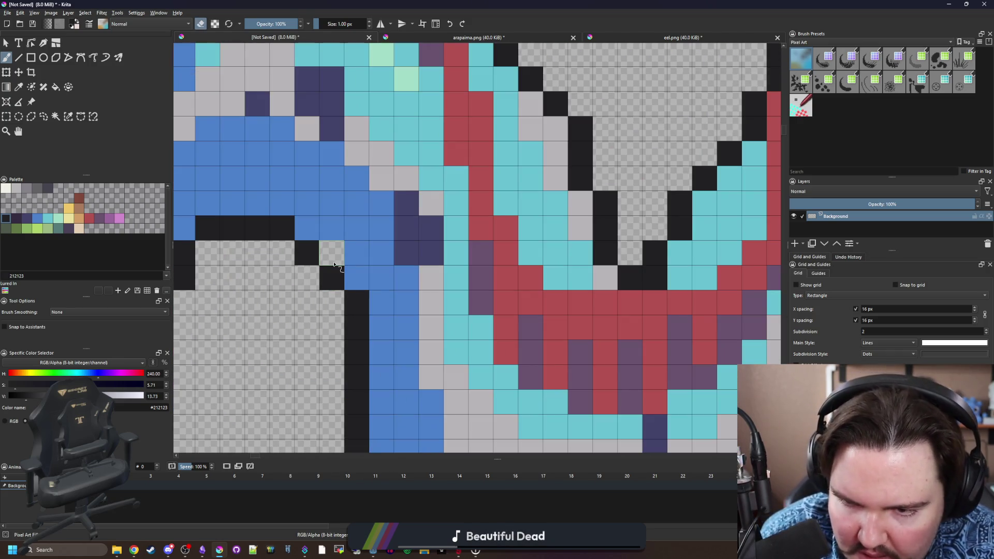
pyautogui.keyDown('ctrl'); pyautogui.click(352, 258); pyautogui.keyUp('ctrl')
pyautogui.press('e')
pyautogui.click(332, 253)
pyautogui.scroll(-2, 369, 296)
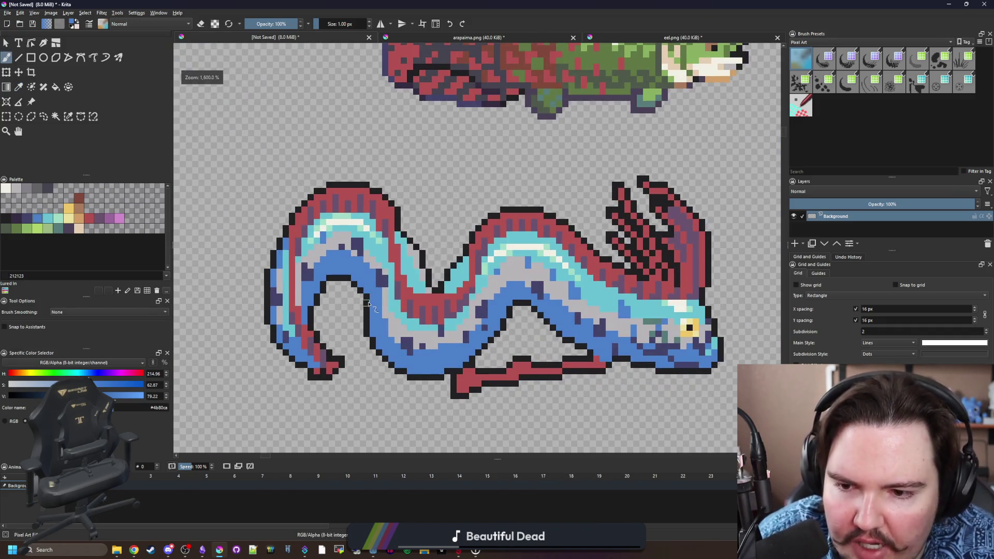
pyautogui.scroll(-2, 368, 303)
pyautogui.scroll(2, 415, 280)
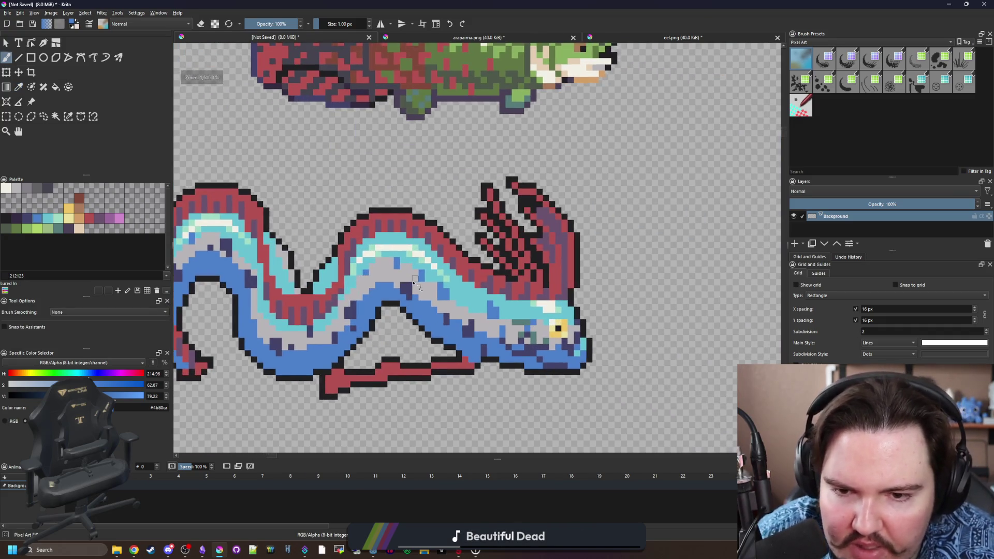
# Sample the dark purple and shade three pixels along the belly's lower edge.
pyautogui.moveTo(512, 304); pyautogui.dragTo(464, 260)
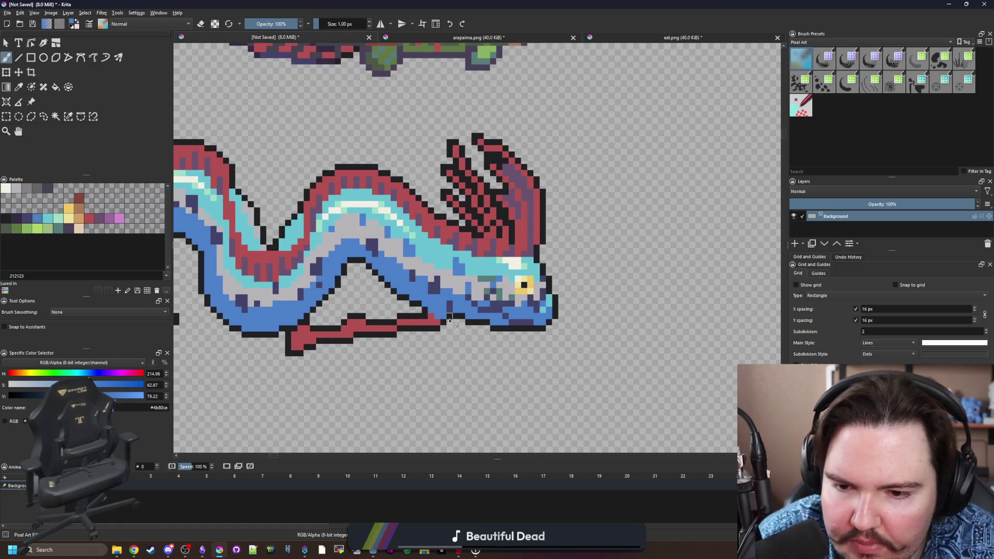
pyautogui.scroll(-6, 449, 321)
pyautogui.scroll(2, 441, 316)
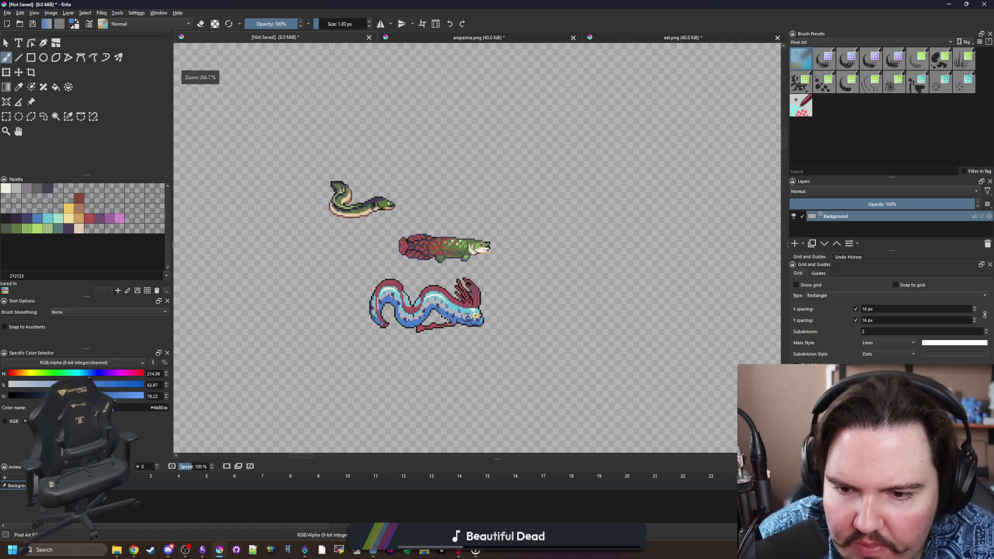
pyautogui.scroll(5, 468, 315)
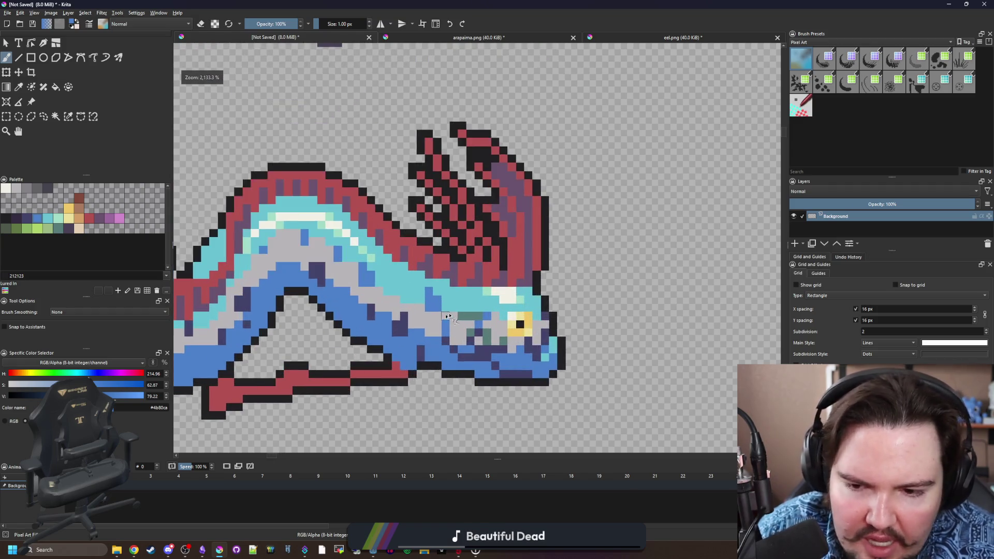
pyautogui.scroll(2, 462, 301)
pyautogui.scroll(-3, 518, 316)
pyautogui.keyDown('ctrl'); pyautogui.click(564, 332); pyautogui.keyUp('ctrl')
pyautogui.scroll(4, 412, 293)
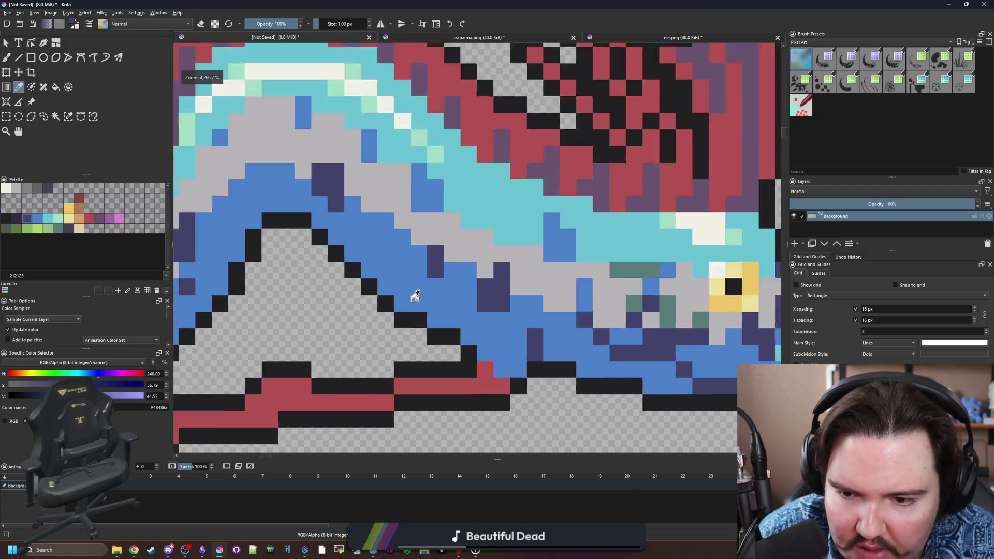
pyautogui.scroll(-4, 373, 327)
pyautogui.scroll(1, 374, 327)
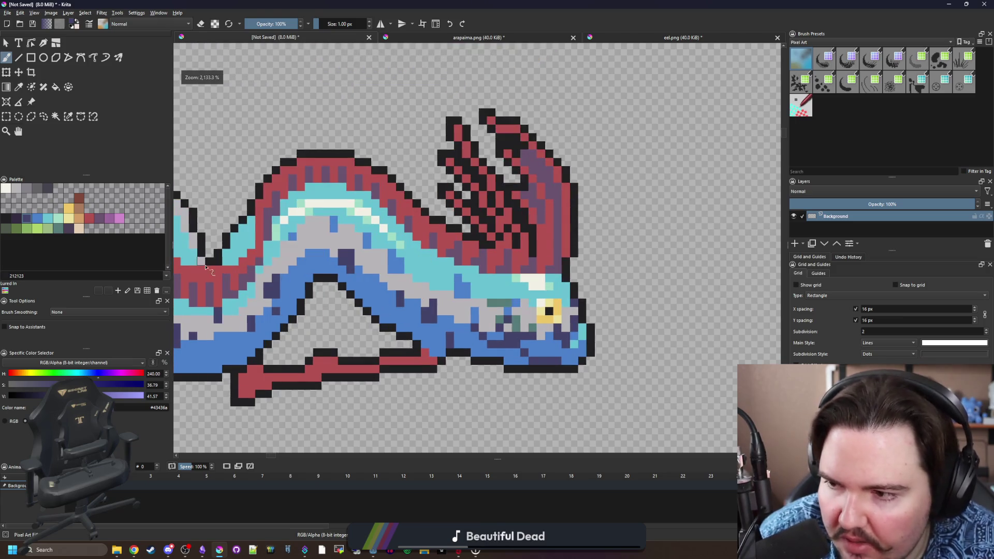
pyautogui.moveTo(364, 294); pyautogui.dragTo(426, 307)
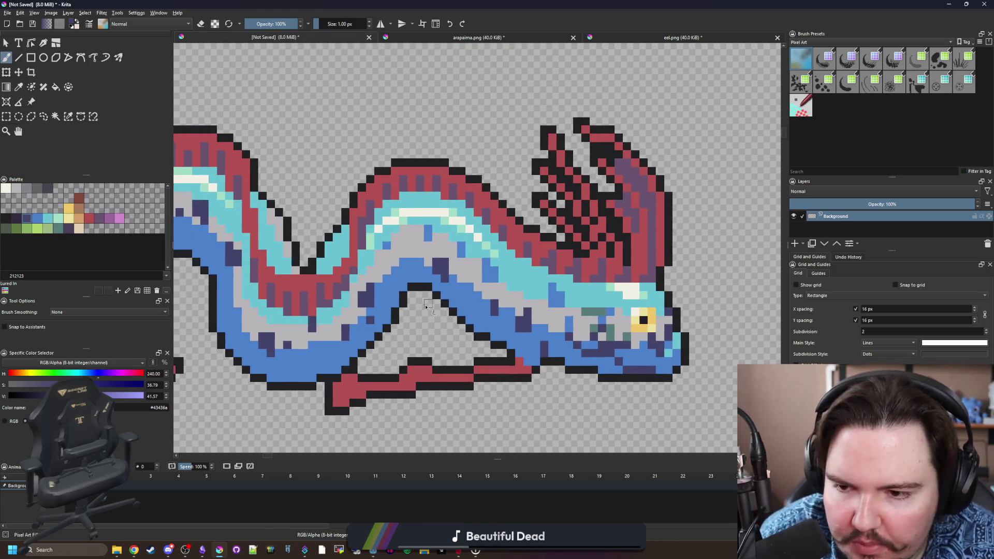
pyautogui.scroll(2, 282, 377)
pyautogui.click(259, 382)
pyautogui.click(342, 382)
pyautogui.click(392, 365)
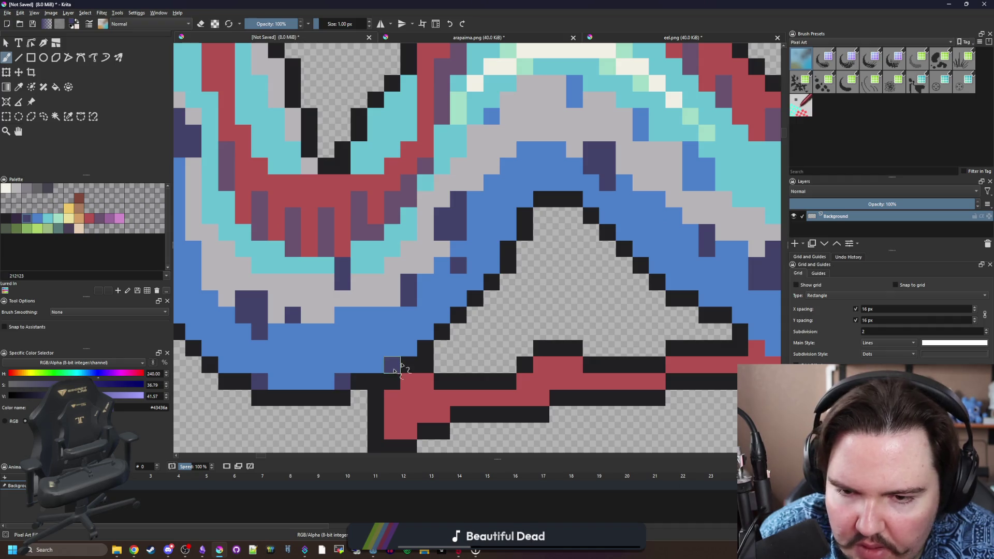
# Darken a light grey pixel at the dip between the humps with a darker palette grey.
pyautogui.moveTo(562, 247); pyautogui.dragTo(356, 258)
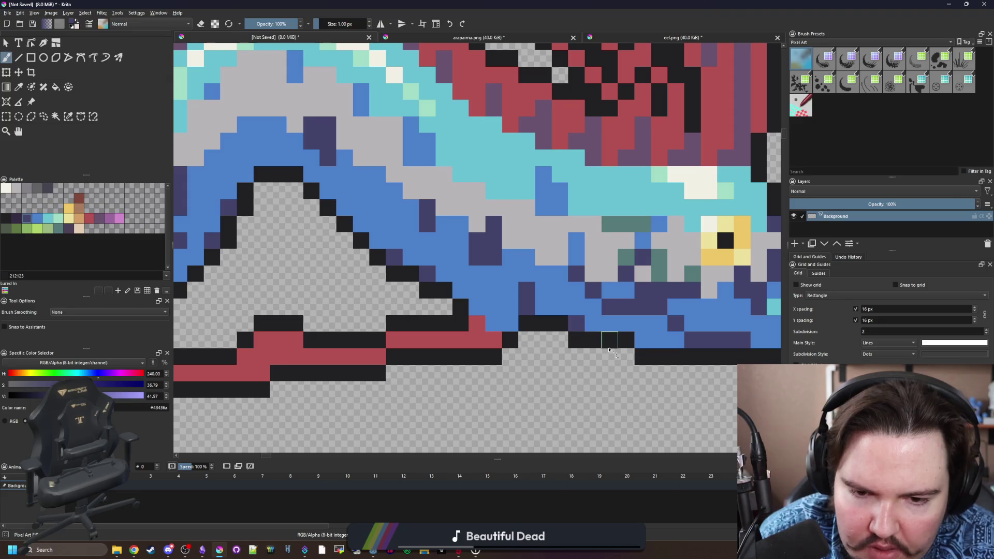
pyautogui.moveTo(609, 349); pyautogui.dragTo(375, 317)
pyautogui.scroll(-5, 460, 350)
pyautogui.scroll(5, 385, 369)
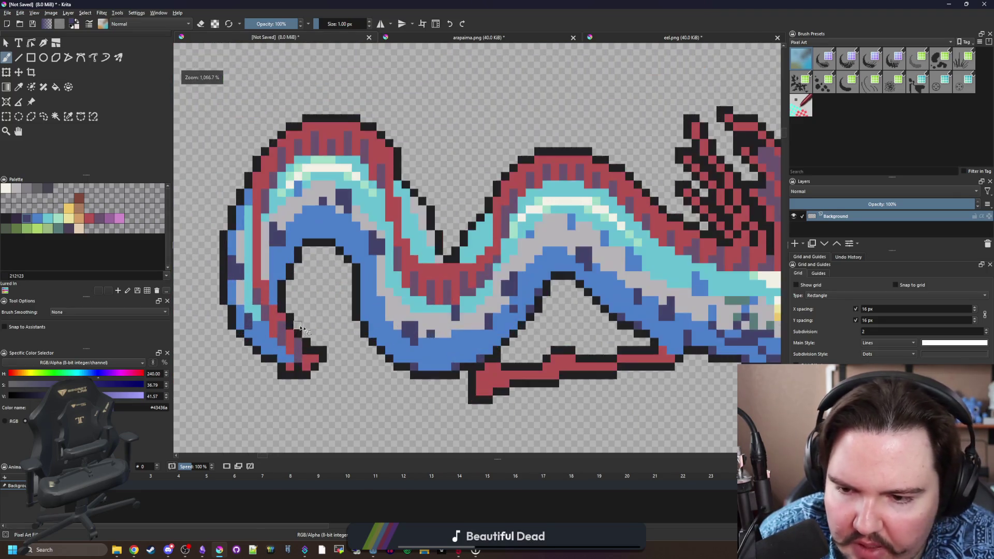
pyautogui.moveTo(325, 306); pyautogui.dragTo(457, 251)
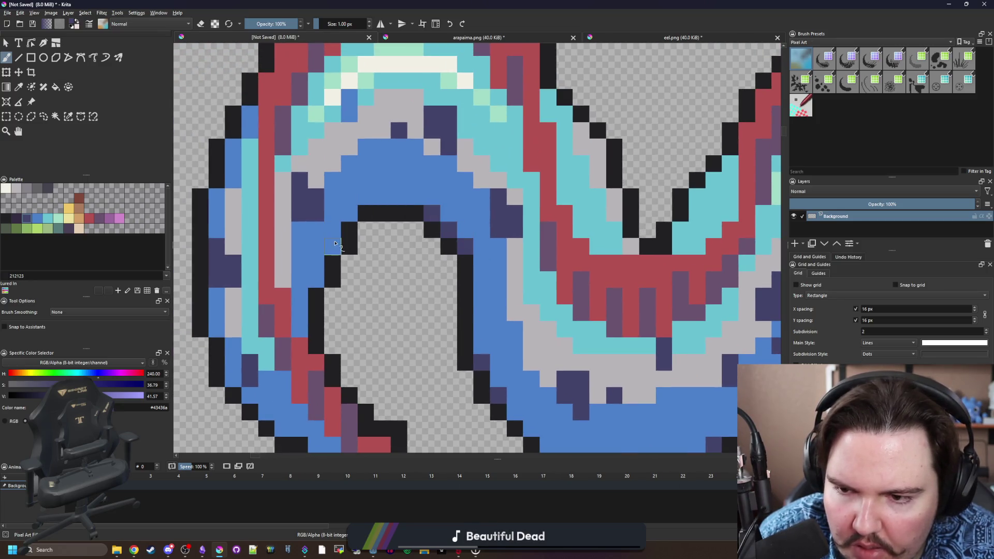
pyautogui.scroll(-1, 343, 233)
pyautogui.scroll(-1, 307, 247)
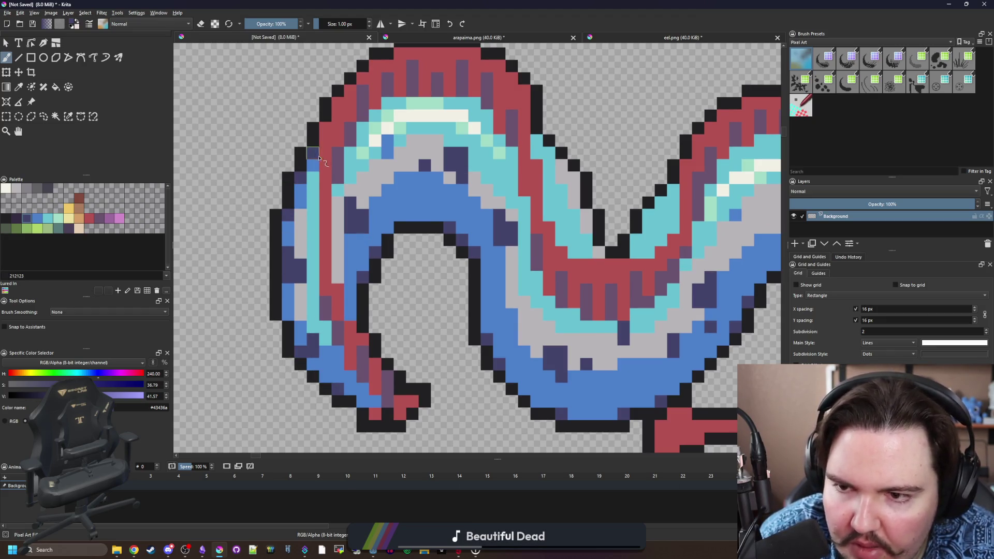
pyautogui.scroll(-3, 372, 297)
pyautogui.scroll(4, 437, 233)
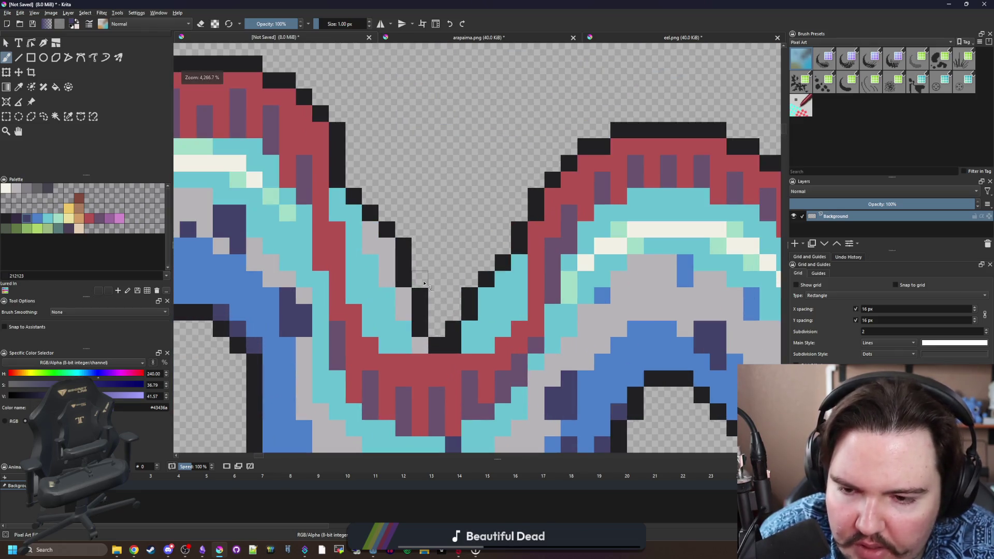
pyautogui.click(25, 193)
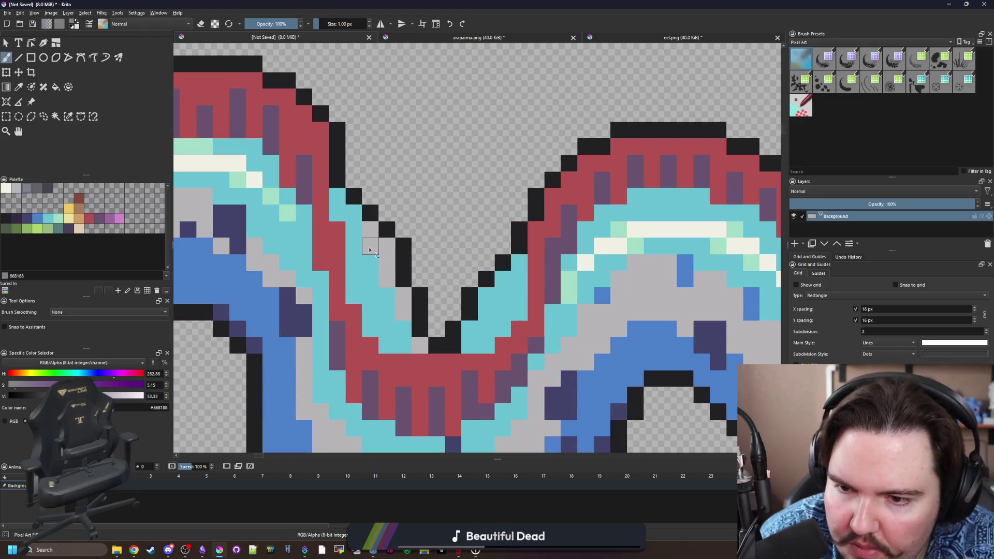
pyautogui.click(387, 247)
# Recolour pixels at the dip and elsewhere on the body to blue.
pyautogui.moveTo(485, 308); pyautogui.dragTo(441, 259)
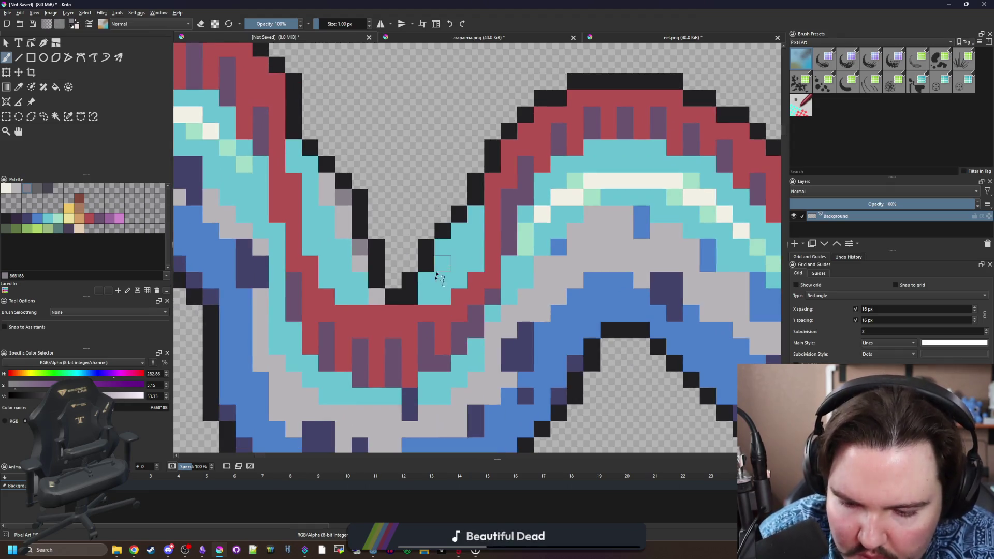
pyautogui.keyDown('ctrl'); pyautogui.click(572, 337); pyautogui.keyUp('ctrl')
pyautogui.click(426, 280)
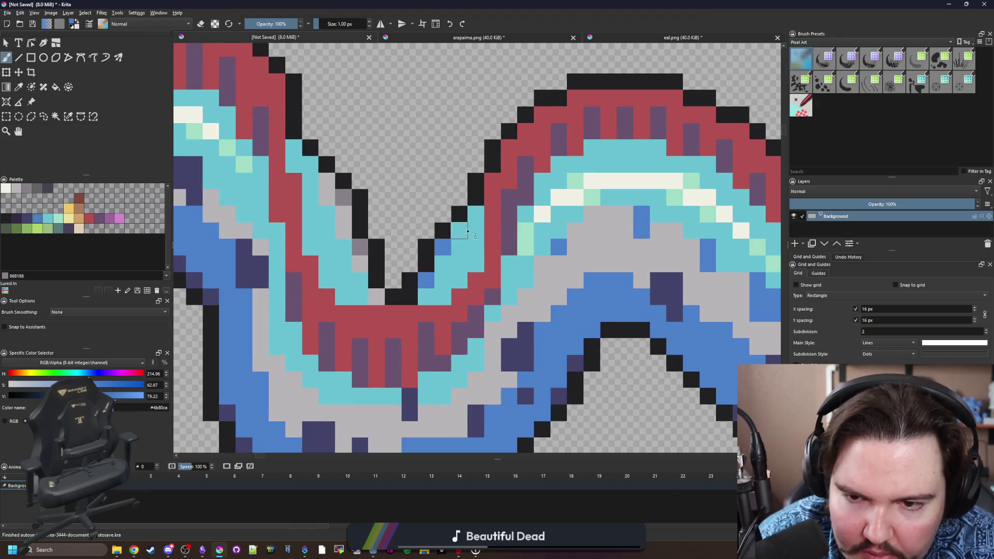
pyautogui.scroll(-3, 413, 258)
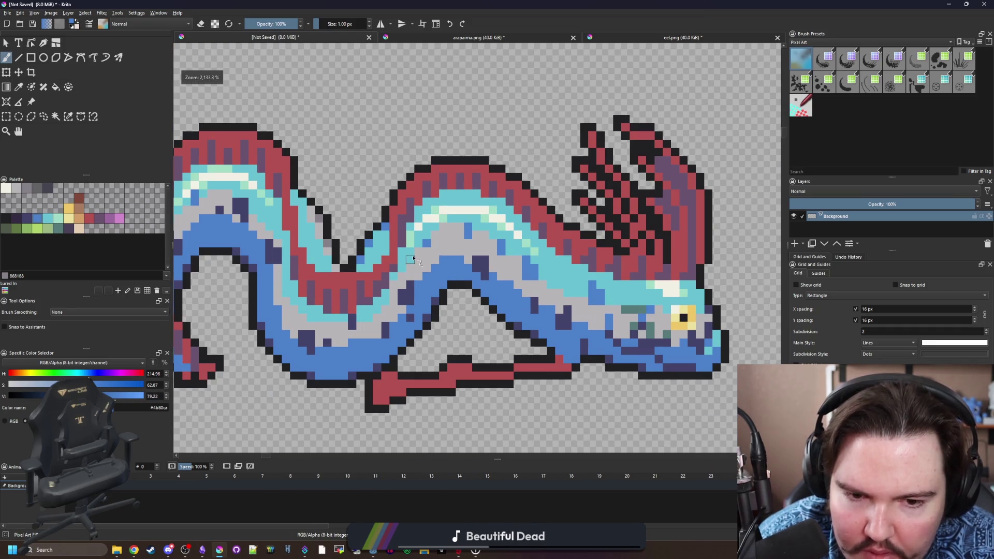
pyautogui.scroll(2, 517, 310)
pyautogui.scroll(-5, 505, 313)
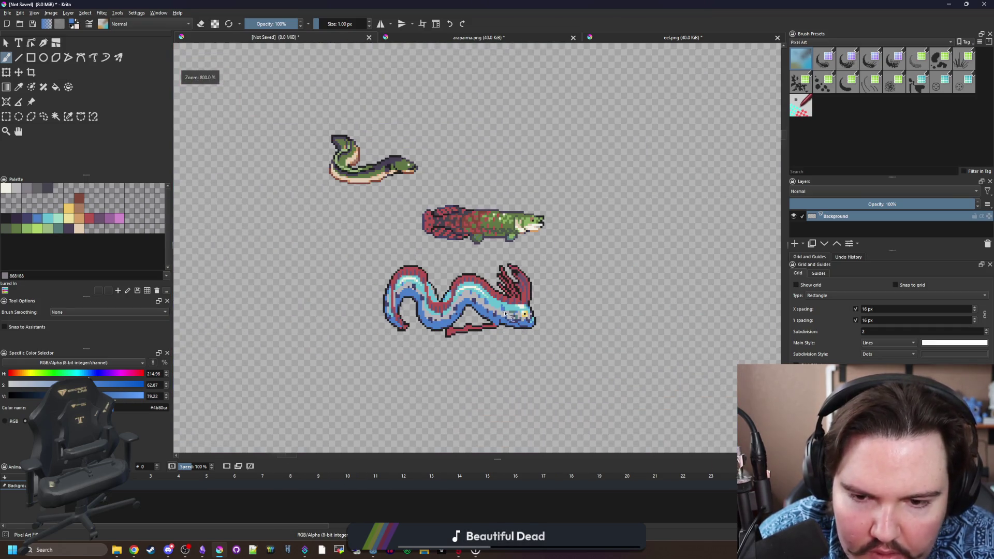
pyautogui.scroll(4, 383, 275)
# Sample the purple, then repaint a top outline pixel and the fin's black pixels dark purple.
pyautogui.press('p')
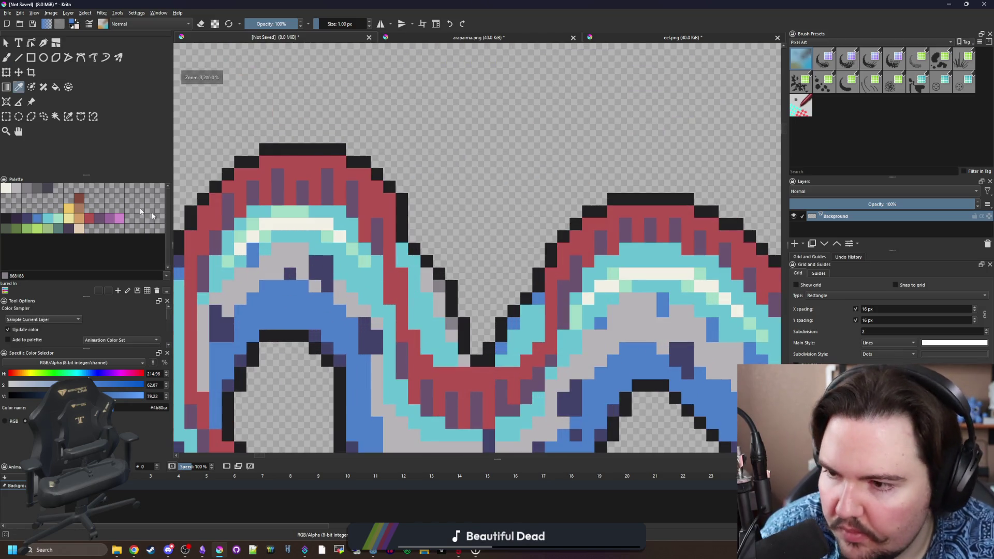
pyautogui.click(98, 219)
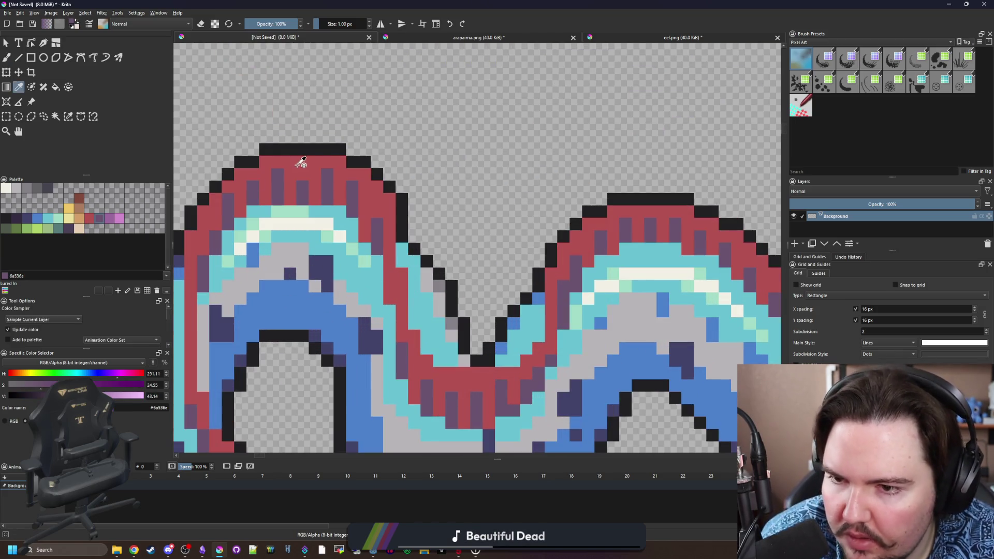
pyautogui.press('b')
pyautogui.click(278, 150)
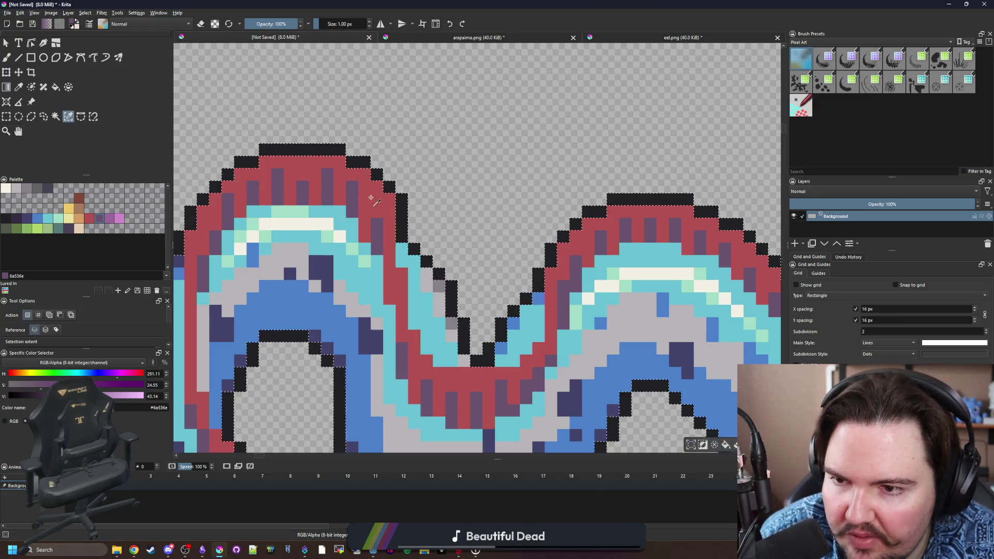
pyautogui.scroll(-2, 350, 195)
pyautogui.scroll(2, 453, 238)
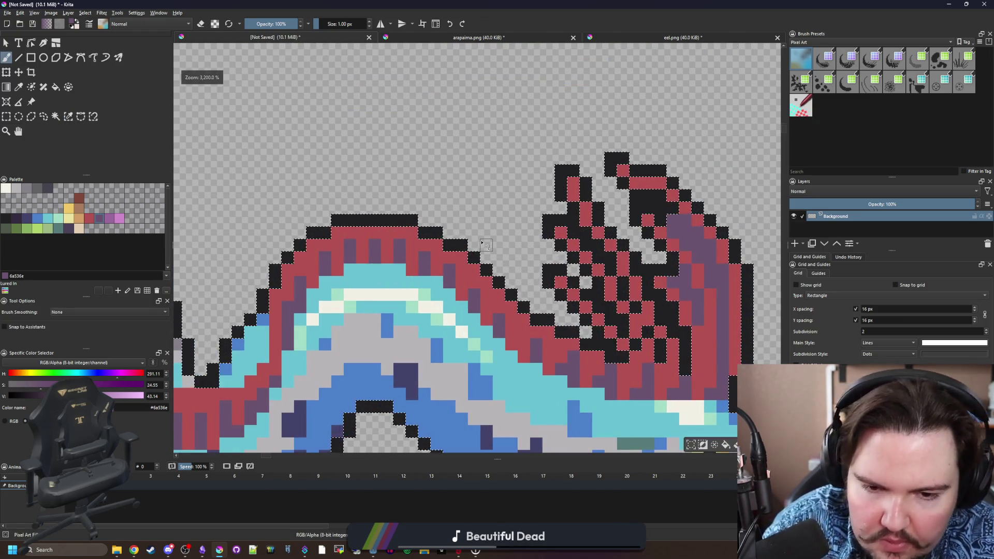
pyautogui.hscroll(3, 399, 256)
pyautogui.press(']')
pyautogui.press(']')
pyautogui.press(']')
pyautogui.press(']')
pyautogui.press(']')
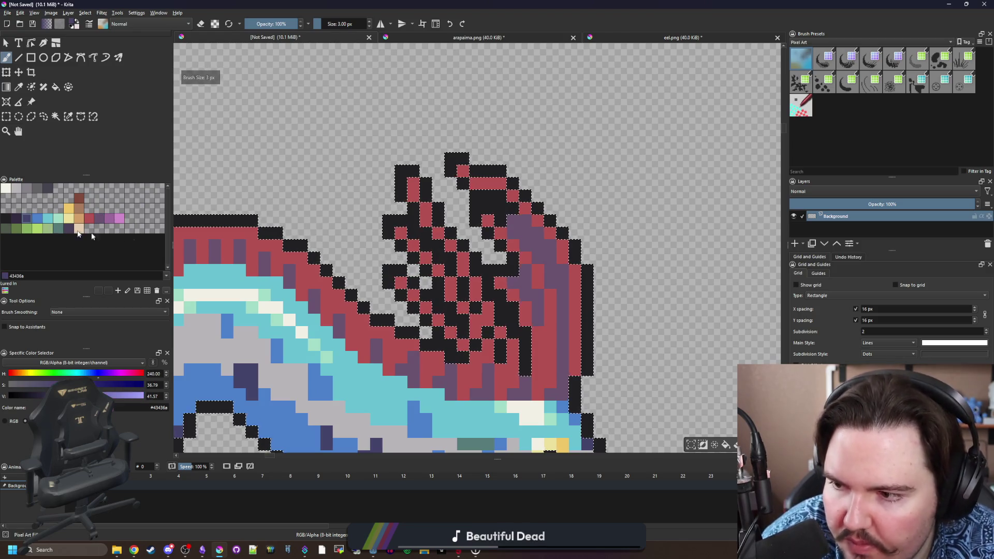
pyautogui.moveTo(568, 287)
pyautogui.mouseDown()
pyautogui.moveTo(577, 409)
pyautogui.moveTo(449, 207)
pyautogui.moveTo(496, 196)
pyautogui.moveTo(486, 171)
pyautogui.mouseUp()
# Drop to a 2 px brush and repaint the oarfish's left edge outline dark purple.
pyautogui.hscroll(-3, 466, 207)
pyautogui.hscroll(-3, 330, 223)
pyautogui.press('[')
pyautogui.press('[')
pyautogui.press('[')
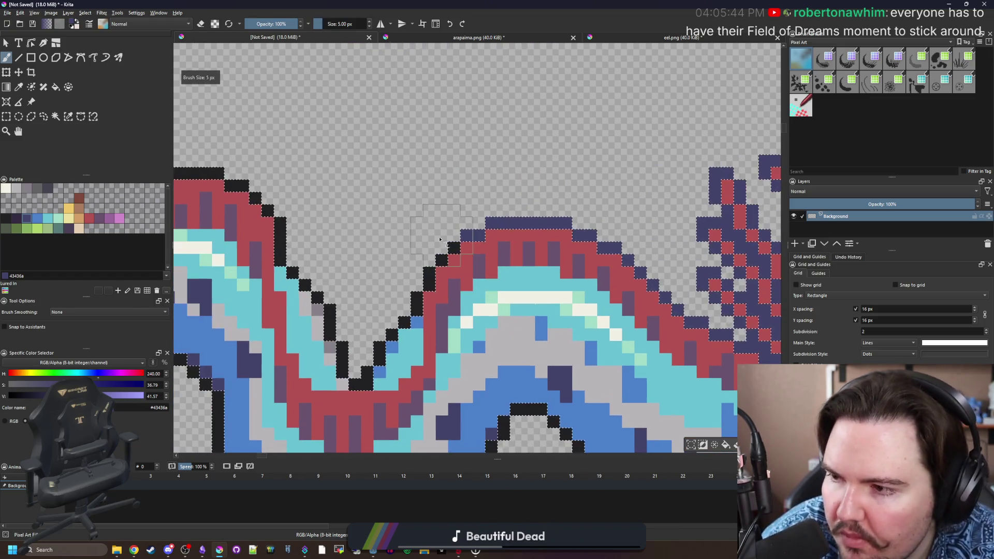
pyautogui.hscroll(-3, 421, 228)
pyautogui.scroll(-1, 422, 228)
pyautogui.press('[')
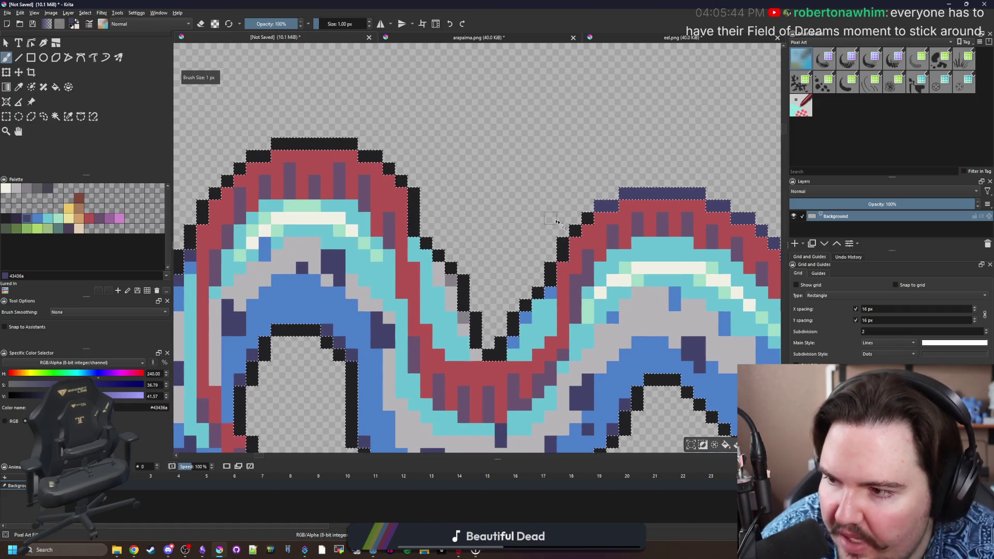
pyautogui.moveTo(571, 226); pyautogui.dragTo(554, 258)
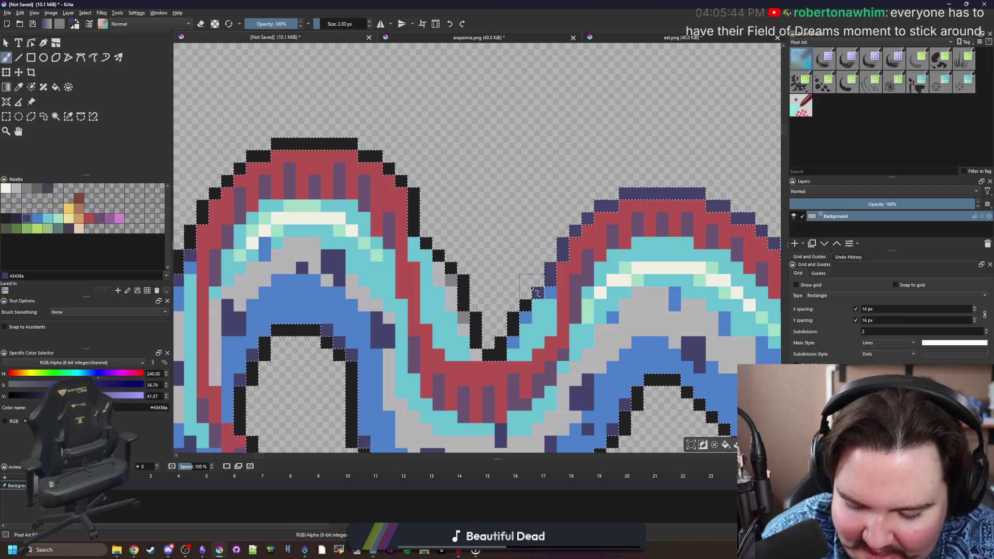
# Restore one outline pixel to black, then repaint the arch's top outline dark purple.
pyautogui.keyDown('ctrl'); pyautogui.click(523, 303); pyautogui.keyUp('ctrl')
pyautogui.click(537, 292)
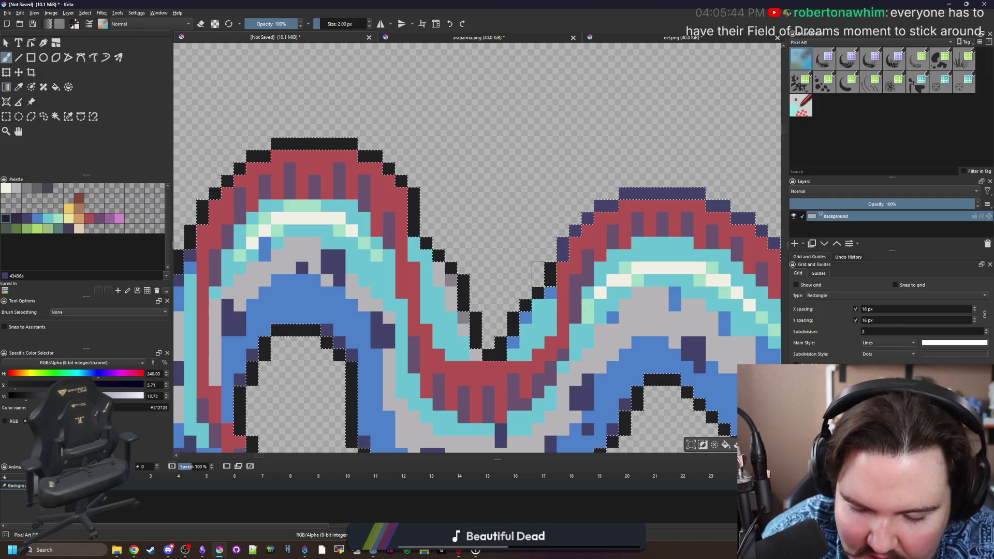
pyautogui.keyDown('ctrl'); pyautogui.click(554, 243); pyautogui.keyUp('ctrl')
pyautogui.moveTo(446, 234); pyautogui.dragTo(530, 263)
pyautogui.moveTo(497, 223)
pyautogui.mouseDown()
pyautogui.moveTo(283, 251)
pyautogui.moveTo(278, 280)
pyautogui.mouseUp()
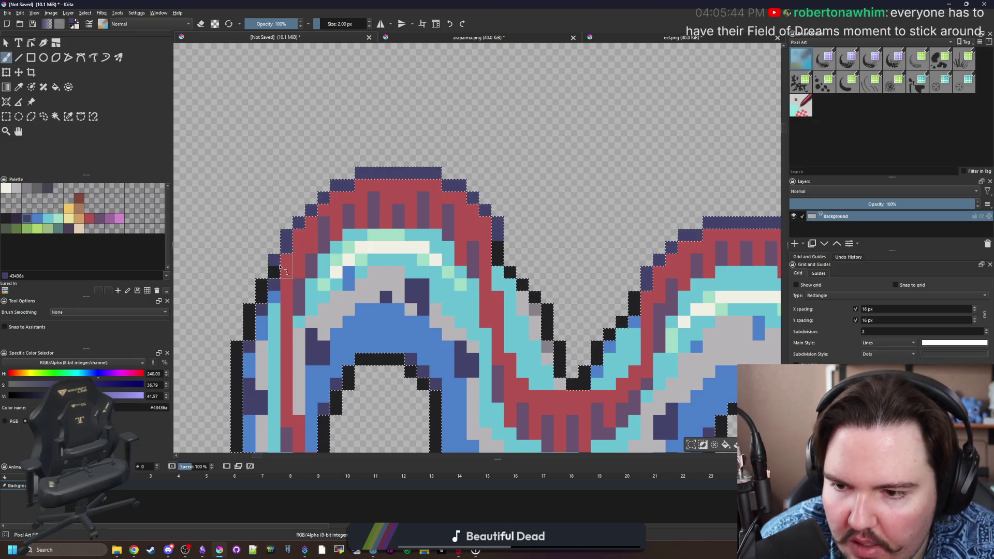
pyautogui.scroll(-4, 280, 279)
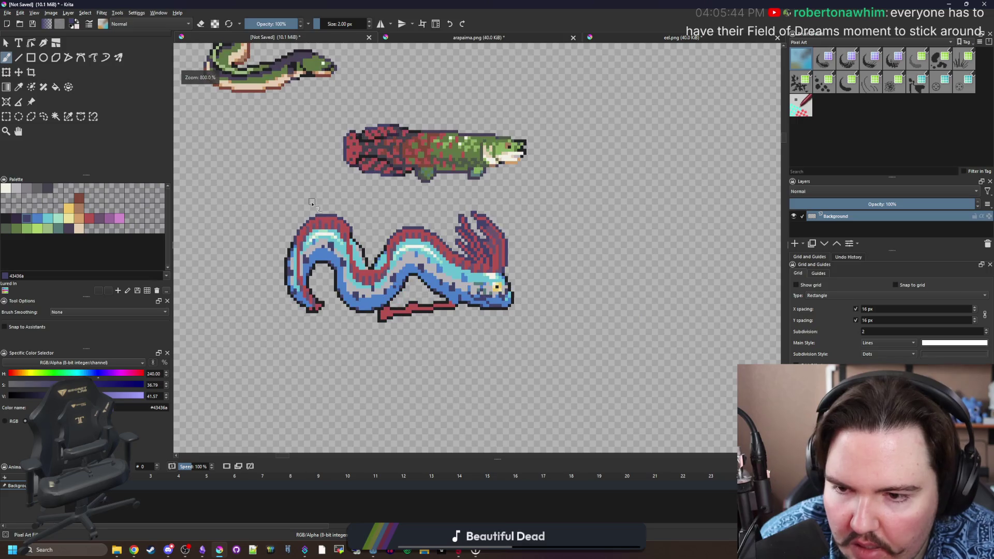
# With a 1 px brush, repaint several outline pixels and the lower-left slope dark grey.
pyautogui.scroll(6, 407, 225)
pyautogui.scroll(-2, 407, 225)
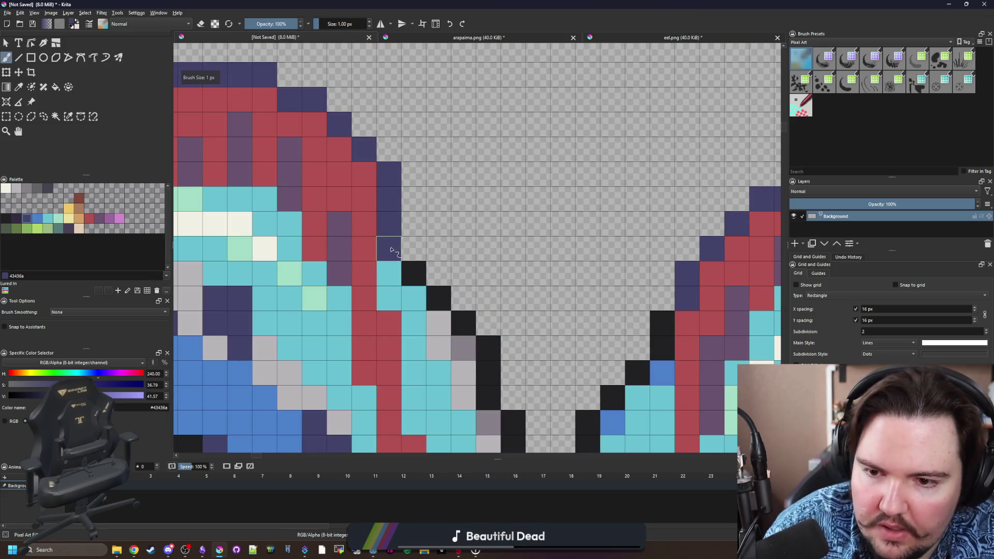
pyautogui.scroll(-2, 393, 244)
pyautogui.press('[')
pyautogui.click(44, 196)
pyautogui.scroll(1, 414, 254)
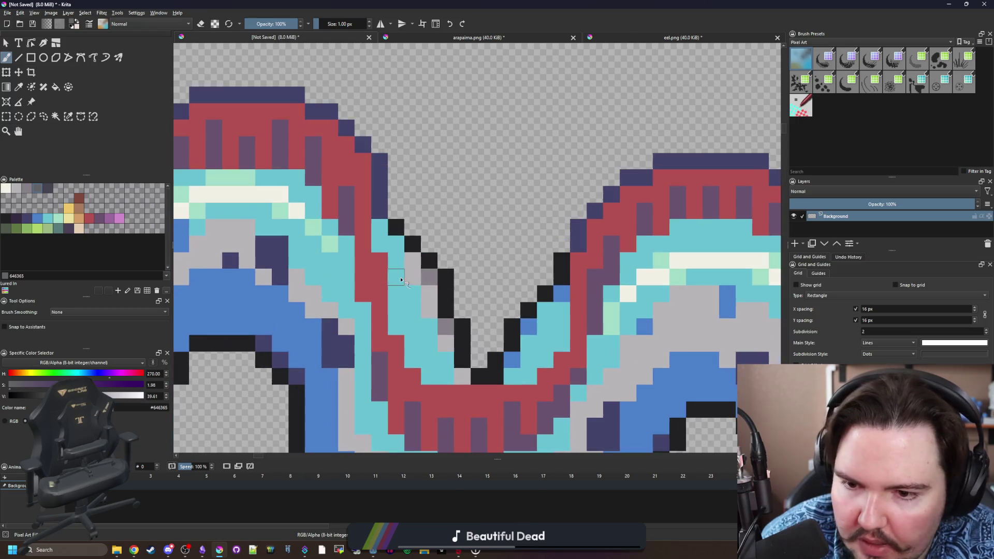
pyautogui.click(429, 260)
pyautogui.moveTo(396, 227); pyautogui.dragTo(412, 243)
pyautogui.moveTo(449, 285); pyautogui.dragTo(479, 373)
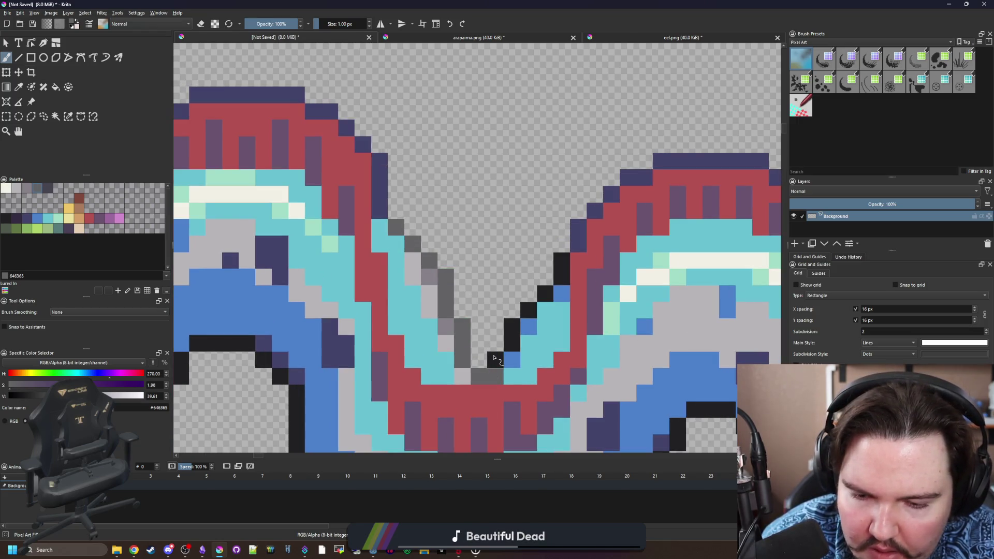
# Repaint an outline pixel and a diagonal run of the outline navy.
pyautogui.scroll(-3, 333, 297)
pyautogui.click(26, 218)
pyautogui.scroll(4, 357, 316)
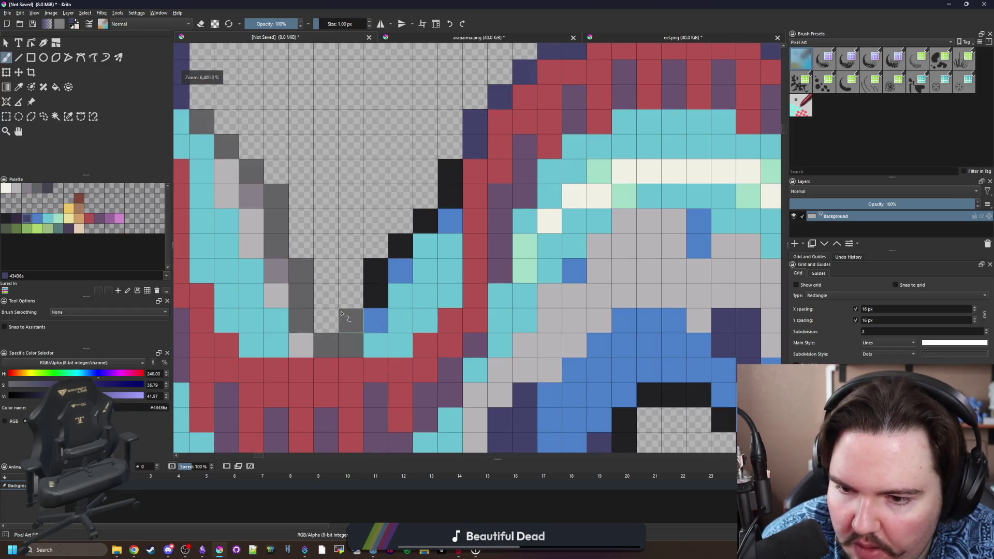
pyautogui.click(375, 295)
pyautogui.moveTo(373, 268); pyautogui.dragTo(452, 173)
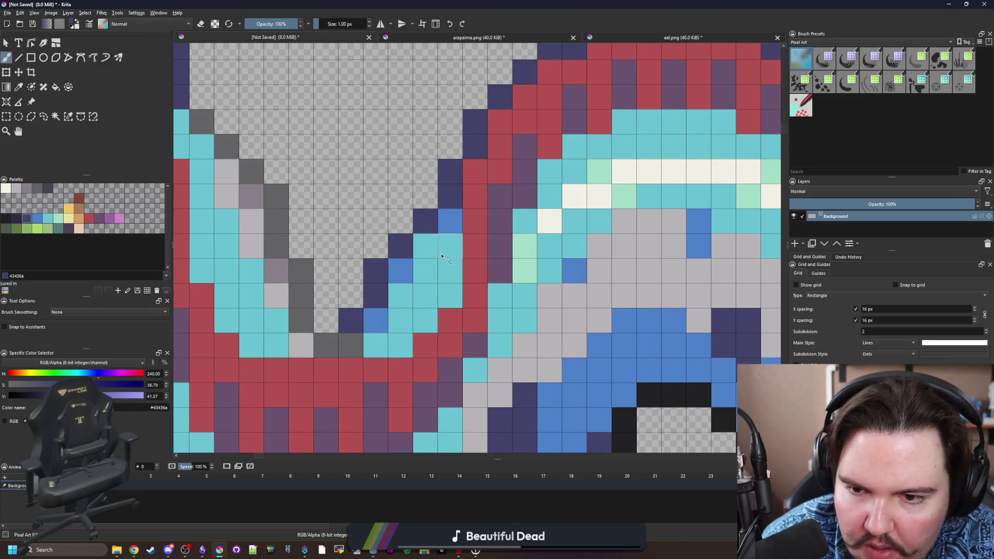
pyautogui.scroll(-4, 442, 256)
pyautogui.scroll(3, 332, 267)
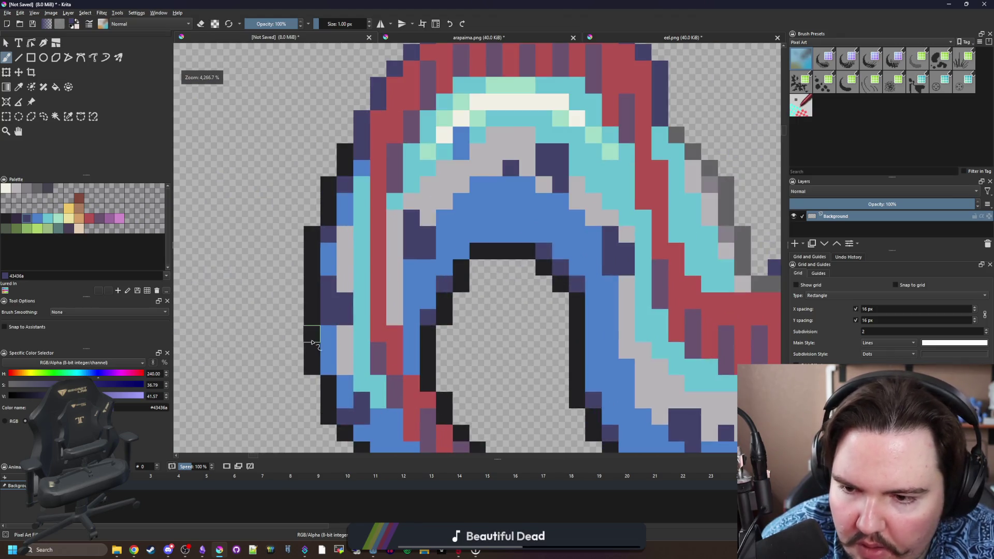
# Select the black outline pixels by similar colour and fill them with a darker purple.
pyautogui.keyDown('ctrl'); pyautogui.click(311, 297); pyautogui.keyUp('ctrl')
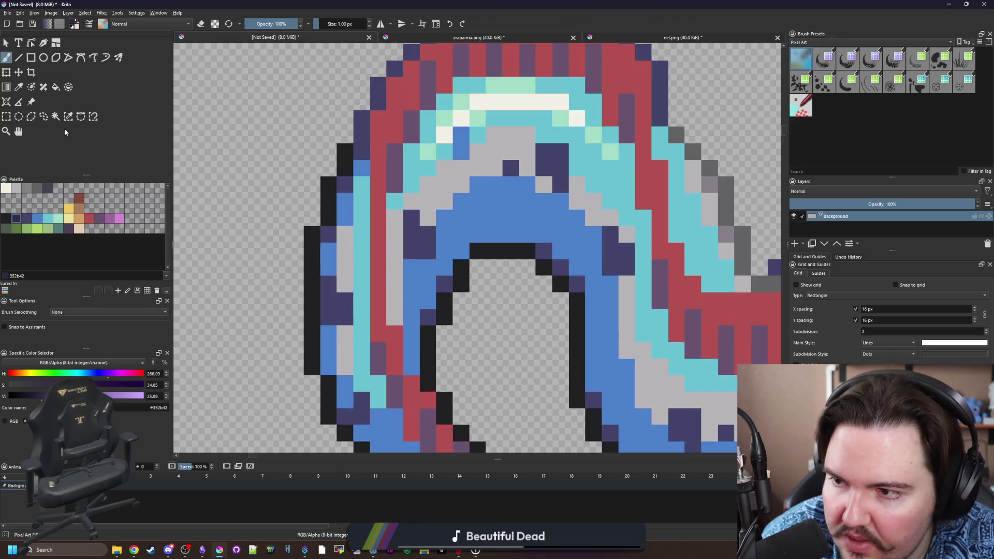
pyautogui.scroll(-3, 476, 248)
pyautogui.scroll(3, 698, 290)
pyautogui.click(69, 117)
pyautogui.click(248, 271)
pyautogui.moveTo(174, 258); pyautogui.dragTo(365, 300)
pyautogui.press('f')
pyautogui.click(365, 300)
pyautogui.hotkey('ctrl', 'shift', 'a')
pyautogui.scroll(-2, 445, 310)
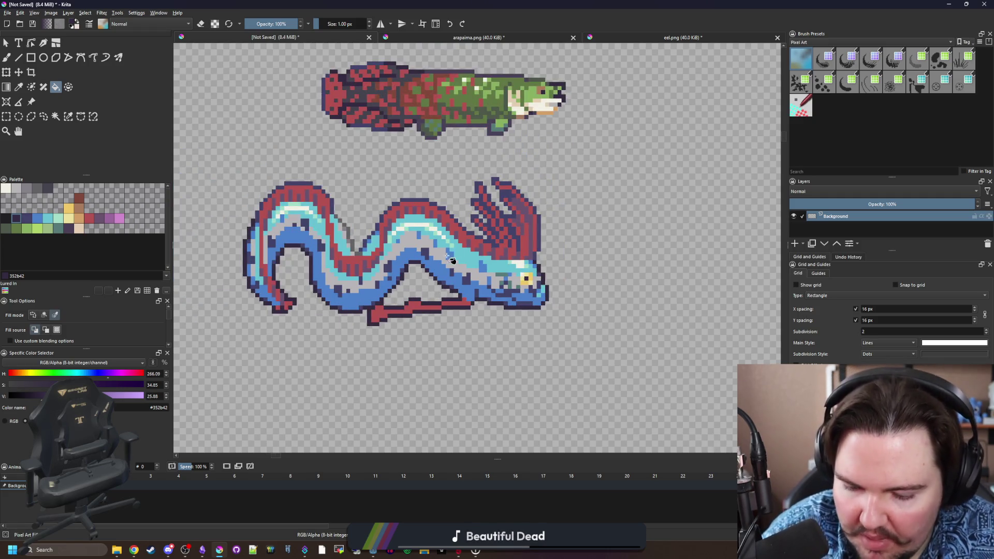
# Sample the navy outline, select the dark outline pixels, and repaint the lower row purple-blue.
pyautogui.press('p')
pyautogui.scroll(2, 445, 296)
pyautogui.click(494, 186)
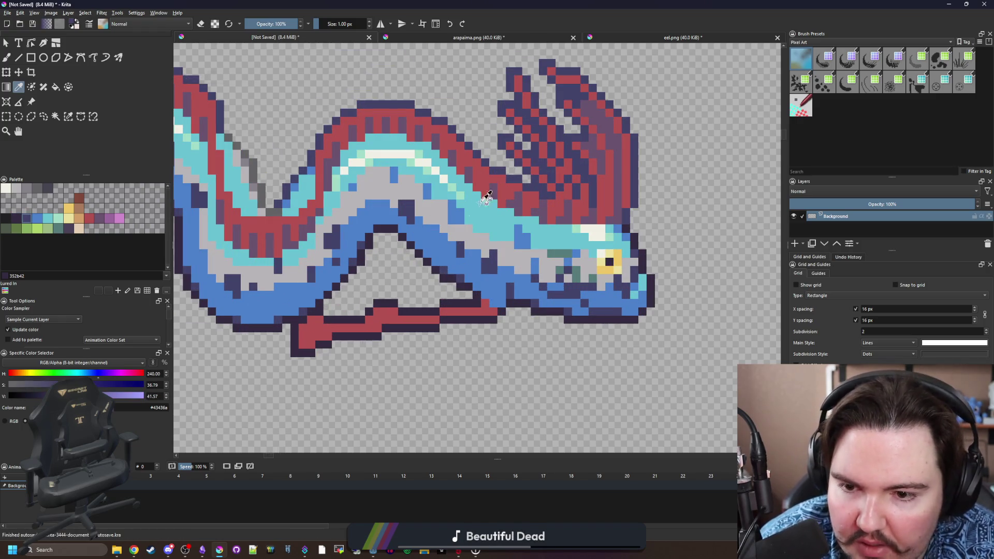
pyautogui.click(69, 120)
pyautogui.click(308, 356)
pyautogui.press('b')
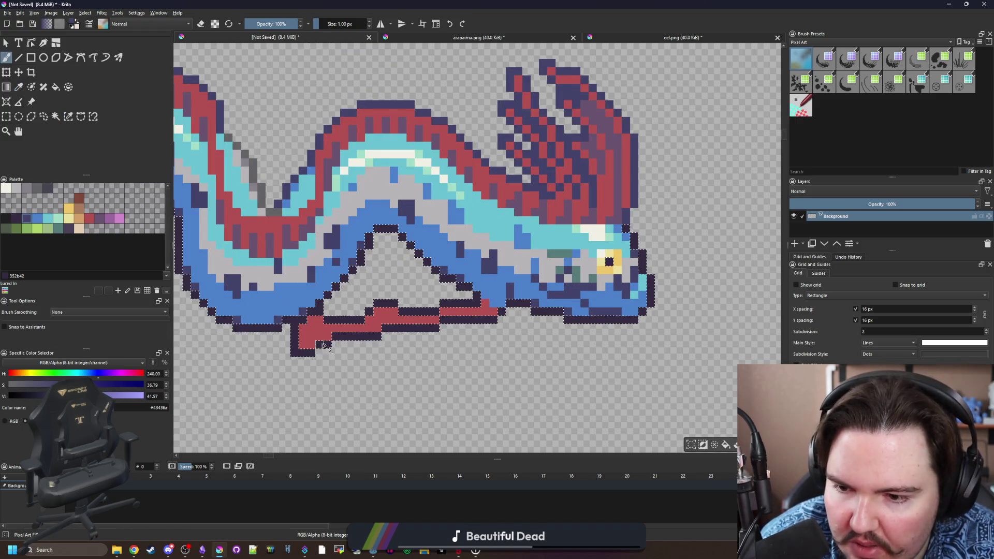
pyautogui.scroll(3, 308, 357)
pyautogui.moveTo(331, 308); pyautogui.dragTo(383, 308)
pyautogui.scroll(-5, 339, 342)
# Repaint more selected outline pixels purple-blue with a 5 px brush, then clear the selection.
pyautogui.press(']')
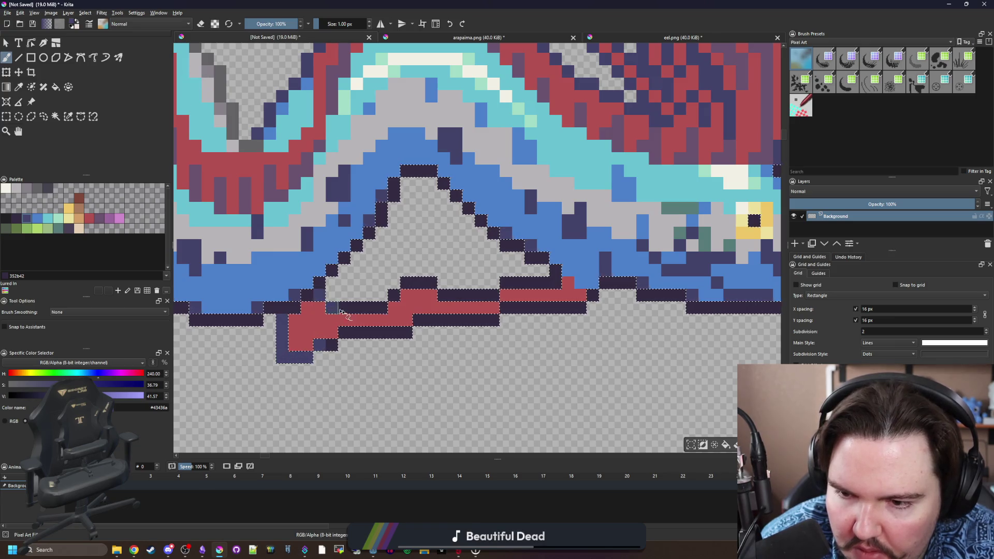
pyautogui.scroll(5, 339, 341)
pyautogui.scroll(-5, 340, 342)
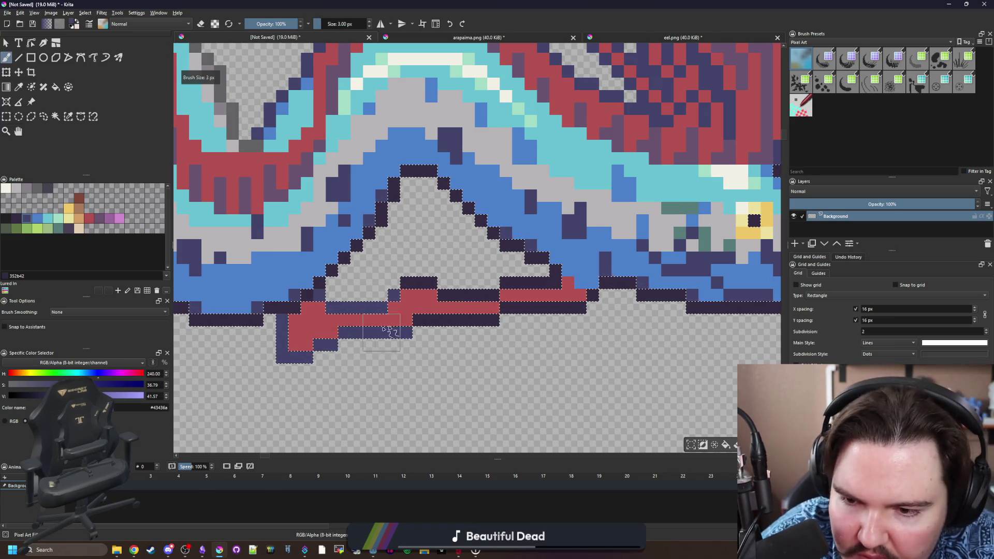
pyautogui.press(']')
pyautogui.press(']')
pyautogui.press(']')
pyautogui.scroll(5, 340, 342)
pyautogui.moveTo(340, 336); pyautogui.dragTo(516, 304)
pyautogui.scroll(-2, 516, 304)
pyautogui.press('[')
pyautogui.press('[')
pyautogui.press('[')
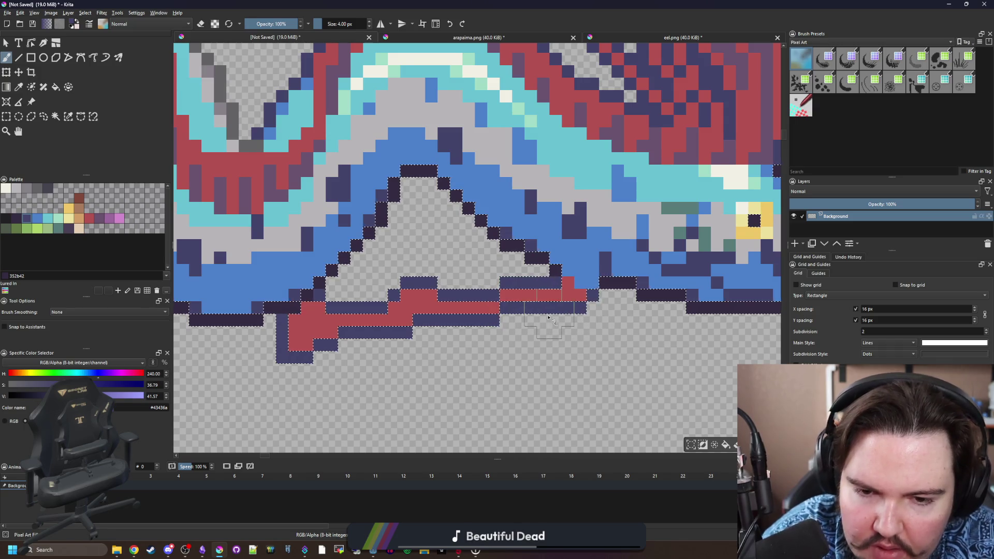
pyautogui.hotkey('ctrl', 'shift', 'a')
pyautogui.scroll(-2, 519, 314)
pyautogui.press('[')
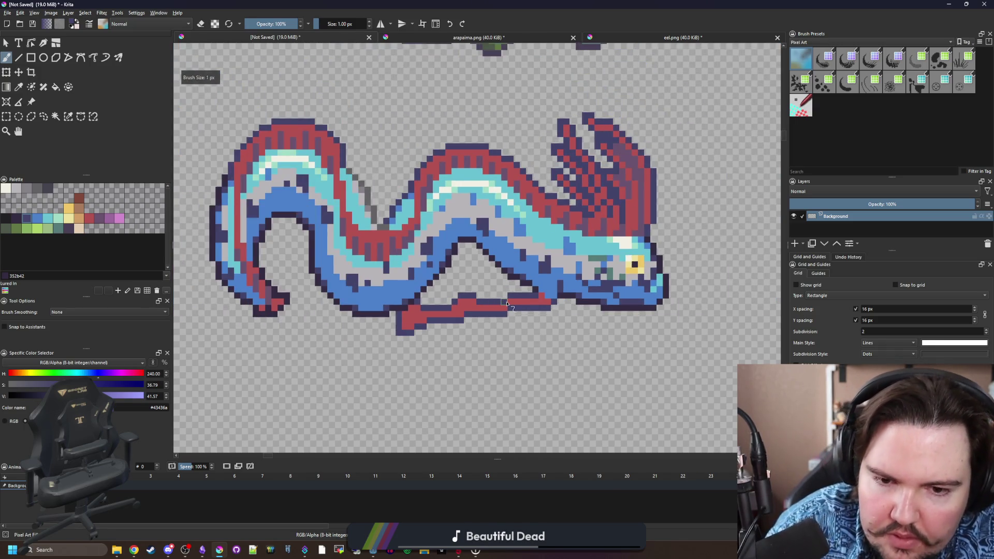
pyautogui.scroll(2, 549, 277)
pyautogui.scroll(5, 550, 277)
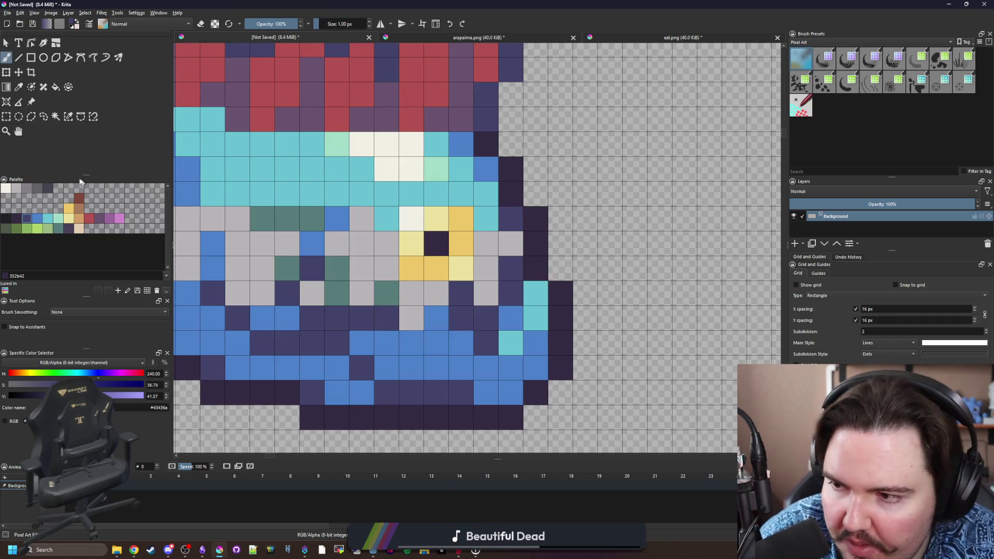
# Paint a few near-black pixels around the head and darken a light grey pixel near the eye.
pyautogui.click(6, 220)
pyautogui.click(469, 303)
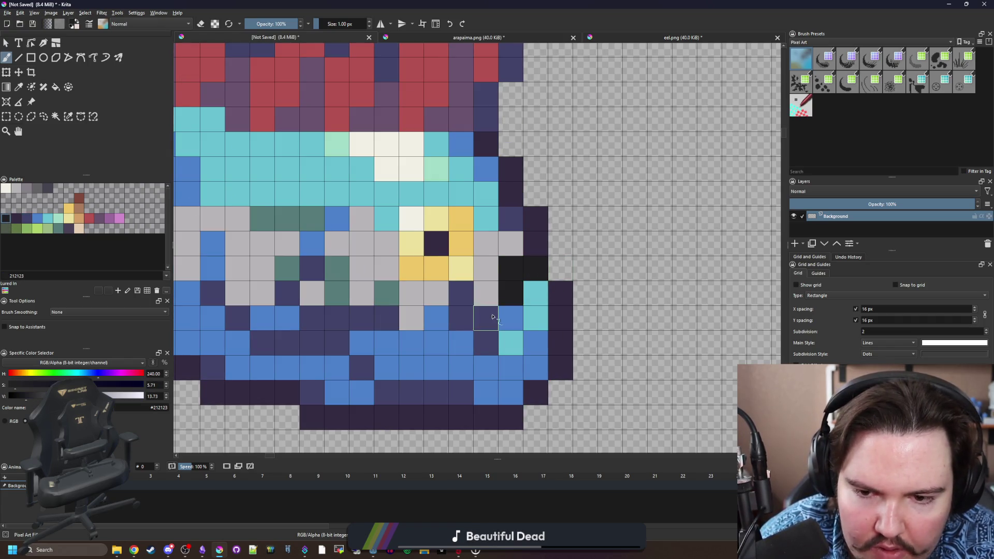
pyautogui.click(535, 239)
pyautogui.scroll(-5, 534, 239)
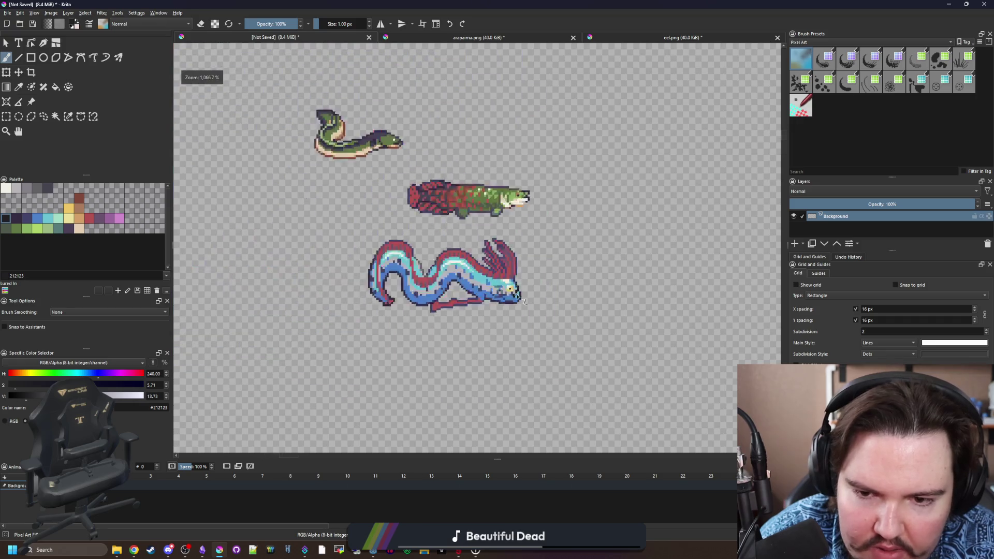
pyautogui.scroll(6, 535, 304)
pyautogui.click(534, 304)
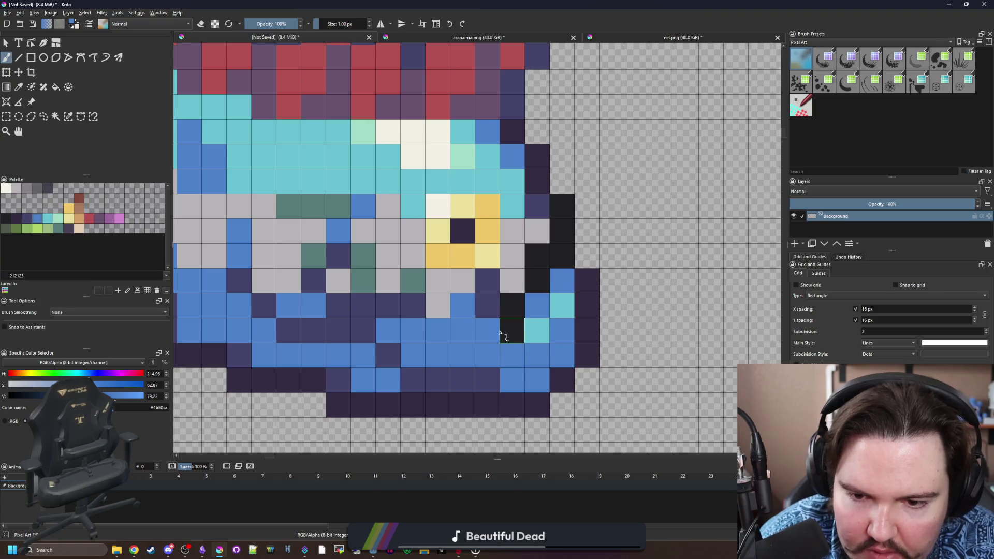
pyautogui.scroll(-10, 487, 332)
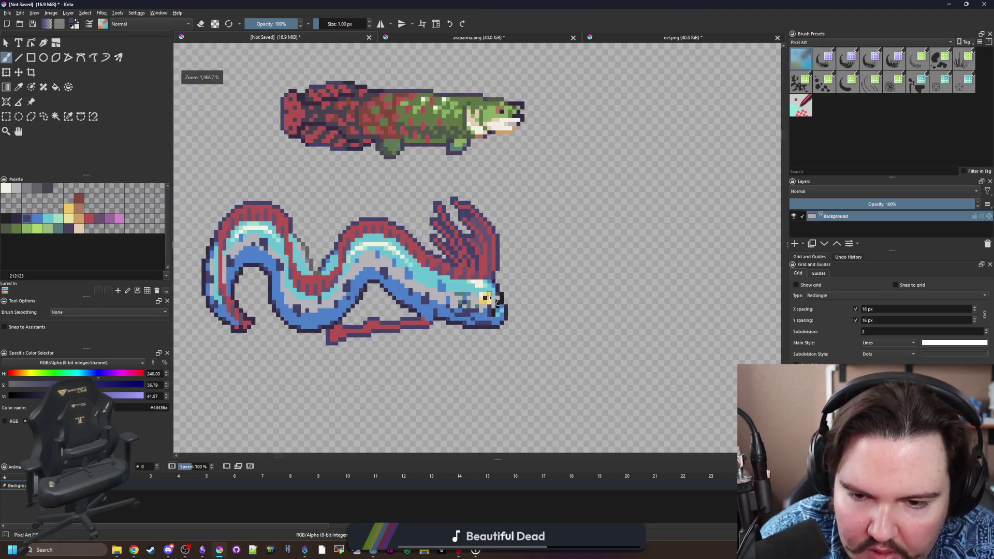
pyautogui.scroll(8, 496, 305)
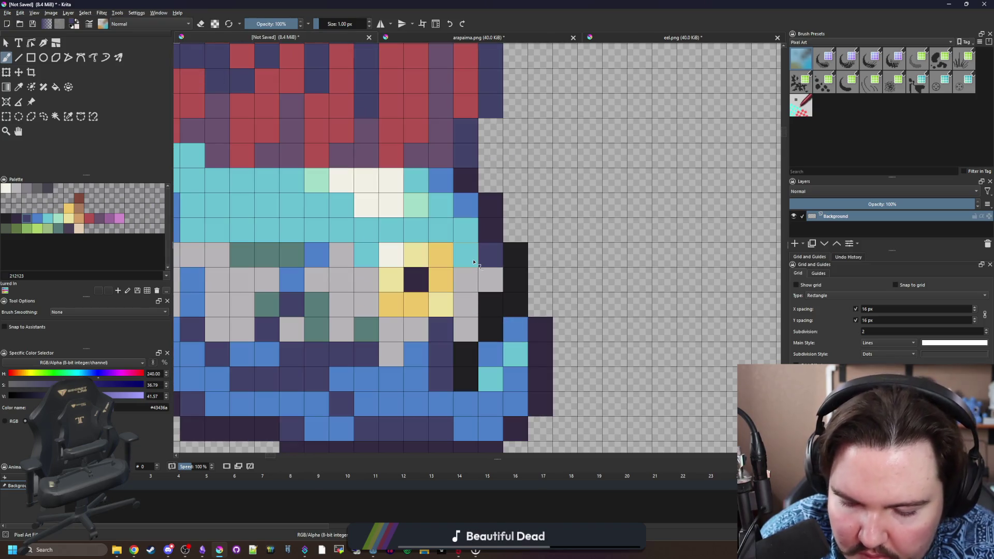
pyautogui.press('p')
pyautogui.press('b')
pyautogui.click(466, 279)
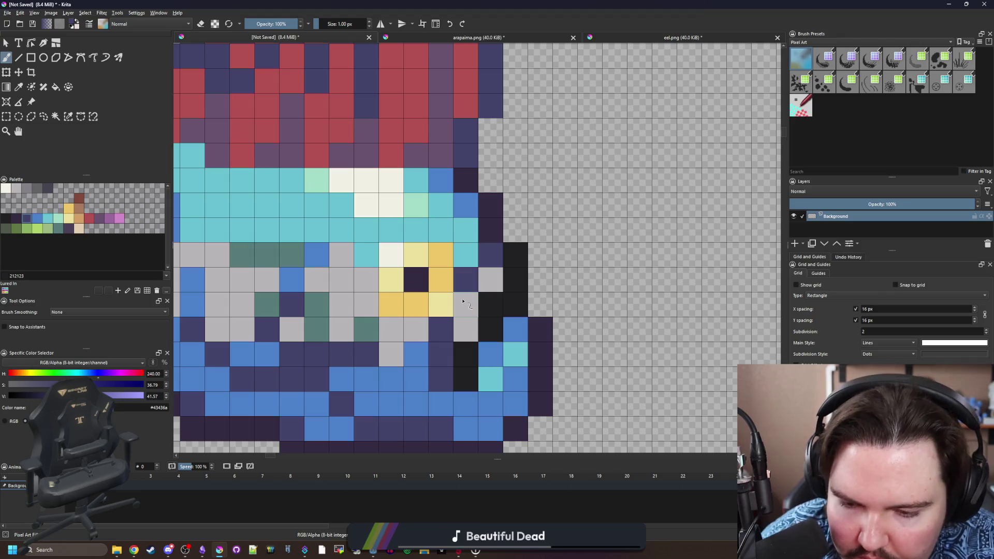
# Try filling the oarfish's blue body with dark teal, then undo it.
pyautogui.press('p')
pyautogui.click(468, 212)
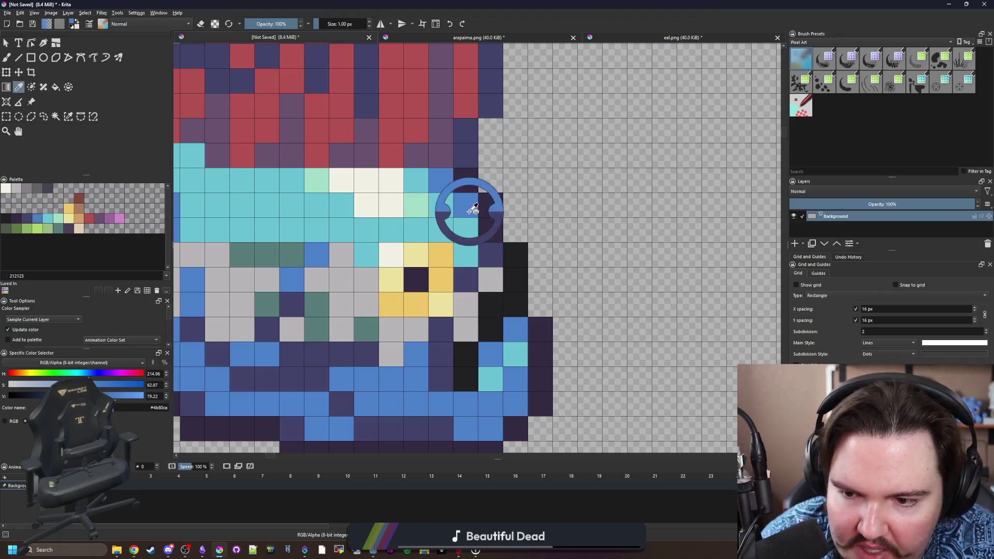
pyautogui.scroll(-5, 438, 284)
pyautogui.scroll(5, 395, 278)
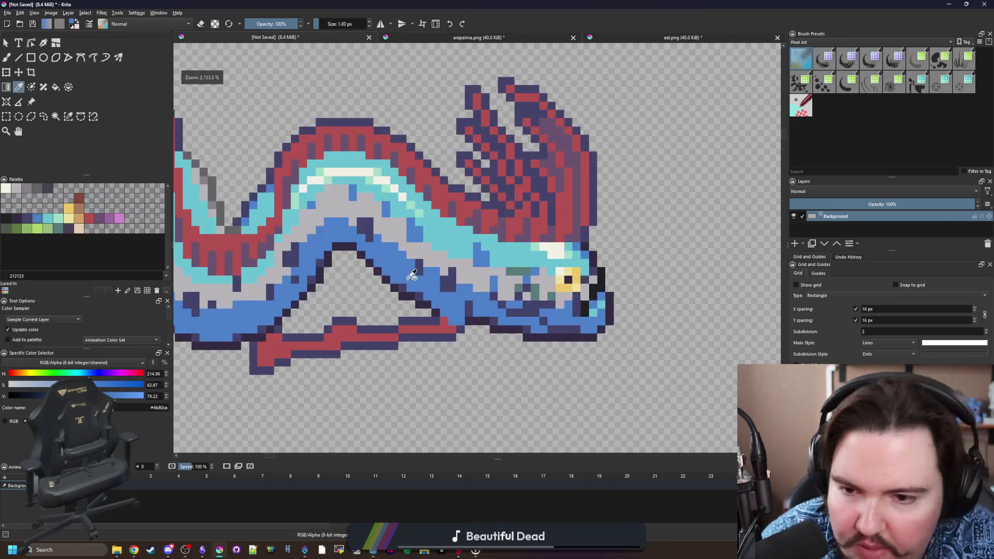
pyautogui.click(559, 286)
pyautogui.press('f')
pyautogui.scroll(-5, 481, 334)
pyautogui.click(484, 337)
pyautogui.scroll(-3, 483, 336)
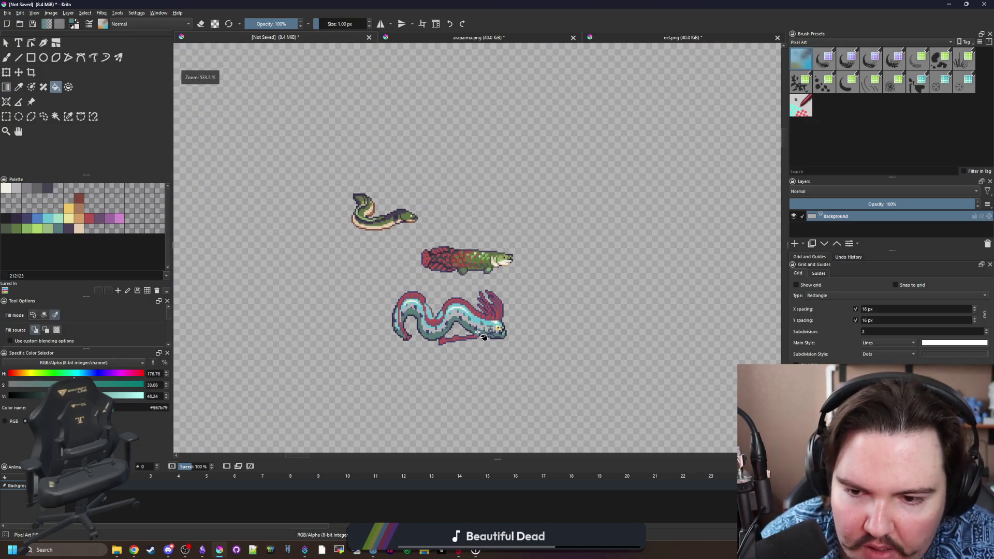
pyautogui.hotkey('ctrl', 'z')
pyautogui.scroll(5, 485, 326)
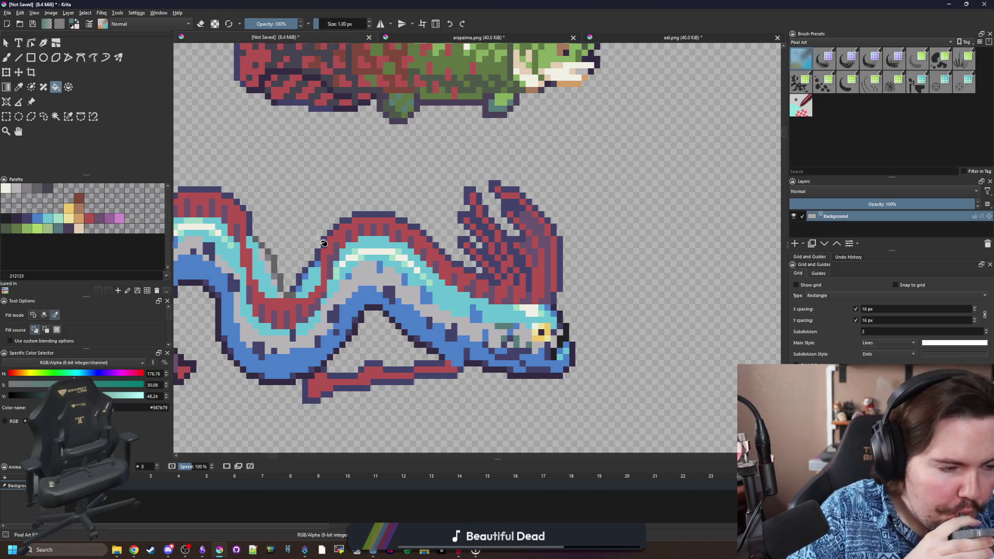
# Try a 2x2 cream highlight on the body, undoing attempts to reposition it.
pyautogui.moveTo(334, 251); pyautogui.dragTo(467, 223)
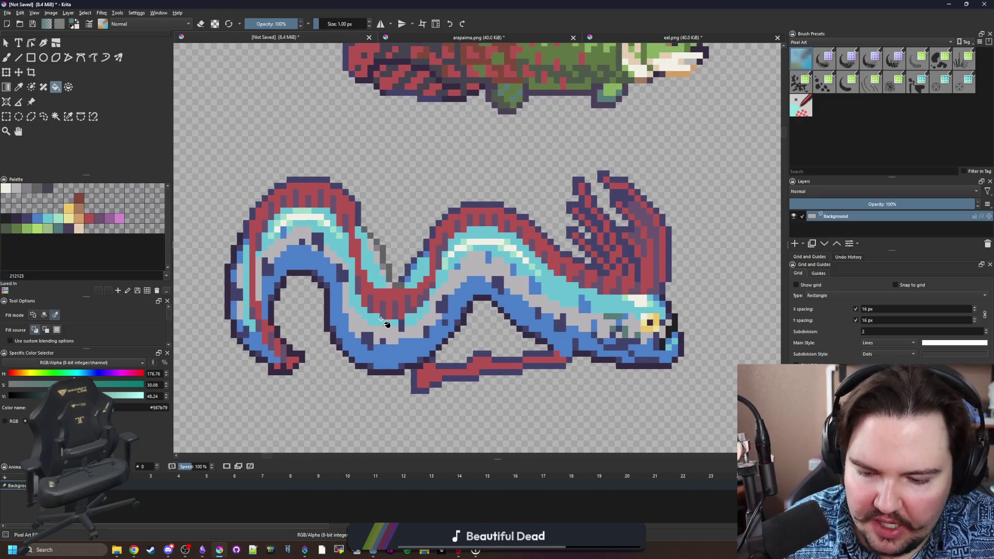
pyautogui.press('b')
pyautogui.scroll(5, 466, 243)
pyautogui.keyDown('ctrl'); pyautogui.click(488, 236); pyautogui.keyUp('ctrl')
pyautogui.moveTo(423, 330)
pyautogui.mouseDown()
pyautogui.moveTo(414, 311)
pyautogui.moveTo(362, 311)
pyautogui.moveTo(363, 357)
pyautogui.mouseUp()
pyautogui.scroll(-10, 357, 236)
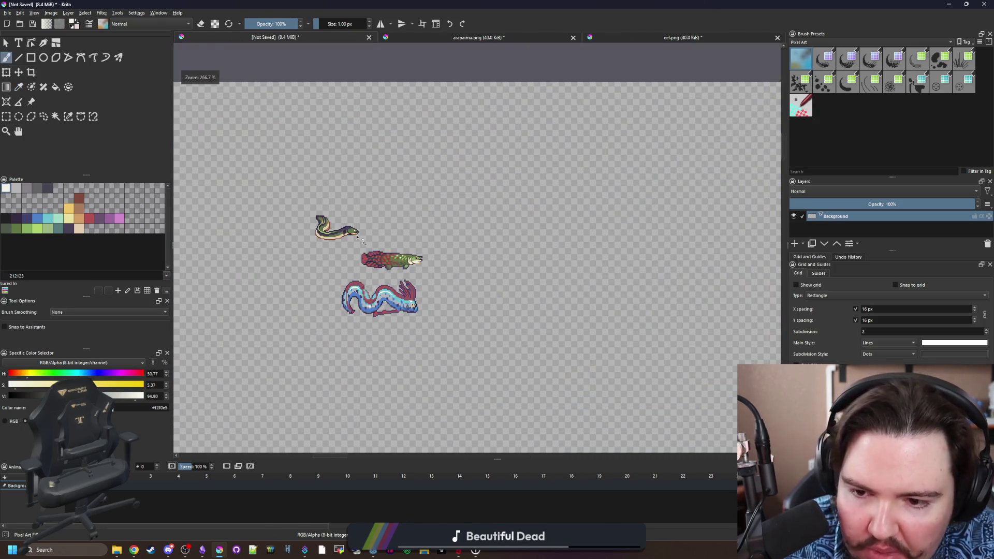
pyautogui.scroll(10, 369, 307)
pyautogui.hotkey('ctrl', 'z')
pyautogui.moveTo(399, 308)
pyautogui.mouseDown()
pyautogui.moveTo(402, 259)
pyautogui.moveTo(416, 278)
pyautogui.mouseUp()
pyautogui.hotkey('ctrl', 'z')
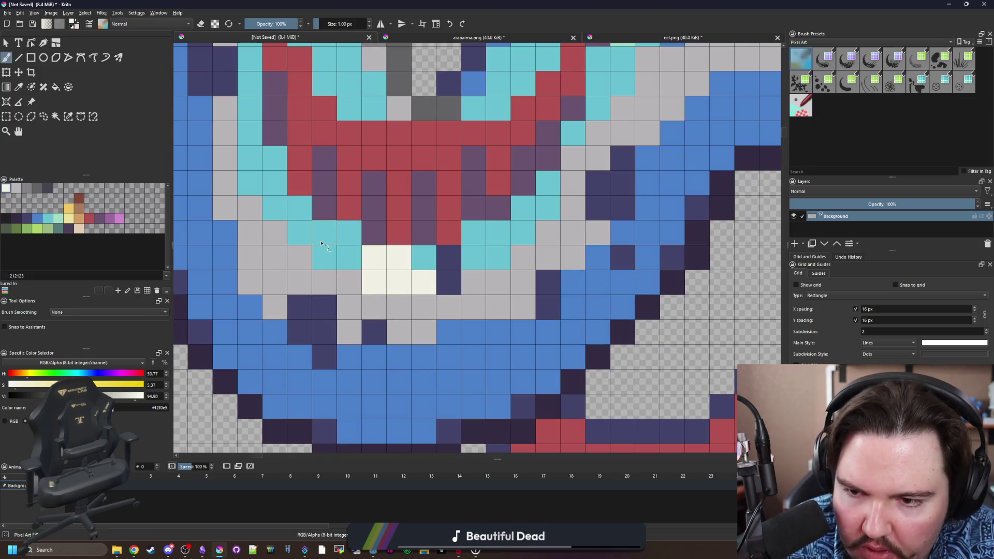
pyautogui.scroll(-10, 331, 241)
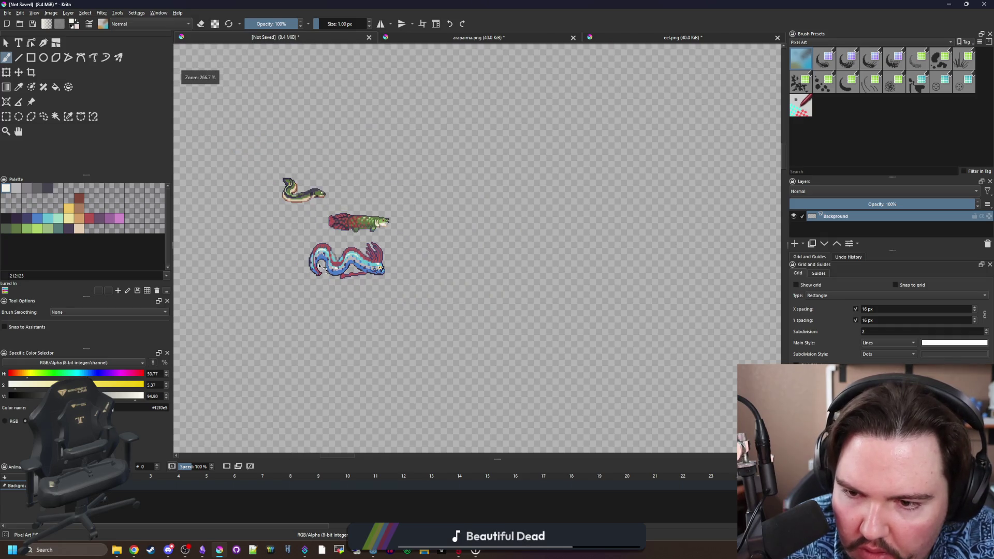
pyautogui.scroll(12, 319, 266)
# Sample the mint body-stripe colour, then choose grey from the palette for filling.
pyautogui.press('p')
pyautogui.click(541, 177)
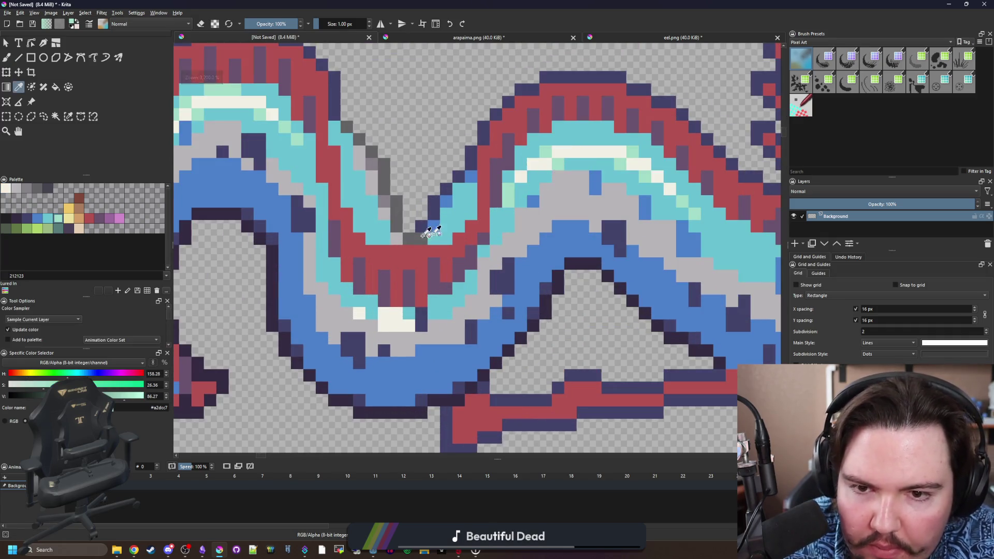
pyautogui.scroll(-6, 467, 224)
pyautogui.scroll(6, 455, 244)
pyautogui.press('f')
pyautogui.scroll(-8, 427, 275)
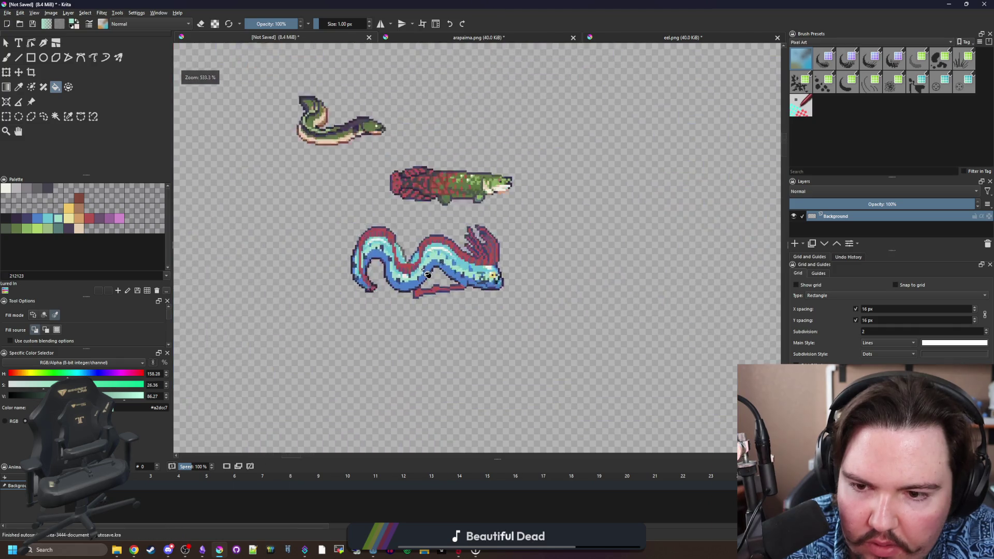
pyautogui.scroll(-2, 427, 274)
pyautogui.scroll(4, 437, 274)
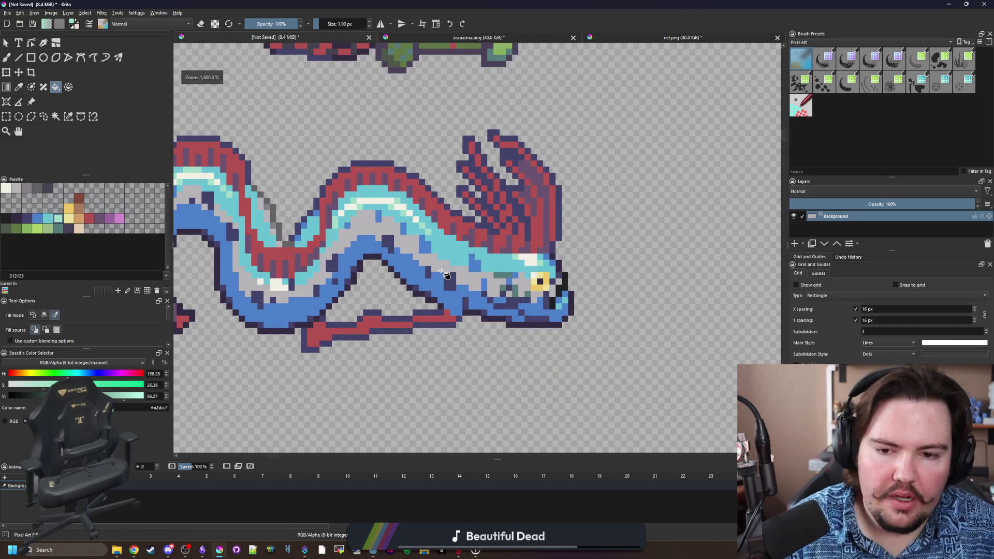
pyautogui.scroll(4, 471, 290)
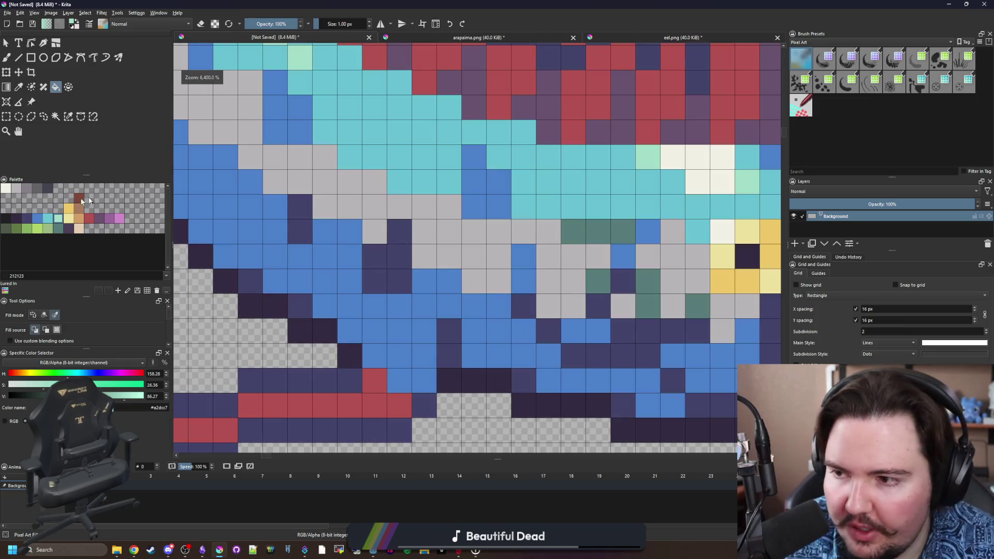
pyautogui.click(26, 188)
# Try green and tan test pixels on the oarfish body, undoing each one.
pyautogui.press('b')
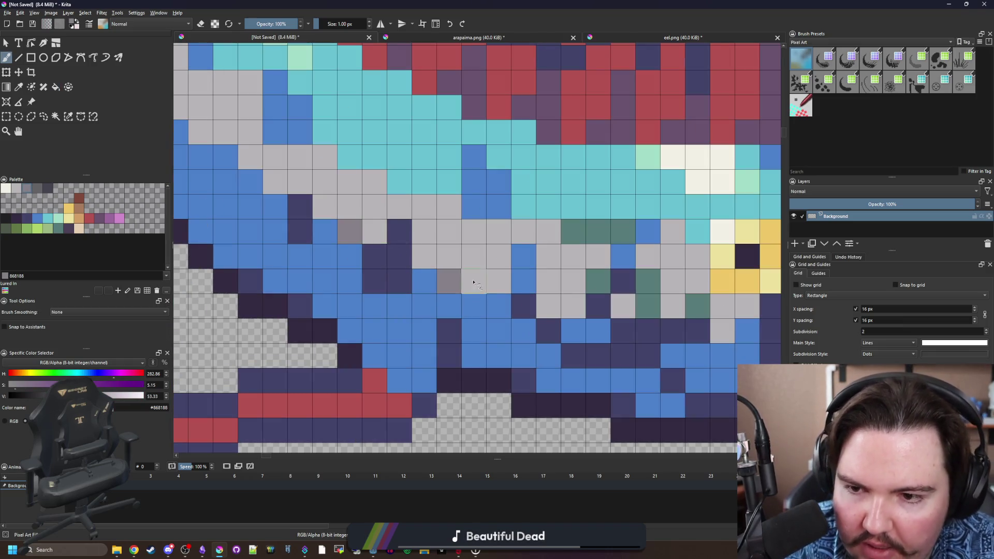
pyautogui.scroll(-7, 341, 167)
pyautogui.scroll(3, 320, 183)
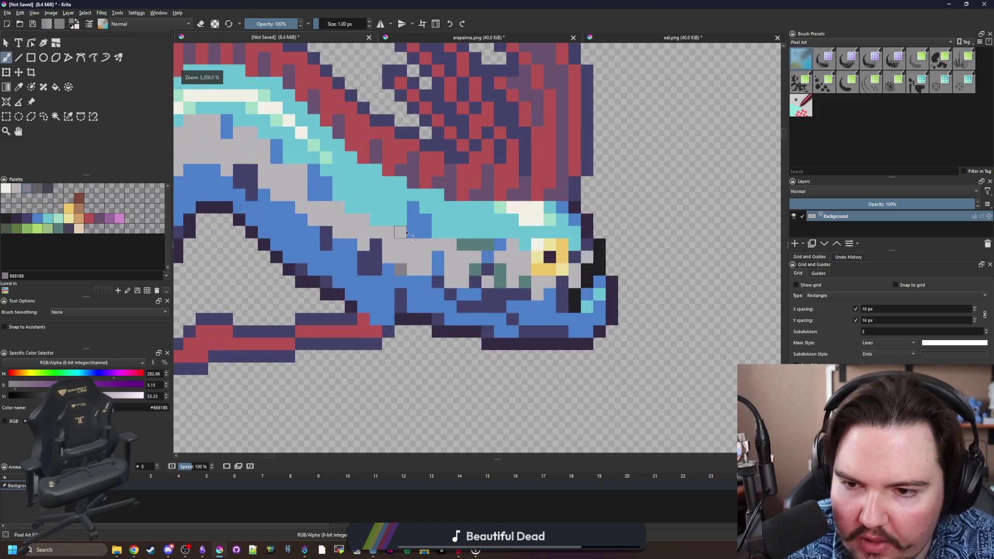
pyautogui.scroll(4, 506, 250)
pyautogui.click(40, 229)
pyautogui.click(26, 229)
pyautogui.click(399, 297)
pyautogui.hotkey('ctrl', 'z')
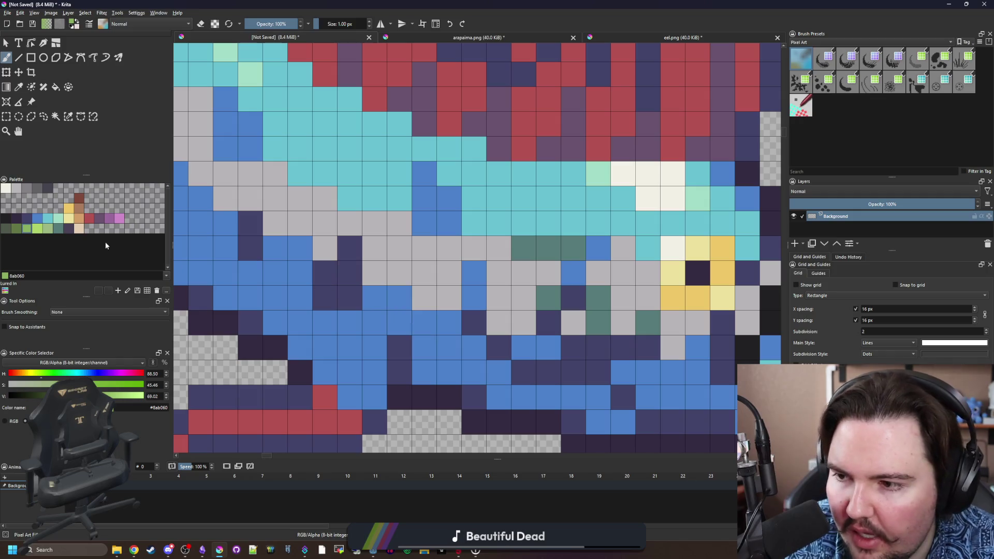
pyautogui.click(79, 218)
pyautogui.click(375, 297)
pyautogui.hotkey('ctrl', 'z')
pyautogui.click(402, 303)
pyautogui.hotkey('ctrl', 'z')
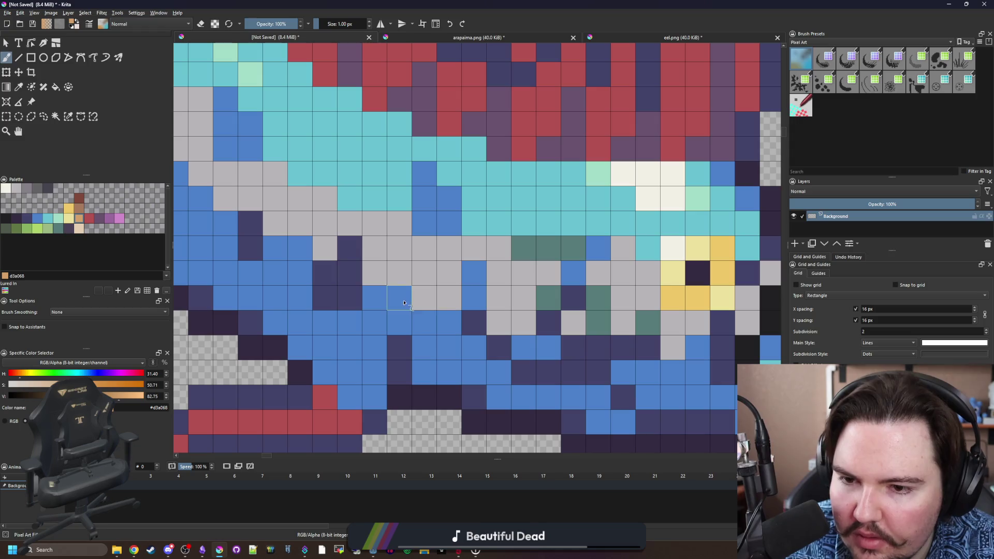
pyautogui.scroll(-5, 404, 303)
pyautogui.scroll(5, 449, 252)
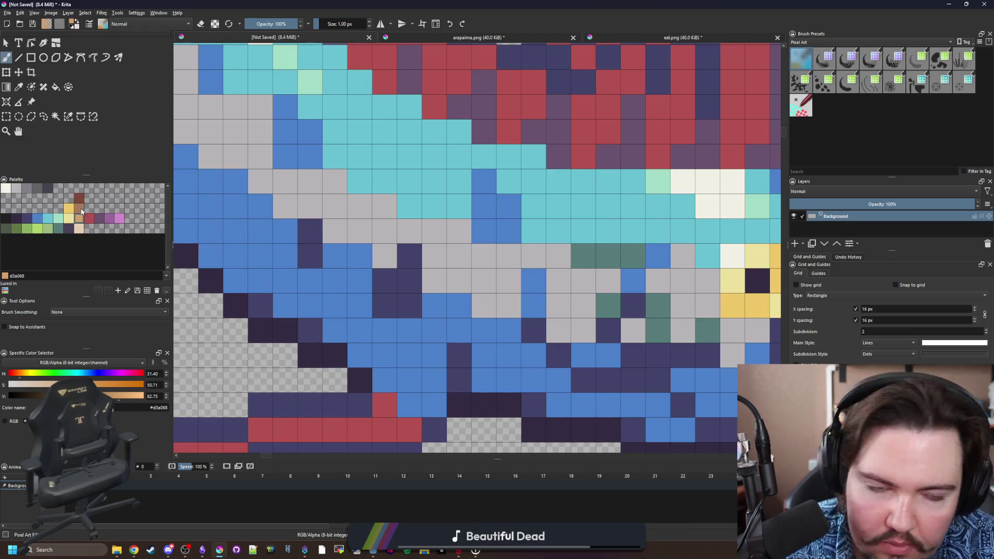
# Paint brown and pink spots on the oarfish's blue body.
pyautogui.click(79, 210)
pyautogui.click(459, 305)
pyautogui.click(107, 223)
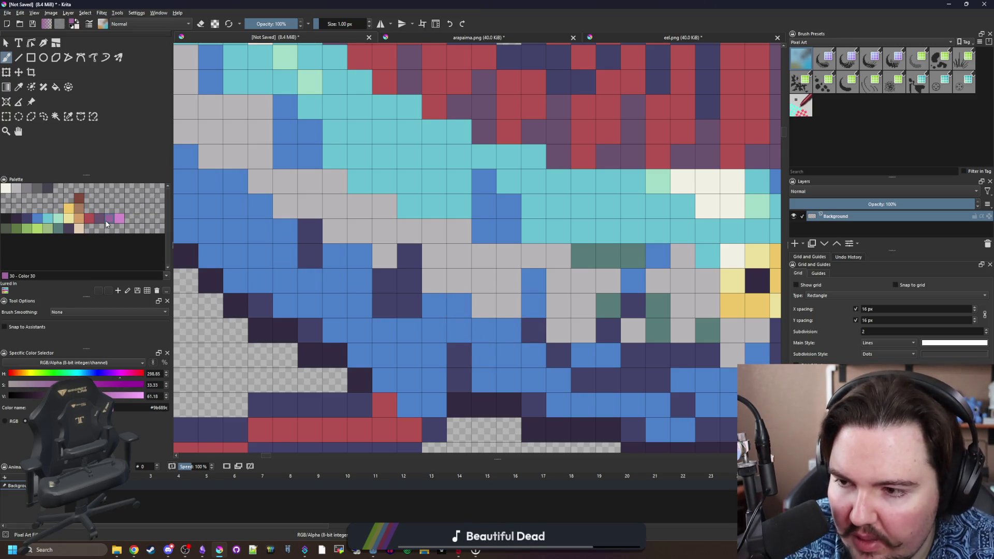
pyautogui.click(119, 220)
pyautogui.click(458, 306)
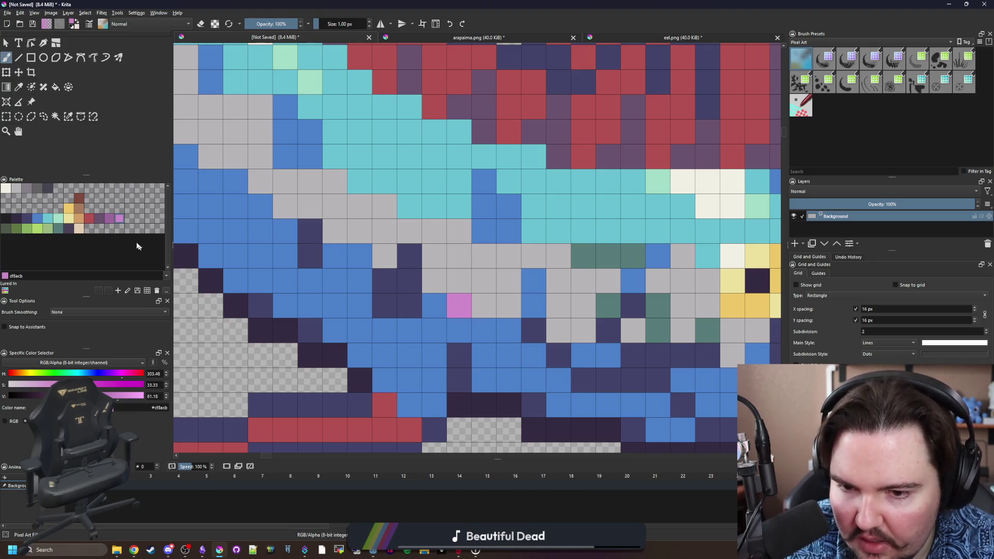
pyautogui.scroll(-5, 411, 241)
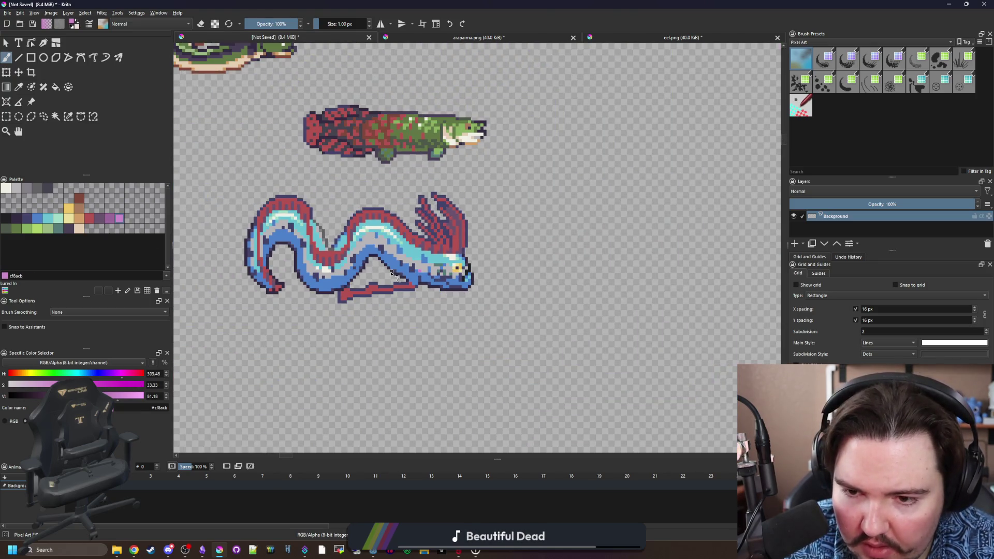
pyautogui.scroll(5, 369, 270)
pyautogui.click(384, 200)
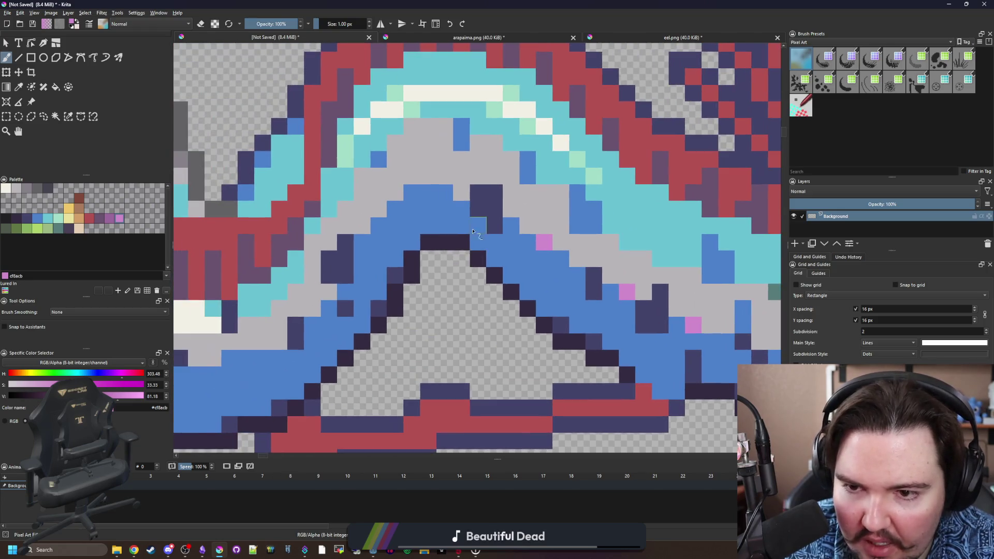
# Add more pink speckles further along the oarfish's belly.
pyautogui.moveTo(407, 196)
pyautogui.mouseDown()
pyautogui.moveTo(532, 217)
pyautogui.moveTo(435, 297)
pyautogui.mouseUp()
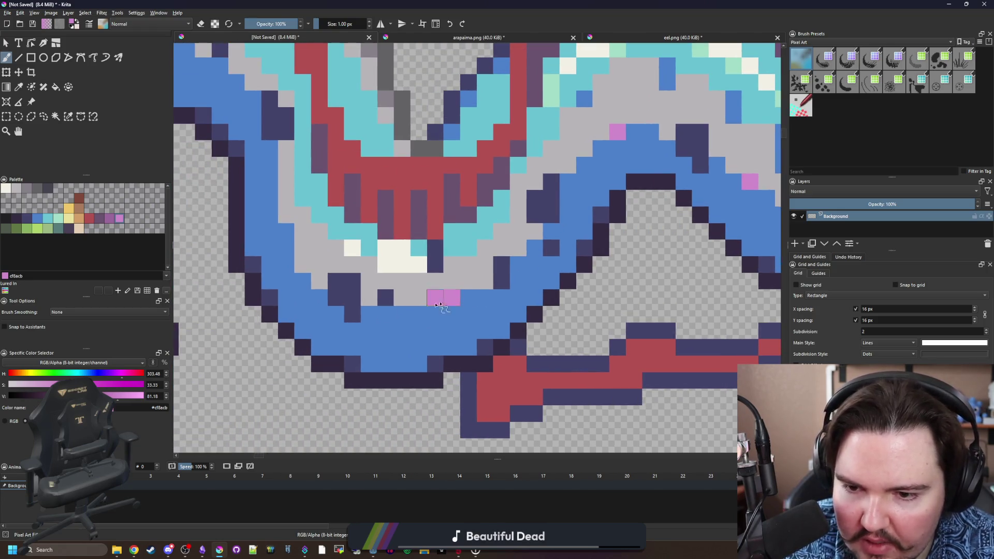
pyautogui.moveTo(284, 178)
pyautogui.mouseDown()
pyautogui.moveTo(348, 231)
pyautogui.moveTo(381, 210)
pyautogui.mouseUp()
pyautogui.click(310, 217)
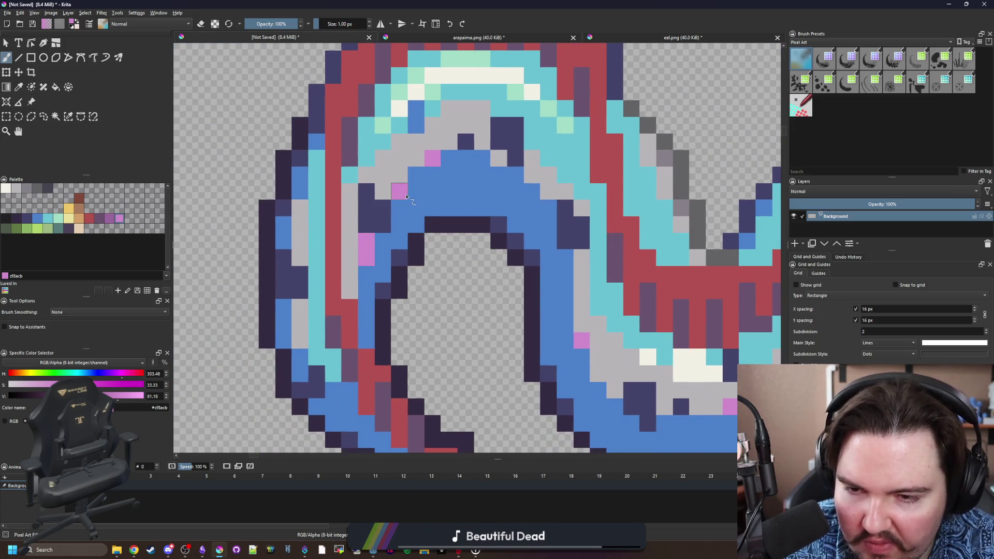
pyautogui.scroll(-6, 394, 308)
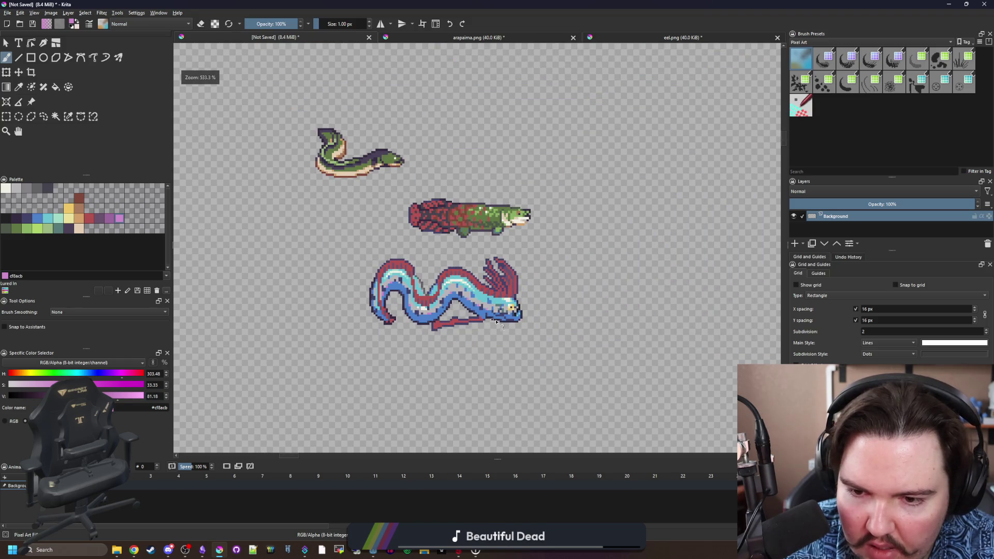
pyautogui.scroll(7, 492, 322)
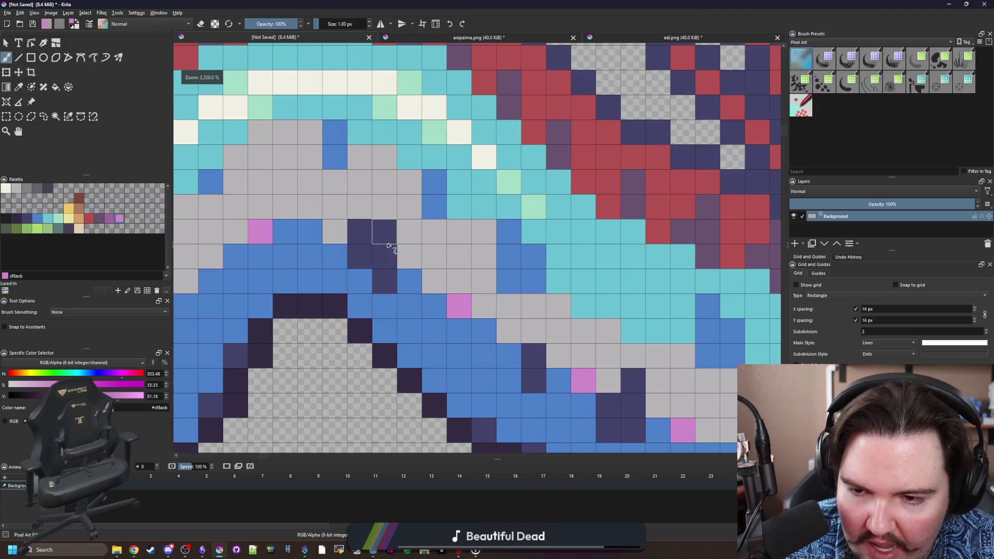
pyautogui.click(336, 233)
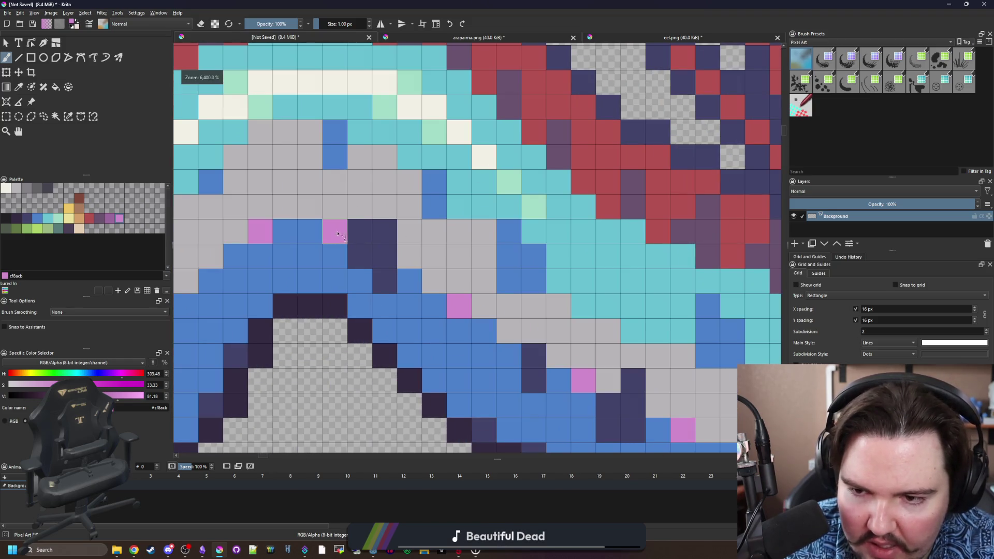
pyautogui.scroll(-4, 338, 234)
pyautogui.scroll(2, 485, 301)
pyautogui.scroll(-2, 470, 301)
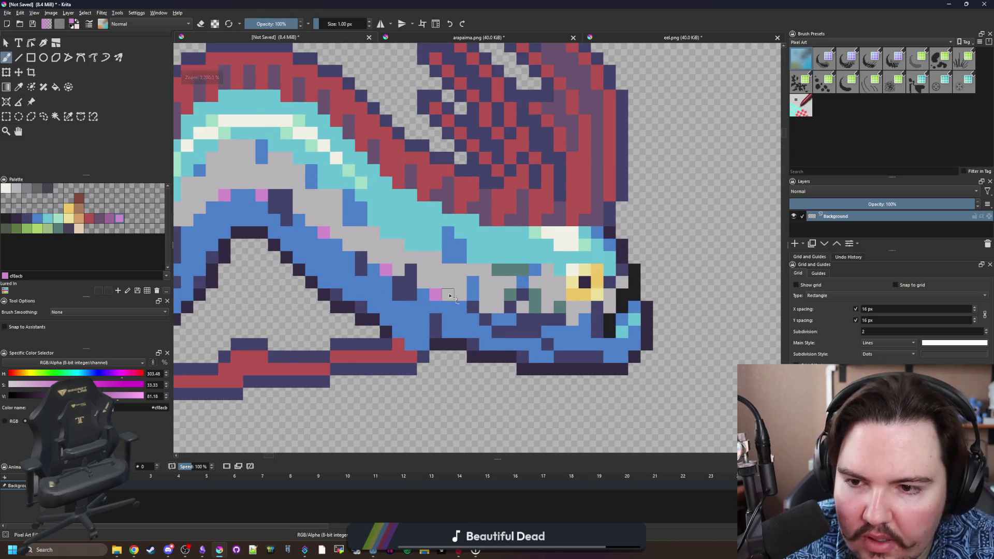
pyautogui.scroll(3, 455, 290)
pyautogui.scroll(1, 443, 276)
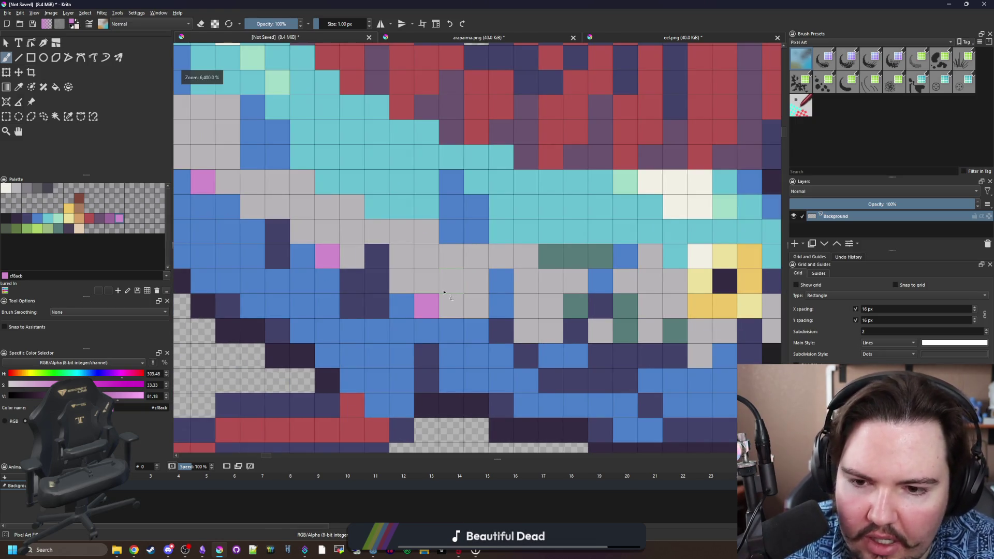
pyautogui.scroll(-2, 426, 284)
pyautogui.scroll(-2, 492, 309)
pyautogui.scroll(3, 513, 309)
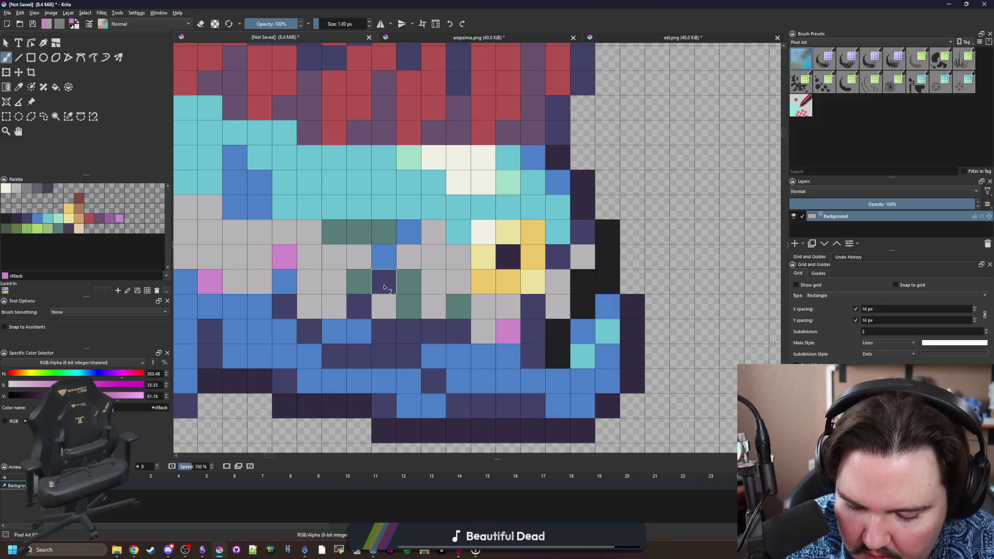
# Sample dark navy from the sprite and paint three navy pixels near the head.
pyautogui.keyDown('ctrl'); pyautogui.click(384, 288); pyautogui.keyUp('ctrl')
pyautogui.click(359, 281)
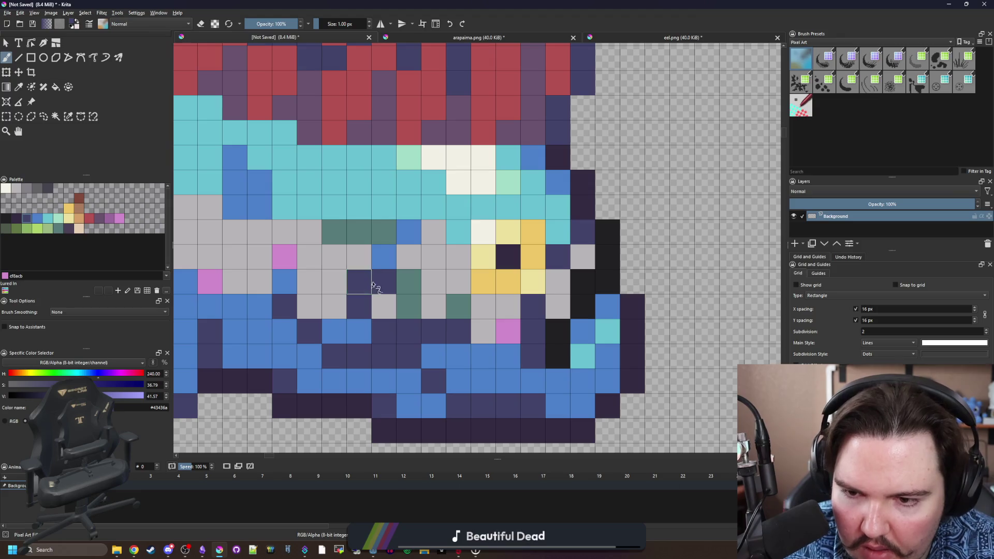
pyautogui.click(384, 257)
pyautogui.click(409, 231)
# Sample light grey, blue, pink, then the dark purple outline colour from the sprite.
pyautogui.press('p')
pyautogui.click(390, 281)
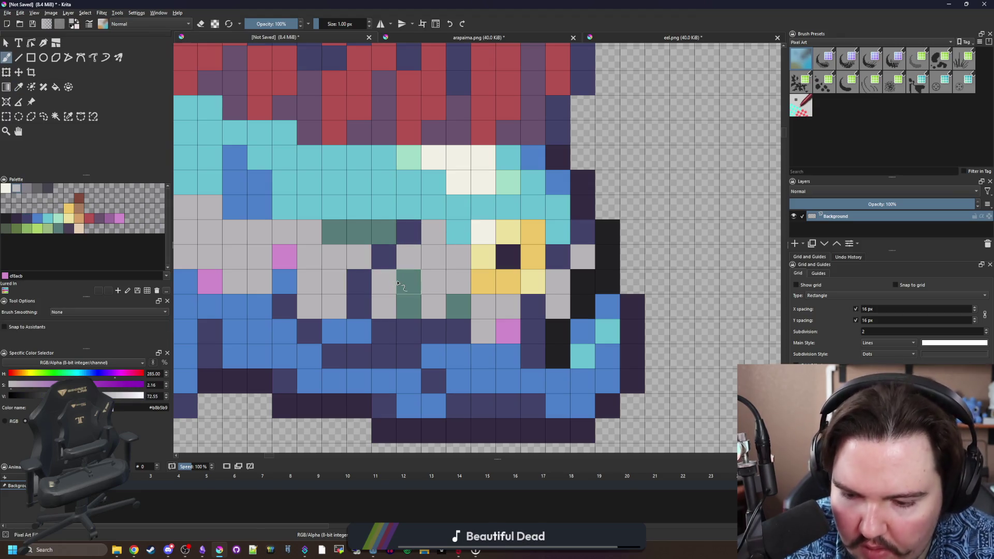
pyautogui.keyDown('ctrl'); pyautogui.click(481, 352); pyautogui.keyUp('ctrl')
pyautogui.scroll(-2, 463, 296)
pyautogui.scroll(-2, 462, 296)
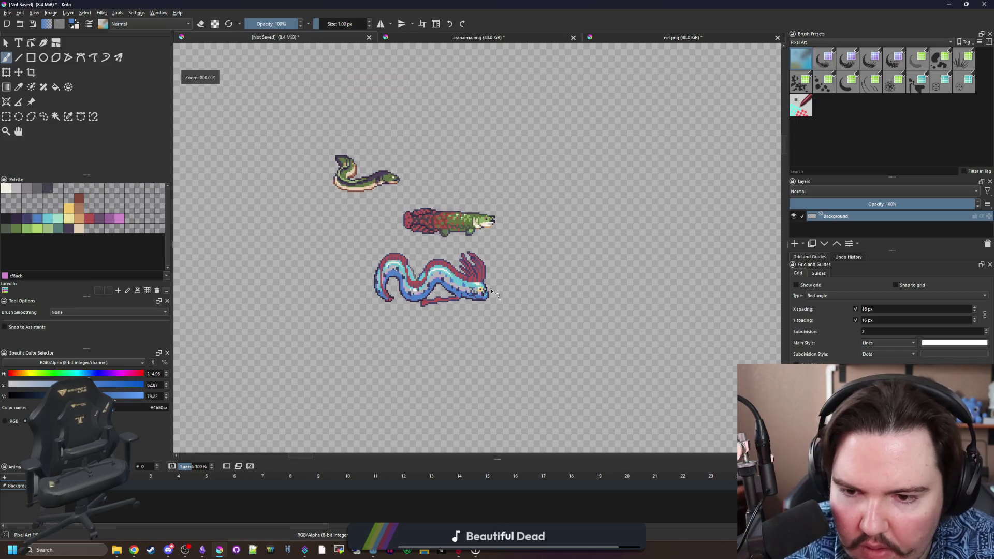
pyautogui.scroll(3, 384, 279)
pyautogui.scroll(3, 384, 280)
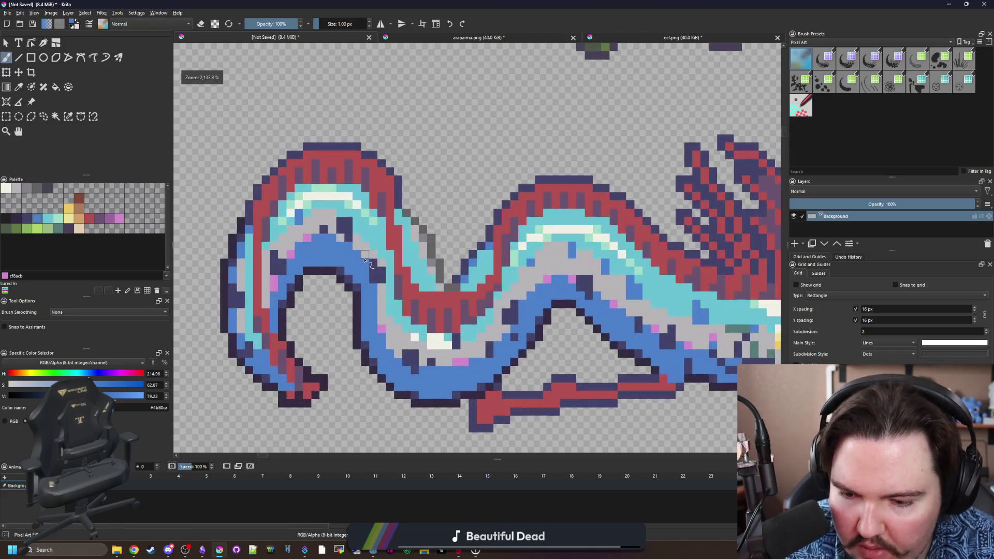
pyautogui.keyDown('ctrl'); pyautogui.click(307, 237); pyautogui.keyUp('ctrl')
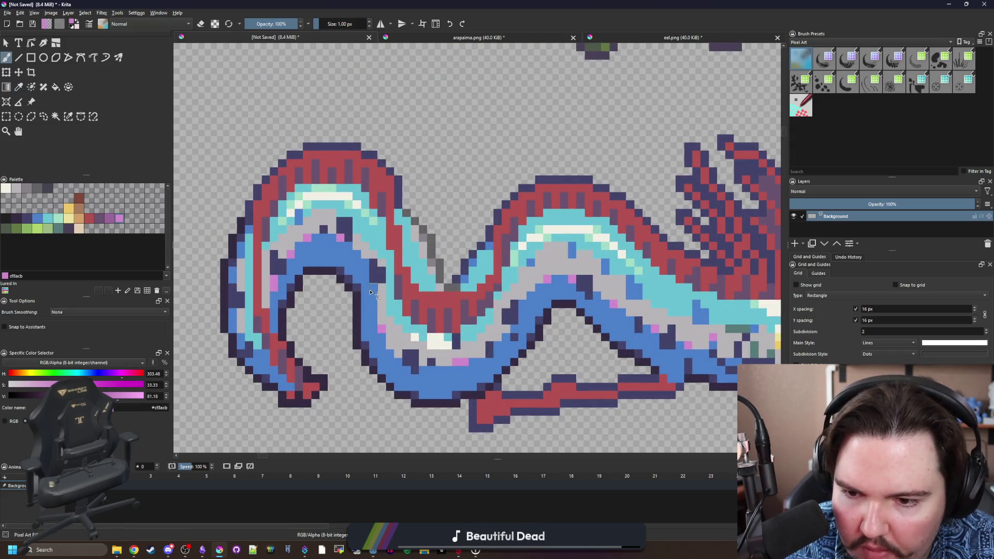
pyautogui.scroll(-3, 370, 292)
pyautogui.scroll(2, 375, 322)
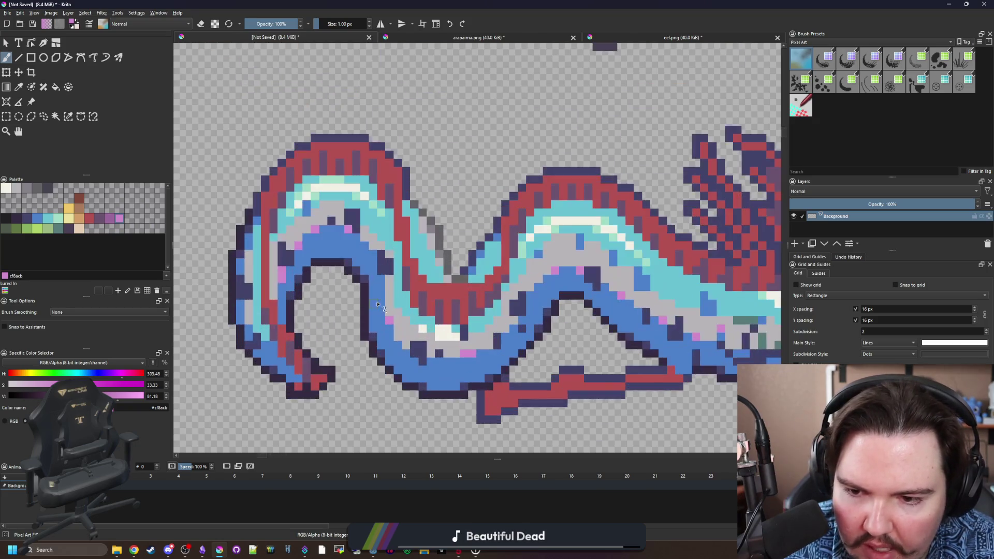
pyautogui.scroll(-1, 353, 293)
pyautogui.scroll(-1, 411, 264)
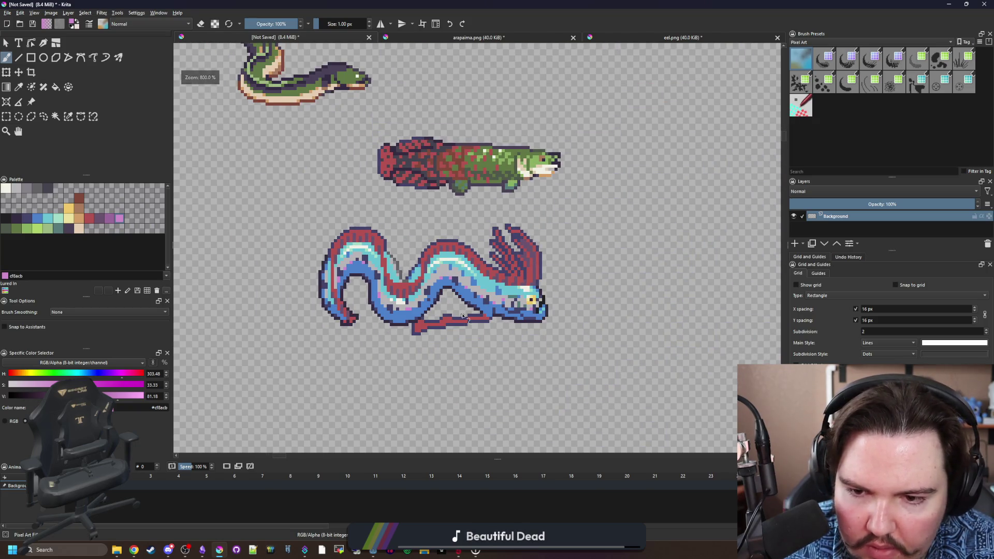
pyautogui.scroll(-1, 462, 315)
pyautogui.scroll(3, 464, 320)
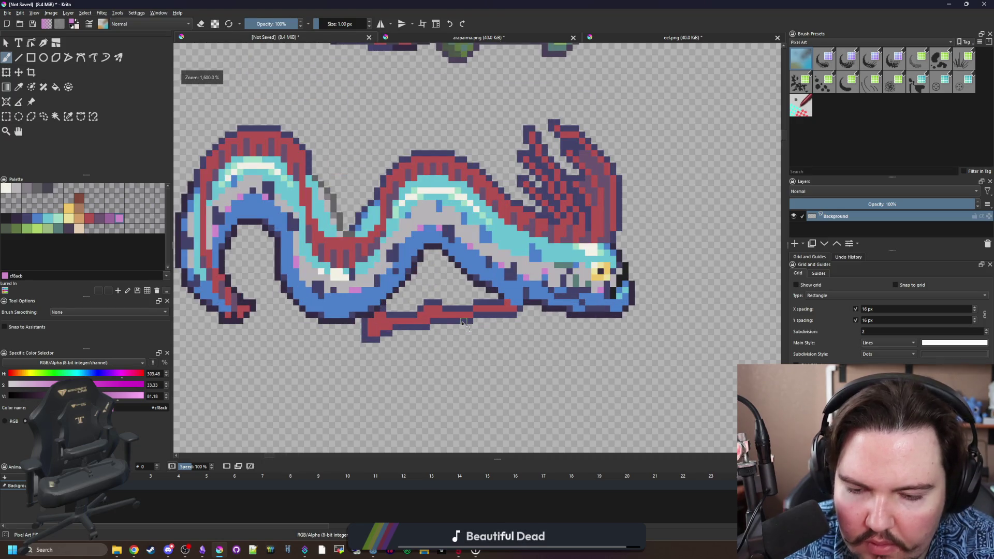
pyautogui.scroll(1, 431, 310)
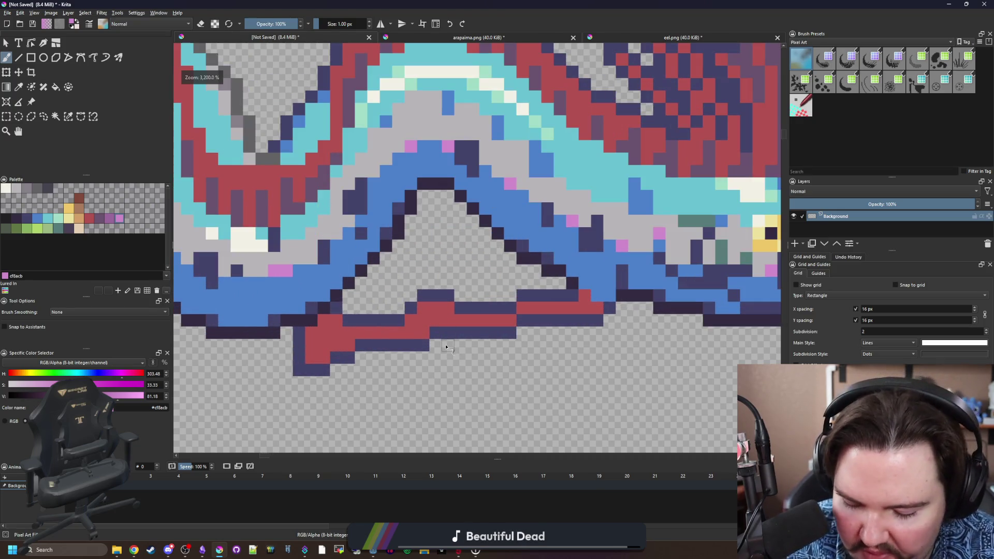
pyautogui.keyDown('ctrl'); pyautogui.click(462, 333); pyautogui.keyUp('ctrl')
# Set brush opacity to 50 and paint faint purple shading under the belly and fin.
pyautogui.click(283, 24)
pyautogui.write('50')
pyautogui.press('Return')
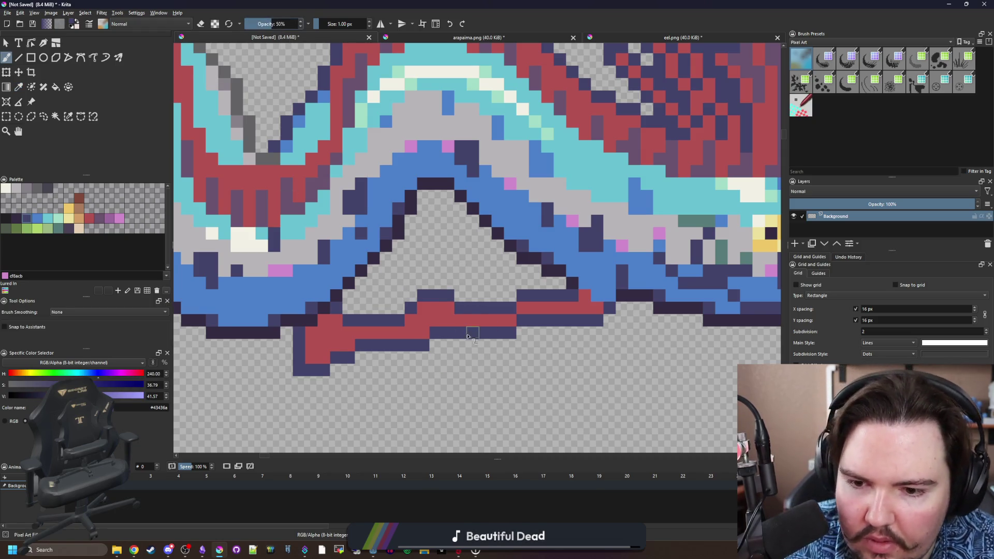
pyautogui.scroll(1, 472, 336)
pyautogui.moveTo(433, 348); pyautogui.dragTo(466, 348)
pyautogui.moveTo(531, 284); pyautogui.dragTo(498, 284)
pyautogui.moveTo(549, 332); pyautogui.dragTo(572, 331)
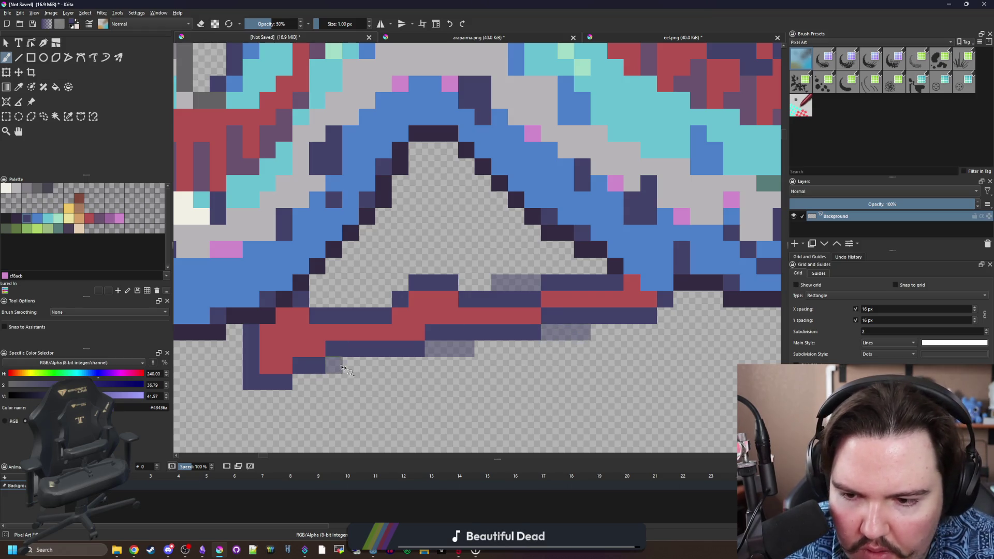
# Sample the dark outline colour from the oarfish sprite.
pyautogui.scroll(-3, 341, 367)
pyautogui.scroll(3, 383, 305)
pyautogui.scroll(-5, 424, 268)
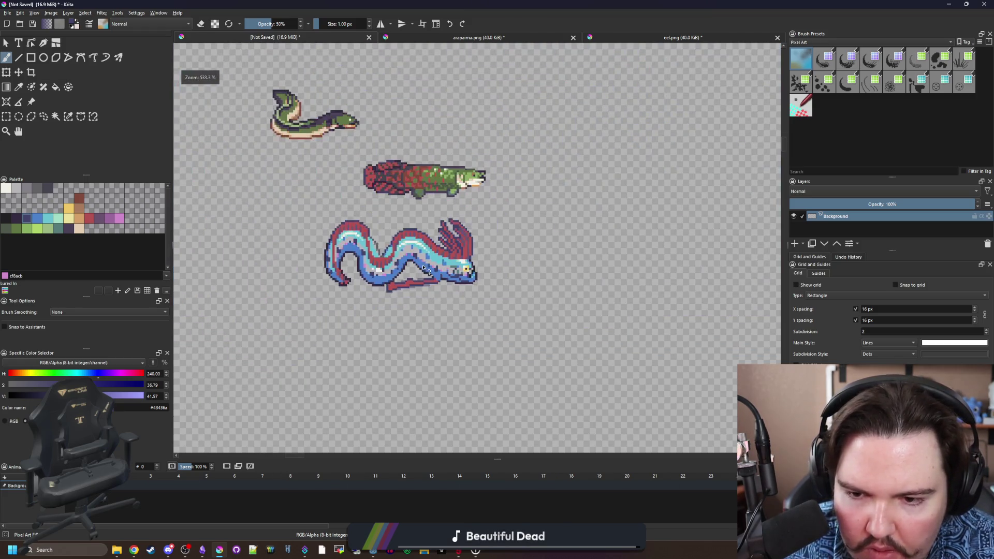
pyautogui.scroll(-1, 427, 252)
pyautogui.scroll(5, 481, 331)
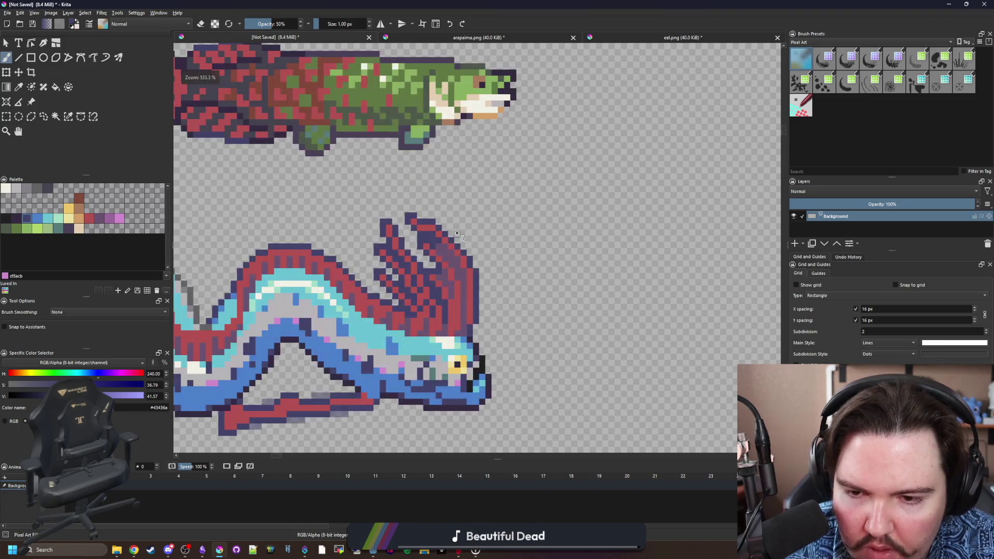
pyautogui.scroll(-1, 499, 337)
pyautogui.press('p')
pyautogui.press('b')
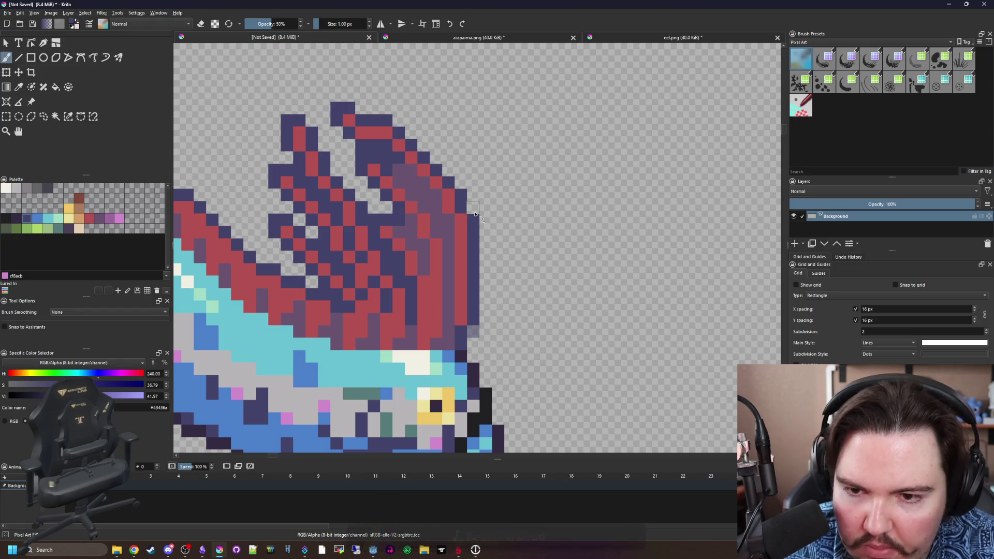
pyautogui.scroll(-2, 481, 247)
pyautogui.scroll(-1, 320, 197)
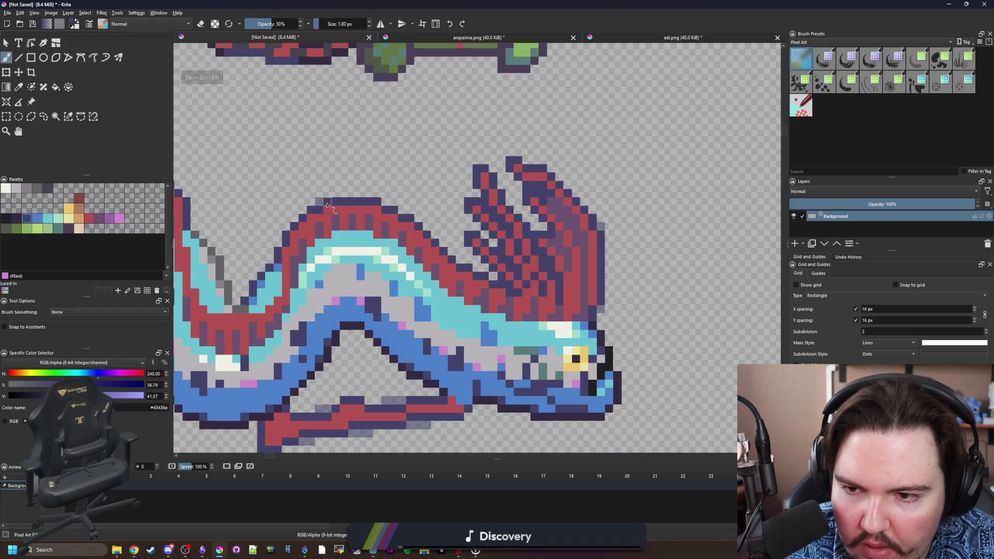
pyautogui.scroll(-2, 305, 225)
pyautogui.scroll(3, 305, 225)
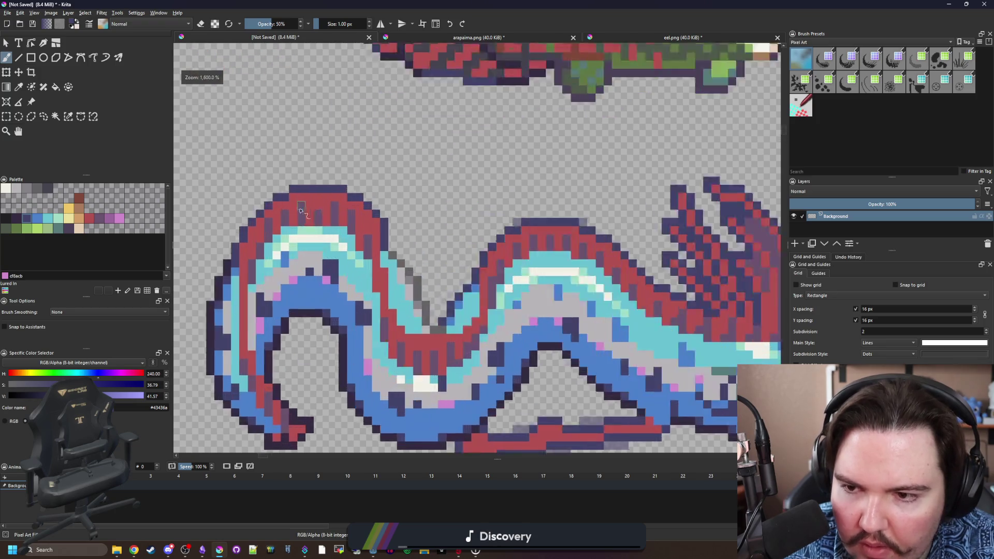
pyautogui.scroll(-1, 379, 220)
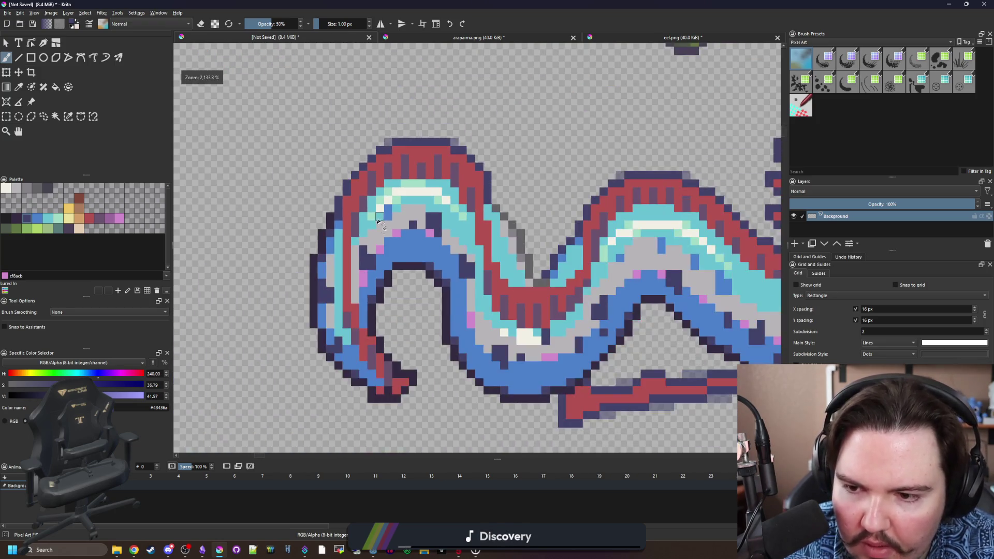
pyautogui.scroll(-1, 419, 344)
pyautogui.scroll(2, 321, 299)
pyautogui.keyDown('ctrl'); pyautogui.click(302, 320); pyautogui.keyUp('ctrl')
# Pan along the oarfish and paint a grey pixel below its head.
pyautogui.scroll(-4, 302, 320)
pyautogui.scroll(4, 342, 234)
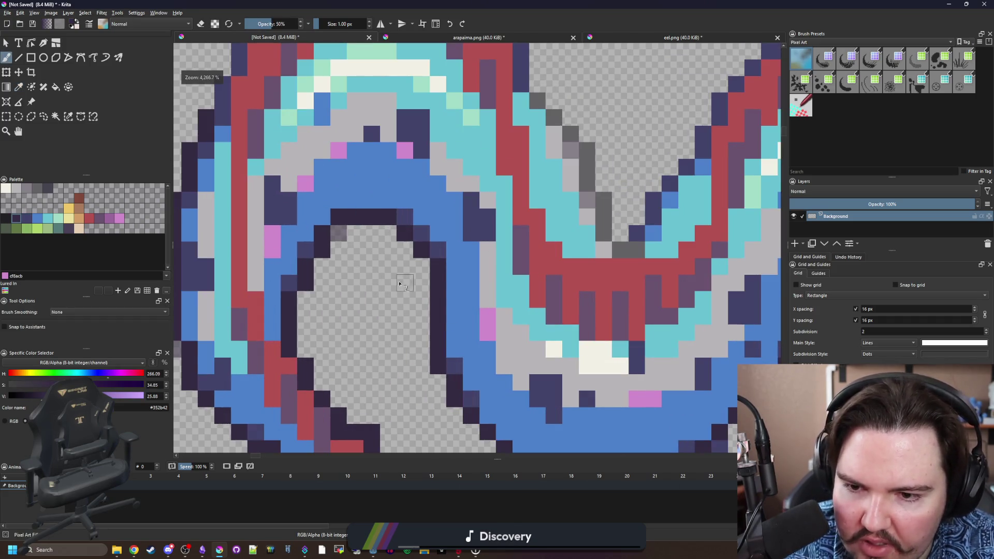
pyautogui.moveTo(399, 285)
pyautogui.mouseDown()
pyautogui.moveTo(310, 275)
pyautogui.moveTo(371, 320)
pyautogui.moveTo(268, 301)
pyautogui.mouseUp()
pyautogui.moveTo(609, 254); pyautogui.dragTo(373, 257)
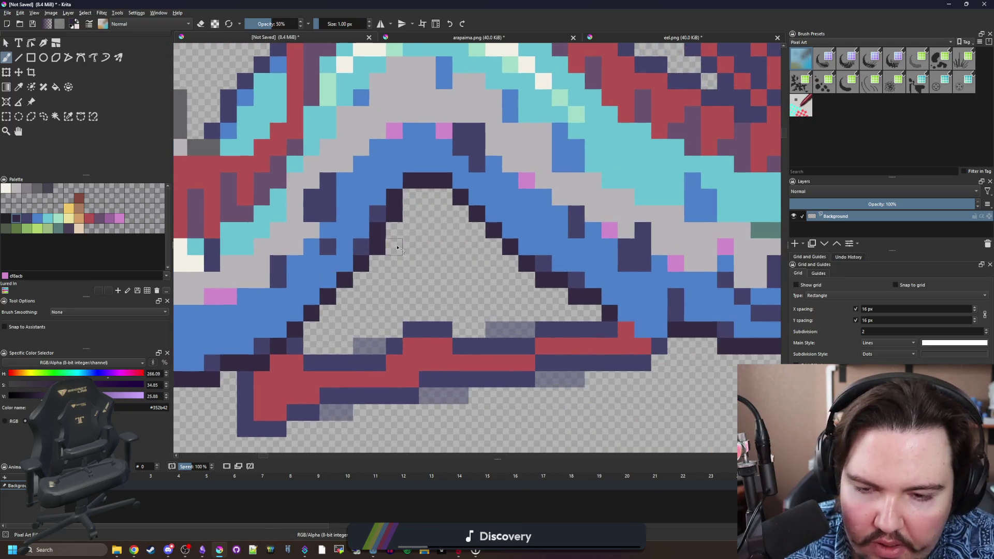
pyautogui.scroll(-5, 423, 201)
pyautogui.scroll(4, 580, 326)
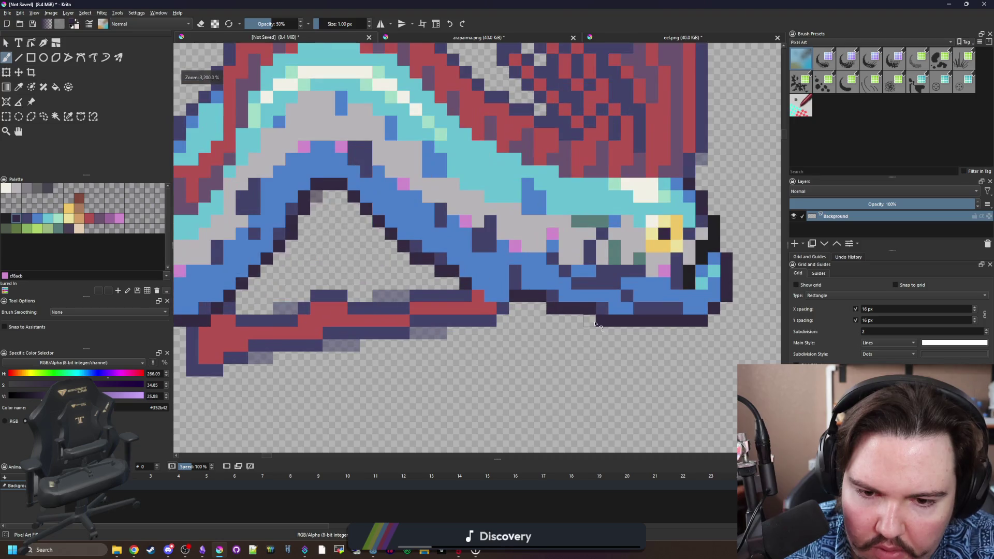
pyautogui.click(580, 325)
# Sample the dark indigo from the head and set brush opacity to 100%.
pyautogui.scroll(-4, 484, 344)
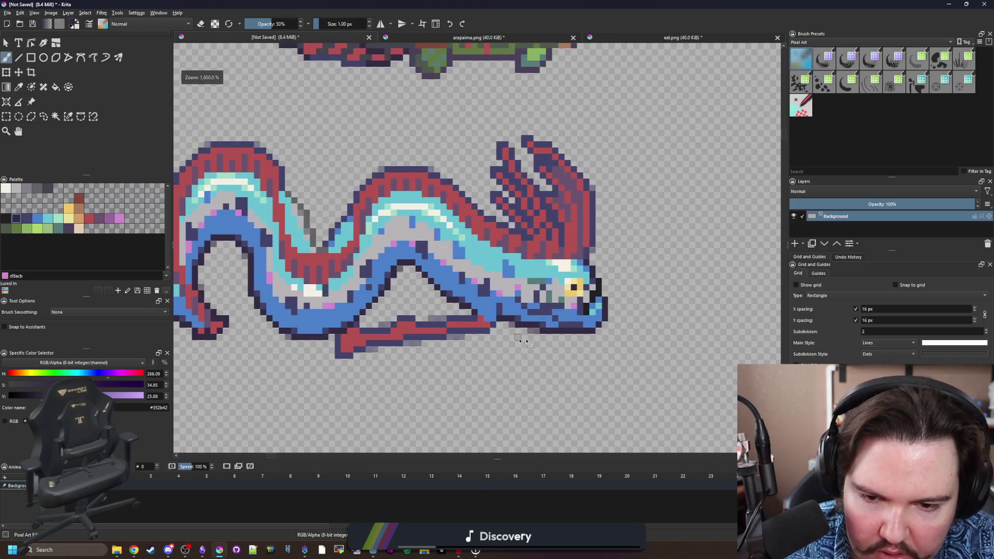
pyautogui.scroll(-2, 496, 314)
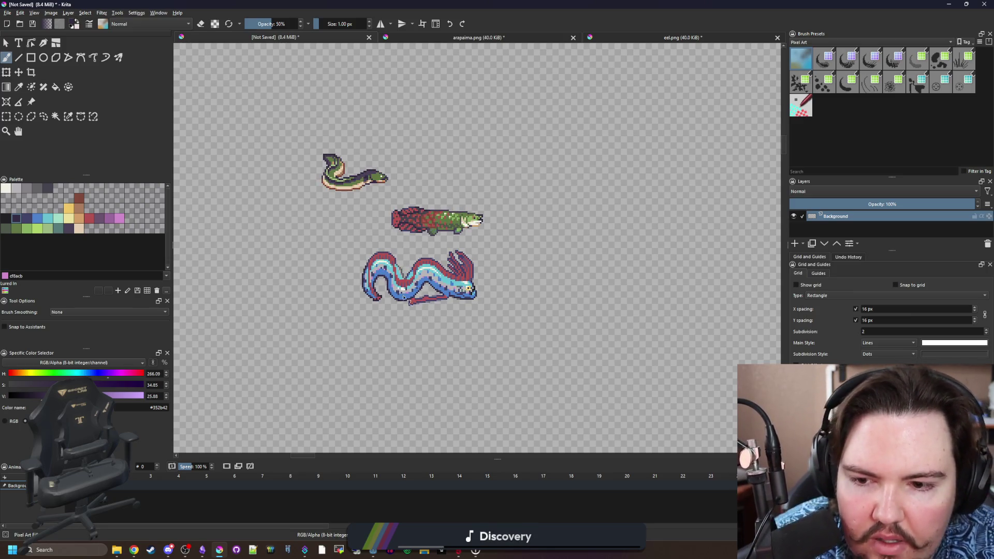
pyautogui.scroll(2, 409, 292)
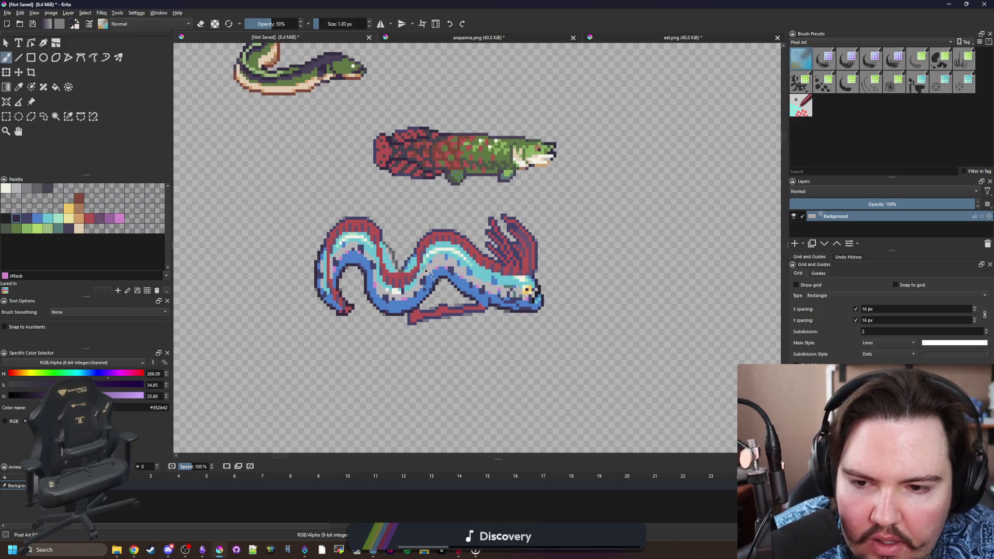
pyautogui.scroll(-4, 425, 270)
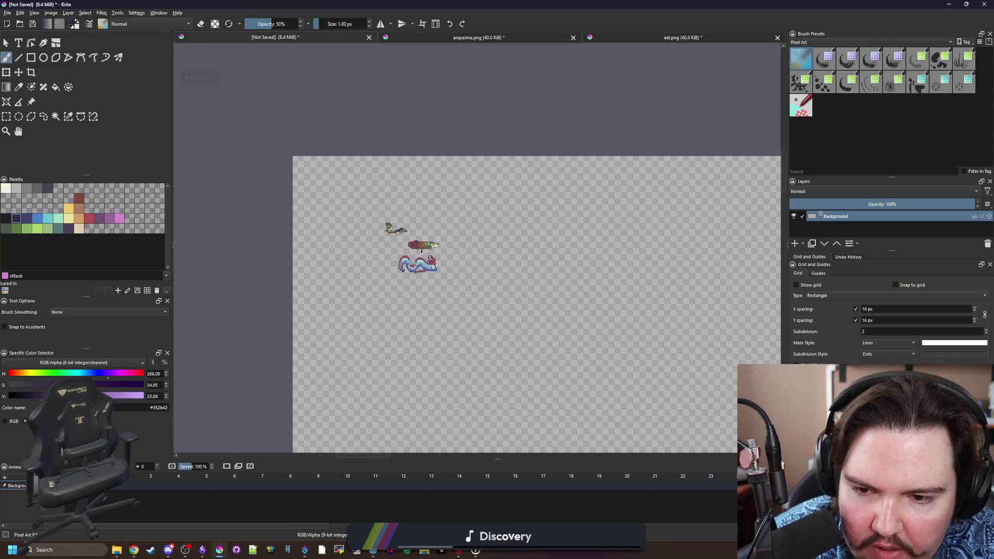
pyautogui.scroll(5, 422, 249)
pyautogui.scroll(2, 509, 255)
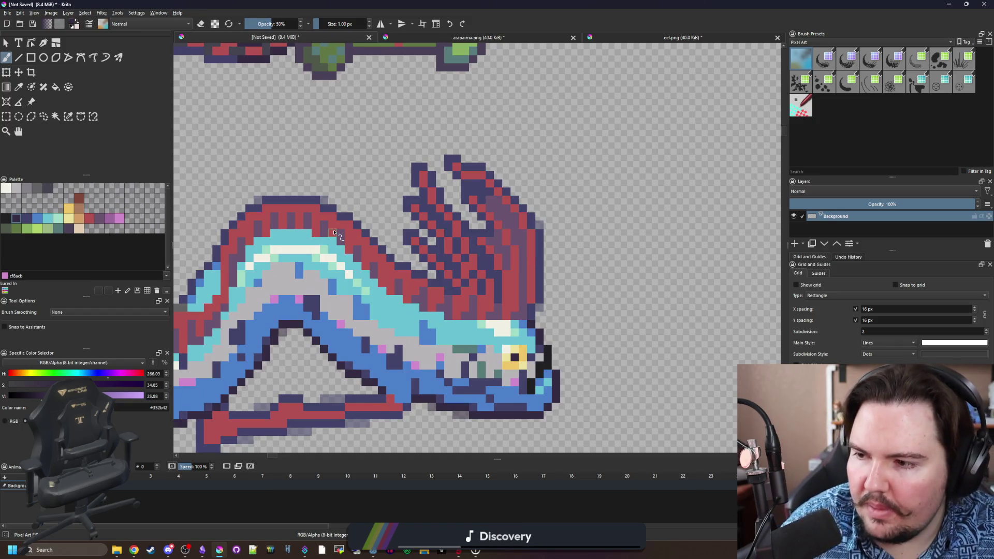
pyautogui.scroll(-2, 502, 255)
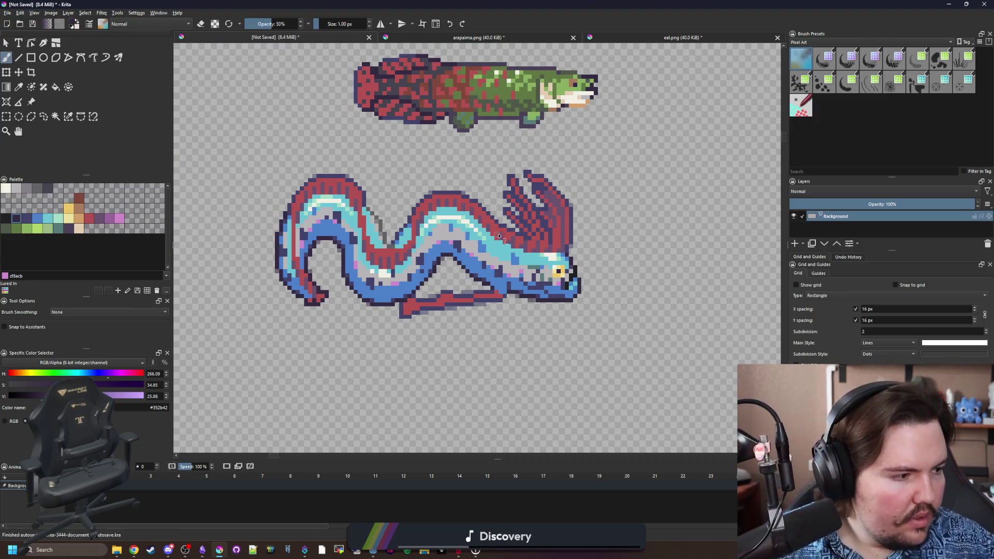
pyautogui.scroll(2, 624, 251)
pyautogui.scroll(3, 516, 285)
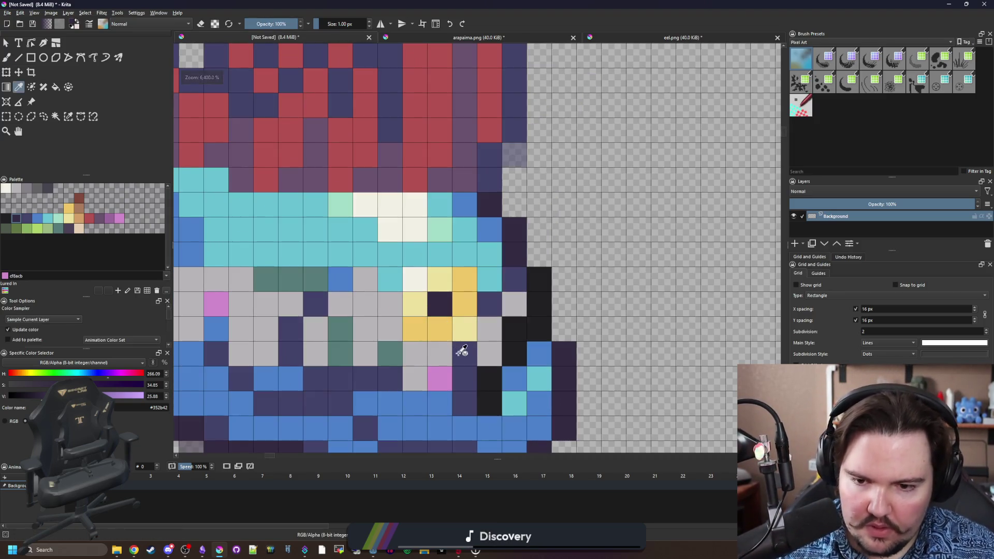
pyautogui.keyDown('ctrl'); pyautogui.click(455, 351); pyautogui.keyUp('ctrl')
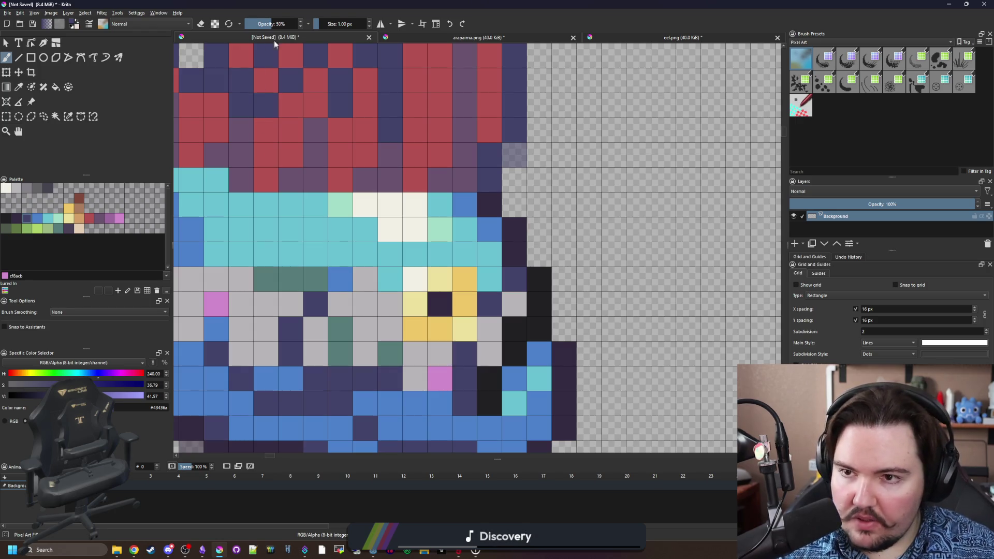
pyautogui.moveTo(278, 26); pyautogui.dragTo(381, 40)
pyautogui.scroll(-8, 442, 355)
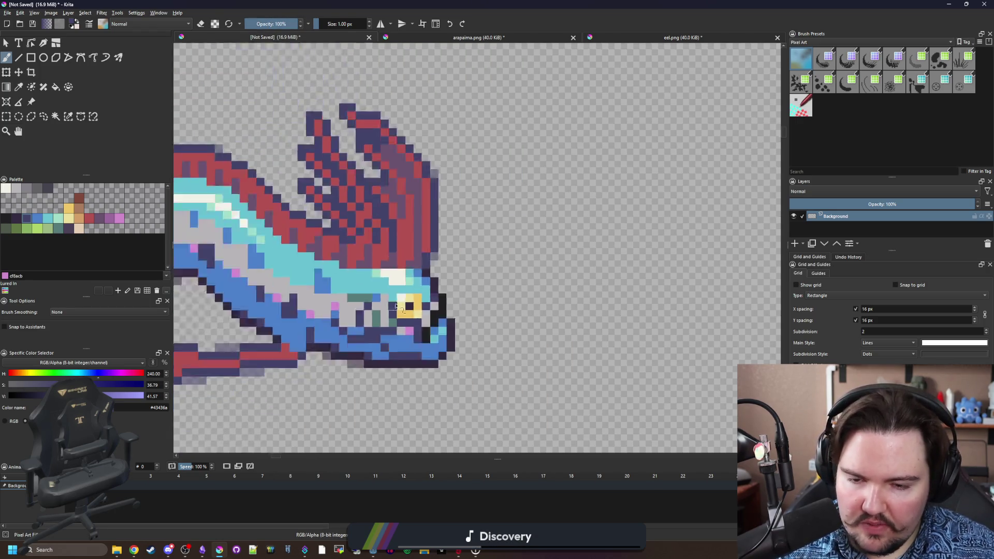
pyautogui.scroll(1, 240, 262)
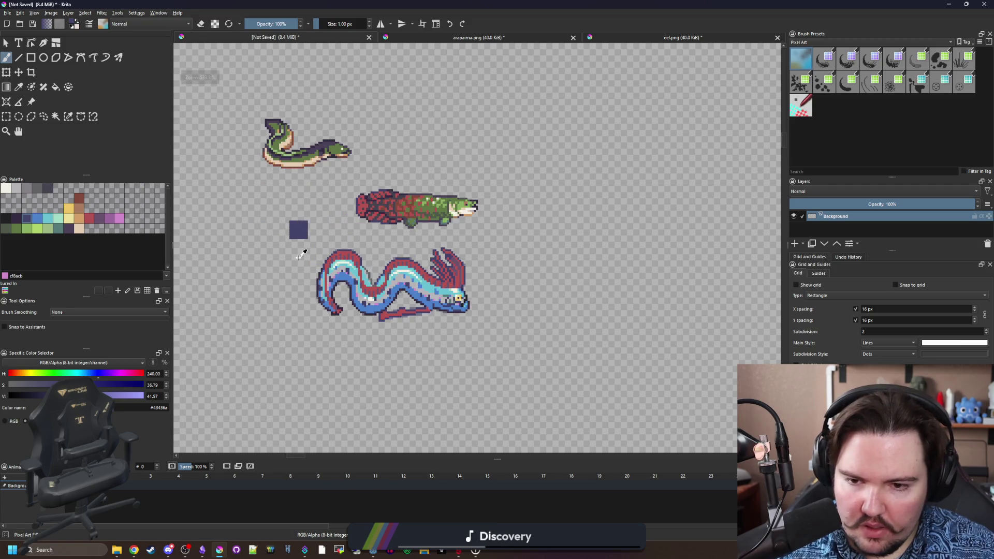
pyautogui.scroll(1, 379, 283)
pyautogui.hotkey('ctrl', 'r')
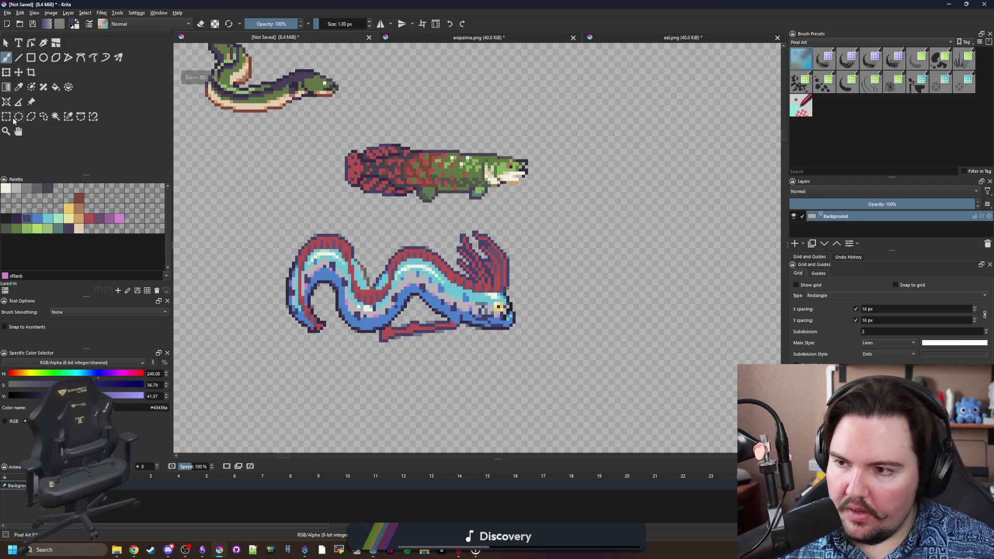
# Select the oarfish and create a new image from the clipboard.
pyautogui.moveTo(380, 296); pyautogui.dragTo(569, 215)
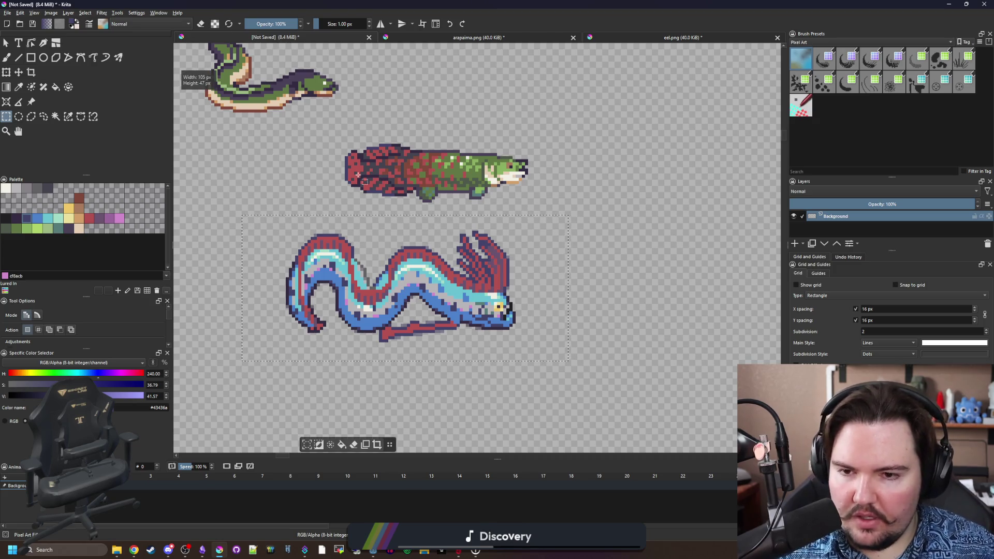
pyautogui.click(8, 13)
pyautogui.click(16, 21)
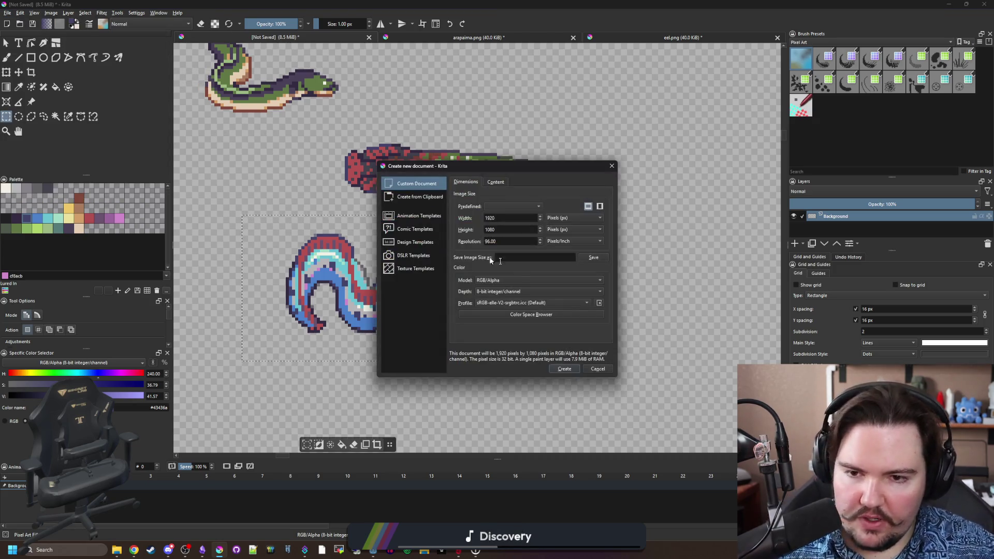
pyautogui.click(433, 202)
pyautogui.click(571, 368)
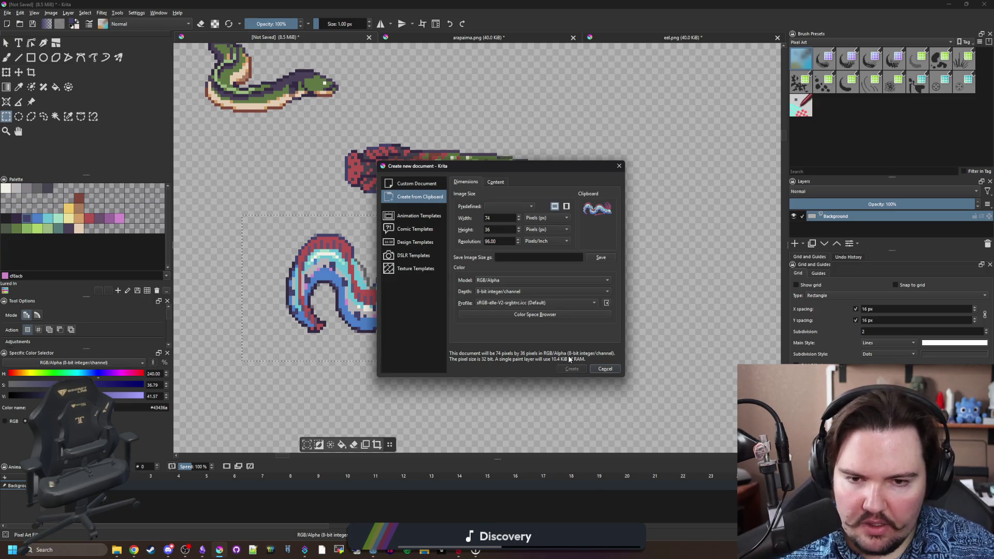
# Resize the new image's canvas height to 38 pixels.
pyautogui.scroll(-2, 381, 265)
pyautogui.click(6, 117)
pyautogui.scroll(2, 321, 167)
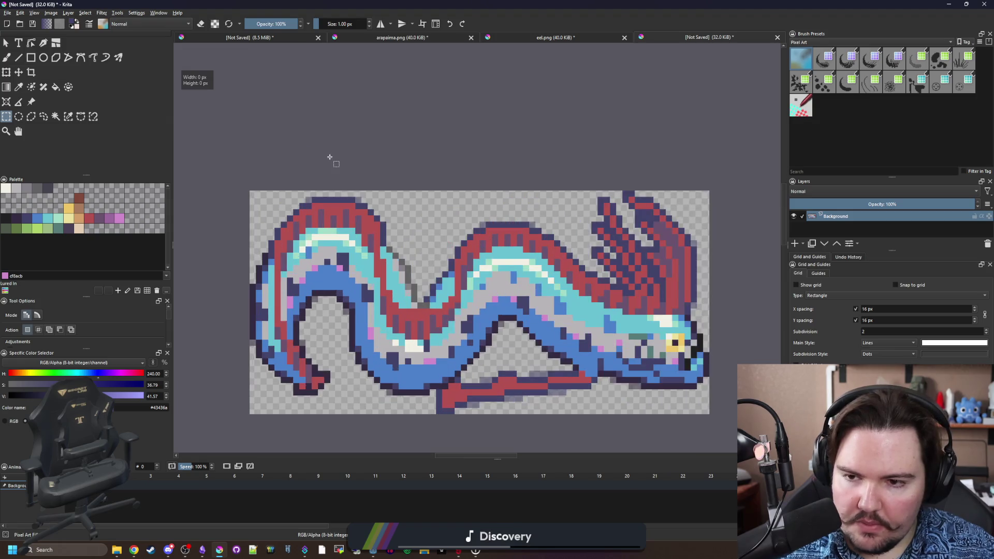
pyautogui.click(51, 13)
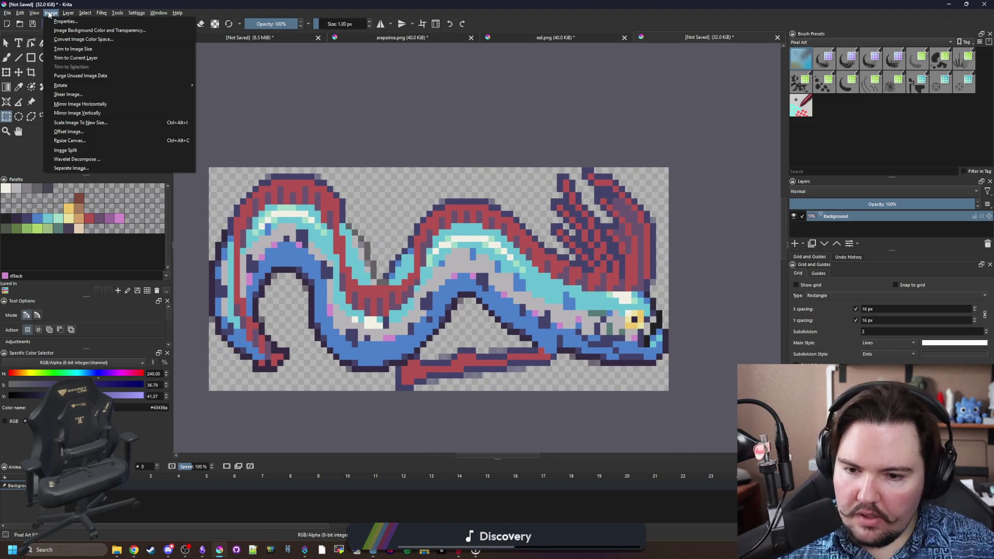
pyautogui.click(76, 141)
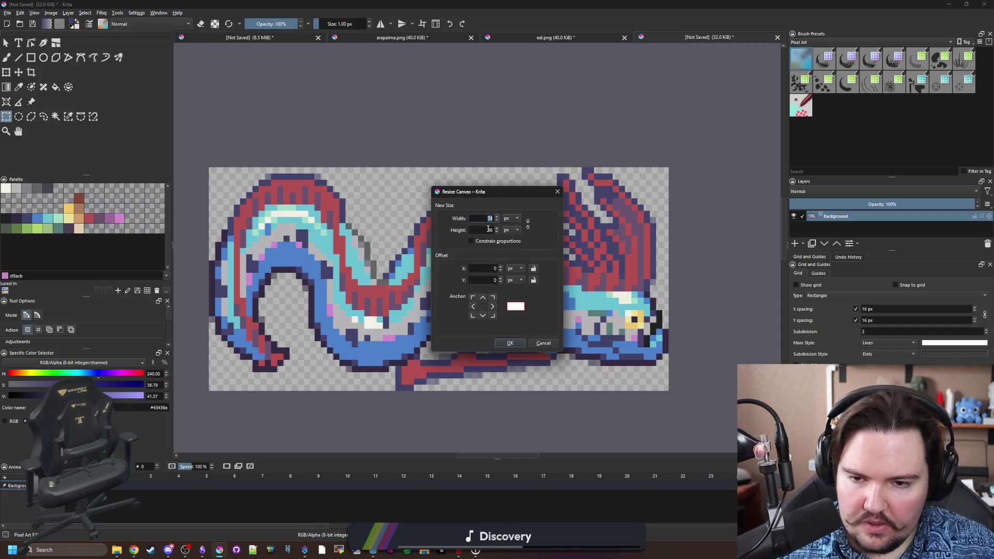
pyautogui.write('38')
pyautogui.click(511, 343)
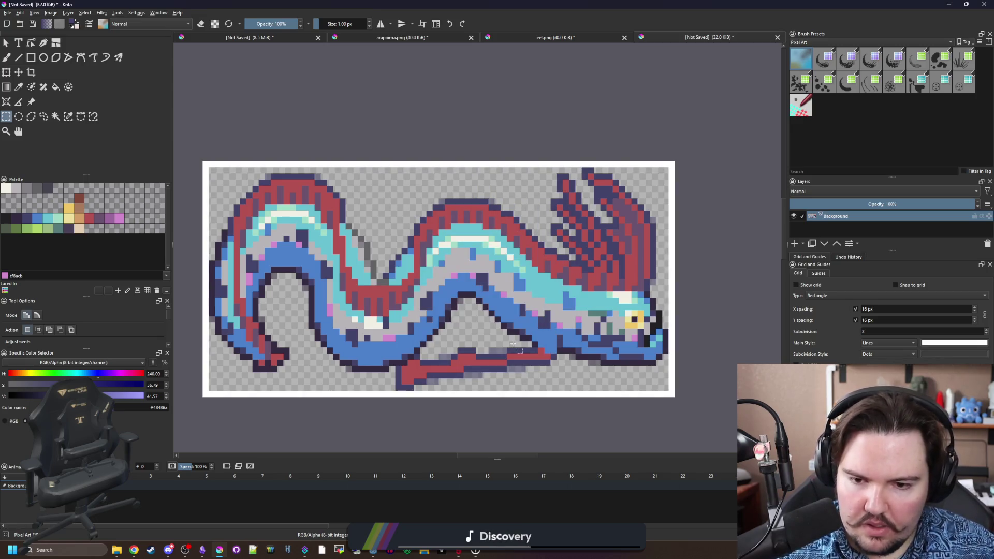
pyautogui.click(56, 116)
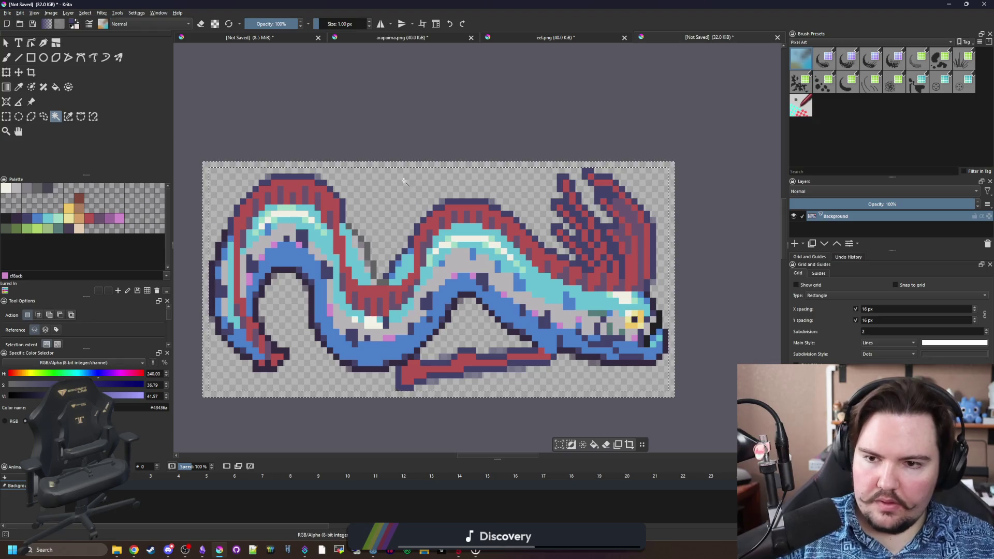
pyautogui.click(6, 12)
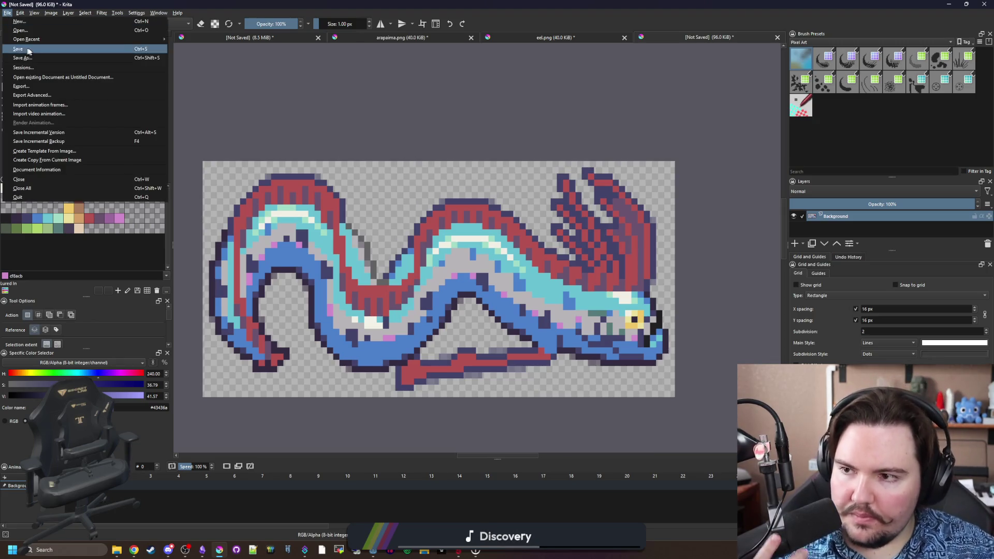
# Paint three 50%-opacity purple pixels along the top of the oarfish's fin.
pyautogui.scroll(4, 618, 170)
pyautogui.press('b')
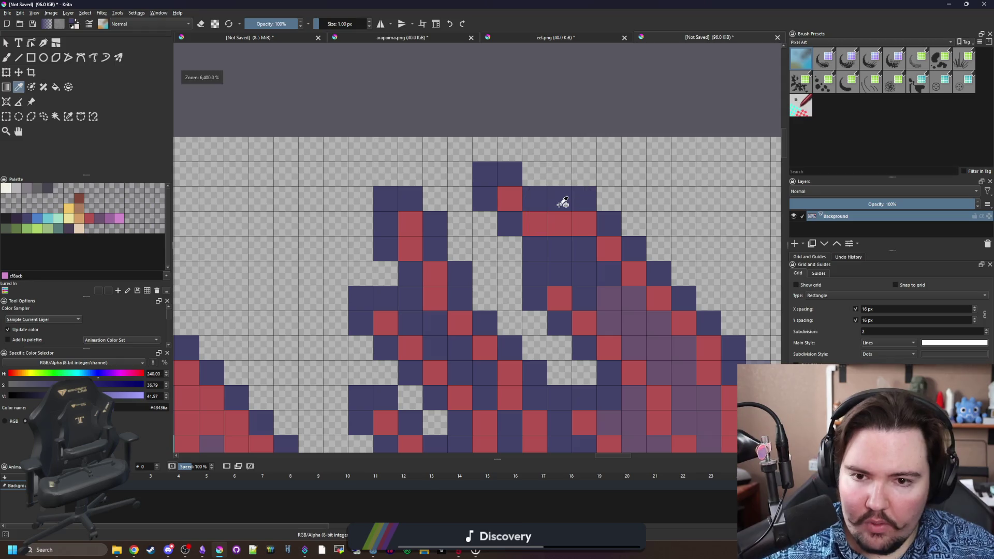
pyautogui.click(264, 21)
pyautogui.write('50')
pyautogui.press('Return')
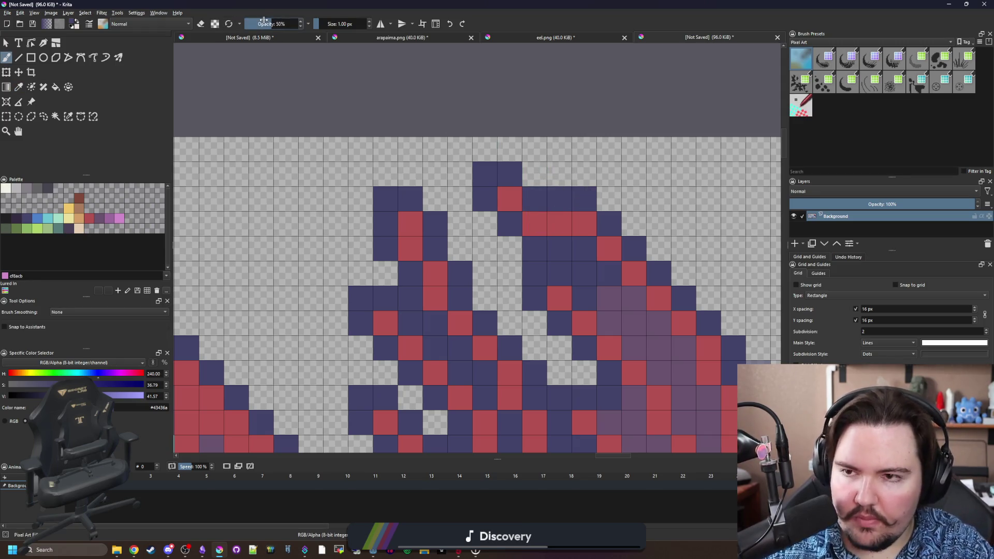
pyautogui.click(534, 174)
pyautogui.click(560, 174)
pyautogui.scroll(-4, 434, 135)
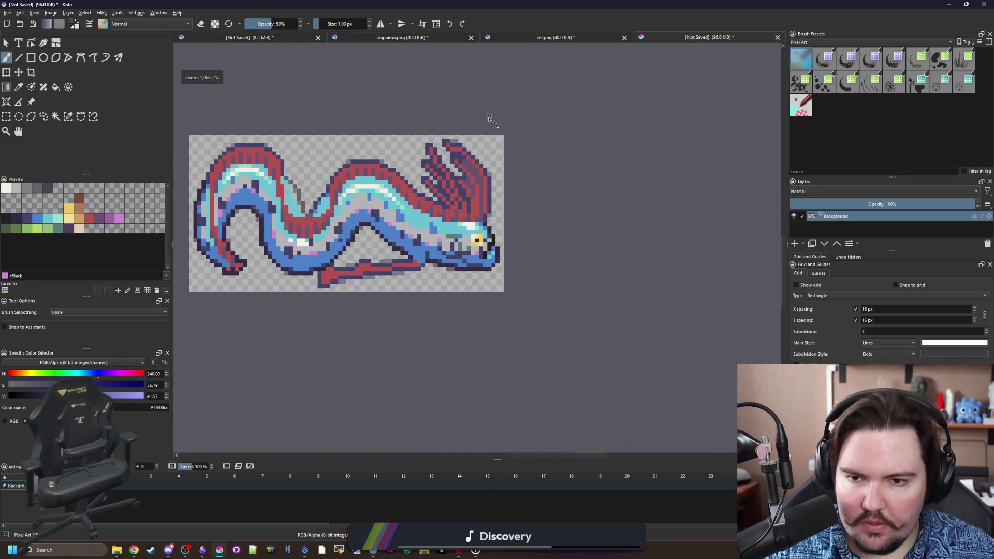
pyautogui.scroll(4, 442, 126)
pyautogui.click(477, 170)
pyautogui.scroll(-2, 544, 189)
pyautogui.scroll(2, 543, 190)
# Save the image as oarfish.png in lured-in/Sprites/Fish, accepting the PNG export options.
pyautogui.click(7, 13)
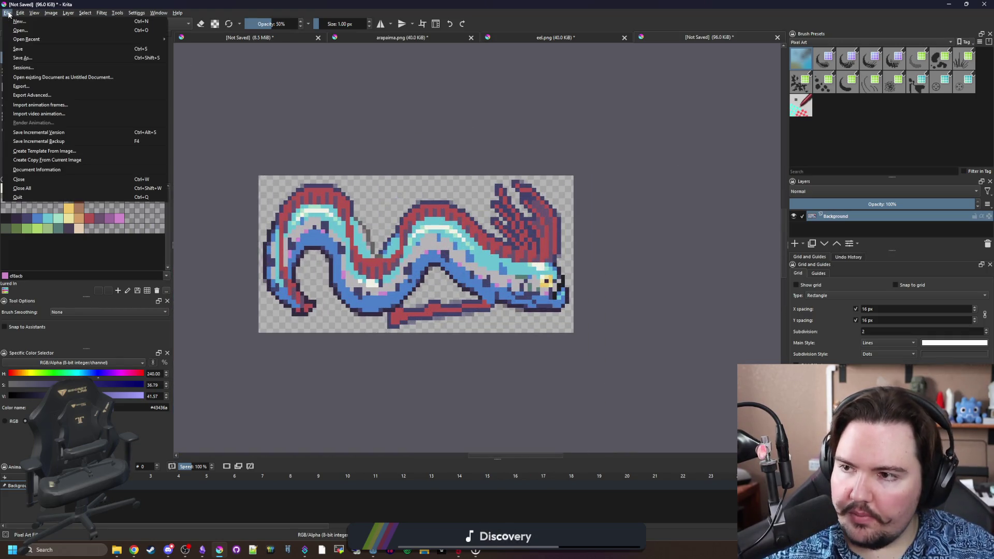
pyautogui.click(24, 58)
pyautogui.write('oarfish')
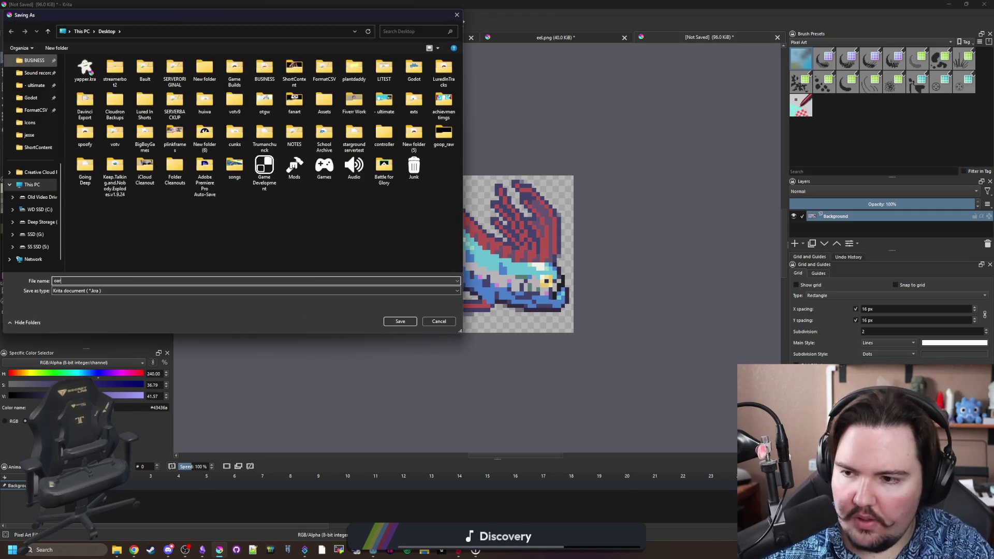
pyautogui.scroll(5, 37, 164)
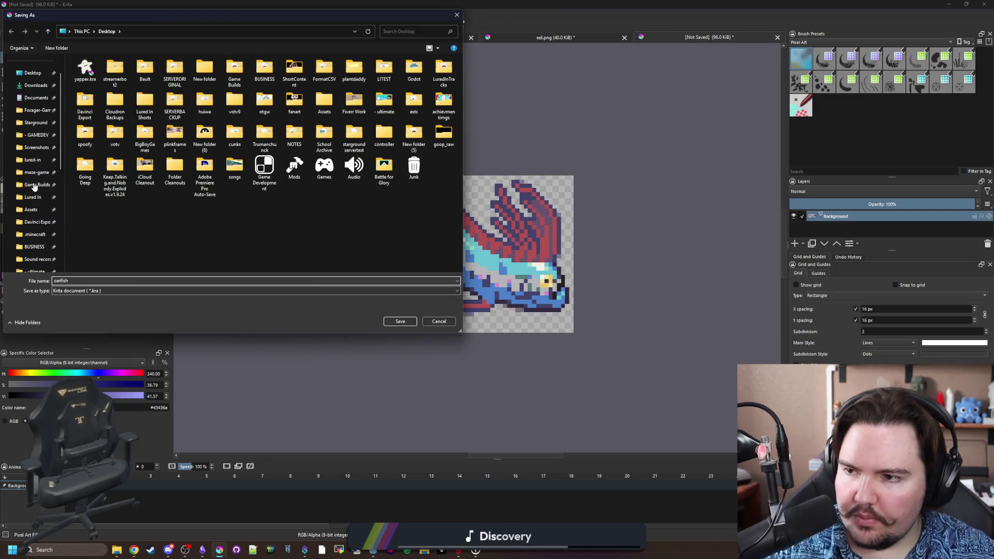
pyautogui.click(32, 159)
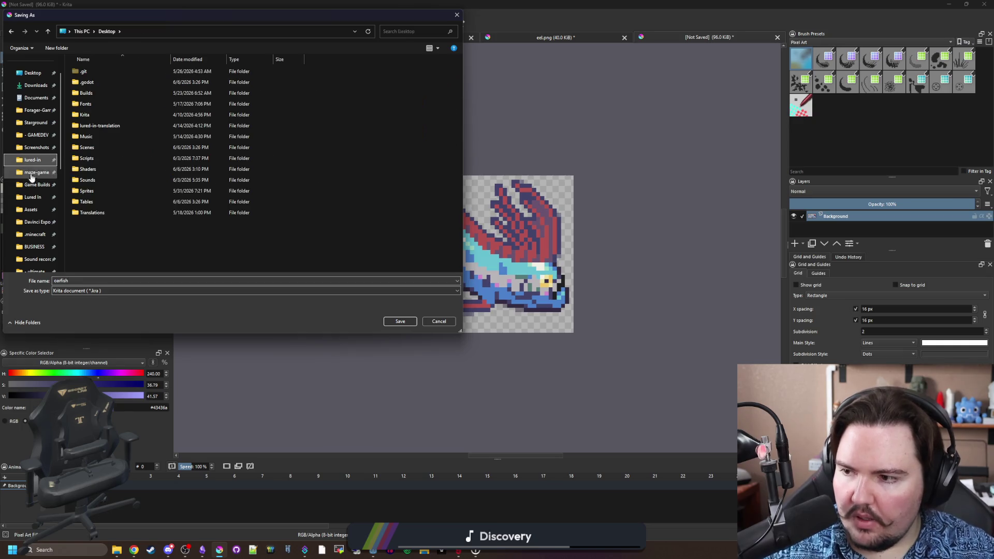
pyautogui.doubleClick(89, 191)
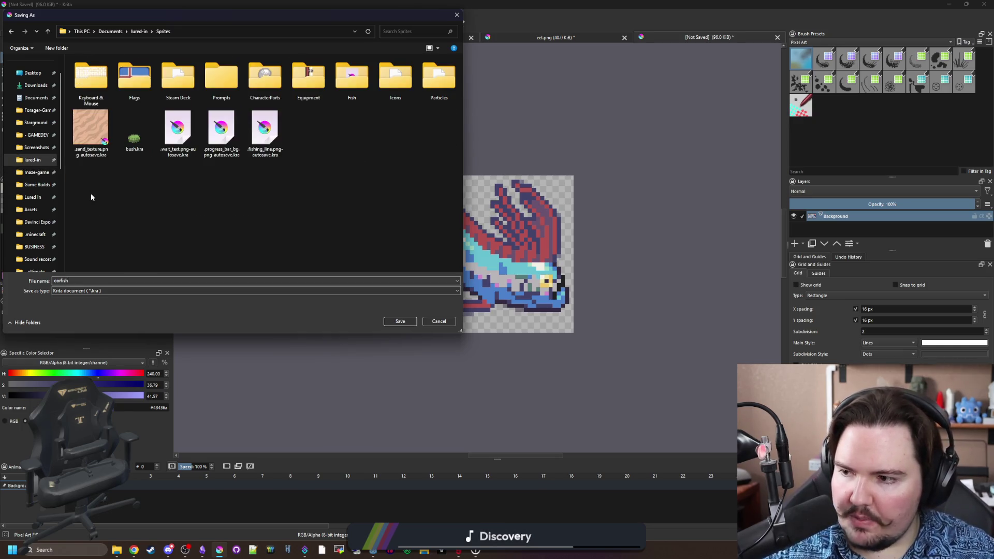
pyautogui.doubleClick(359, 99)
pyautogui.click(108, 303)
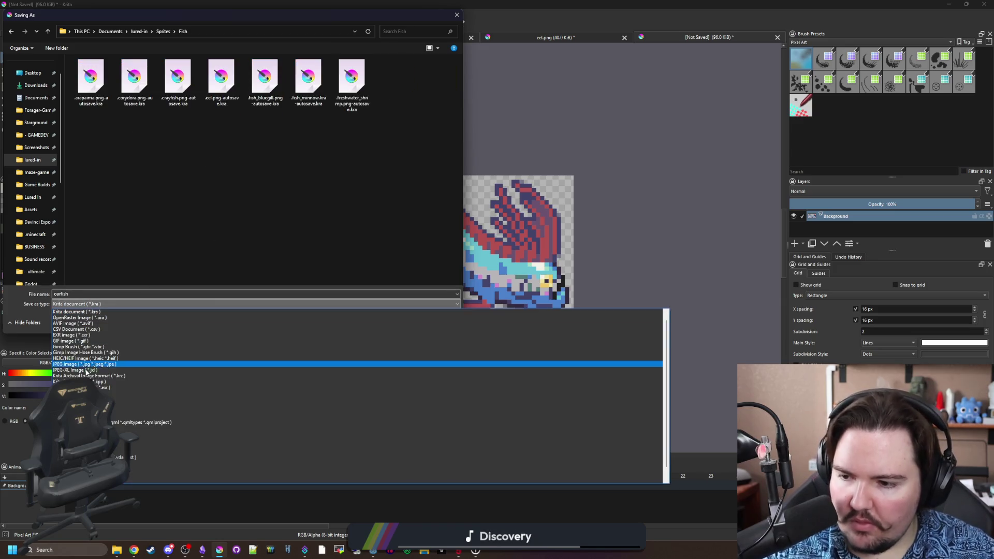
pyautogui.click(155, 402)
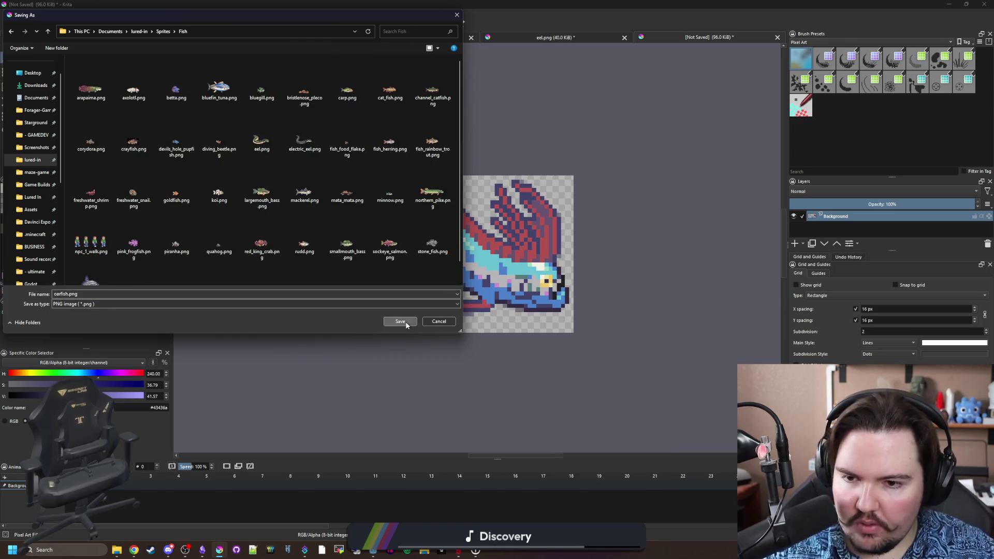
pyautogui.click(400, 322)
pyautogui.press('Return')
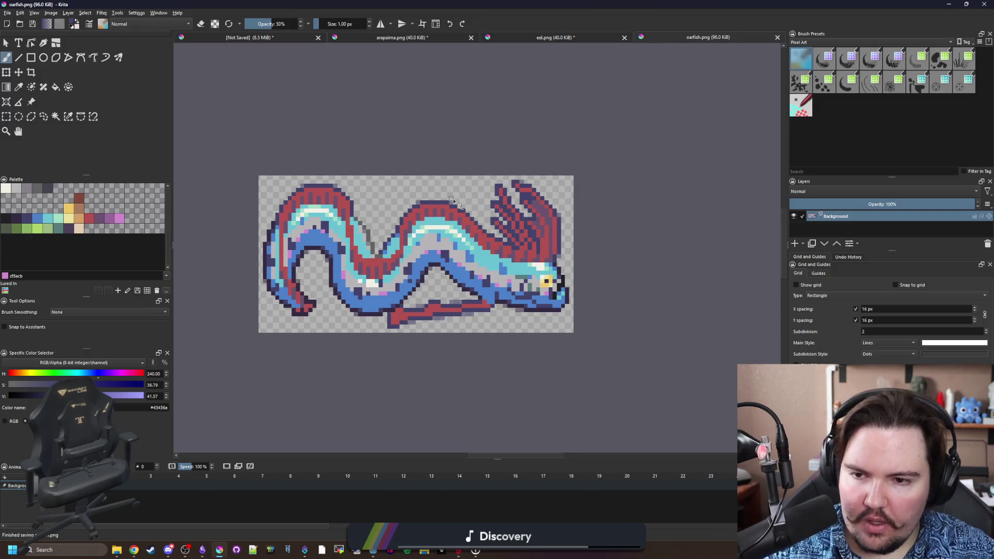
# Move the Krita window aside and bring the Godot script editor forward.
pyautogui.scroll(-3, 474, 220)
pyautogui.moveTo(602, 4); pyautogui.dragTo(417, 369)
pyautogui.click(452, 278)
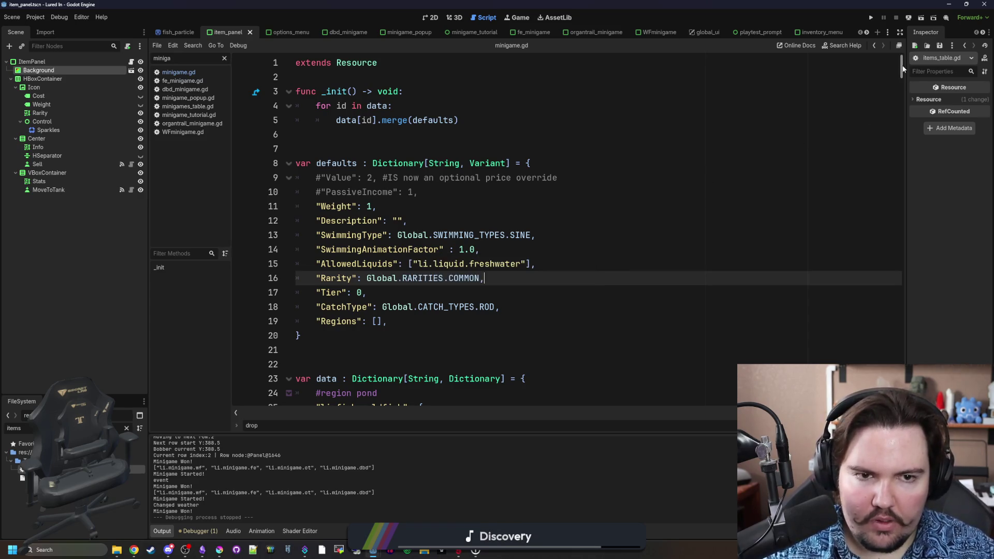
# Copy the mola_mola item entry and paste a duplicate below it.
pyautogui.scroll(-4, 903, 68)
pyautogui.moveTo(903, 75)
pyautogui.mouseDown()
pyautogui.moveTo(873, 321)
pyautogui.moveTo(869, 284)
pyautogui.mouseUp()
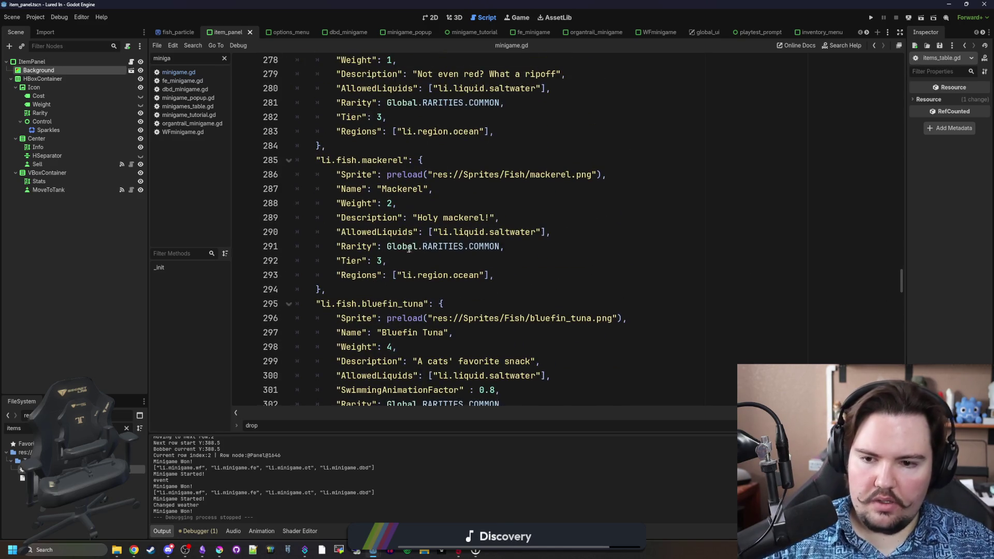
pyautogui.scroll(-7, 409, 248)
pyautogui.moveTo(327, 304); pyautogui.dragTo(257, 162)
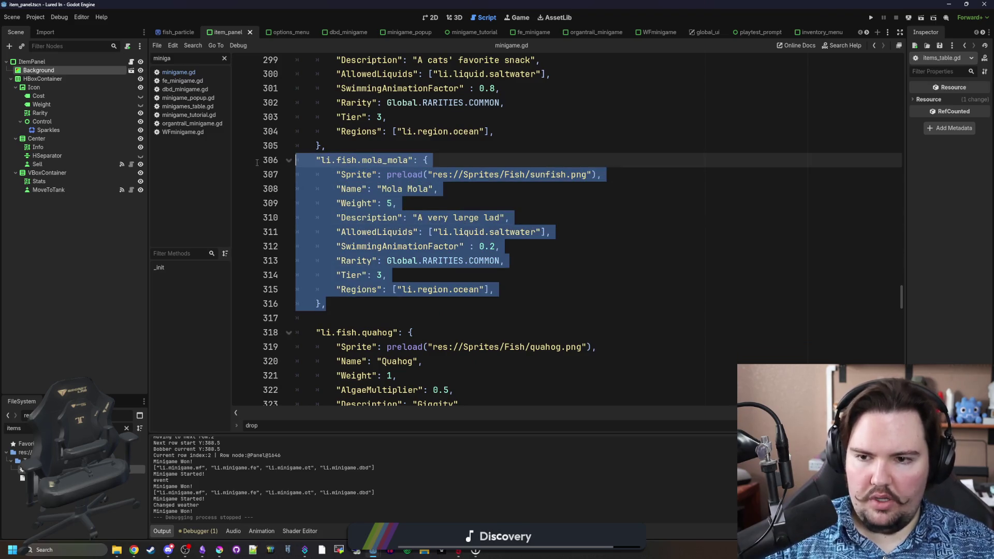
pyautogui.hotkey('ctrl', 'c')
pyautogui.click(348, 297)
pyautogui.press('Return')
pyautogui.press('Return')
pyautogui.hotkey('ctrl', 'v')
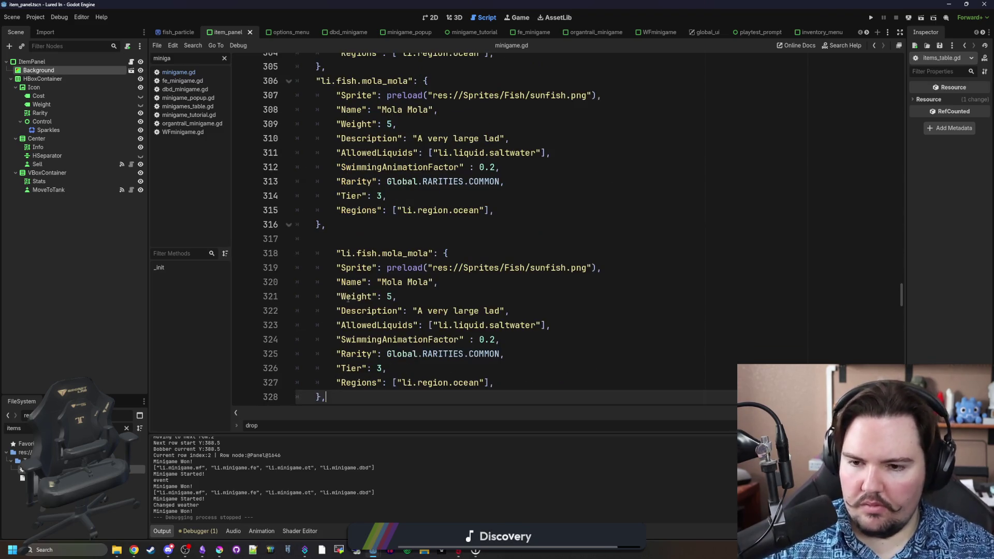
# Rename the duplicate's key to oarfish and point its sprite to oarfish.png.
pyautogui.click(336, 238)
pyautogui.click(336, 253)
pyautogui.press('BackSpace')
pyautogui.doubleClick(386, 253)
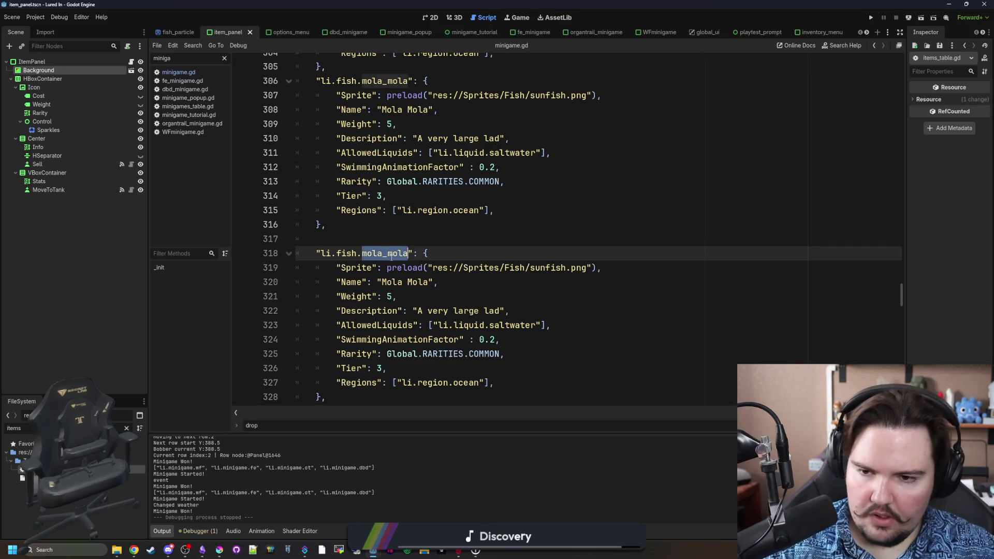
pyautogui.write('oarfish')
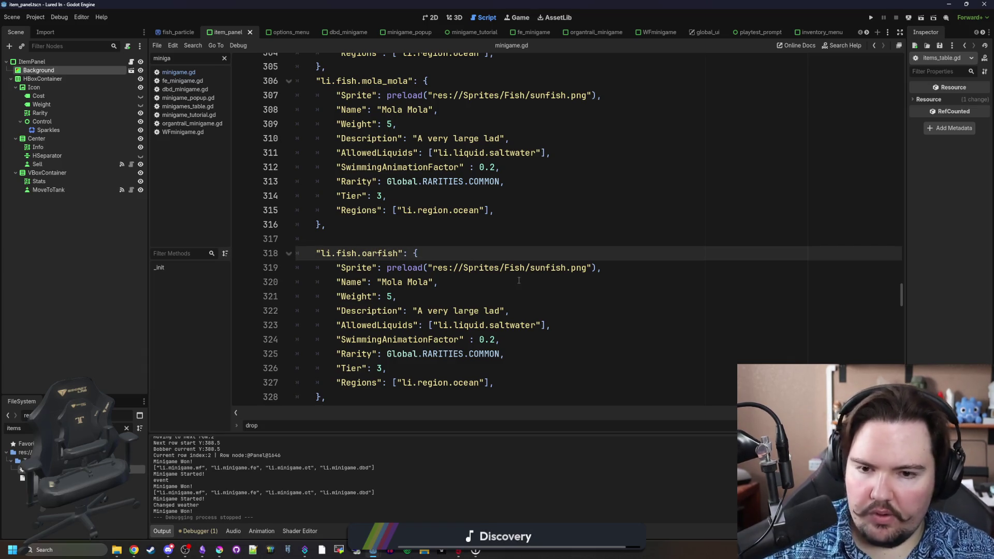
pyautogui.doubleClick(541, 268)
pyautogui.write('oar')
pyautogui.press('Return')
# Look up the mola mola's weight in a web search, then return to the script.
pyautogui.click(400, 232)
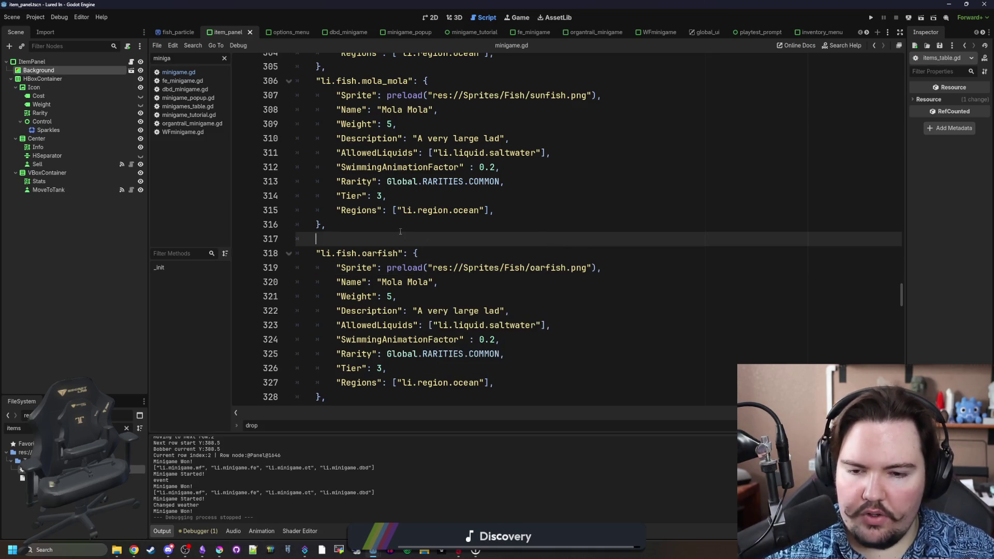
pyautogui.hotkey('alt', 'Tab')
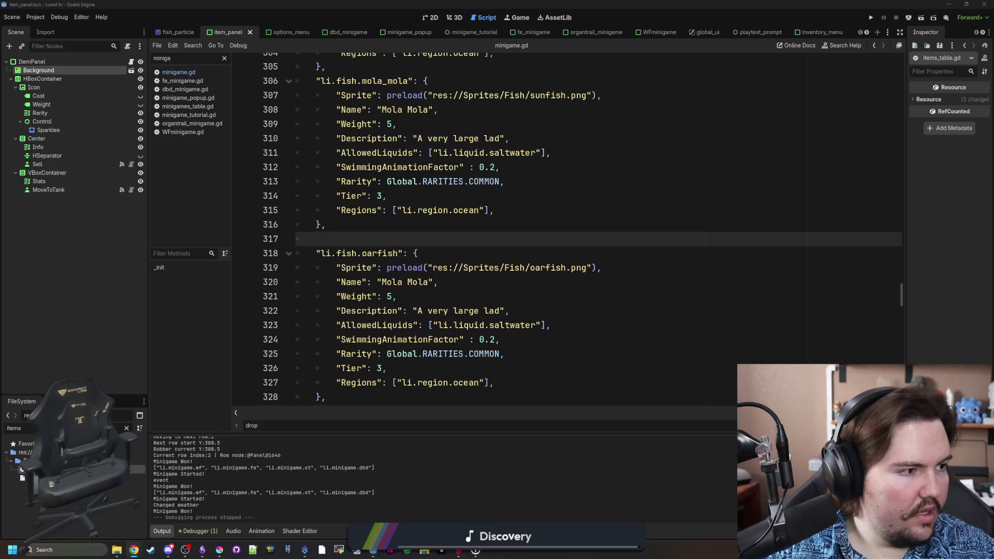
pyautogui.write('mola mola weight')
pyautogui.press('Return')
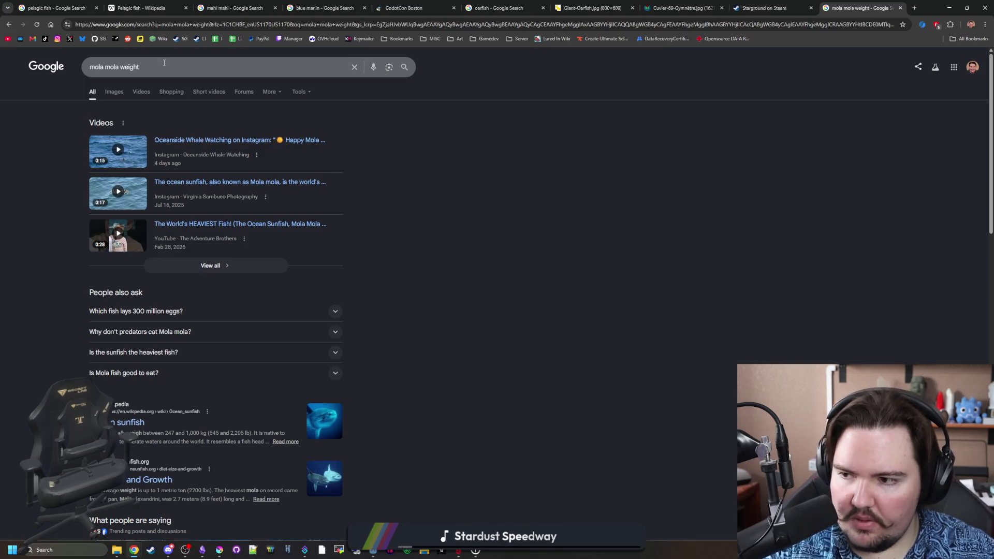
pyautogui.click(949, 8)
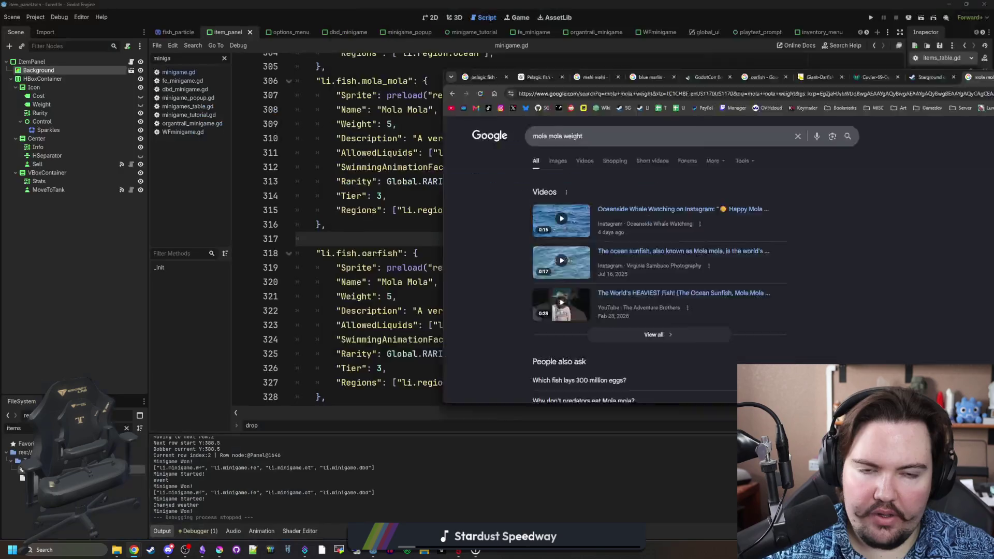
# Change the oarfish entry's weight from 5 to 4.
pyautogui.click(430, 224)
pyautogui.scroll(3, 430, 223)
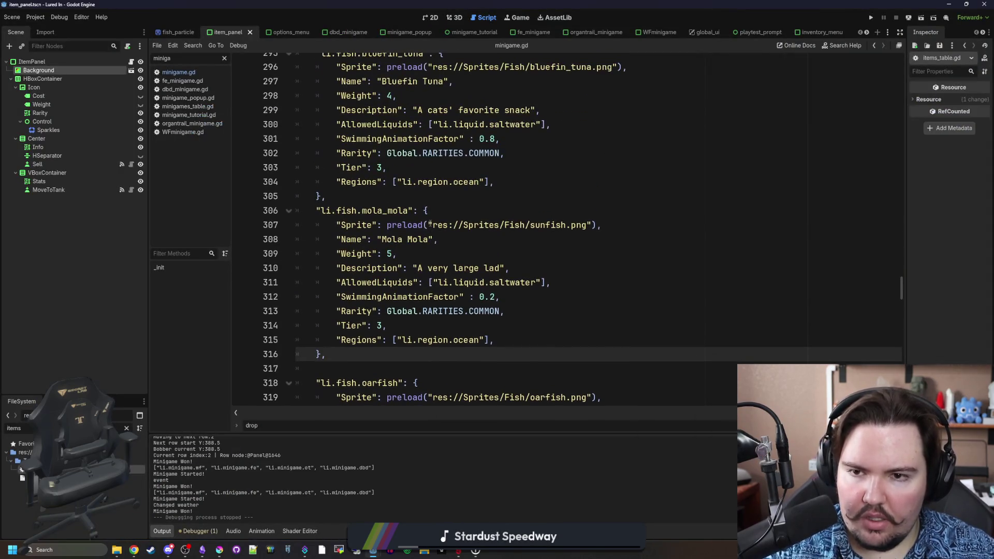
pyautogui.scroll(-3, 412, 98)
pyautogui.click(390, 284)
pyautogui.click(393, 296)
pyautogui.press('BackSpace')
pyautogui.write('4,')
pyautogui.scroll(-1, 446, 279)
pyautogui.click(500, 270)
pyautogui.click(499, 257)
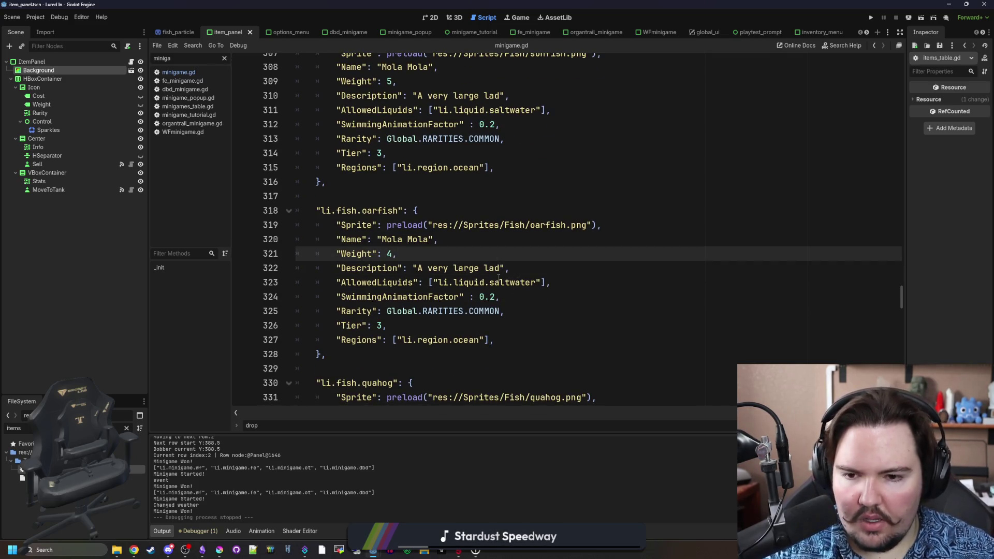
# Set the oarfish rarity to RARE and its name to 'Oarfish'.
pyautogui.doubleClick(496, 310)
pyautogui.write('R')
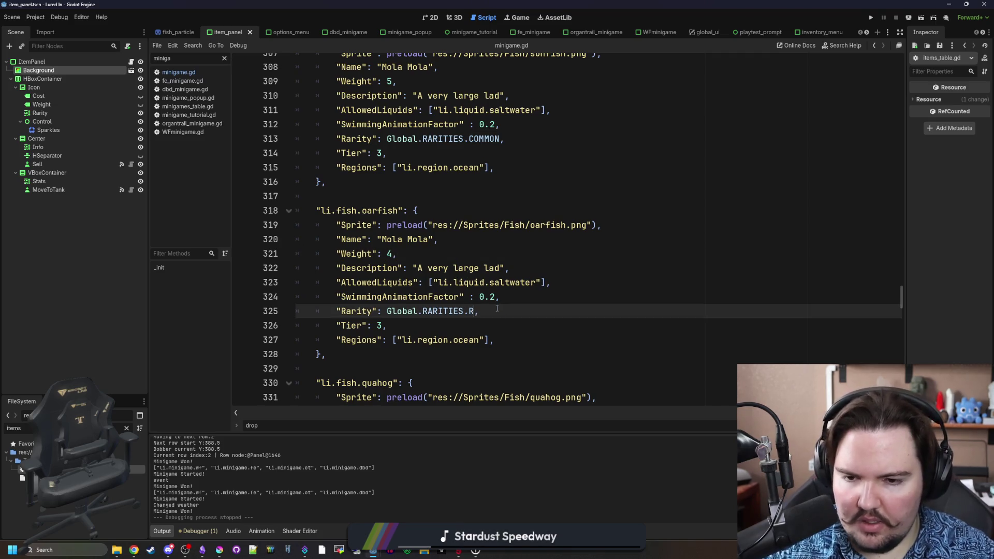
pyautogui.press('Return')
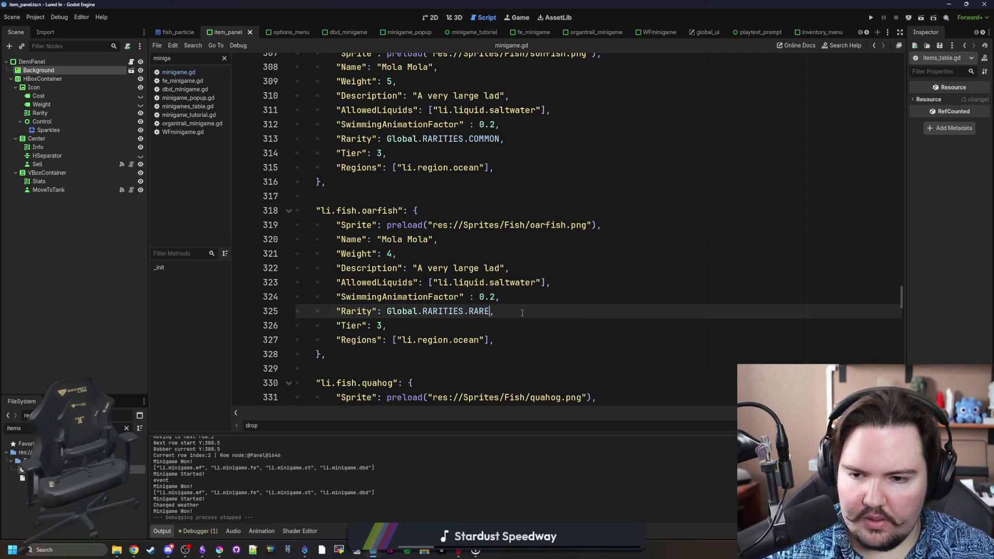
pyautogui.write(',')
pyautogui.click(477, 324)
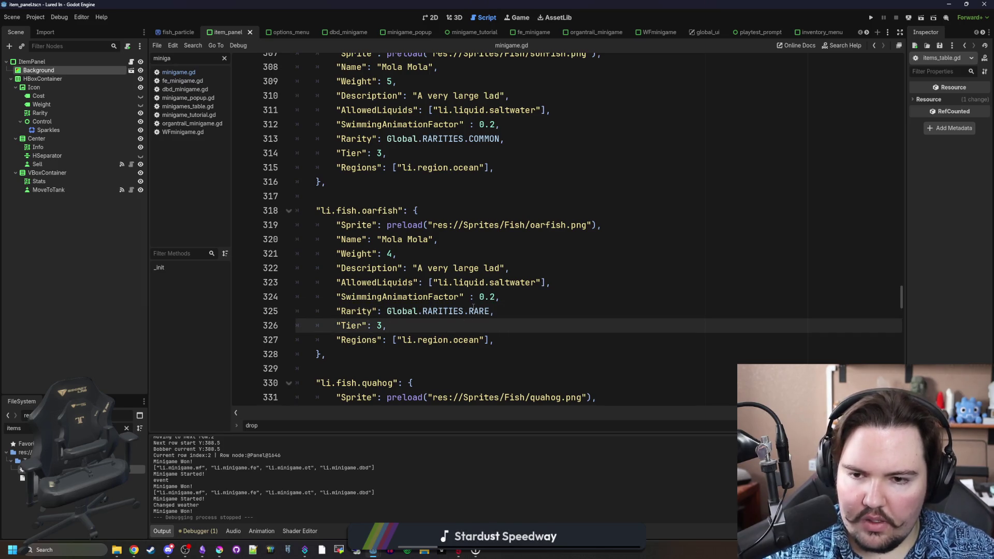
pyautogui.scroll(1, 473, 306)
pyautogui.click(416, 282)
pyautogui.press('BackSpace')
pyautogui.press('BackSpace')
pyautogui.press('BackSpace')
pyautogui.press('BackSpace')
pyautogui.write('Oarfish')
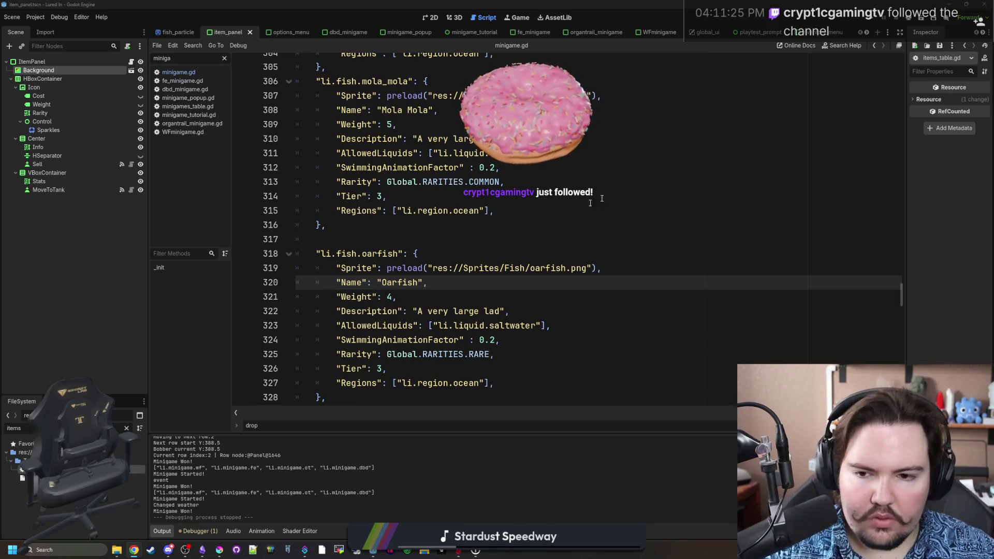
# Delete the copied description text so the oarfish description is empty.
pyautogui.scroll(-1, 616, 193)
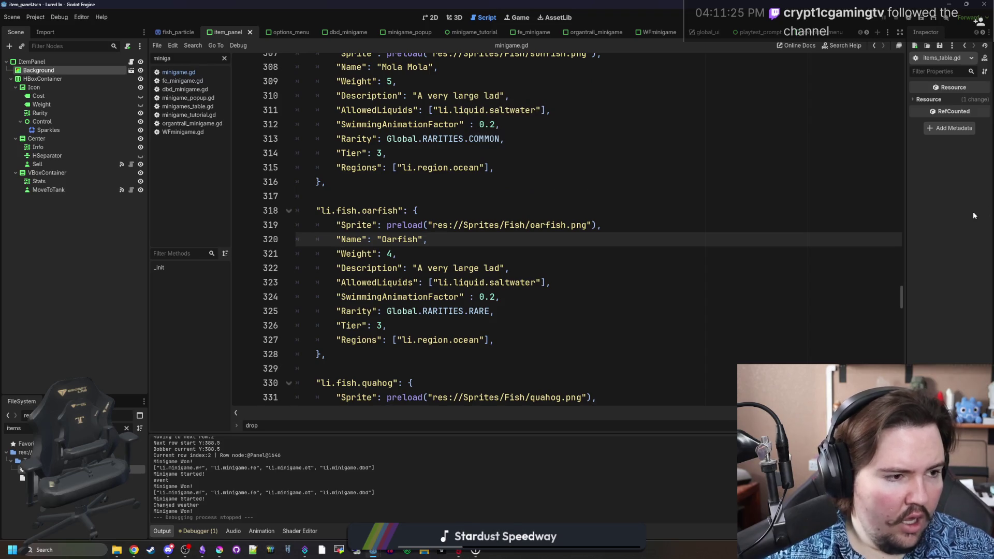
pyautogui.click(500, 267)
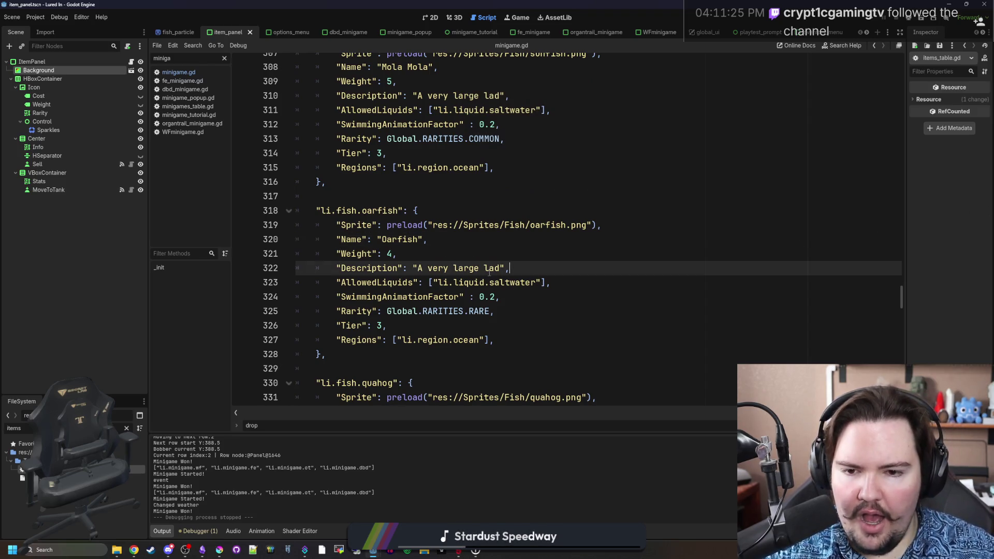
pyautogui.hotkey('ctrl', 'shift', 'Left')
pyautogui.hotkey('ctrl', 'shift', 'Left')
pyautogui.hotkey('ctrl', 'shift', 'Left')
pyautogui.press('BackSpace')
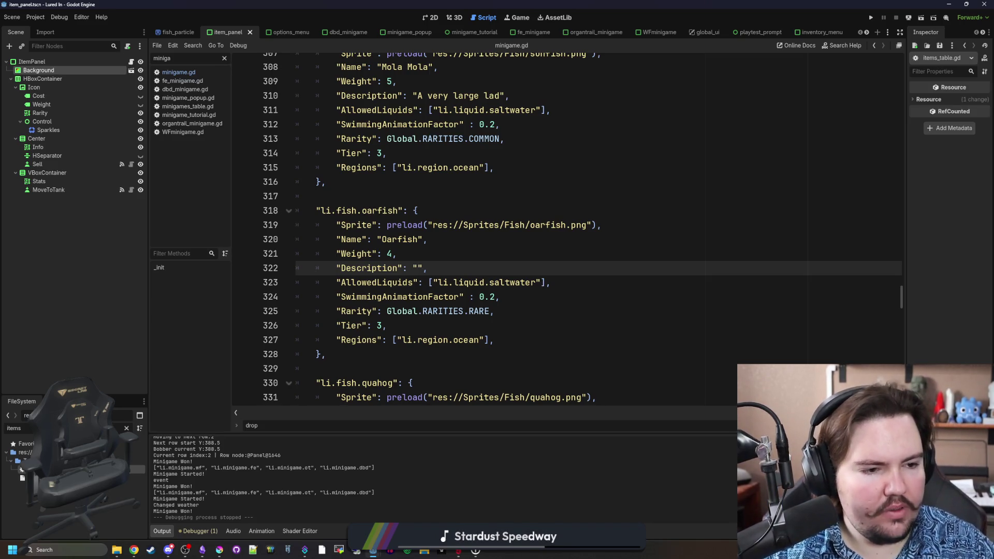
# Check the browser, then search the script for 'the long wa' to find the Northern Pike description.
pyautogui.hotkey('alt', 'Tab')
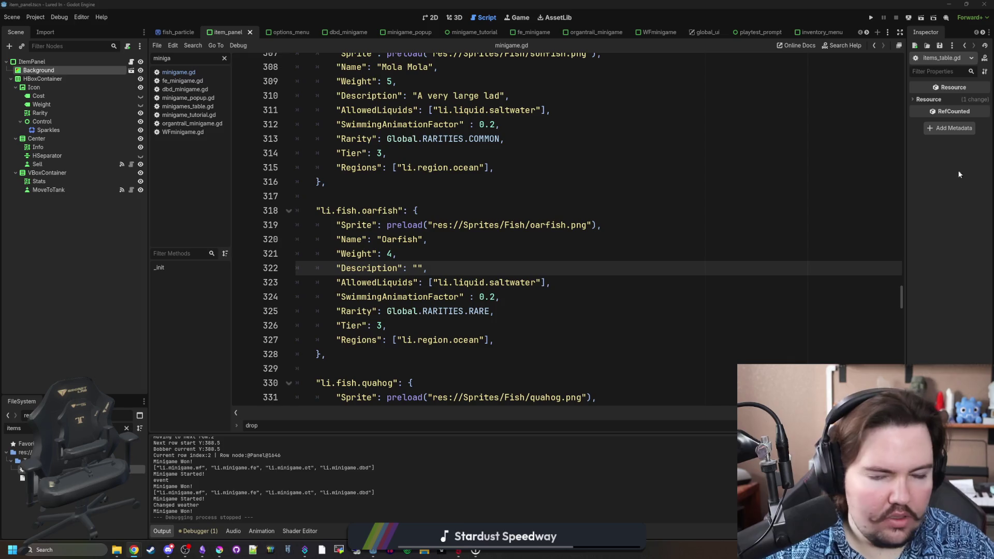
pyautogui.click(504, 195)
pyautogui.click(383, 181)
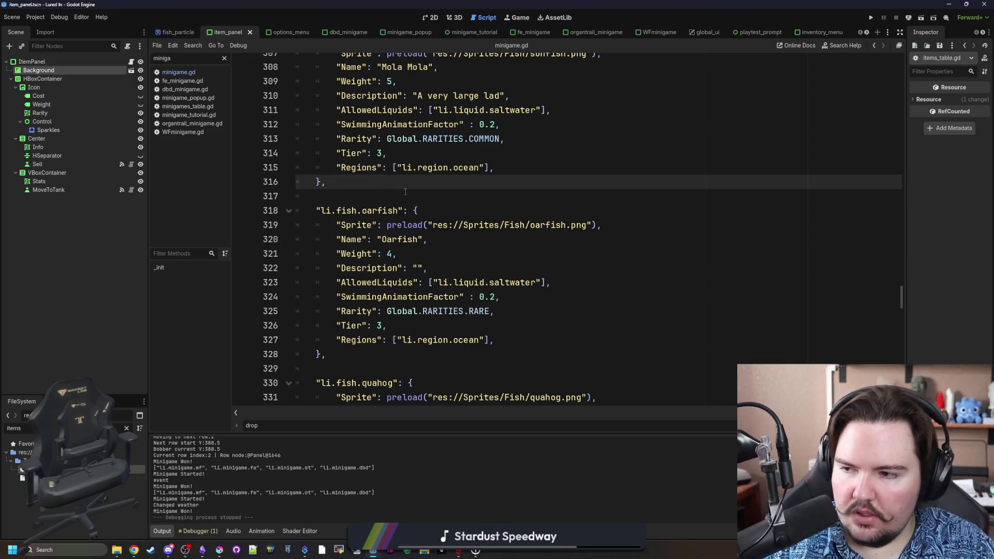
pyautogui.hotkey('ctrl', 'f')
pyautogui.write('the long wa')
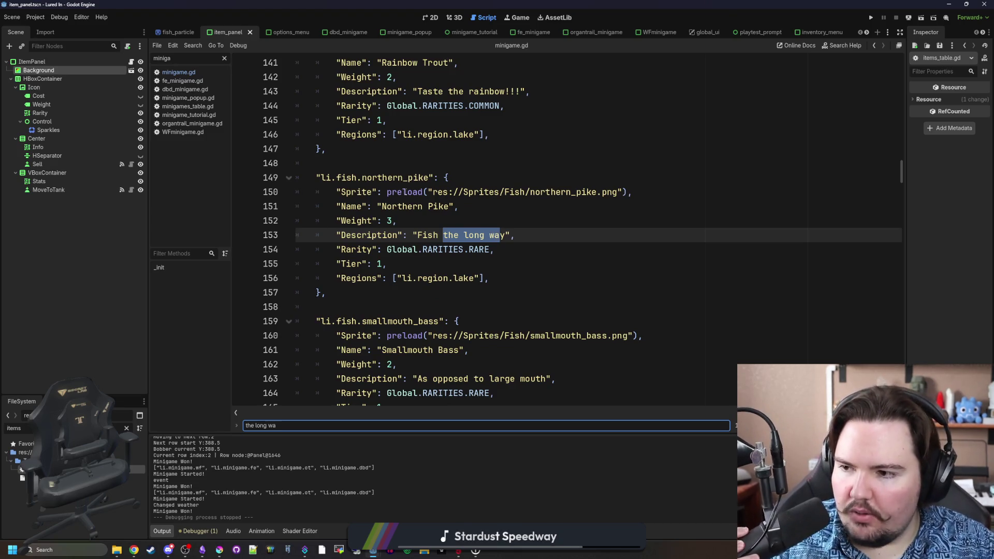
pyautogui.click(545, 241)
pyautogui.hotkey('ctrl', 'f')
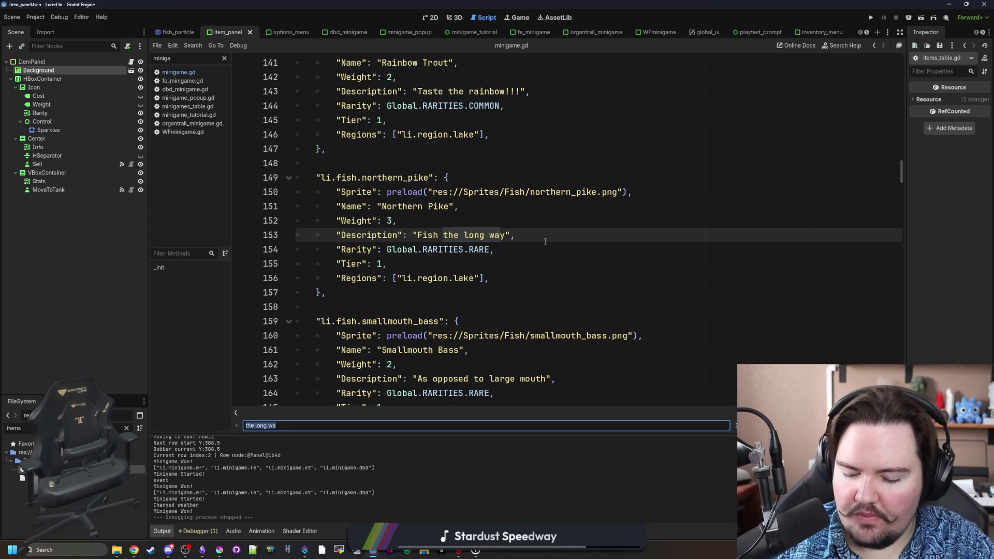
pyautogui.write('oarfish')
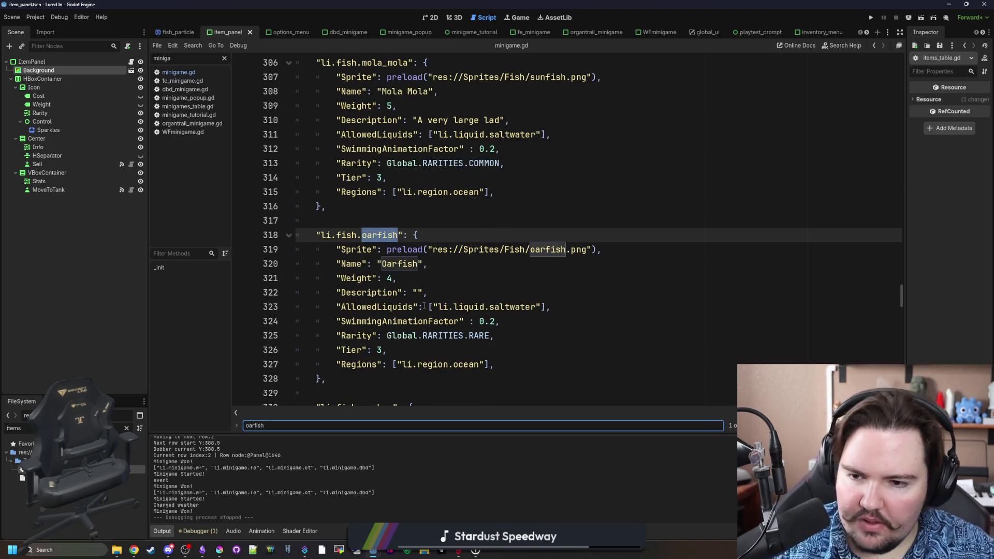
pyautogui.click(414, 295)
pyautogui.scroll(-1, 414, 295)
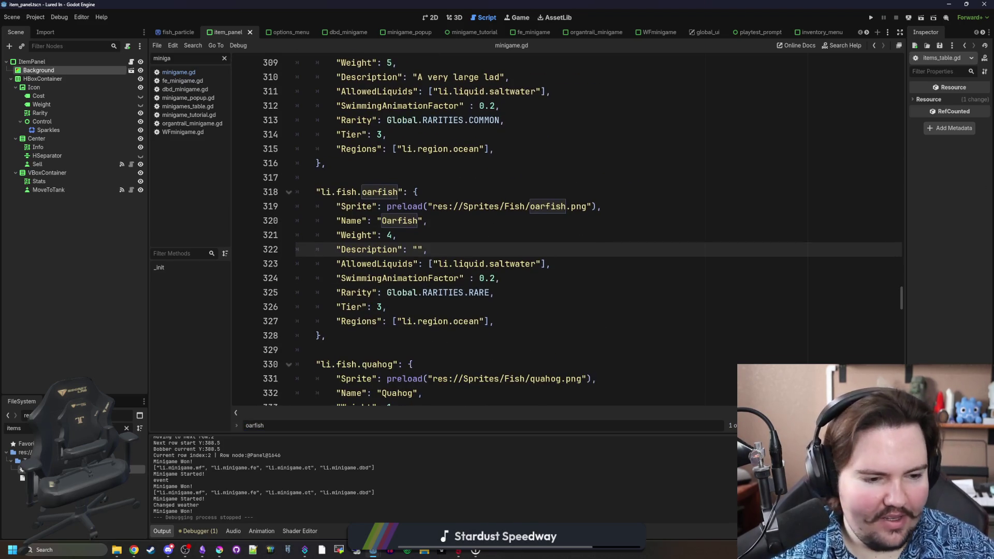
pyautogui.hotkey('alt', 'Tab')
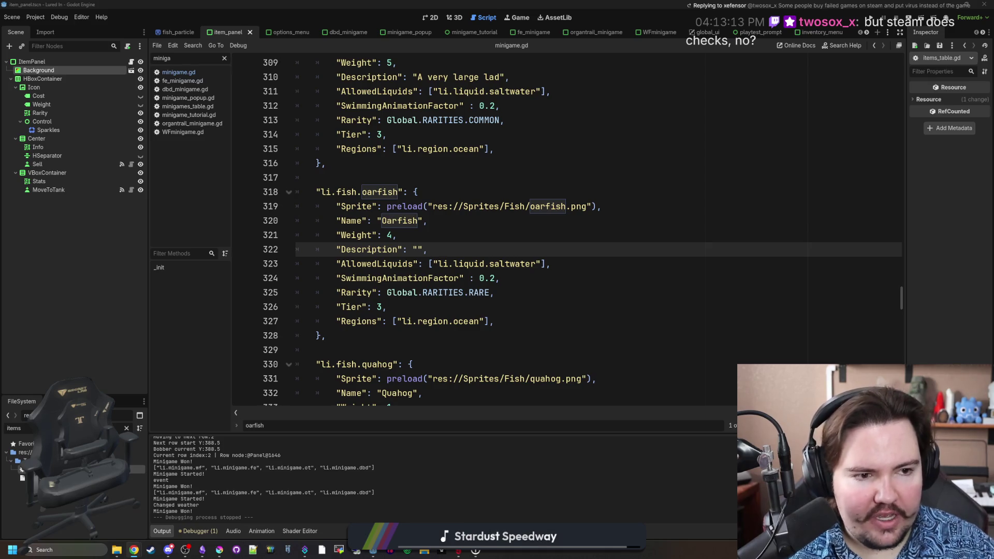
pyautogui.click(509, 292)
pyautogui.click(489, 249)
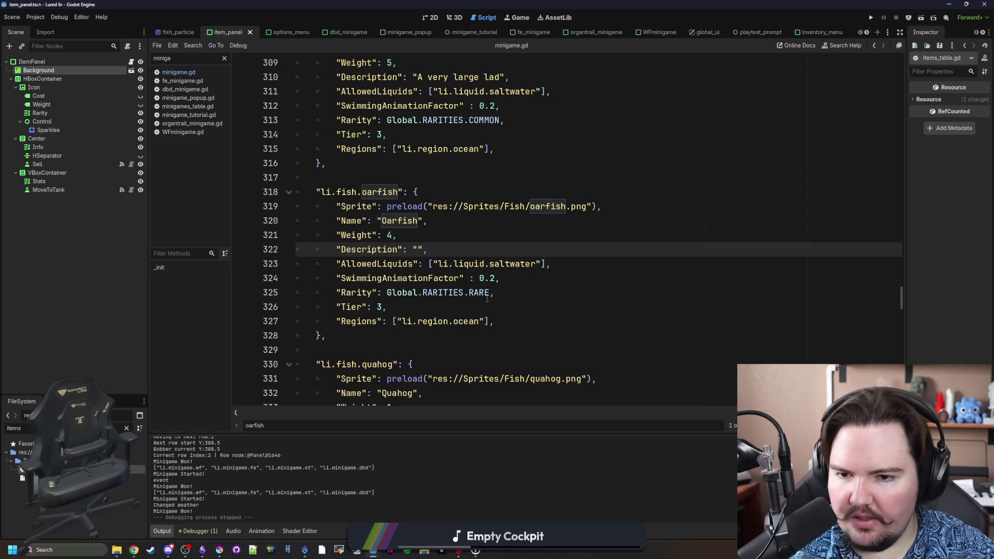
pyautogui.click(492, 305)
pyautogui.click(468, 249)
# Put the cursor inside the oarfish's empty description quotes and switch to the 'serpent' image results.
pyautogui.click(421, 250)
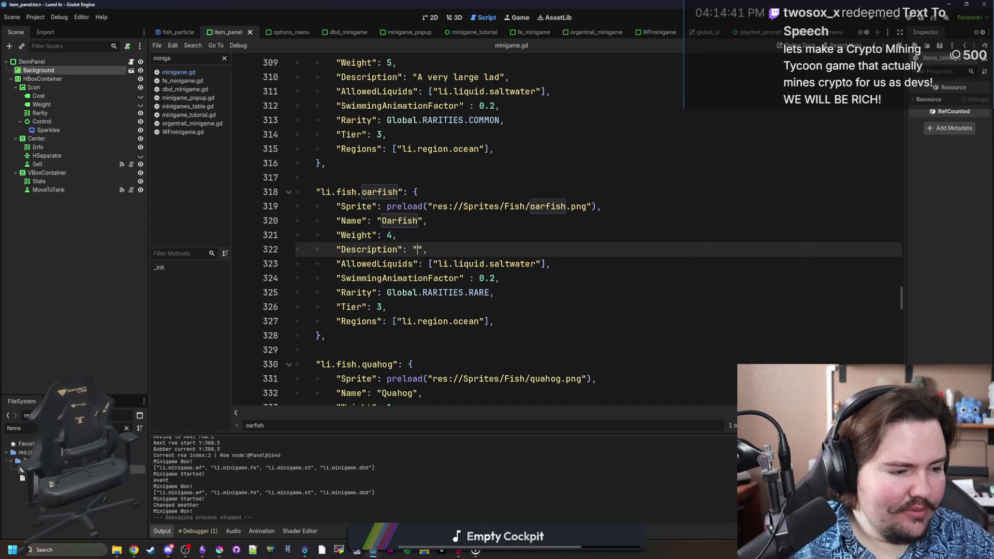
pyautogui.hotkey('alt', 'Tab')
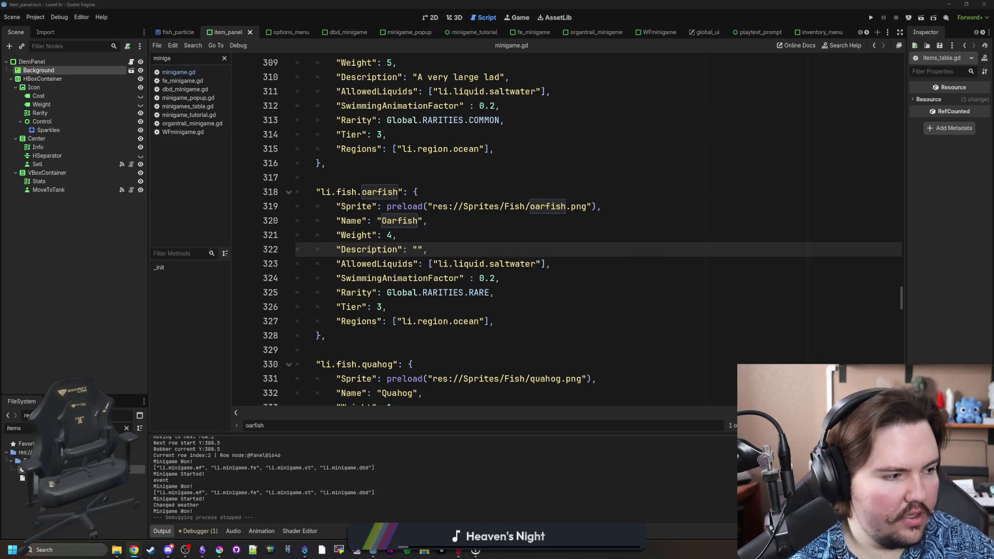
pyautogui.hotkey('alt', 'Tab')
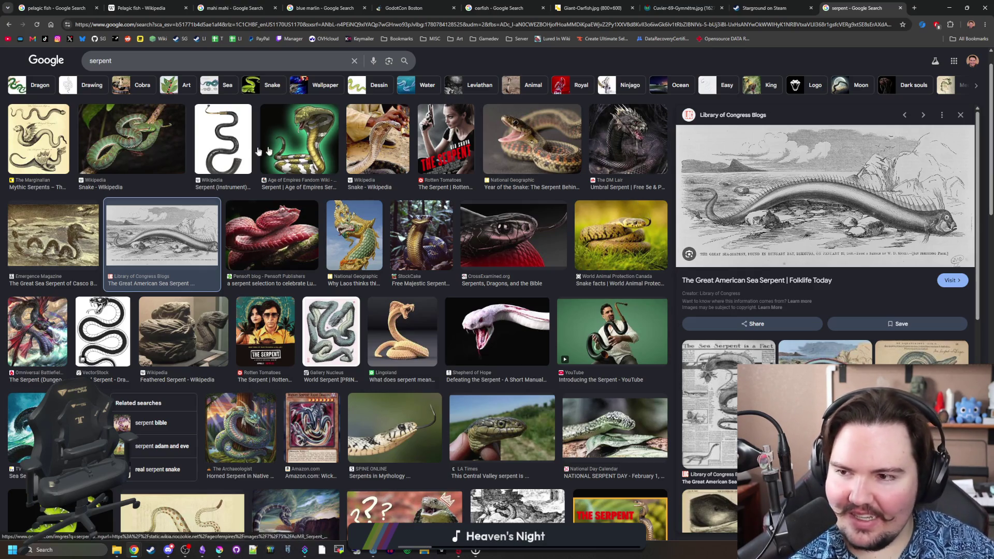
# Preview four sea-serpent illustrations in the 'serpent' image results, then minimize the browser.
pyautogui.click(46, 320)
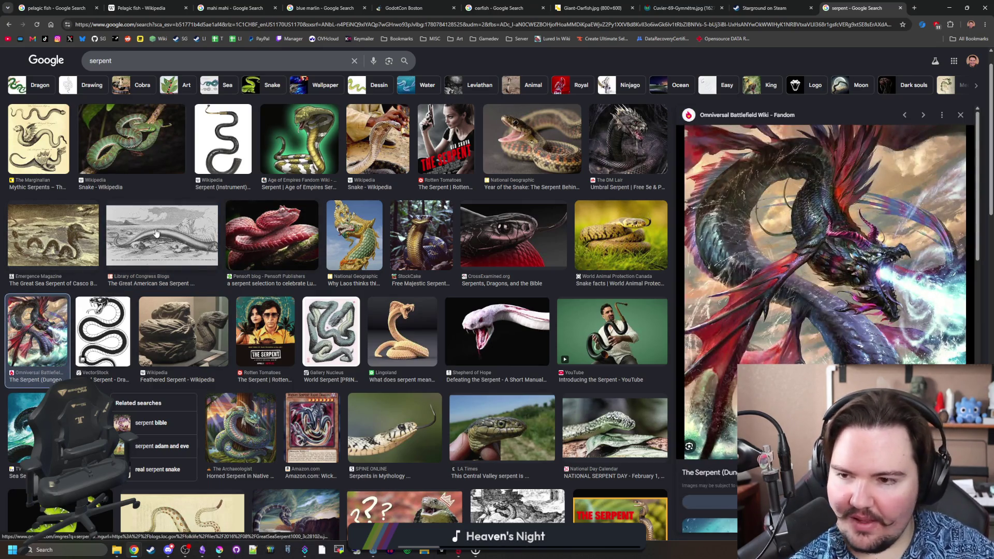
pyautogui.click(211, 243)
pyautogui.scroll(-3, 212, 244)
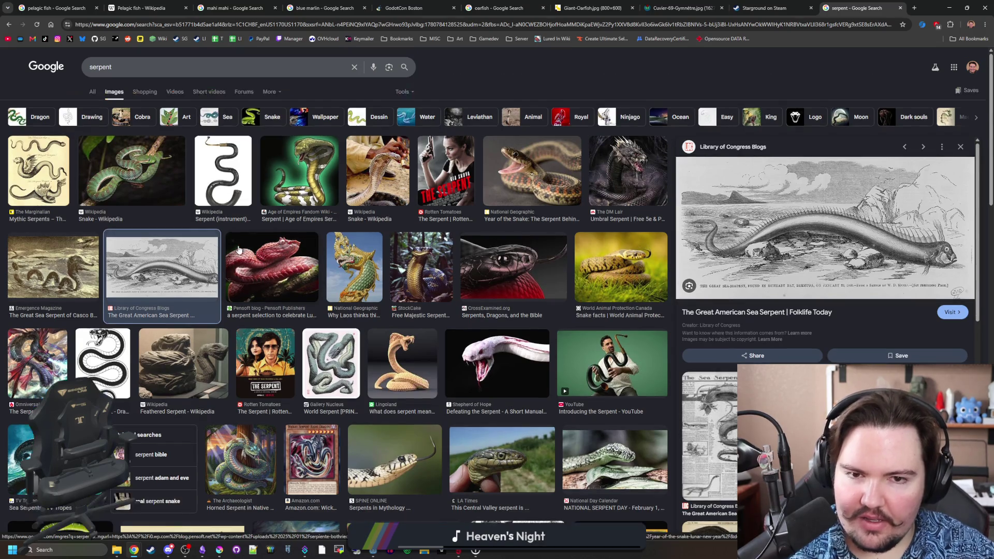
pyautogui.scroll(-4, 249, 234)
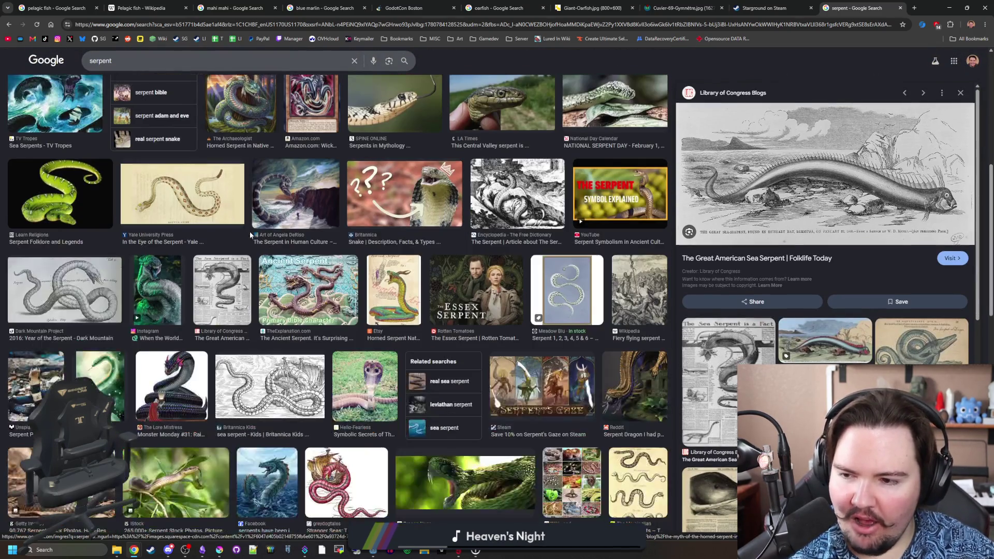
pyautogui.scroll(-4, 249, 235)
pyautogui.scroll(10, 251, 235)
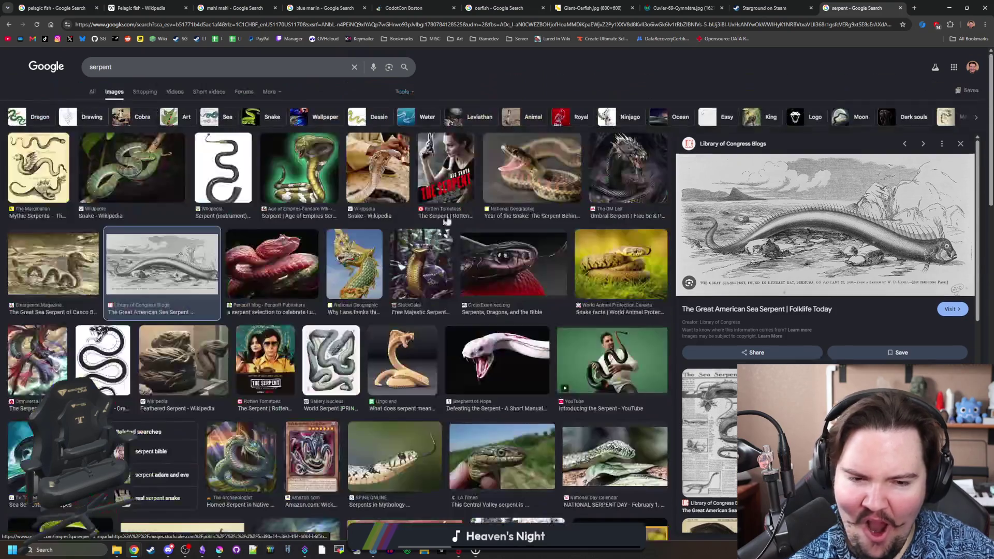
pyautogui.click(882, 394)
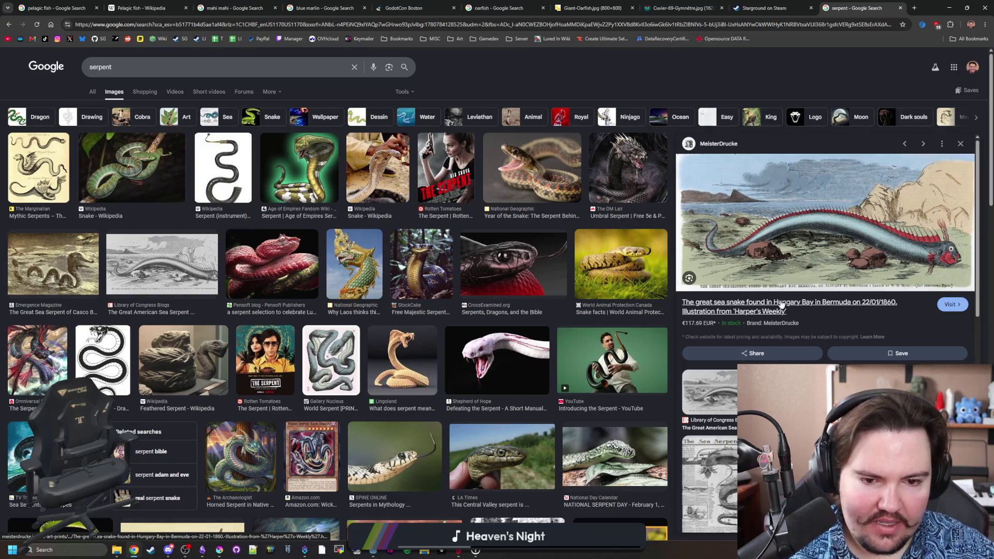
pyautogui.scroll(-2, 782, 306)
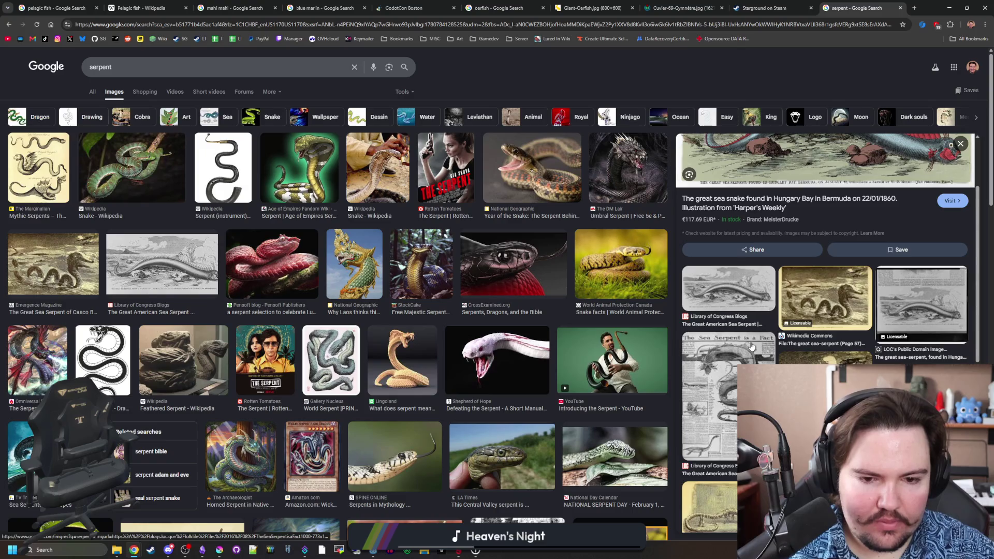
pyautogui.click(712, 399)
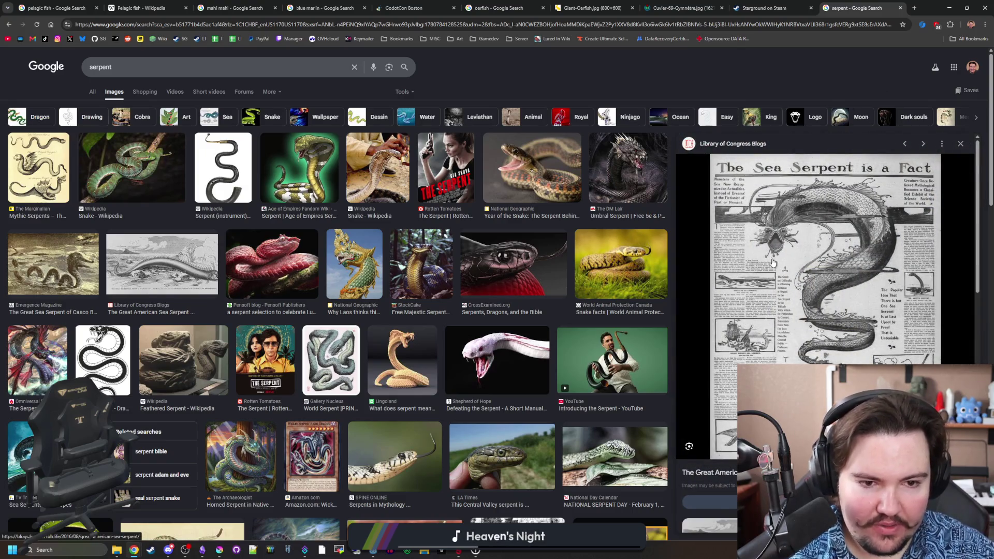
pyautogui.click(949, 8)
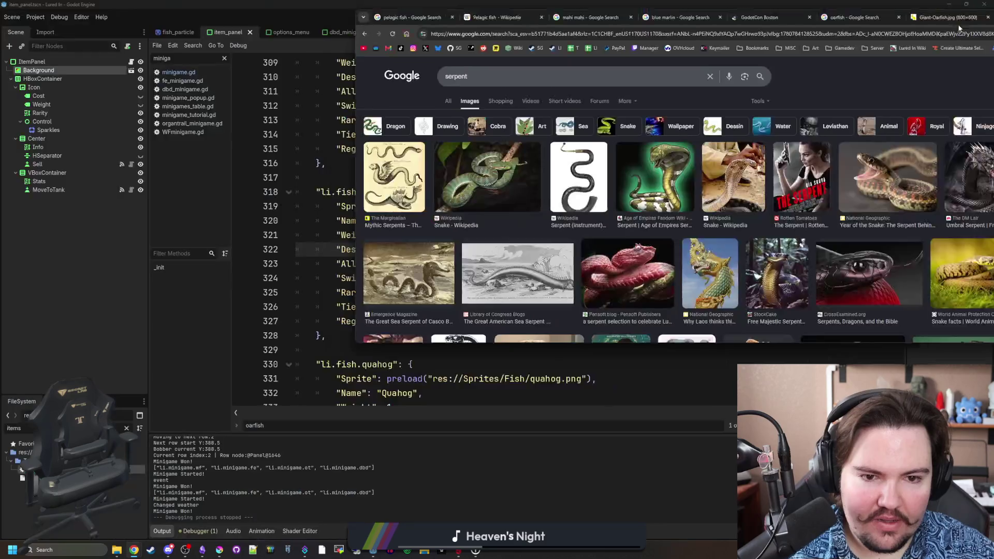
# Enter 'The serpent of the sea' as the oarfish description and snap the Weblate browser right.
pyautogui.write('The serpent of the s')
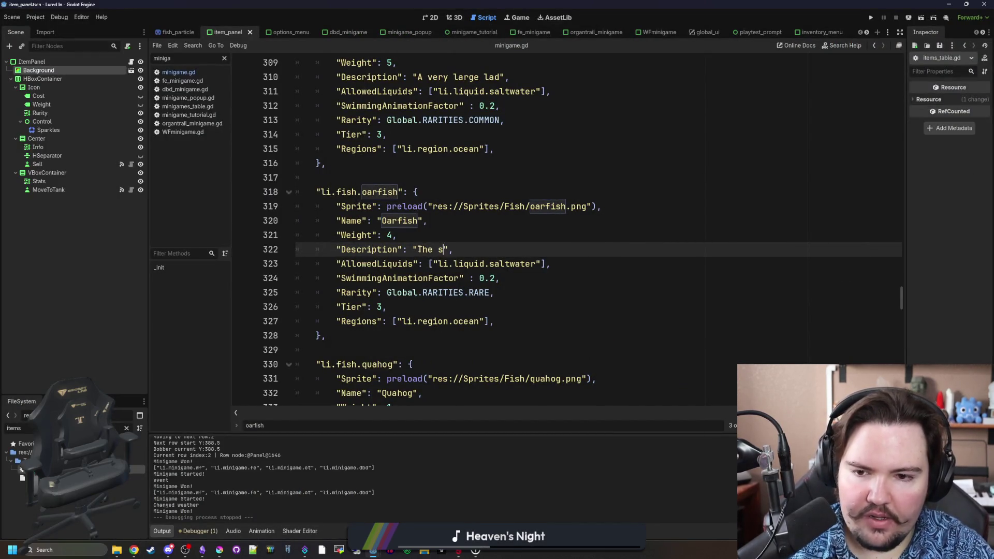
pyautogui.write('ea')
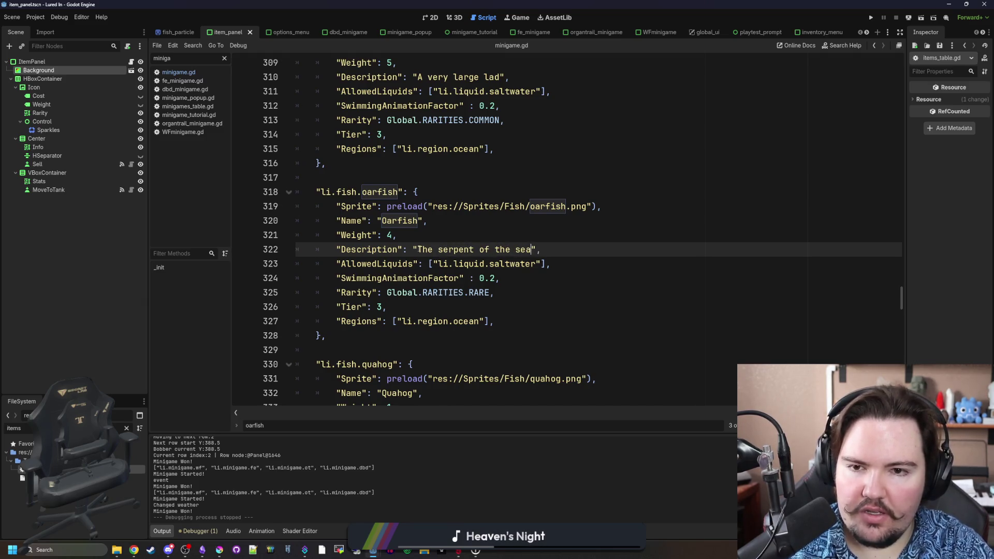
pyautogui.press('Up')
pyautogui.press('Up')
pyautogui.press('Up')
pyautogui.click(538, 158)
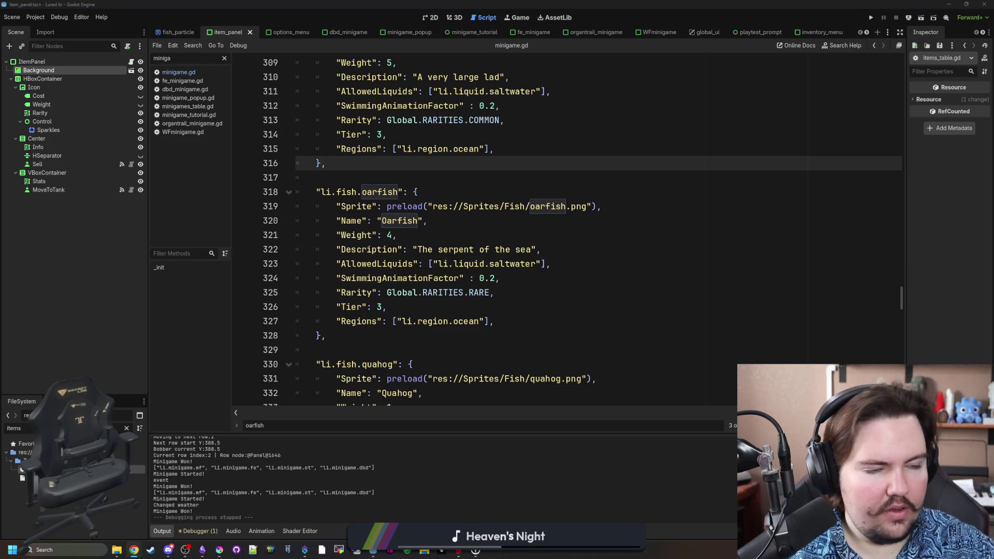
pyautogui.hotkey('alt', 'Tab')
pyautogui.press('super+Right')
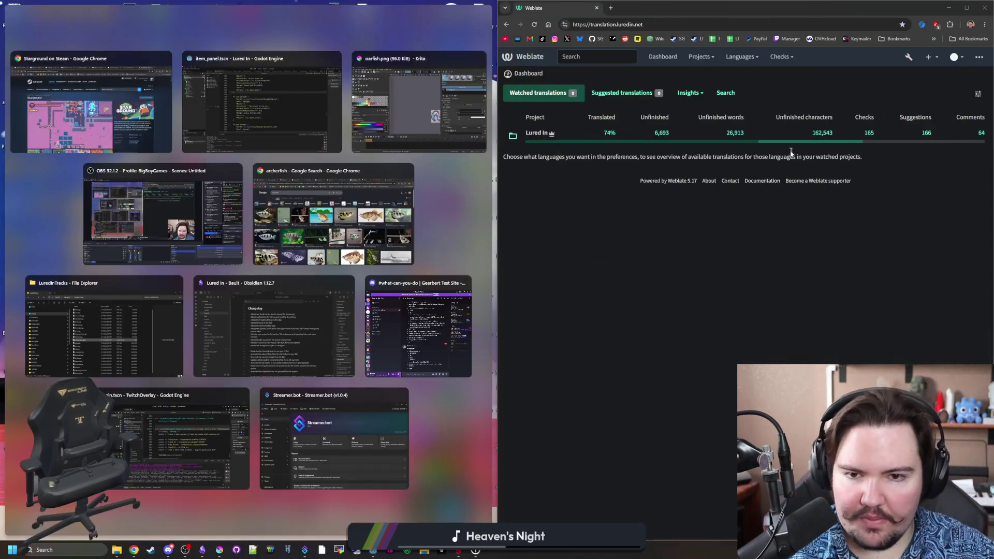
# Go to the Lured In project's Translations component, English translation.
pyautogui.click(544, 133)
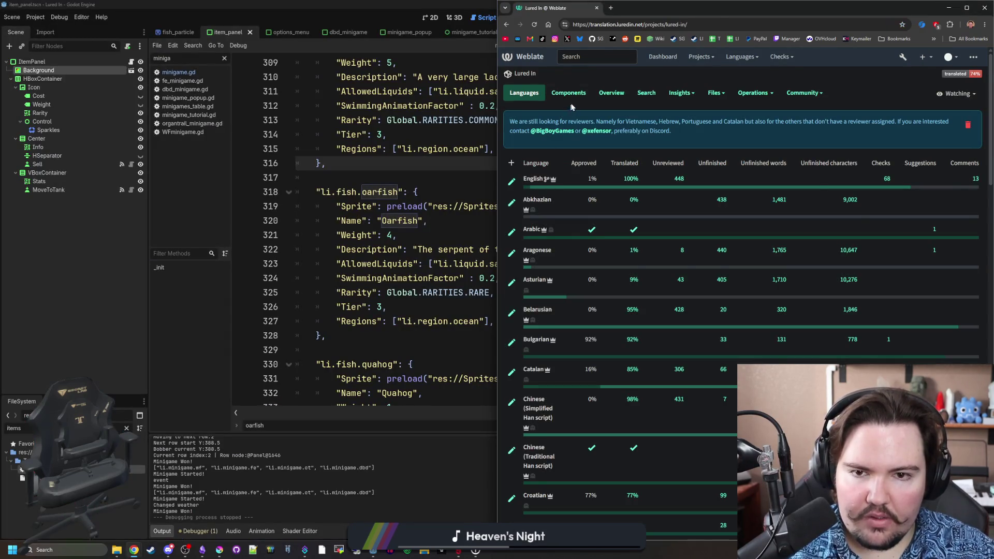
pyautogui.click(570, 101)
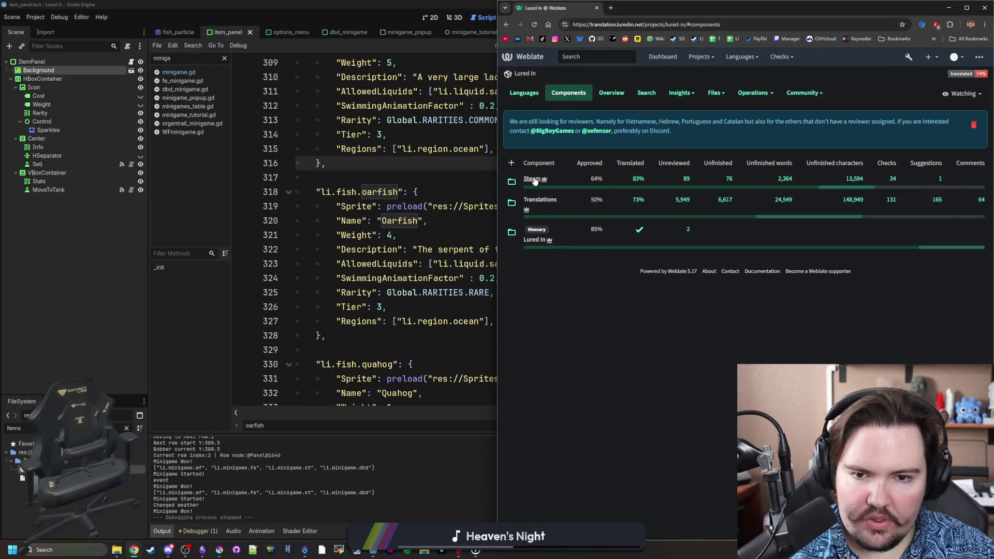
pyautogui.click(545, 202)
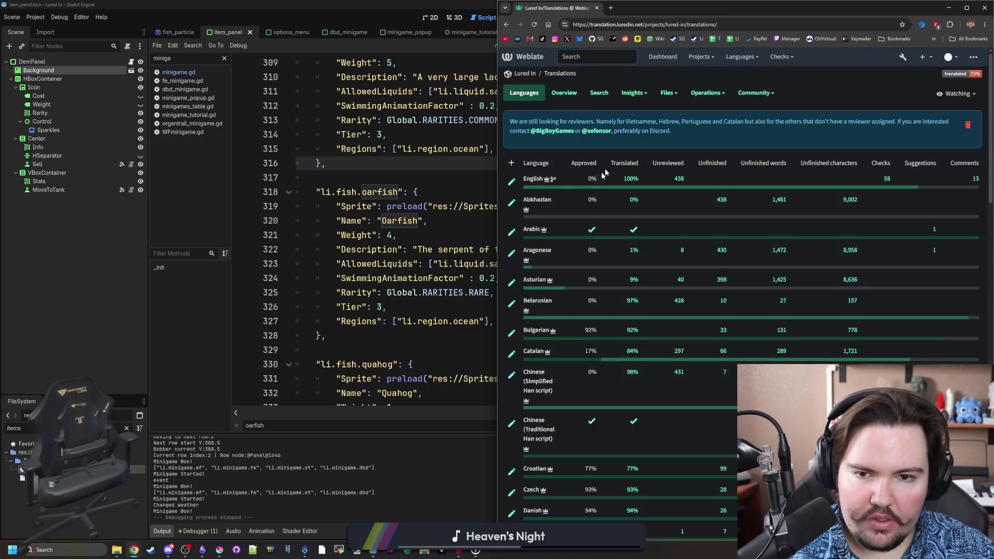
pyautogui.click(533, 180)
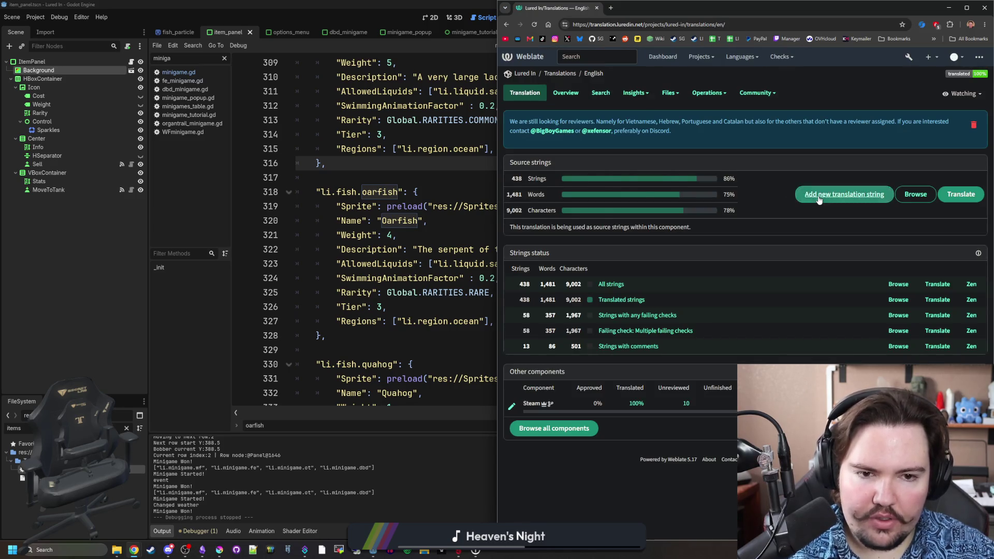
# Add a new string with key and English text 'Oarfish'.
pyautogui.click(843, 198)
pyautogui.click(602, 210)
pyautogui.write('Oarfish')
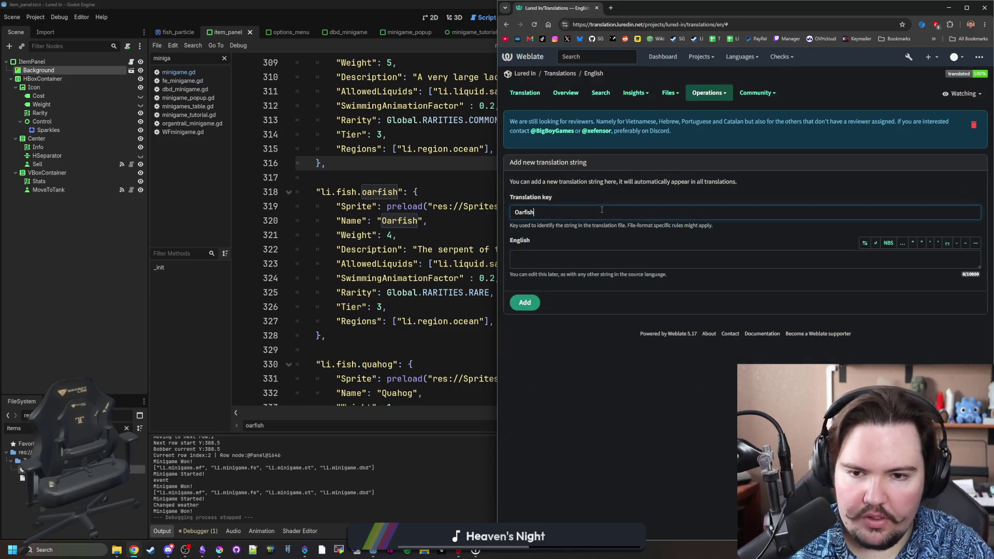
pyautogui.hotkey('ctrl', 'a')
pyautogui.hotkey('ctrl', 'c')
pyautogui.click(549, 259)
pyautogui.hotkey('ctrl', 'v')
pyautogui.click(532, 302)
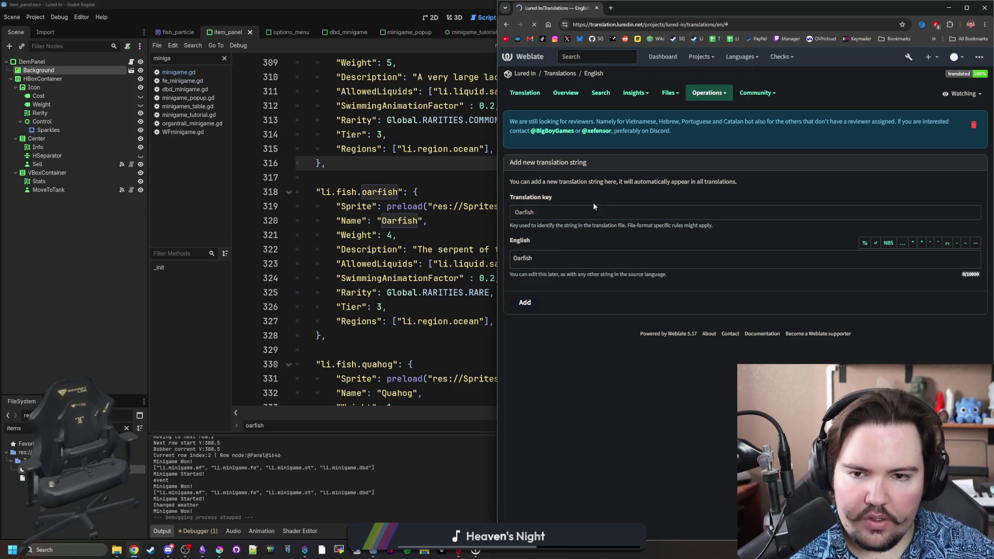
# Give the Oarfish string the explanation 'A type of long large ocean fish'.
pyautogui.click(972, 283)
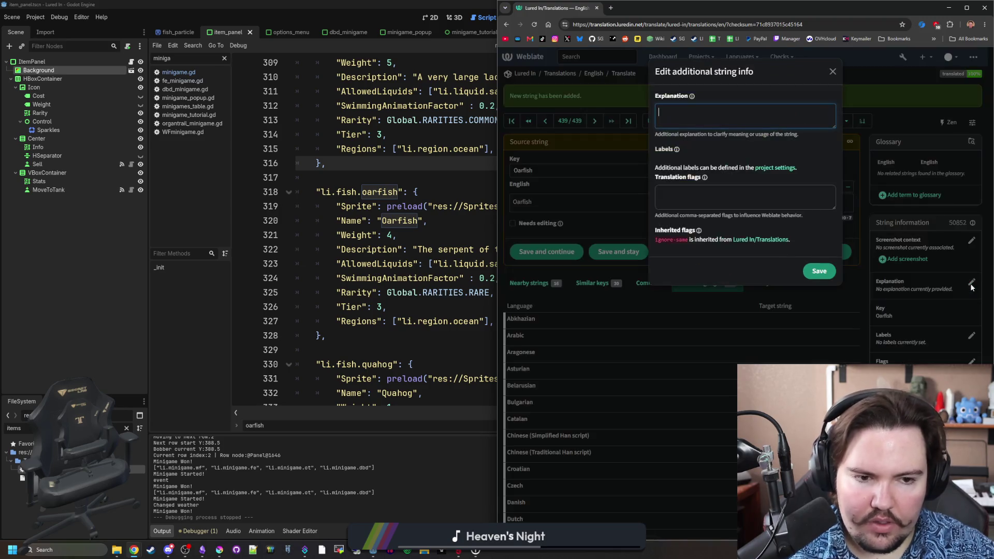
pyautogui.write('A type of long ribb')
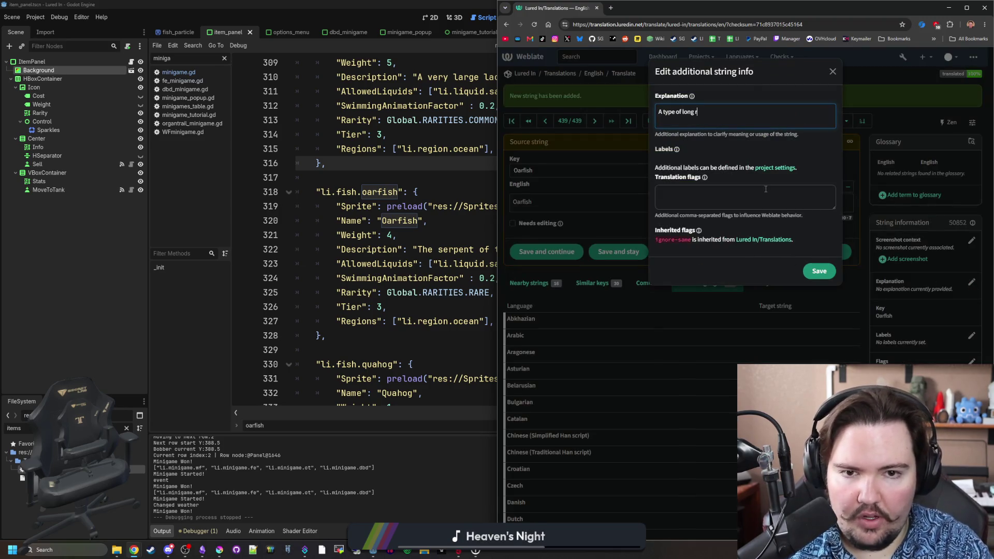
pyautogui.press('BackSpace')
pyautogui.press('BackSpace')
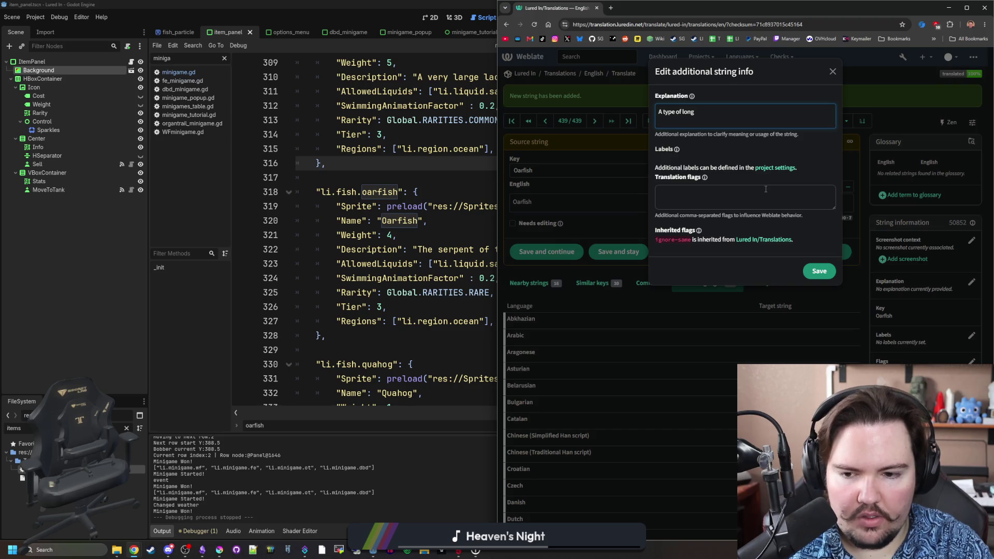
pyautogui.write('large f')
pyautogui.write(' ocean fish')
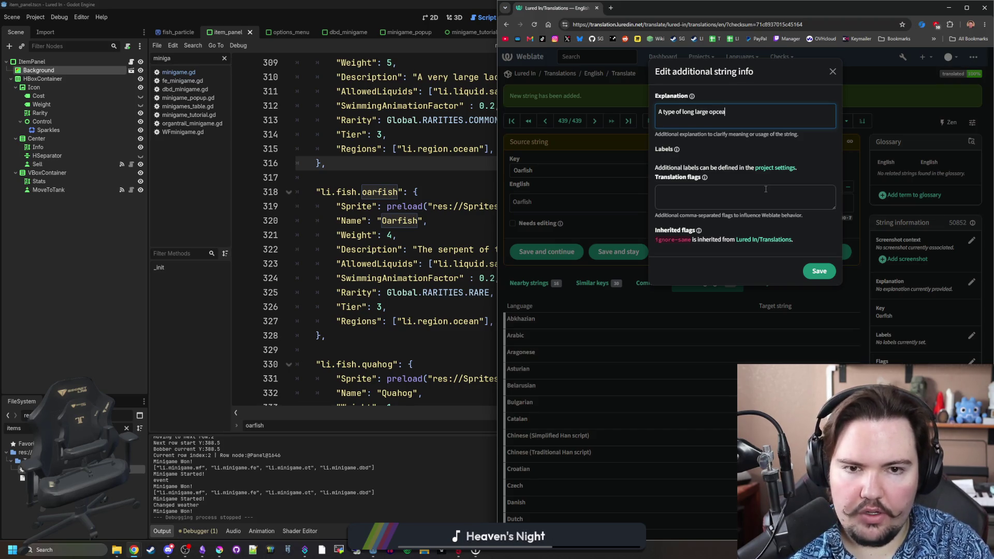
pyautogui.click(817, 270)
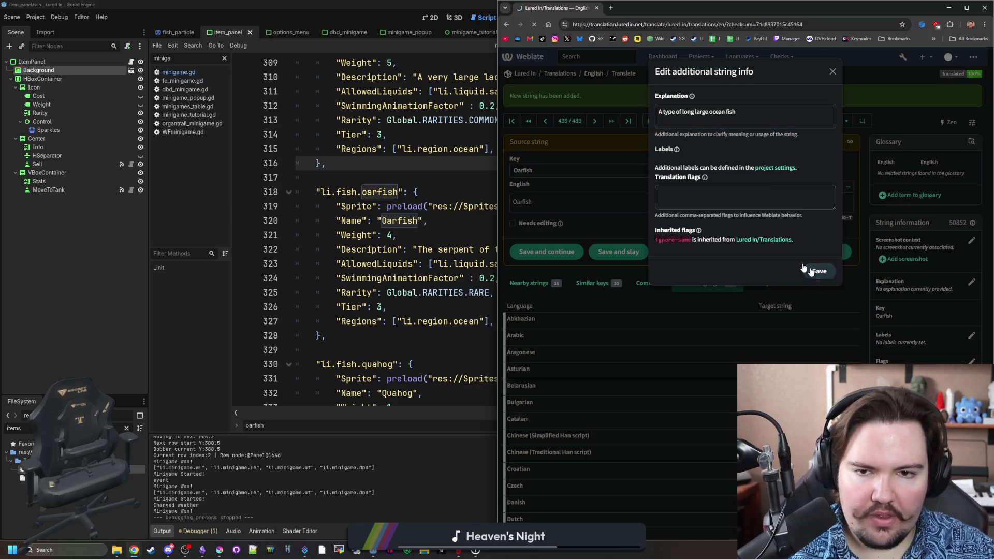
# Add a new English string with key and text 'The serpent of the sea'.
pyautogui.click(593, 73)
pyautogui.click(829, 195)
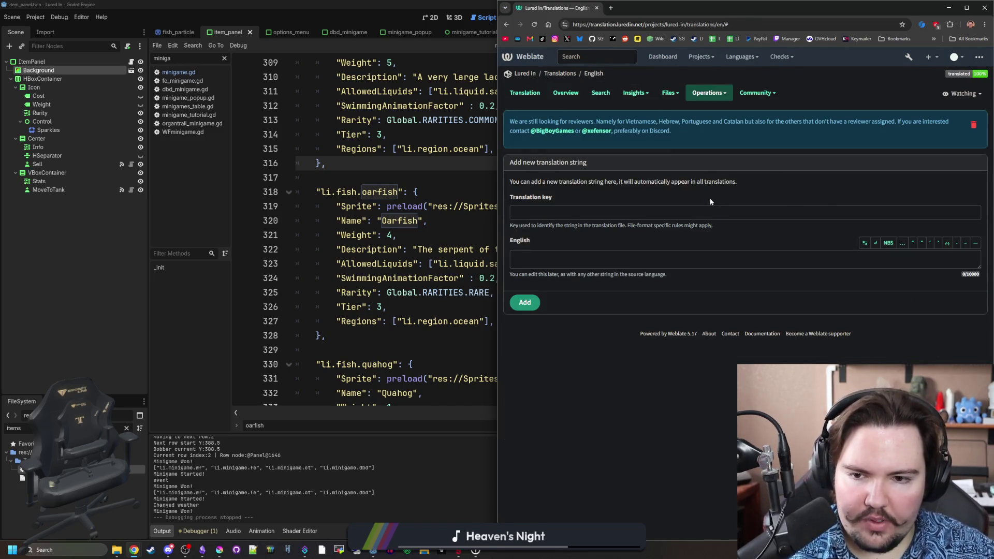
pyautogui.click(591, 206)
pyautogui.write('The serpent of the sea')
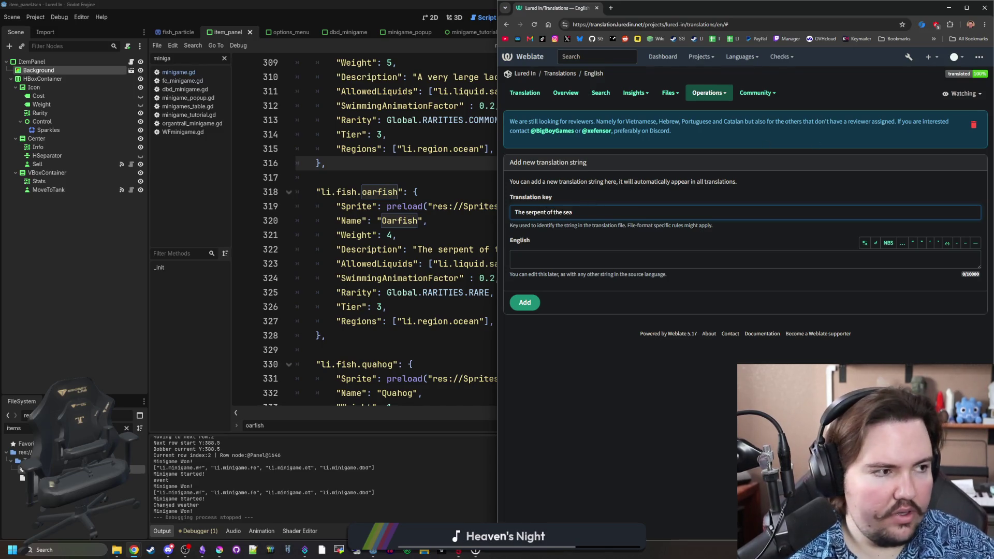
pyautogui.hotkey('alt', 'Tab')
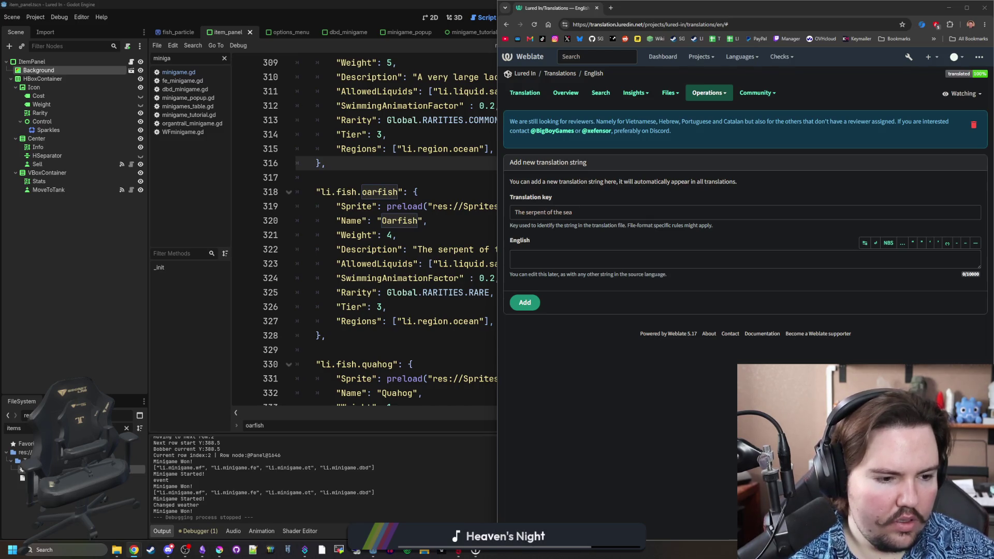
pyautogui.click(595, 213)
pyautogui.moveTo(595, 213); pyautogui.dragTo(504, 218)
pyautogui.hotkey('ctrl', 'c')
pyautogui.click(564, 254)
pyautogui.hotkey('ctrl', 'v')
pyautogui.click(534, 303)
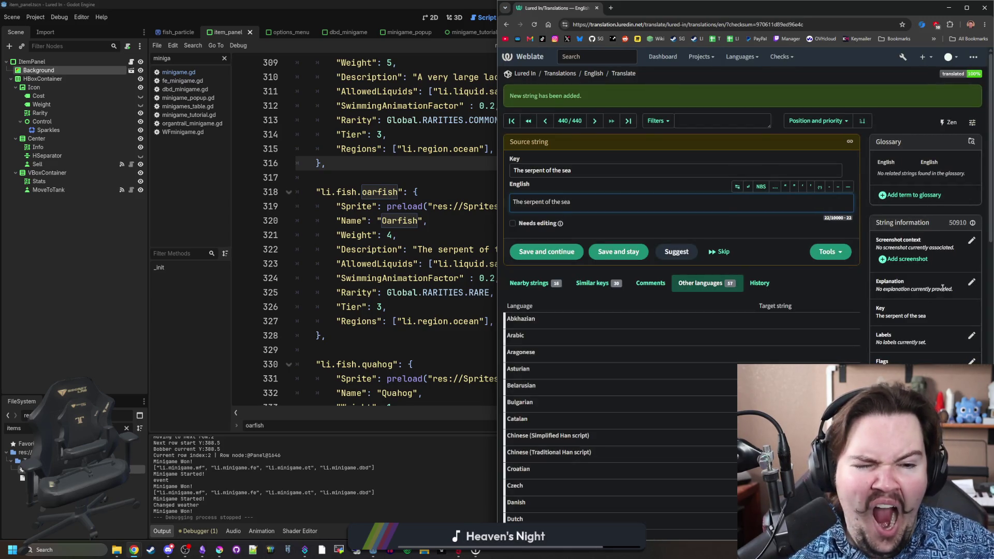
# Set its explanation to 'description for the oarfish' and start a string search.
pyautogui.click(971, 282)
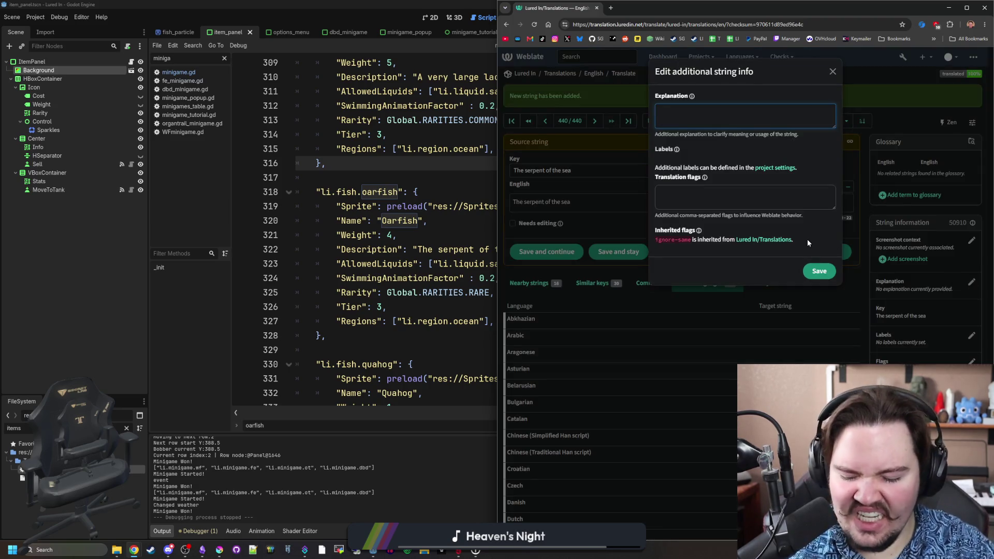
pyautogui.write('description forthe oarfish')
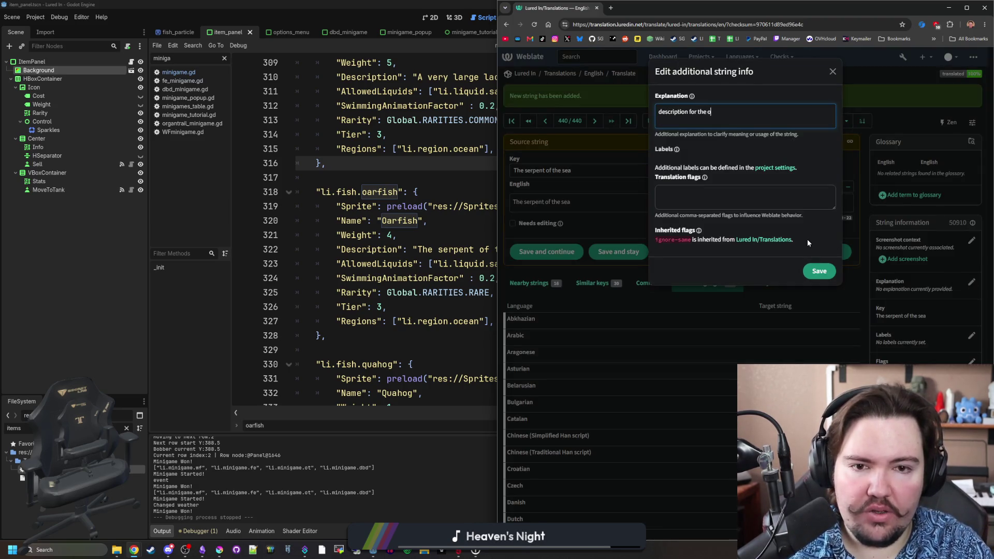
pyautogui.click(815, 269)
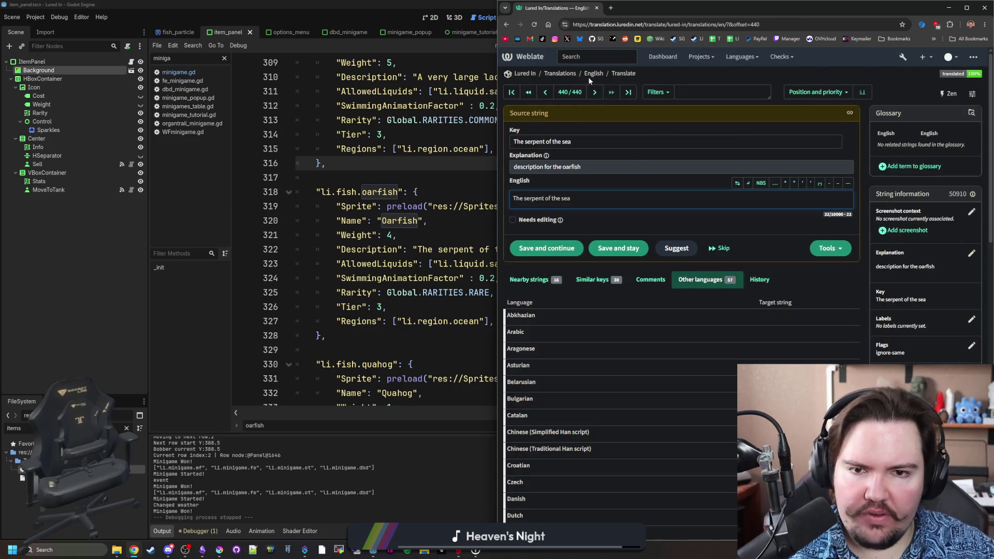
pyautogui.click(685, 96)
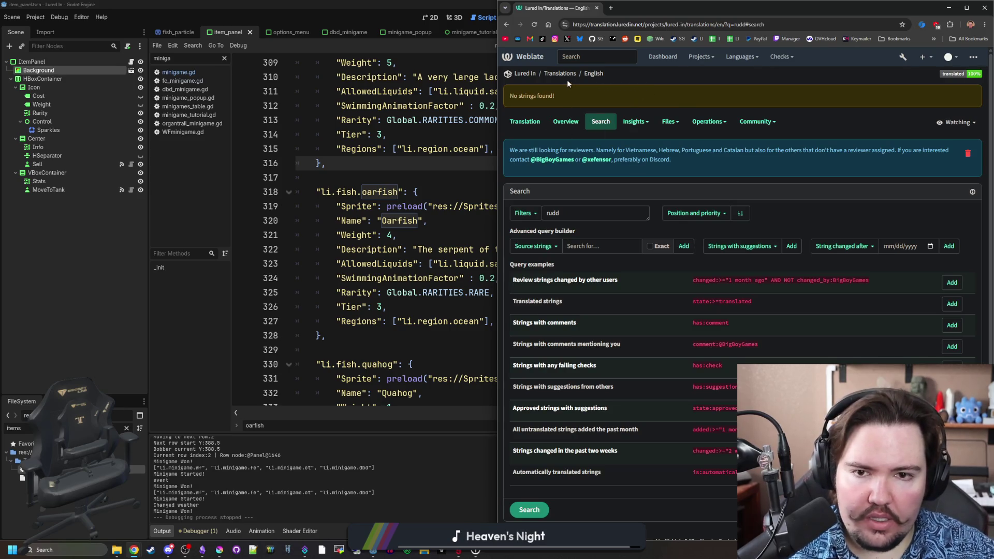
# Add a new Weblate translation string with English text 'Rudd'.
pyautogui.hotkey('alt', 'Left')
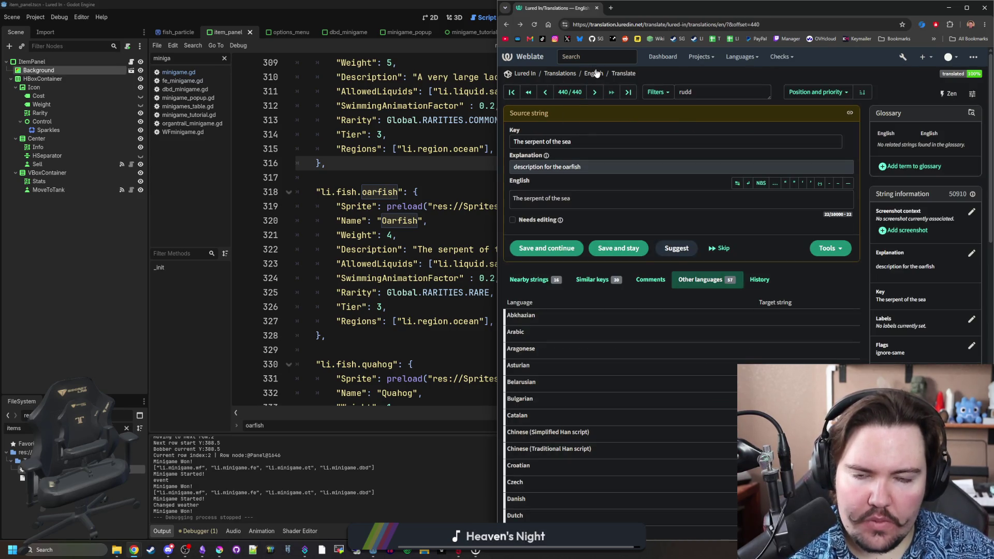
pyautogui.click(600, 217)
pyautogui.write('dd')
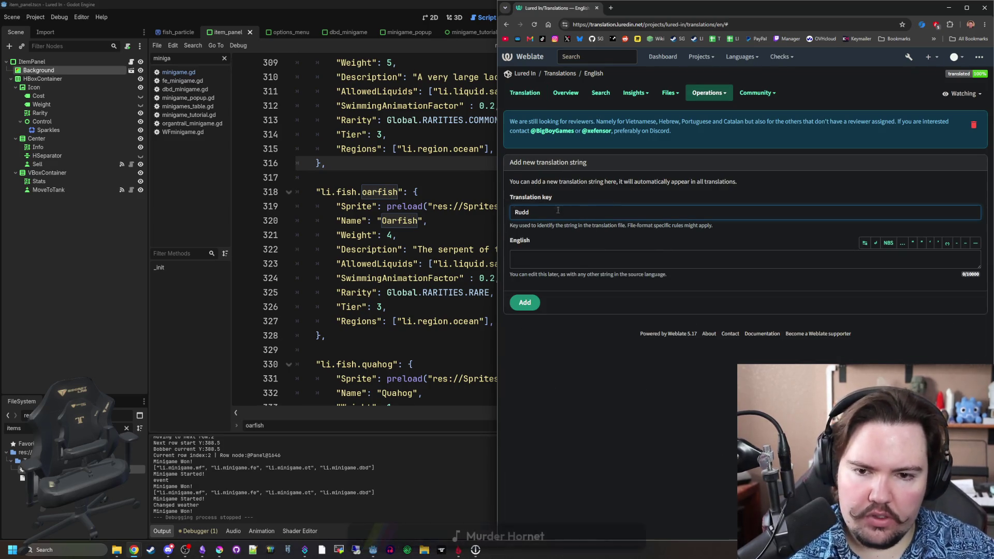
pyautogui.click(533, 259)
pyautogui.write('Rudd')
pyautogui.click(528, 302)
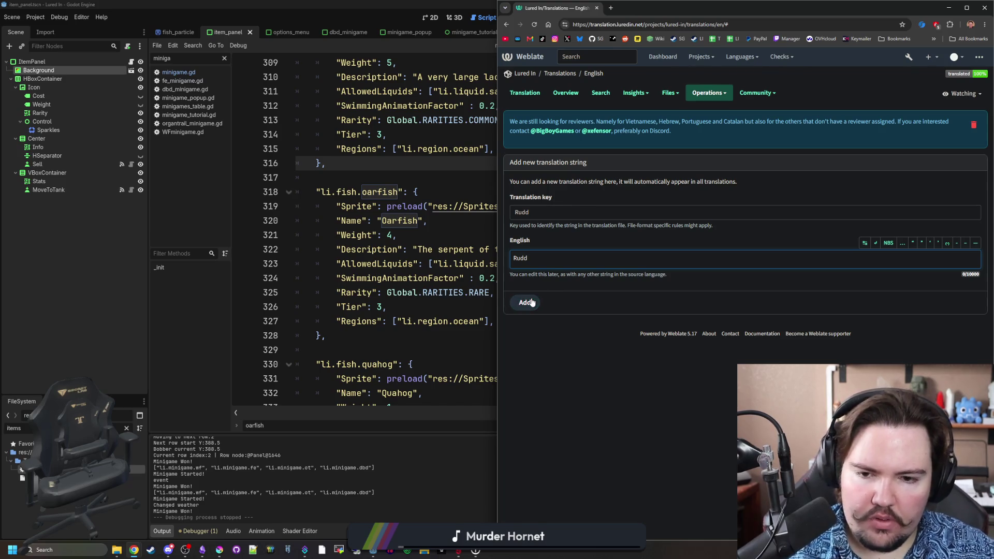
# In the Godot script, fix the Global.RARITIES typo and copy the Rudd description 'I loved this guy in Ant-Man'.
pyautogui.hotkey('alt', 'Tab')
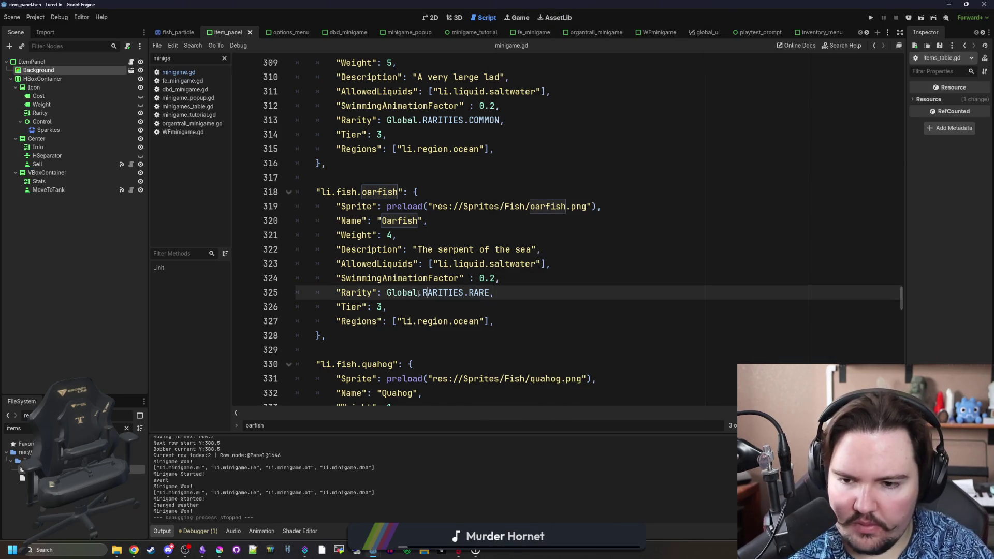
pyautogui.hotkey('ctrl', 'f')
pyautogui.click(438, 292)
pyautogui.press('BackSpace')
pyautogui.press('BackSpace')
pyautogui.press('BackSpace')
pyautogui.hotkey('ctrl', 'f')
pyautogui.write('i lolved')
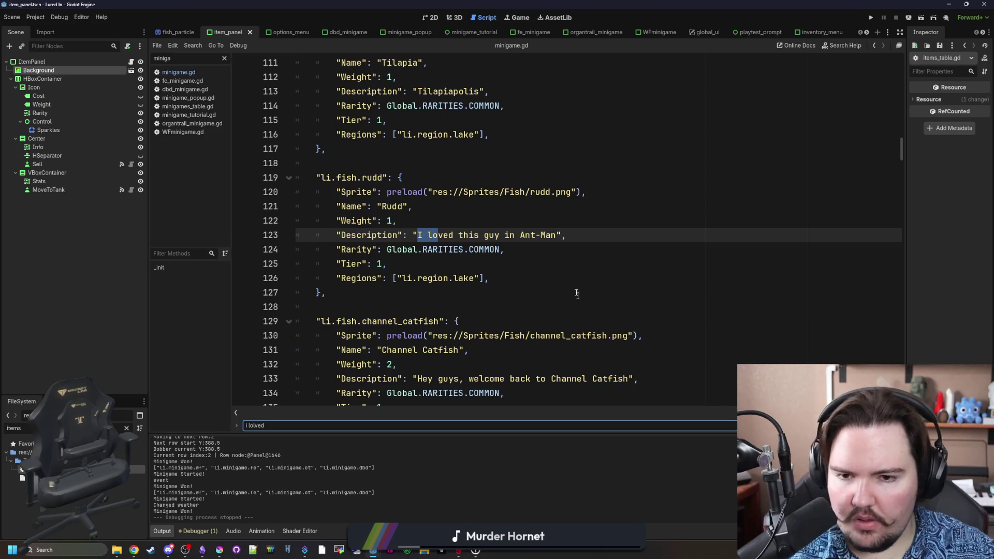
pyautogui.click(562, 264)
pyautogui.moveTo(557, 235); pyautogui.dragTo(414, 237)
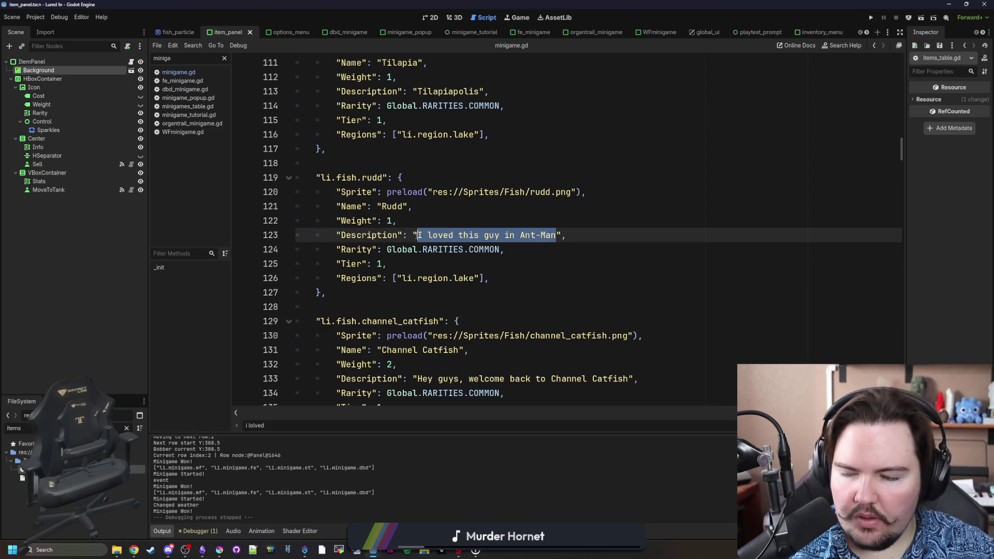
# Add 'I loved this guy in Ant-Man' as a new Weblate string, as both key and English text.
pyautogui.moveTo(133, 549)
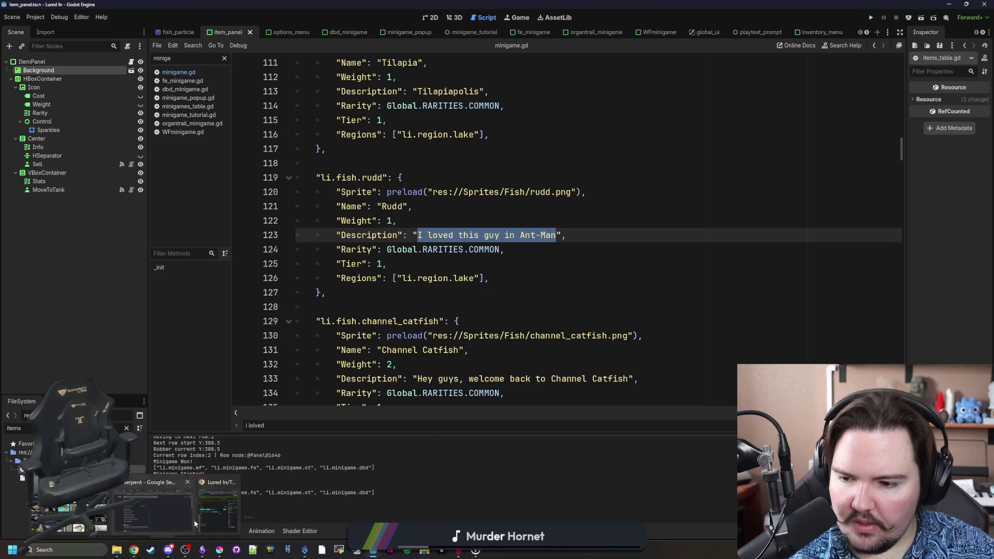
pyautogui.click(213, 514)
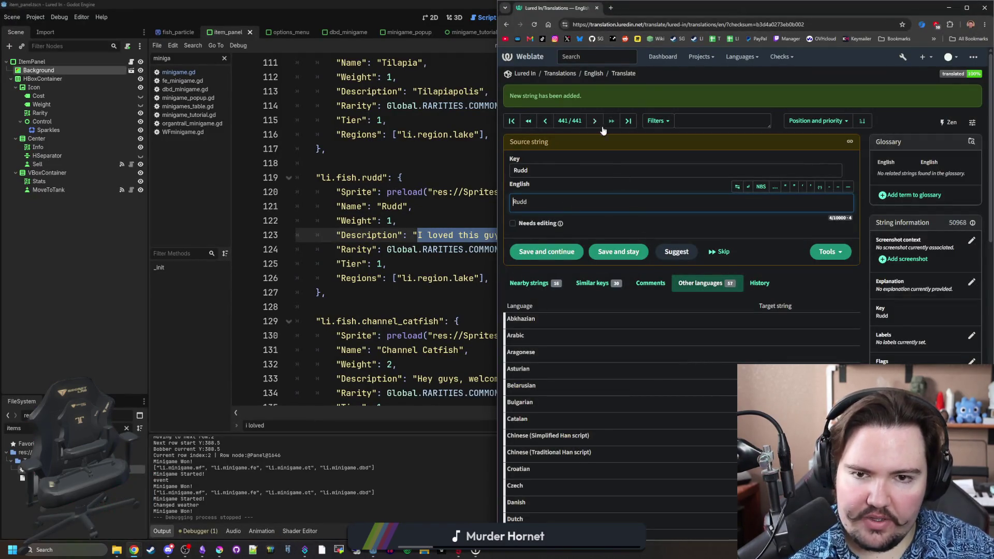
pyautogui.click(598, 75)
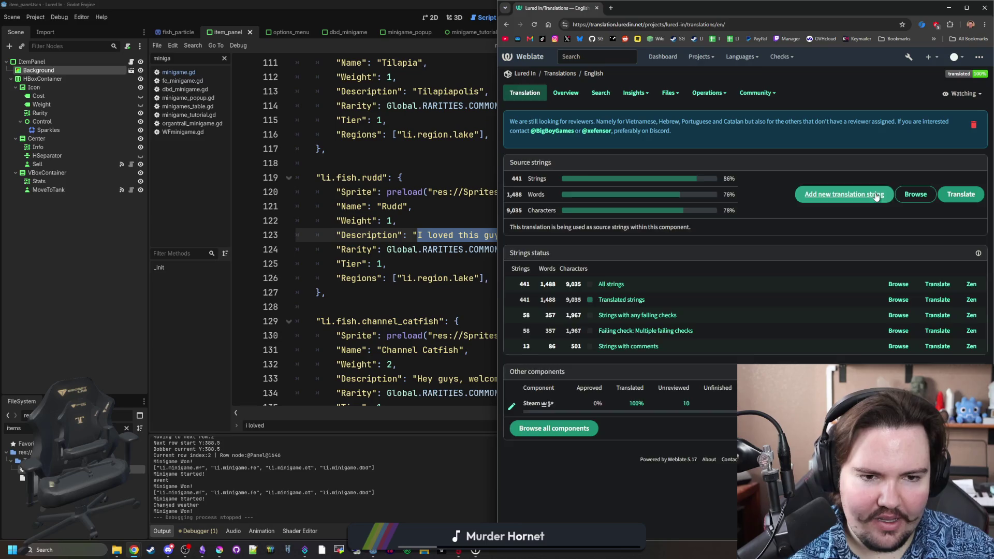
pyautogui.click(828, 195)
pyautogui.hotkey('ctrl', 'v')
pyautogui.click(544, 262)
pyautogui.hotkey('ctrl', 'v')
pyautogui.click(524, 302)
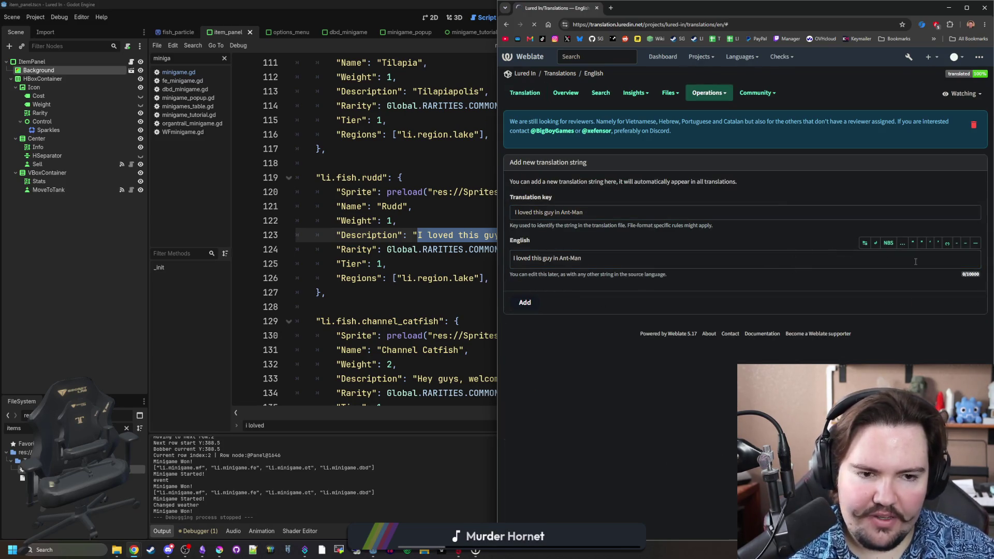
# Set the new string's explanation to 'description for the rudd' and save it.
pyautogui.click(971, 283)
pyautogui.write('description for the rudd')
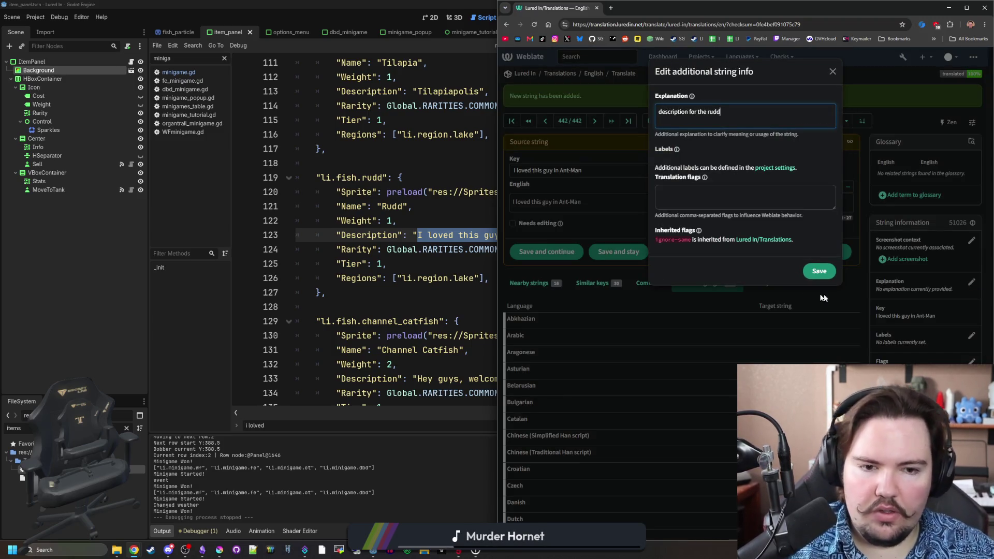
pyautogui.click(819, 271)
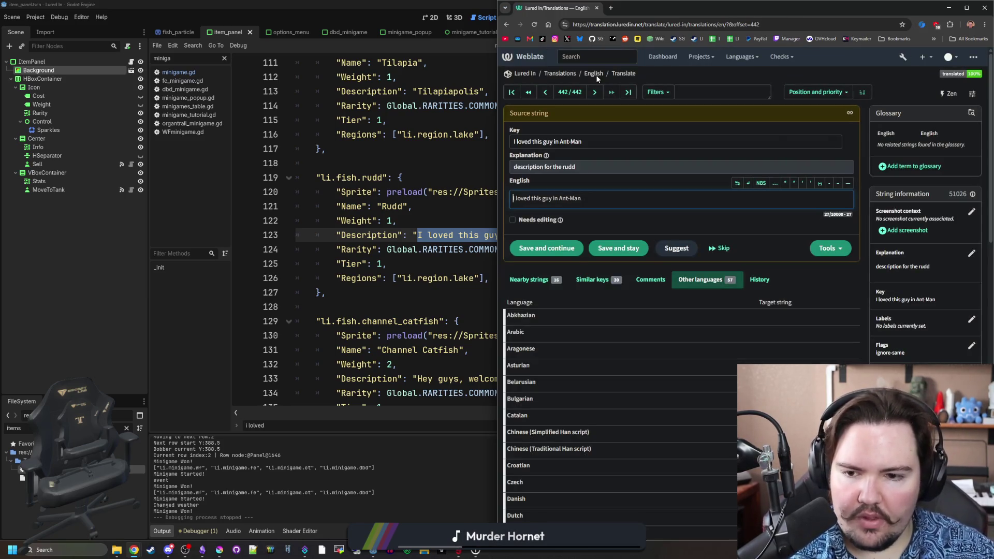
pyautogui.click(600, 74)
pyautogui.click(445, 180)
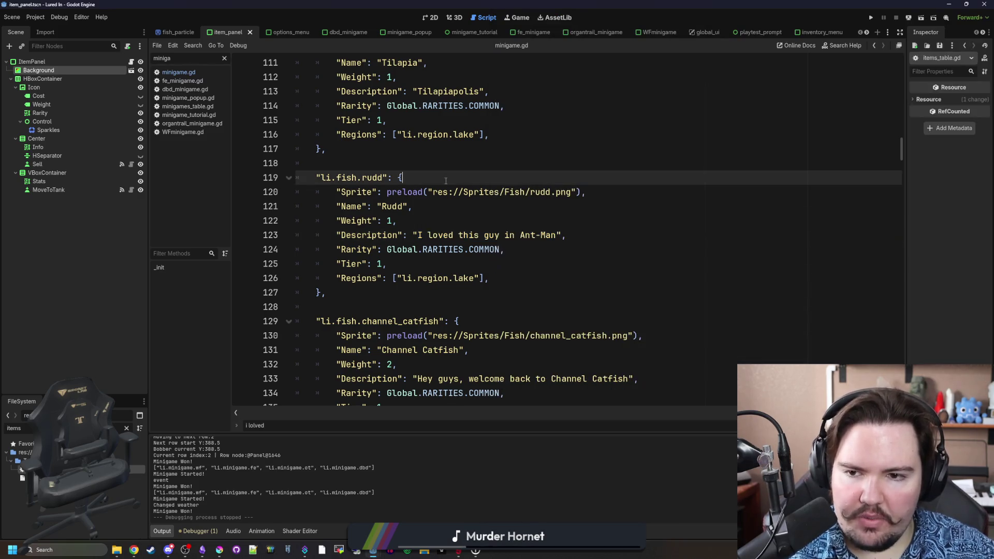
# Search the Godot script for 'smallmouth' to find the Smallmouth Bass entry.
pyautogui.hotkey('ctrl', 'f')
pyautogui.write('small')
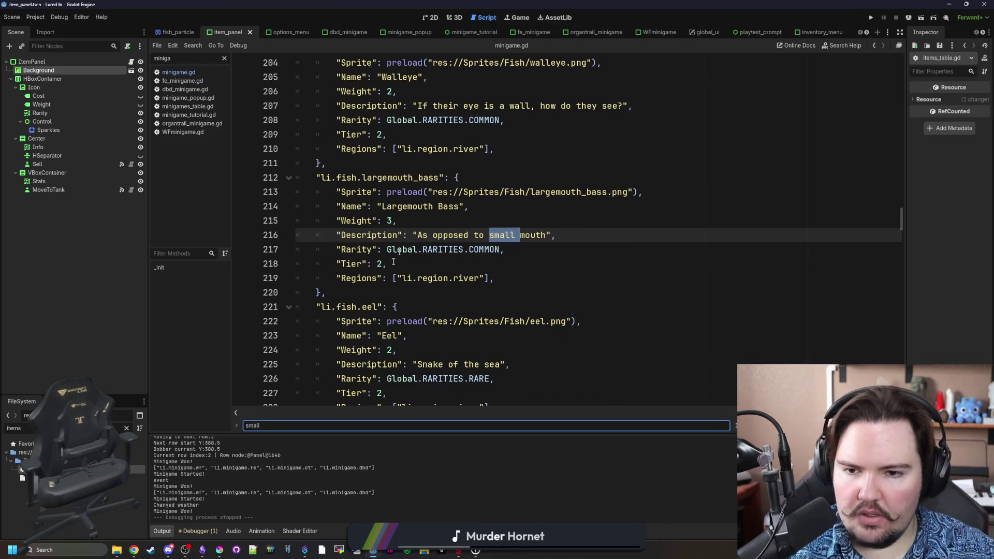
pyautogui.click(288, 429)
pyautogui.write('mouth')
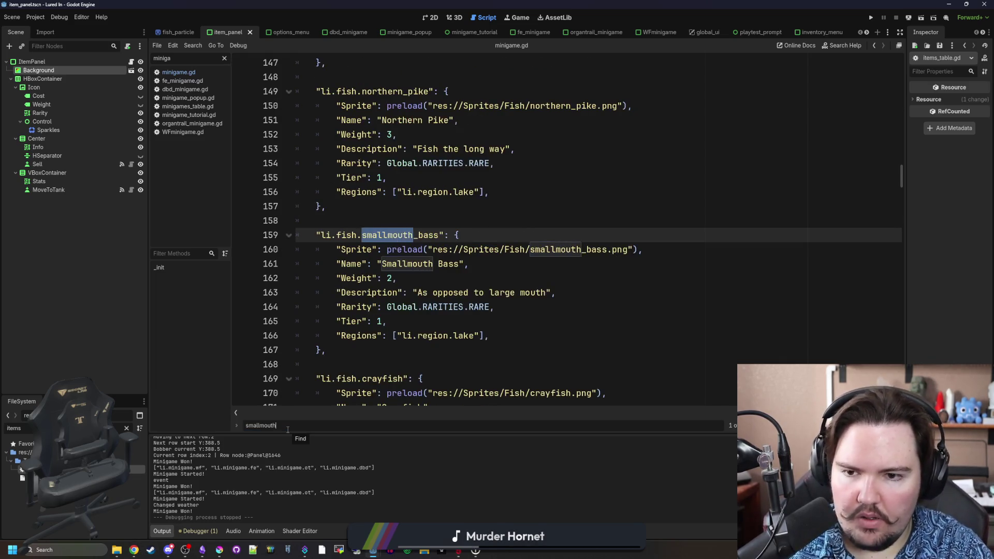
pyautogui.press('Return')
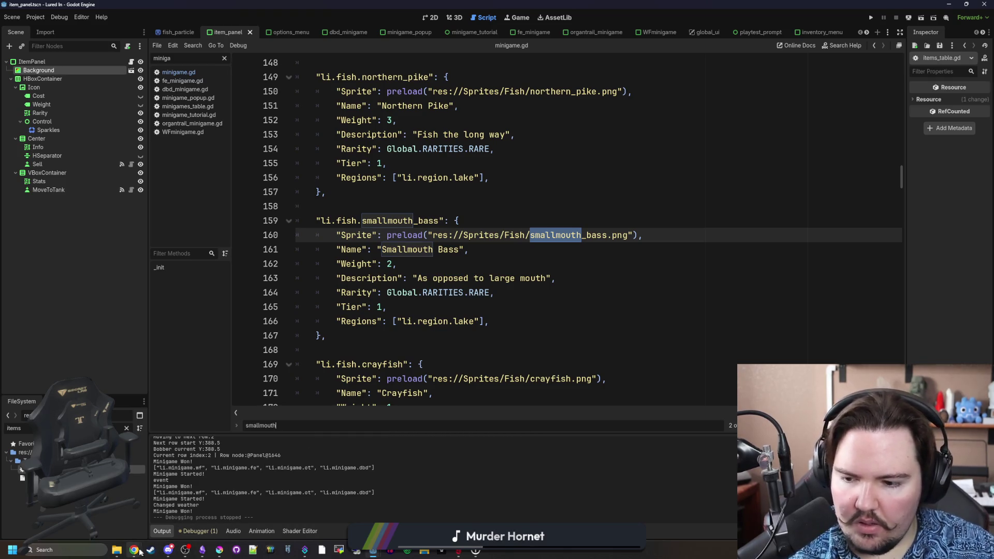
# Add a Weblate string with 'Smallmouth Bass' as both key and English text.
pyautogui.moveTo(134, 550)
pyautogui.click(222, 513)
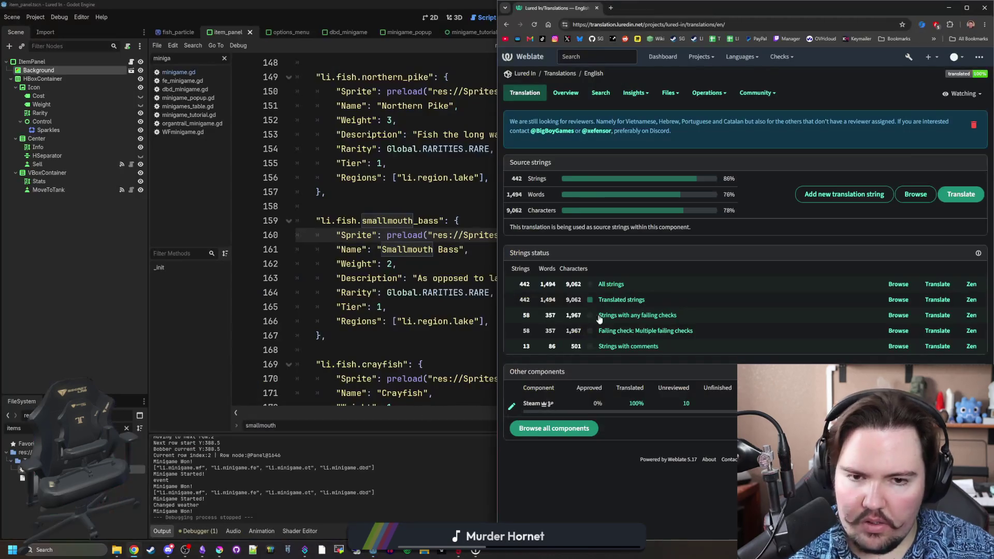
pyautogui.click(822, 195)
pyautogui.click(650, 213)
pyautogui.write('Smallmouth Bass')
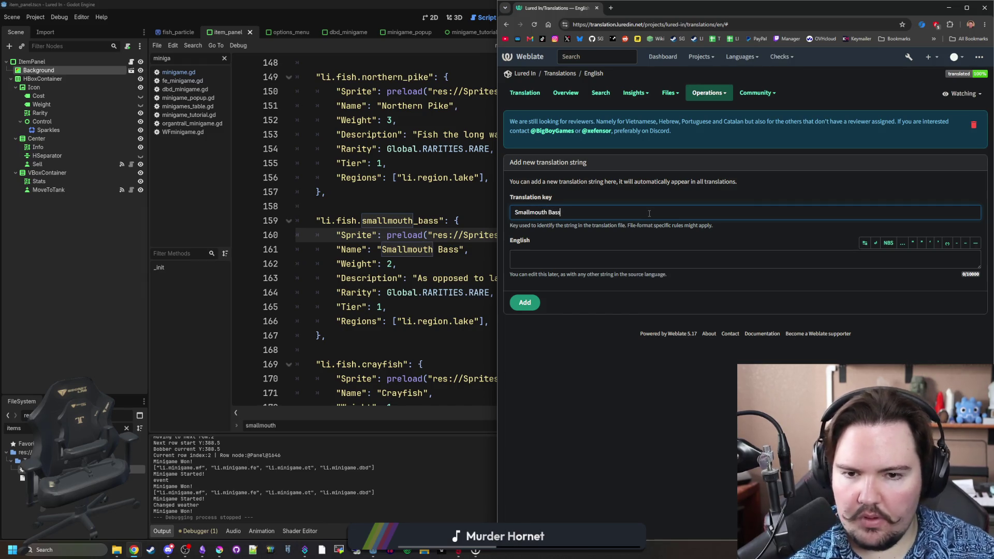
pyautogui.hotkey('ctrl', 'a')
pyautogui.hotkey('ctrl', 'c')
pyautogui.click(755, 254)
pyautogui.hotkey('ctrl', 'v')
pyautogui.hotkey('ctrl', 'Return')
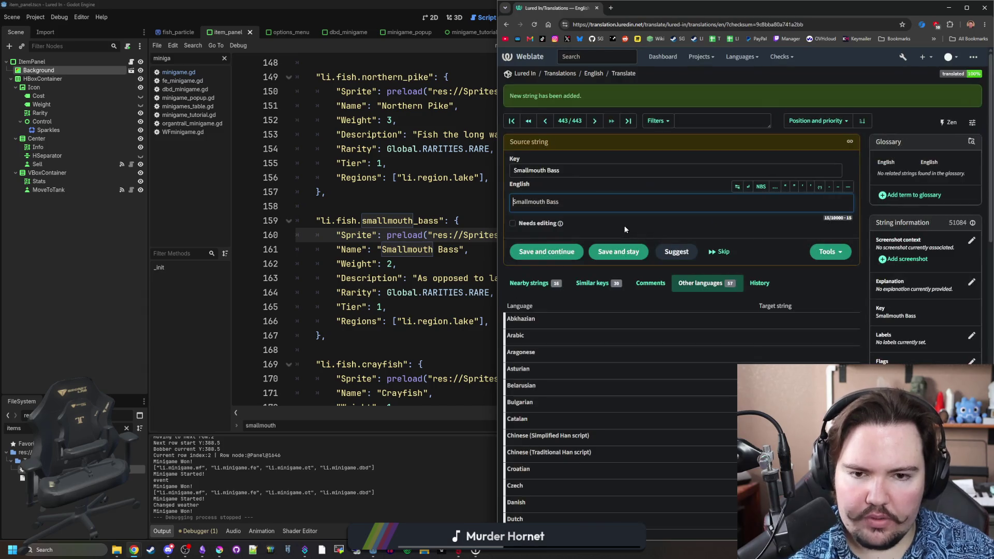
# Copy the description 'As opposed to large mouth' from Godot and add it as a new Weblate string.
pyautogui.click(594, 74)
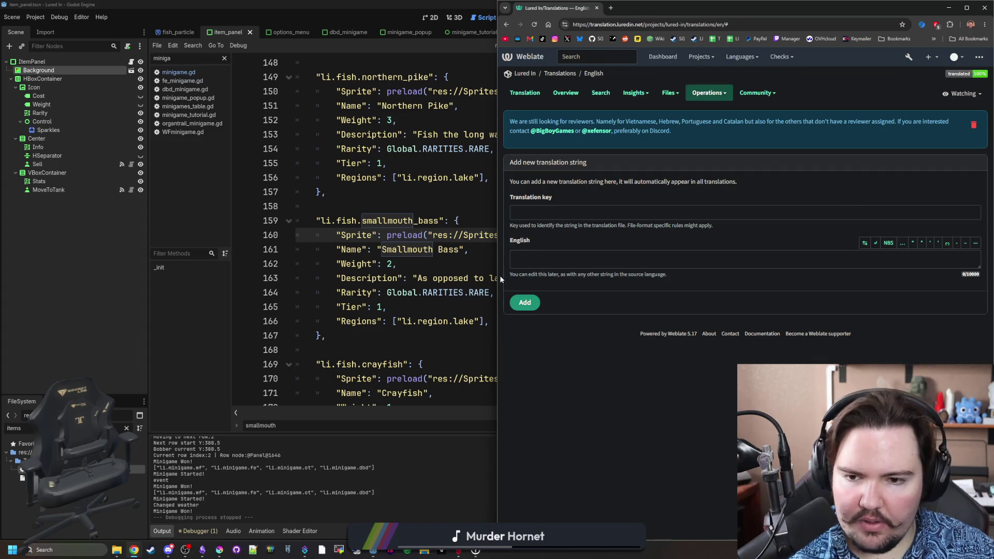
pyautogui.click(496, 278)
pyautogui.moveTo(546, 280); pyautogui.dragTo(418, 279)
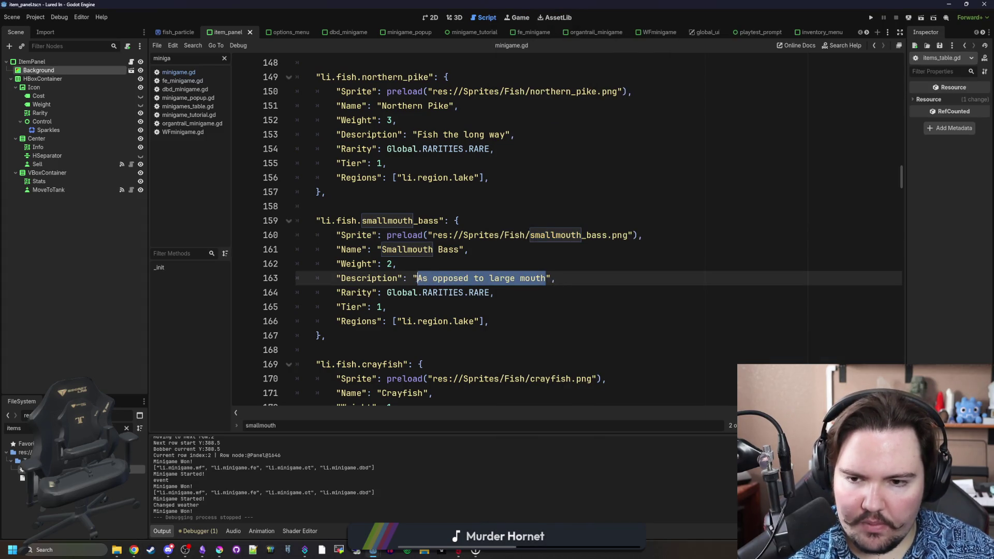
pyautogui.moveTo(133, 550)
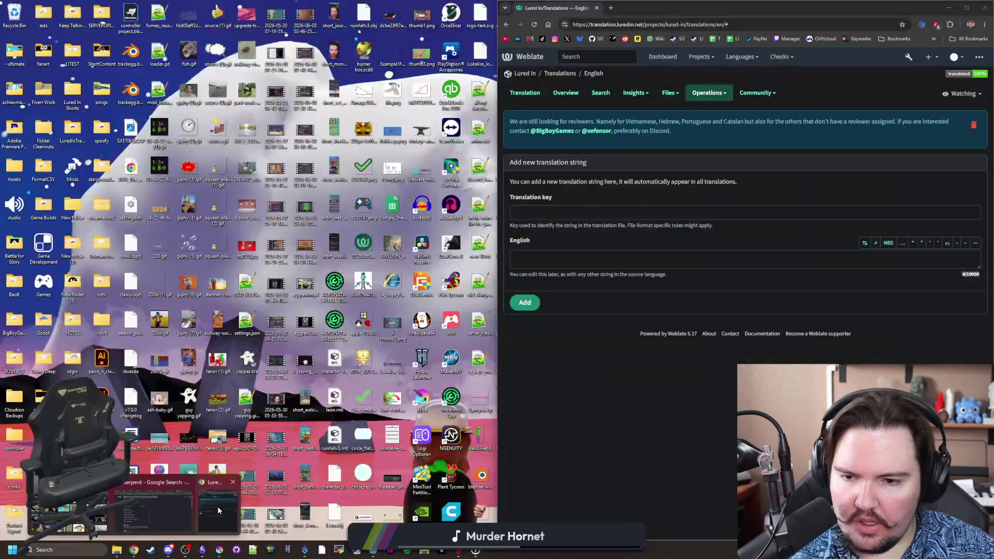
pyautogui.click(218, 507)
pyautogui.click(536, 213)
pyautogui.hotkey('ctrl', 'v')
pyautogui.click(535, 259)
pyautogui.hotkey('ctrl', 'v')
pyautogui.click(528, 302)
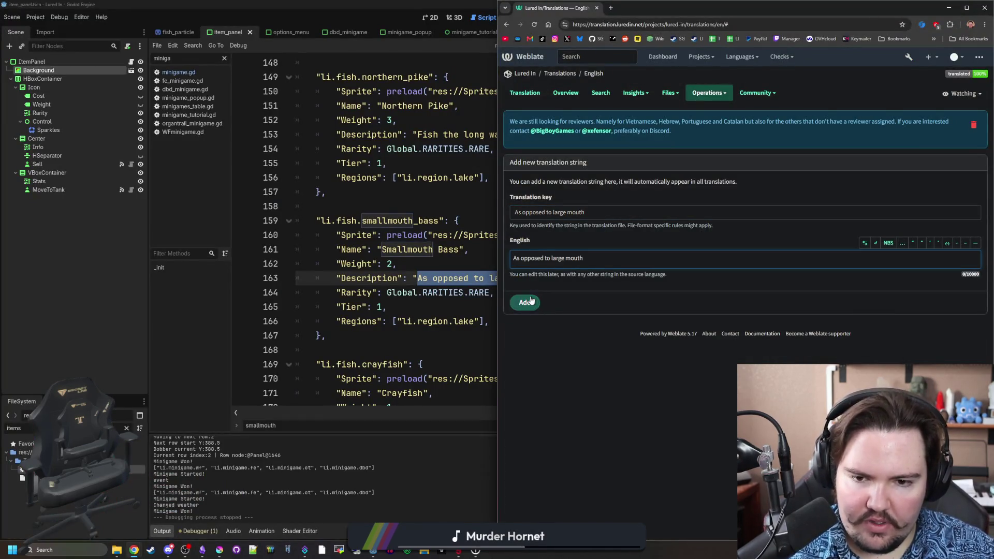
pyautogui.click(202, 550)
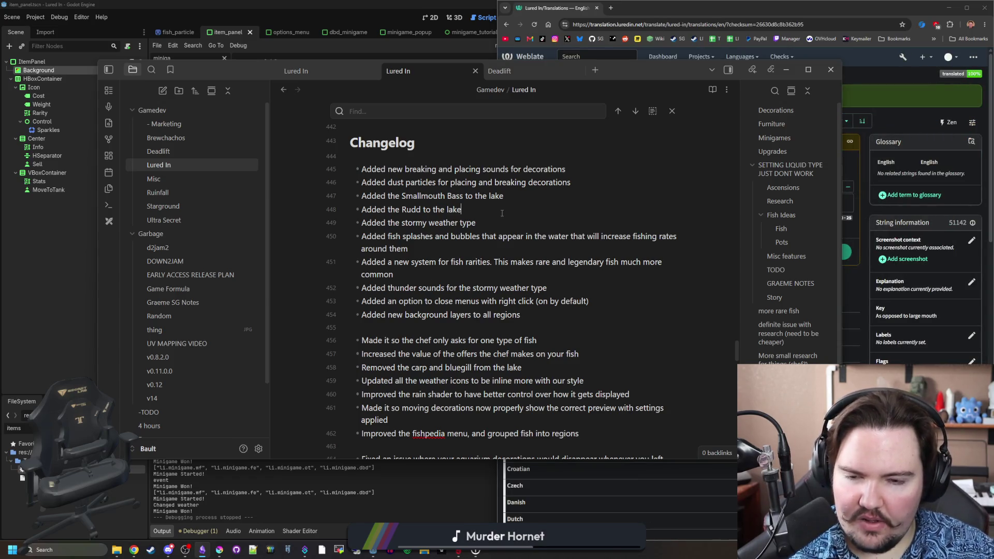
# Add 'Added the Oarfish to the ocean' below the Rudd changelog entry, then save the Godot project.
pyautogui.press('Return')
pyautogui.write('Added the Oarfish to the ocean')
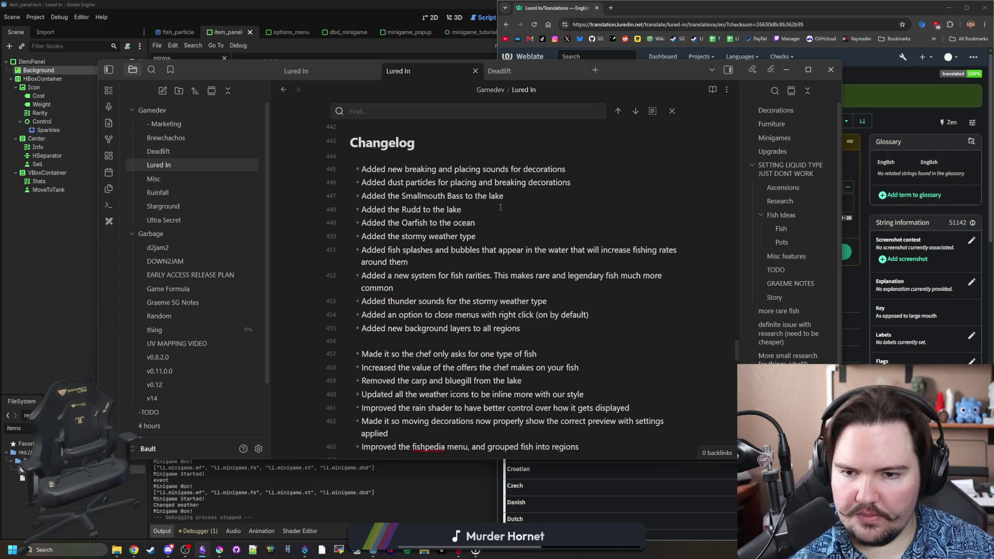
pyautogui.hotkey('alt', 'Tab')
pyautogui.click(496, 219)
pyautogui.hotkey('ctrl', 's')
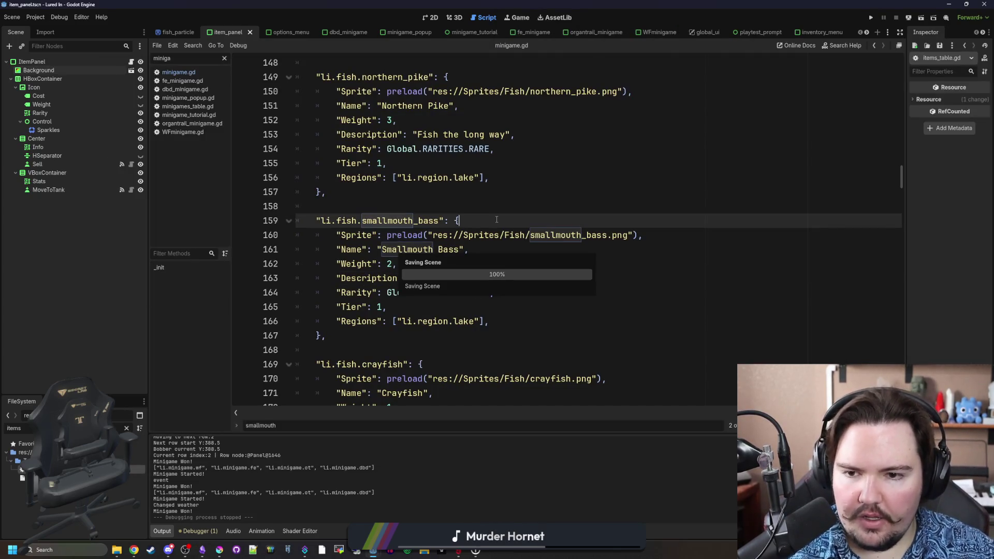
pyautogui.click(558, 208)
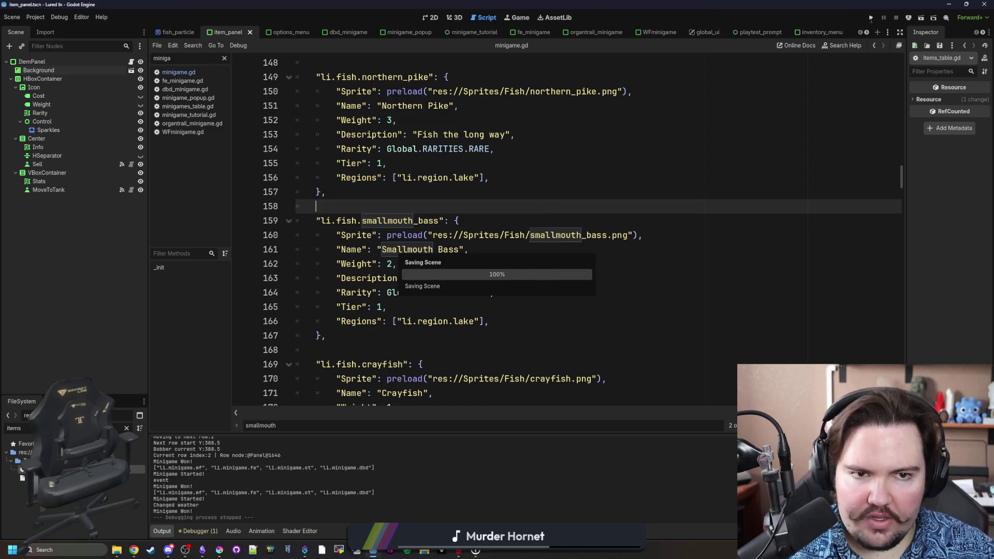
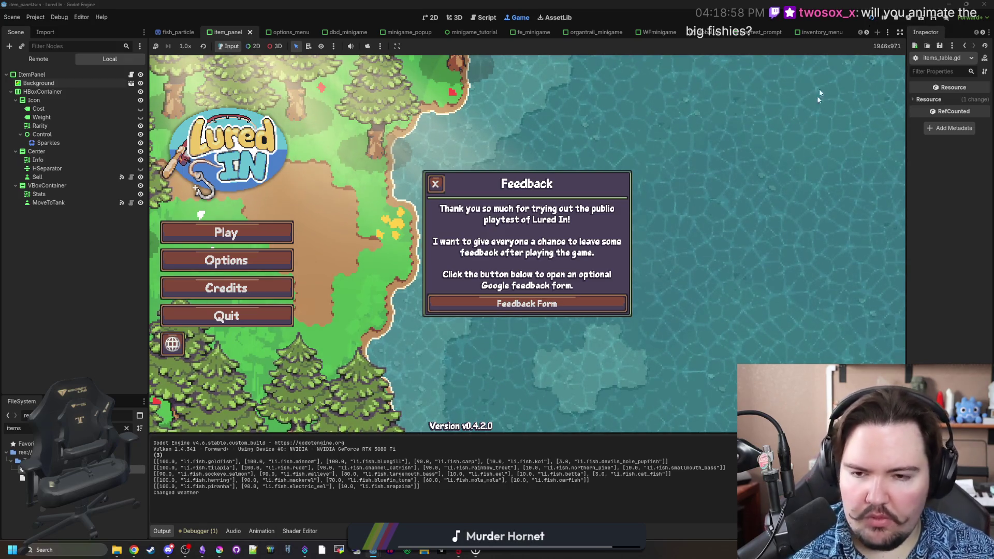
# Close the feedback popup, start playing Lured In and dismiss the offline earnings message.
pyautogui.click(435, 184)
pyautogui.click(251, 229)
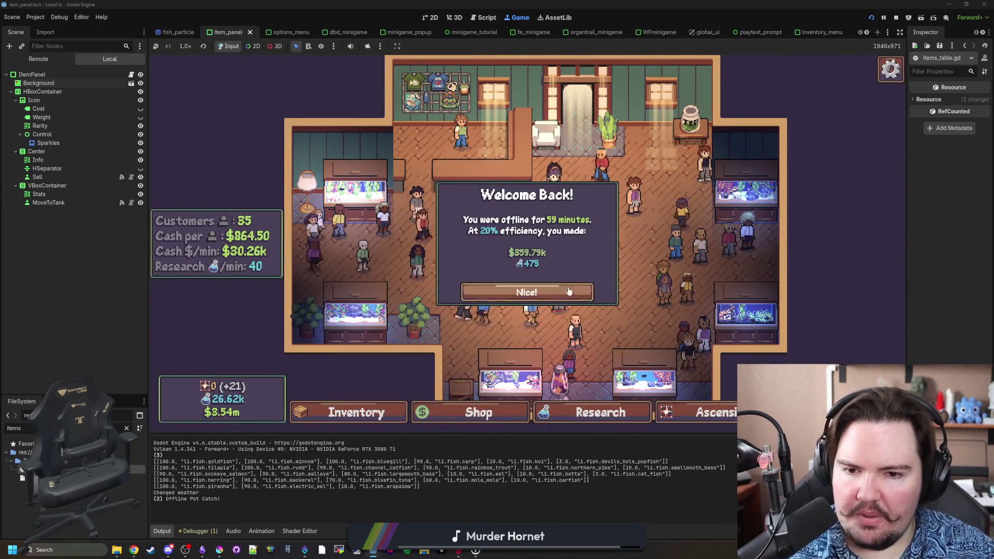
pyautogui.click(567, 292)
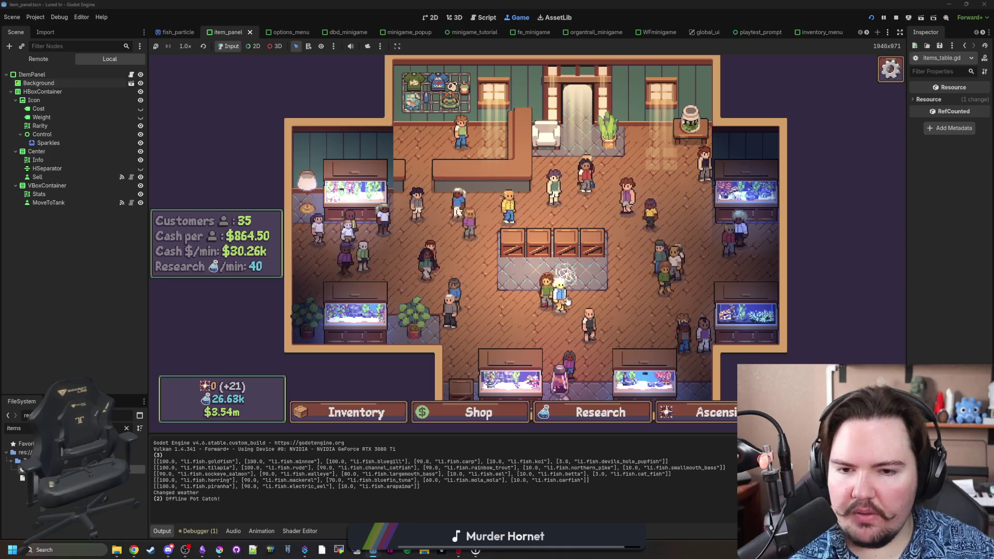
pyautogui.scroll(2, 399, 365)
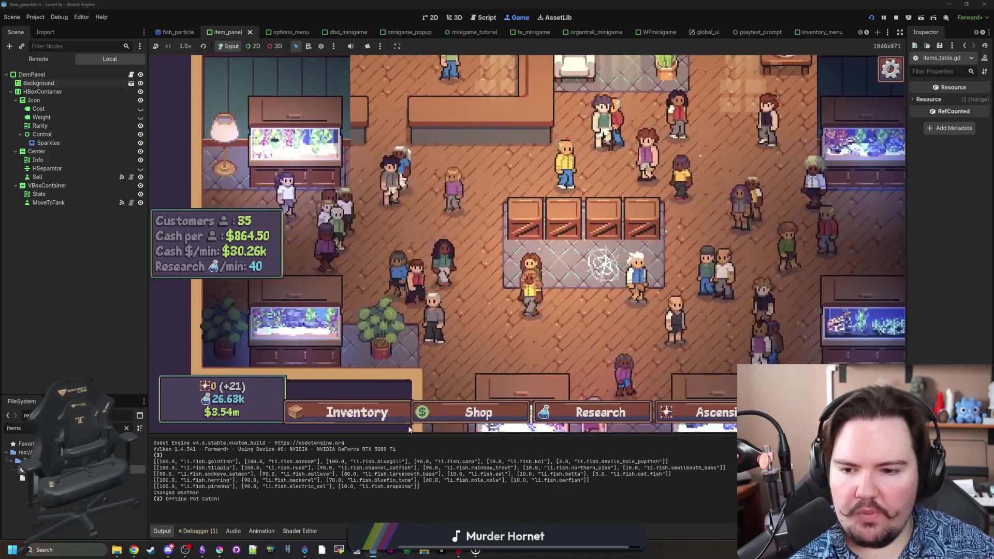
pyautogui.click(356, 412)
# Run the secret command 'giveall 1' to give the player every fish.
pyautogui.press('Escape')
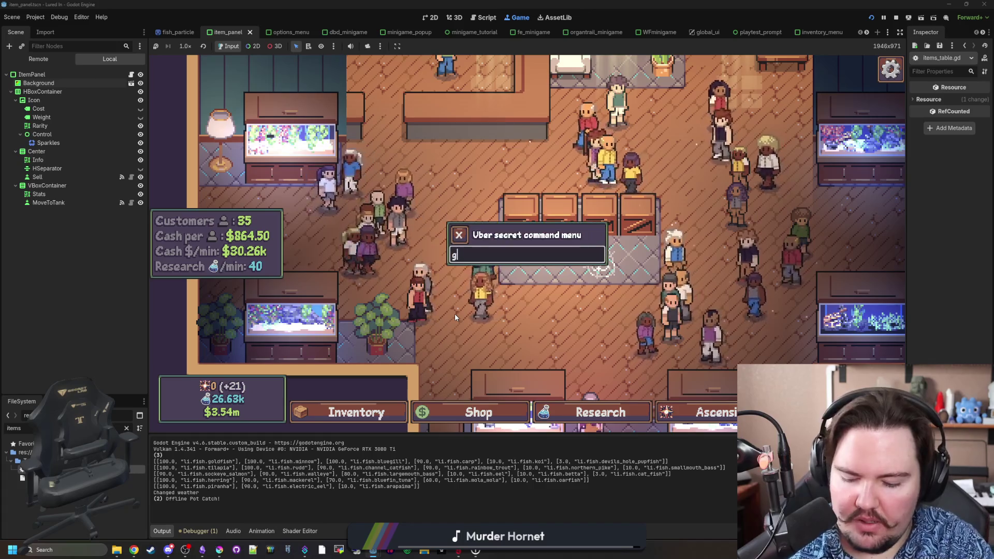
pyautogui.write('giveall 1')
pyautogui.press('Return')
# Sort the fish inventory by Passive Income and browse the sorted list.
pyautogui.press('i')
pyautogui.scroll(-5, 461, 305)
pyautogui.scroll(-8, 461, 305)
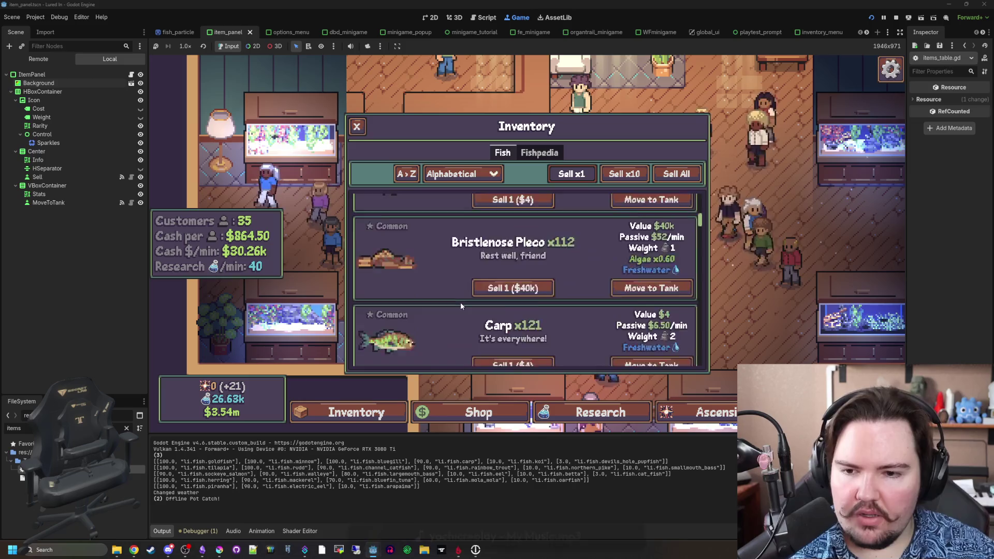
pyautogui.scroll(-2, 460, 306)
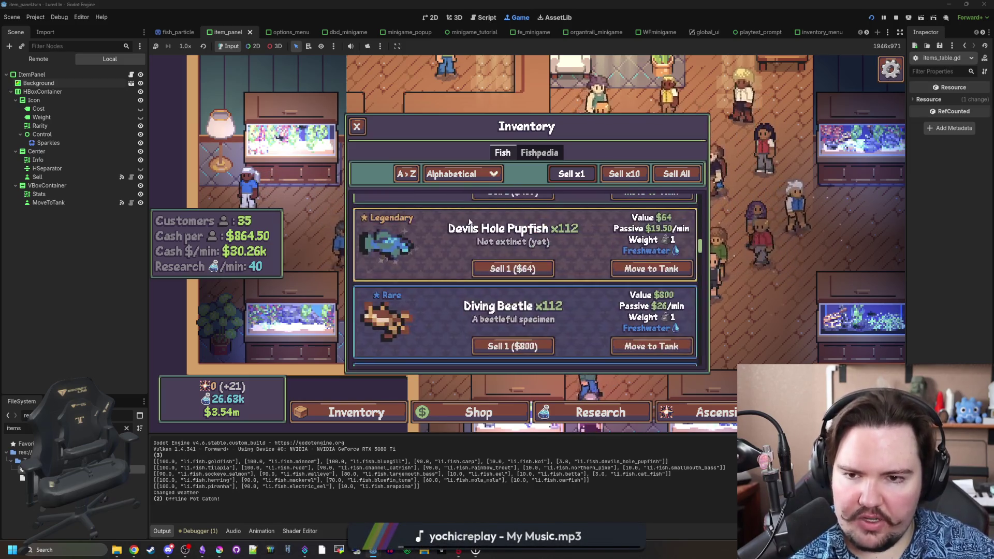
pyautogui.click(461, 174)
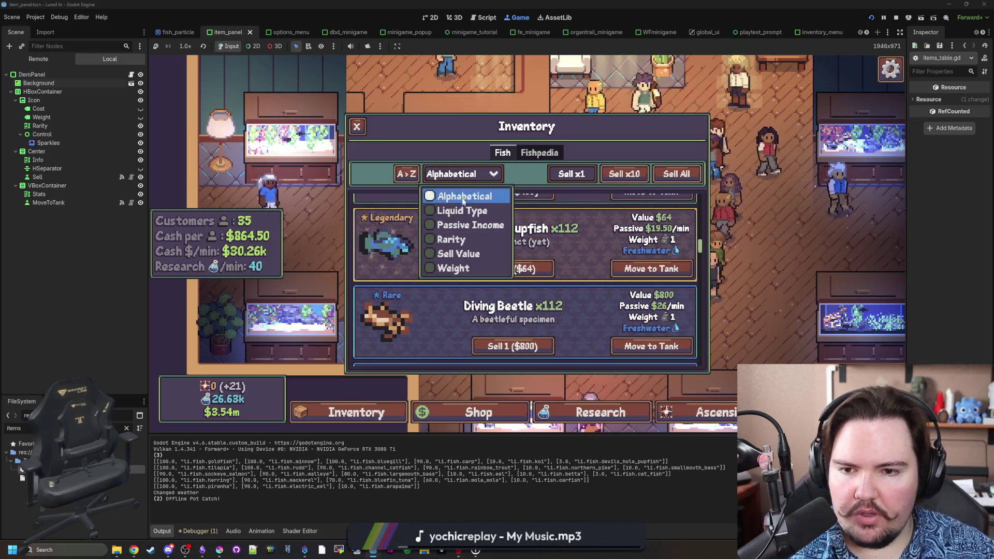
pyautogui.click(456, 224)
pyautogui.scroll(-10, 434, 275)
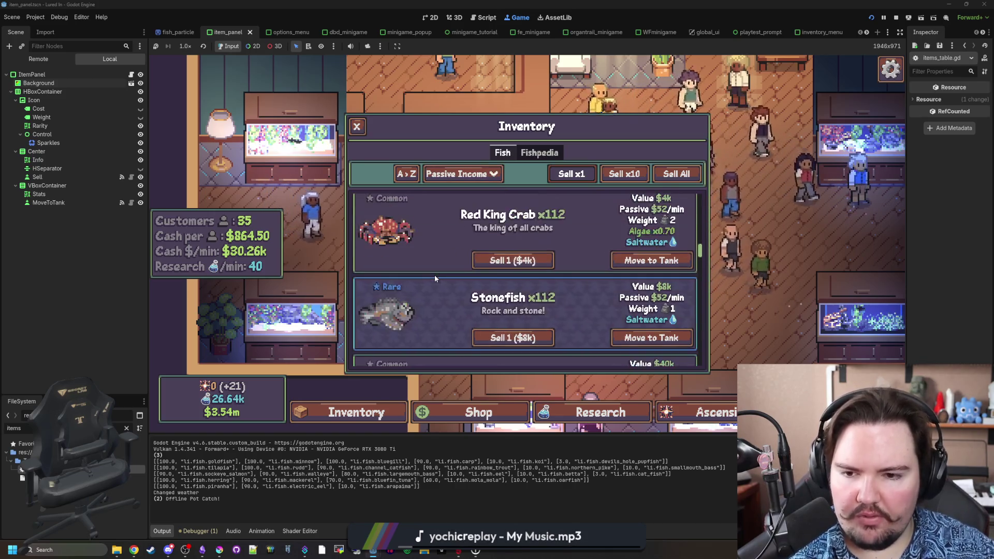
pyautogui.scroll(-10, 421, 265)
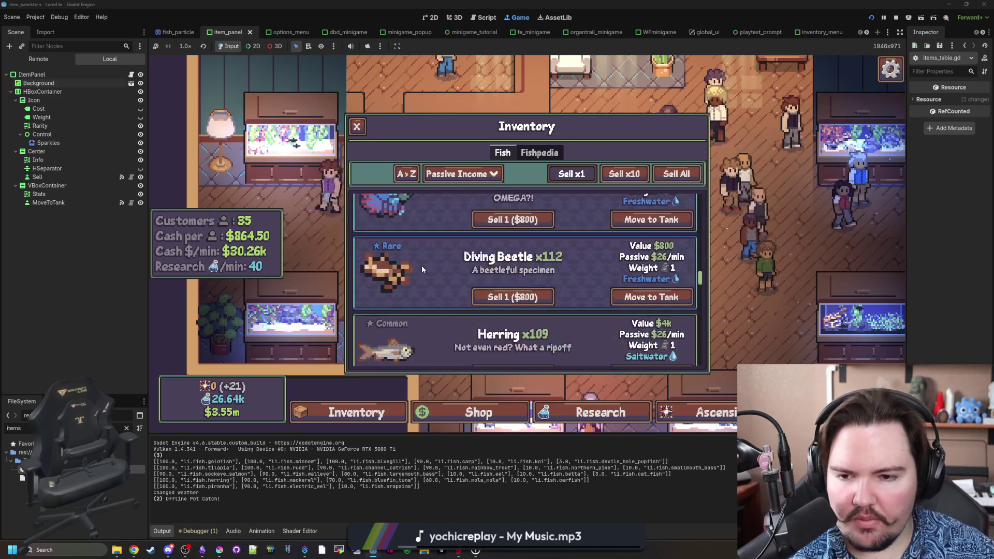
pyautogui.scroll(-10, 422, 270)
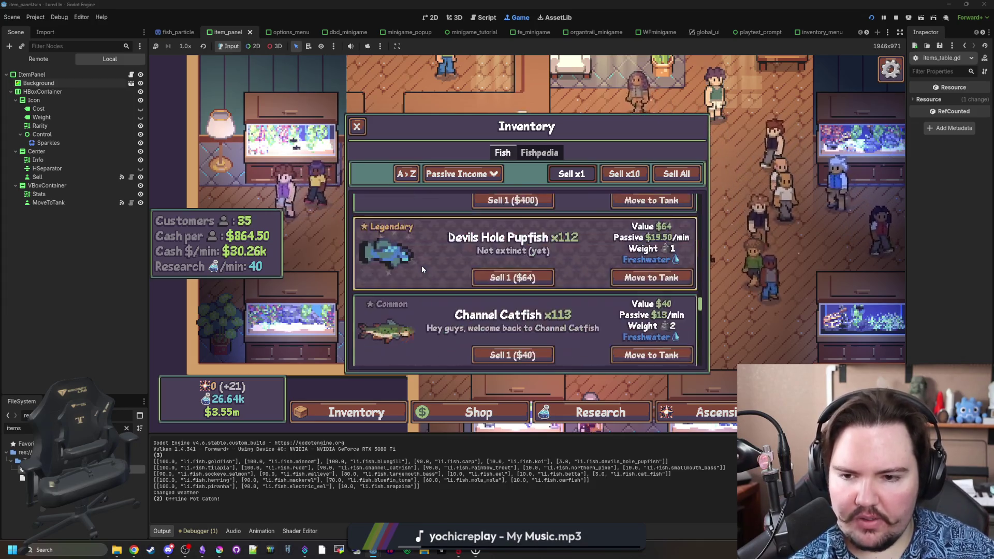
pyautogui.scroll(-10, 422, 268)
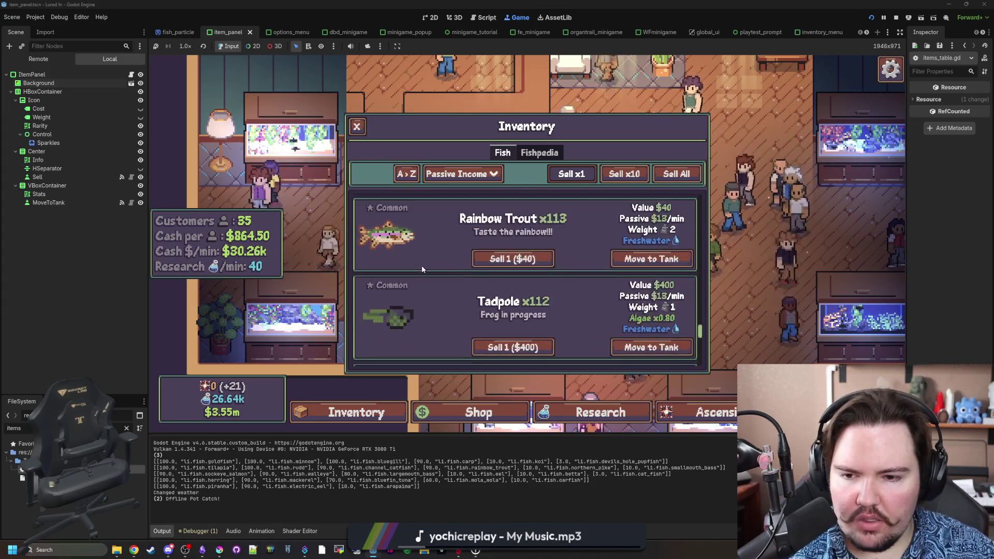
pyautogui.scroll(-5, 434, 260)
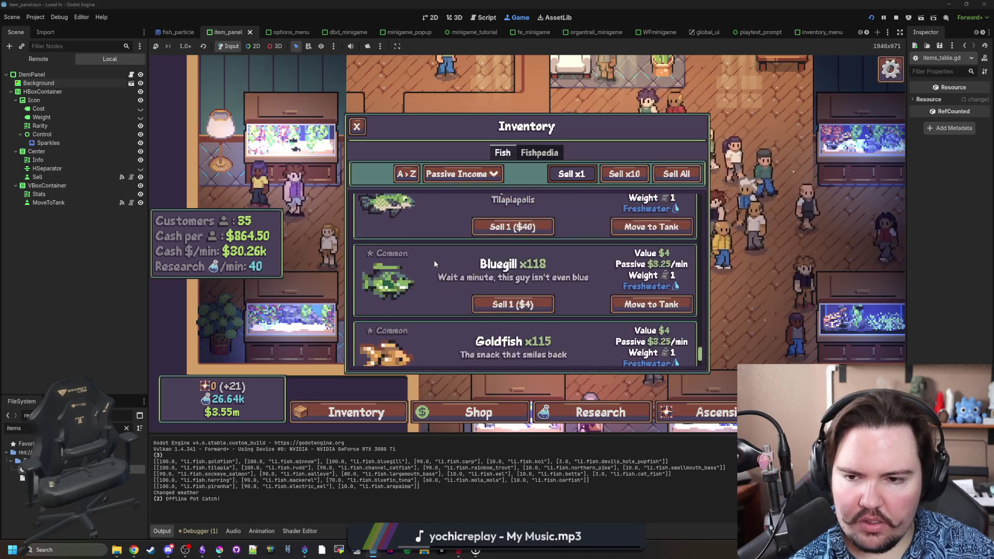
pyautogui.scroll(15, 434, 260)
pyautogui.scroll(5, 440, 293)
pyautogui.scroll(-2, 444, 287)
pyautogui.scroll(2, 443, 287)
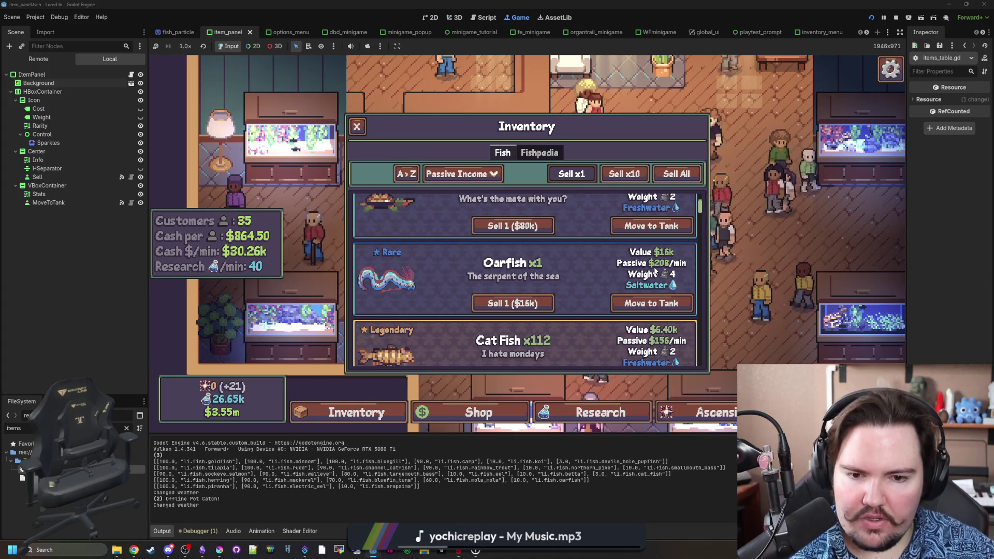
pyautogui.scroll(1, 618, 282)
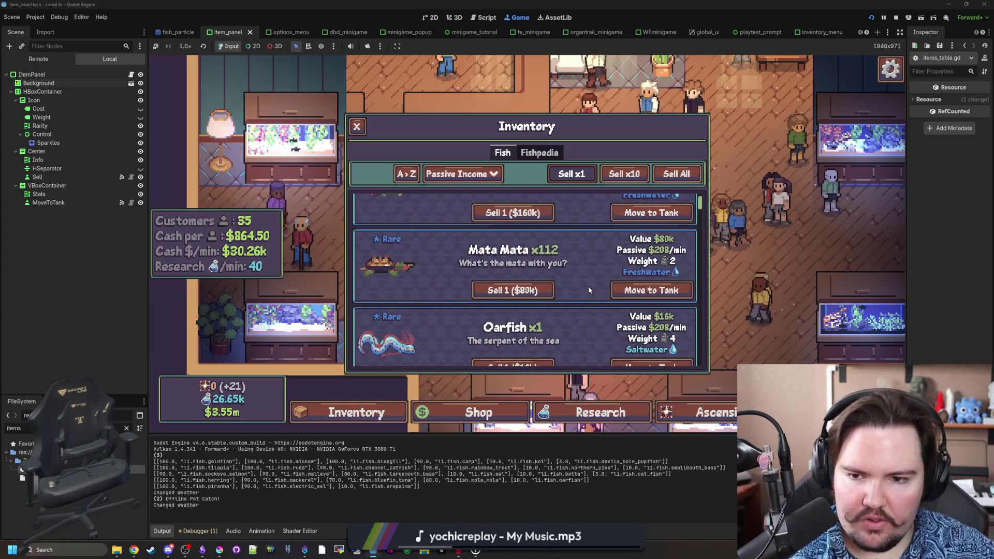
pyautogui.scroll(-1, 588, 286)
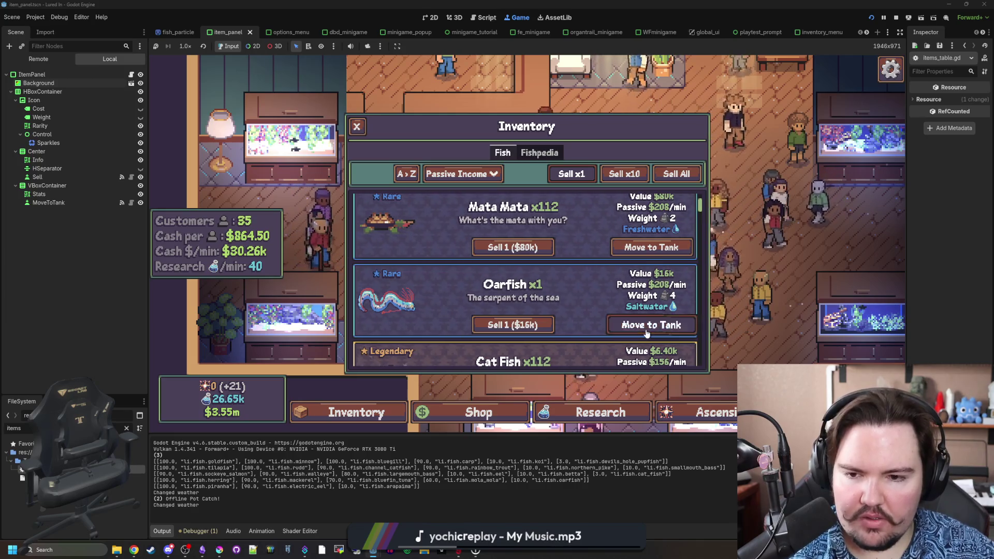
# Set Fish Tank 5's liquid type to Saltwater in its settings.
pyautogui.click(646, 331)
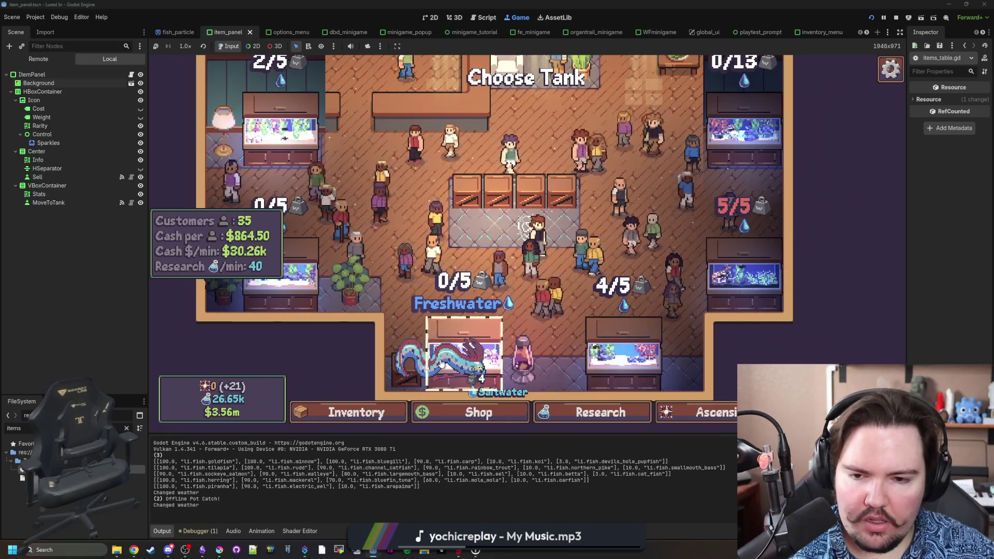
pyautogui.click(508, 310)
pyautogui.click(603, 149)
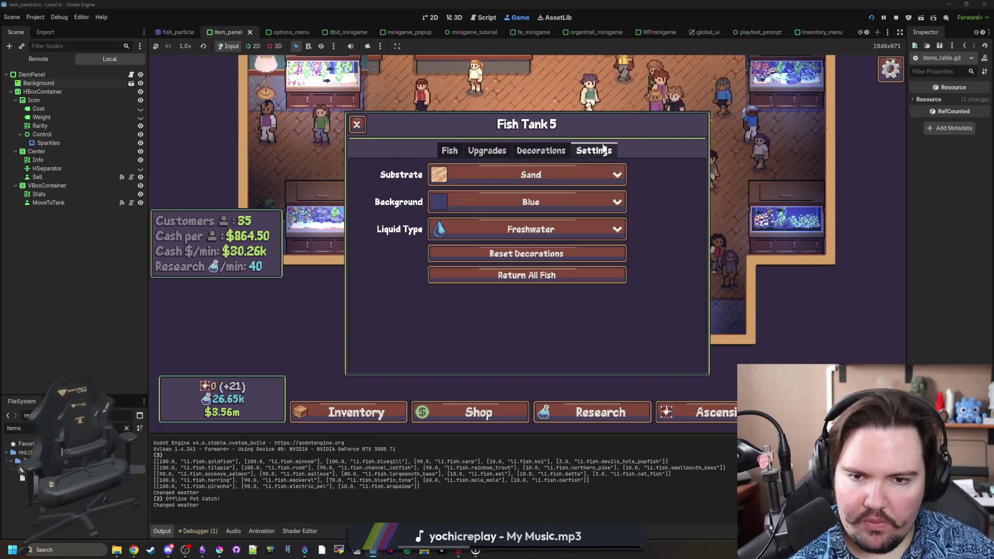
pyautogui.click(492, 231)
pyautogui.click(620, 402)
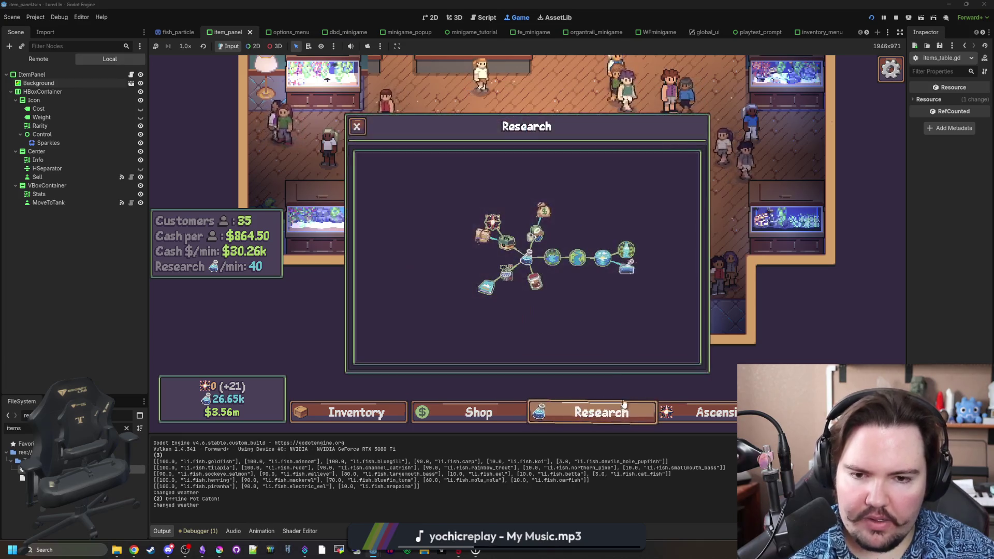
pyautogui.press('Escape')
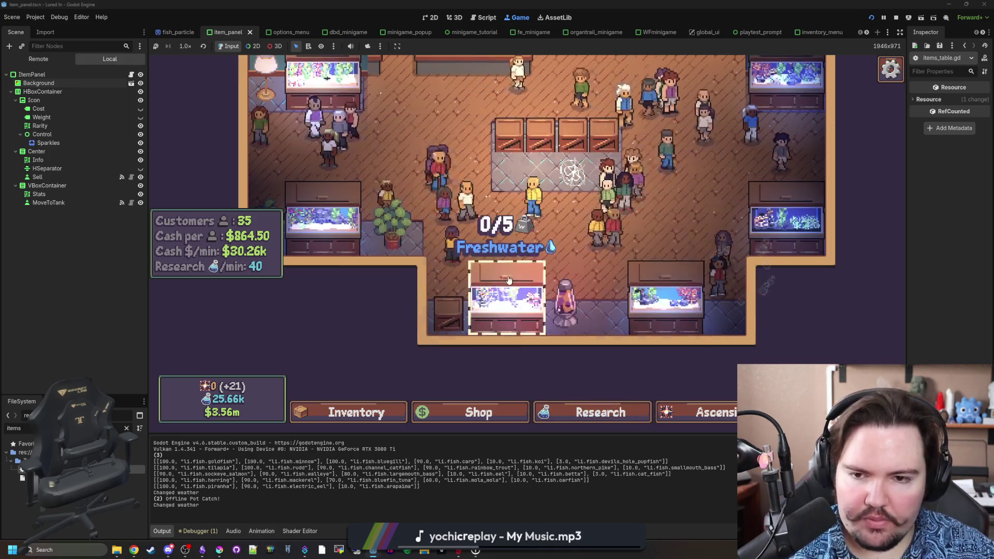
pyautogui.click(509, 280)
pyautogui.click(594, 150)
pyautogui.click(528, 229)
pyautogui.click(515, 265)
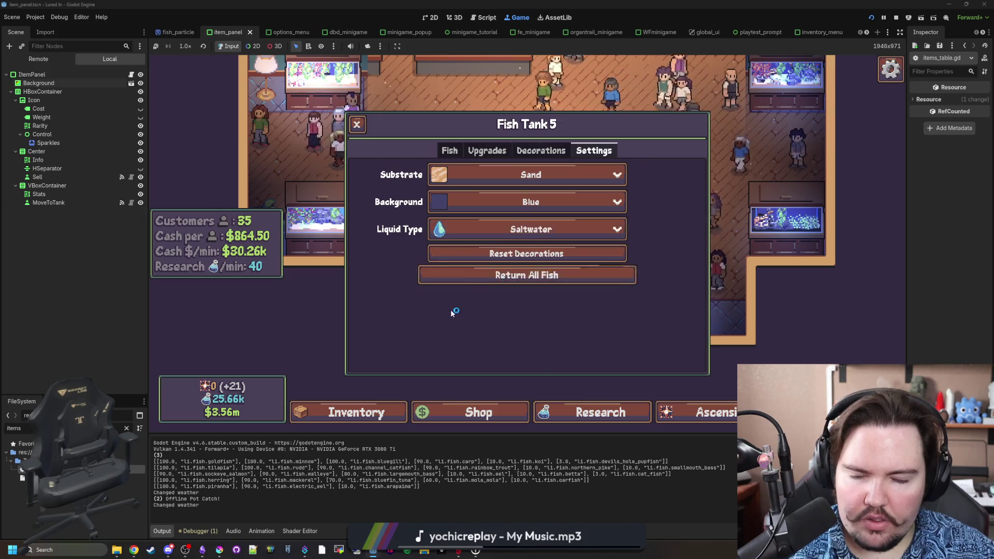
# Move the Oarfish from the inventory into Fish Tank 5.
pyautogui.press('Escape')
pyautogui.click(352, 412)
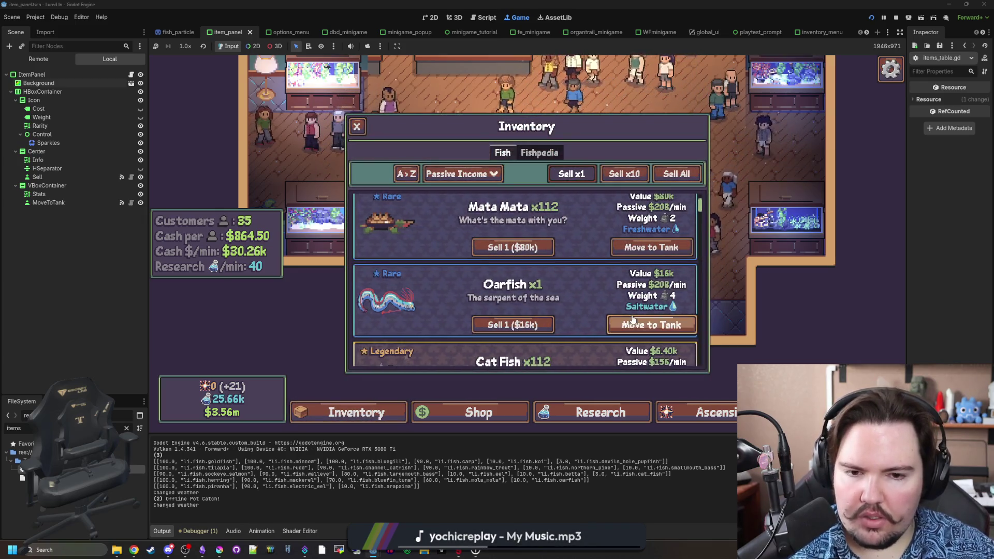
pyautogui.click(632, 319)
pyautogui.click(511, 300)
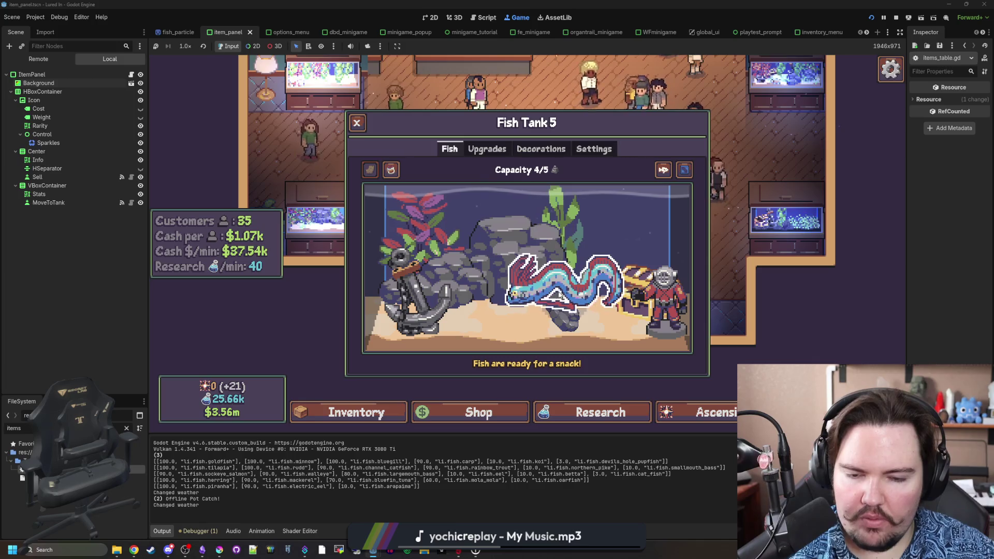
# Find 'oarfish' in the fish table script, set SwimmingAnimationFactor to 1.0, save, and restart.
pyautogui.hotkey('ctrl', 'F3')
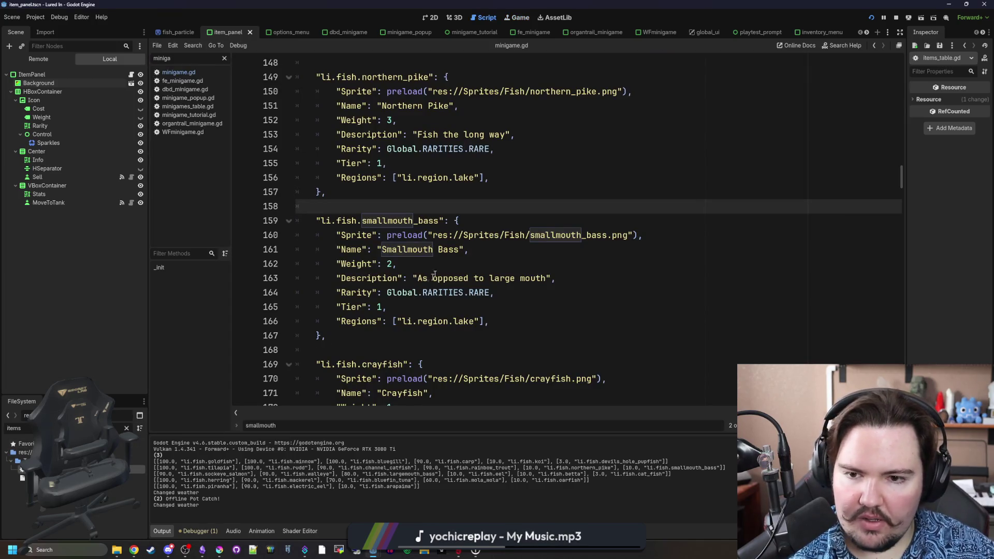
pyautogui.hotkey('ctrl', 'f')
pyautogui.write('oarfish')
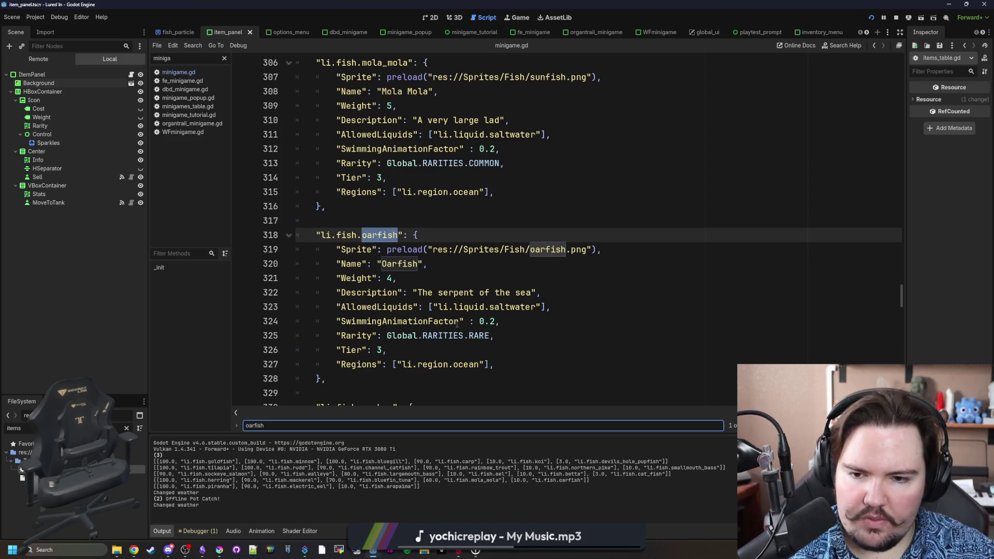
pyautogui.click(494, 321)
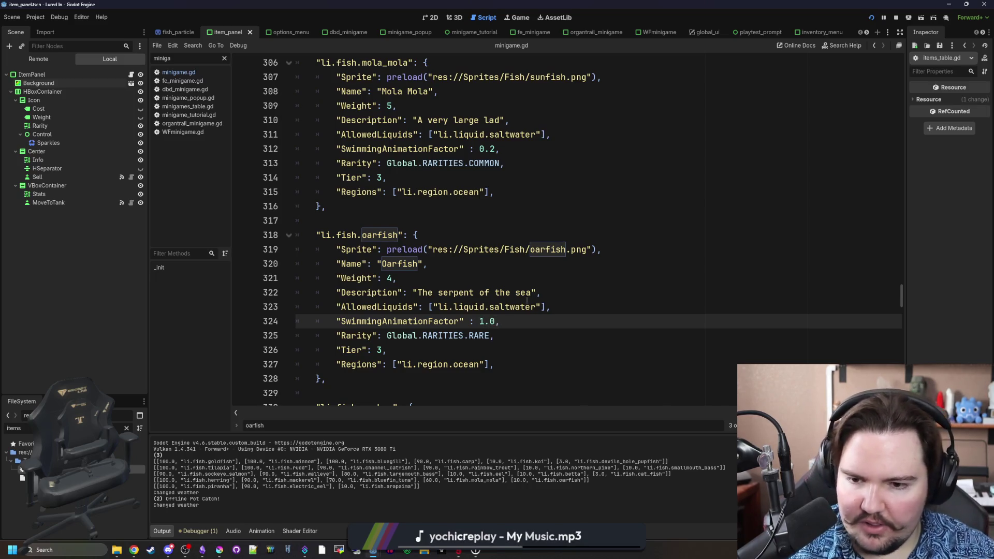
pyautogui.click(605, 288)
pyautogui.hotkey('ctrl', 's')
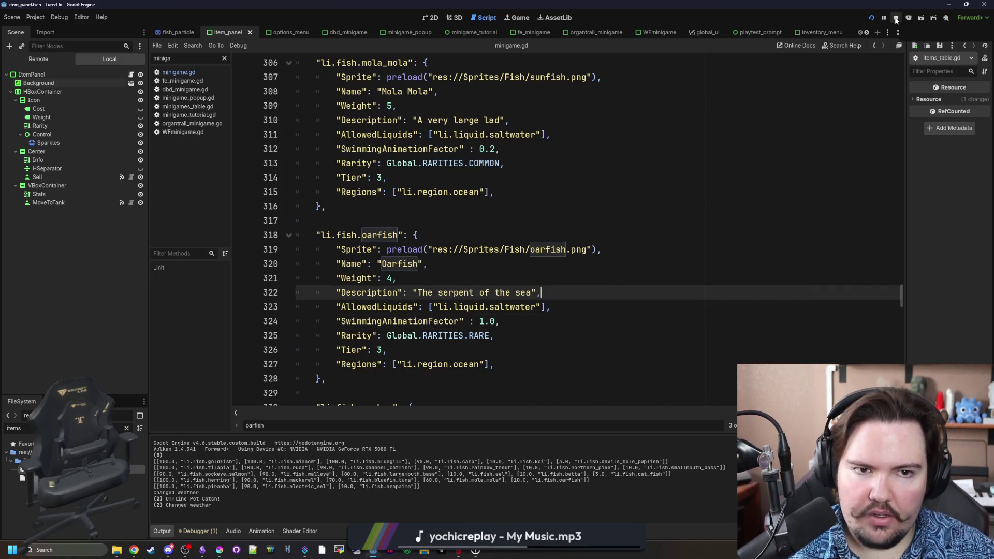
pyautogui.click(871, 18)
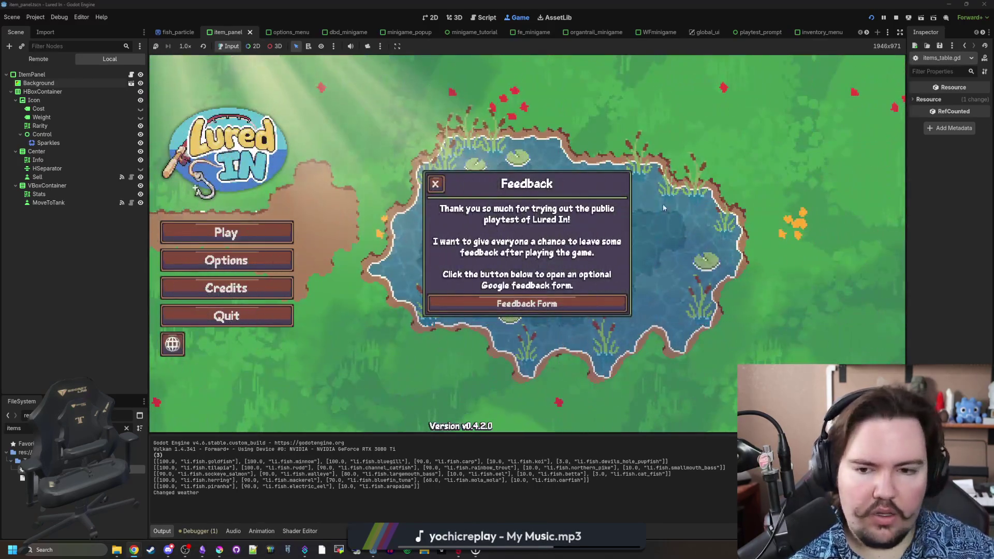
# Close the feedback popup, start playing and dismiss the offline earnings message.
pyautogui.click(441, 193)
pyautogui.click(267, 228)
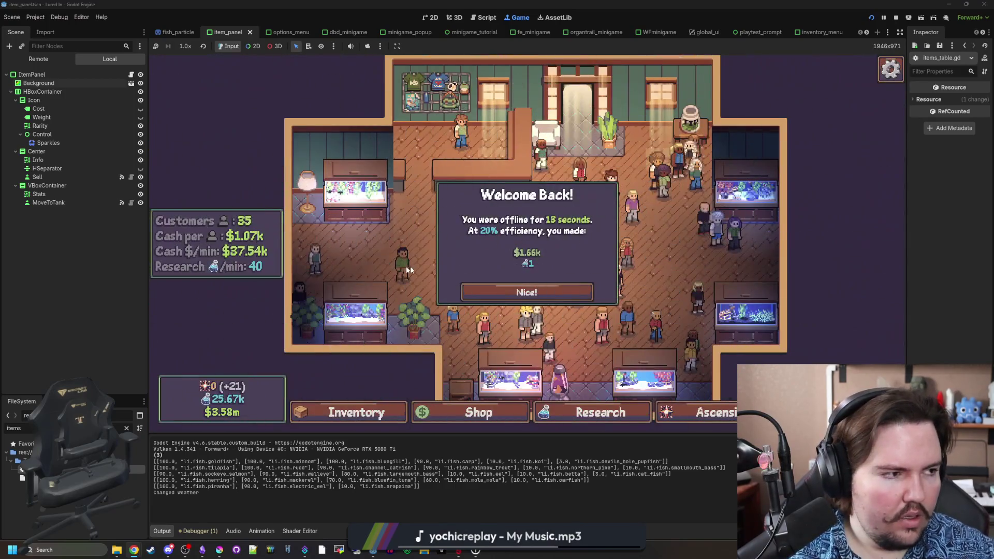
pyautogui.click(523, 293)
# Open Fish Tank 5 to watch the Oarfish swim at its new speed.
pyautogui.click(527, 326)
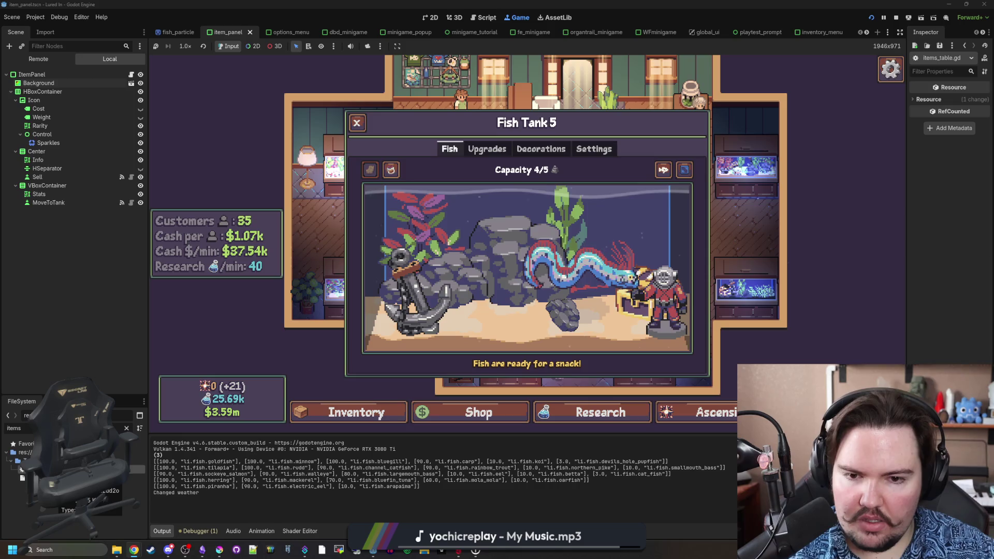
pyautogui.click(529, 324)
pyautogui.click(530, 349)
pyautogui.click(531, 374)
pyautogui.click(530, 373)
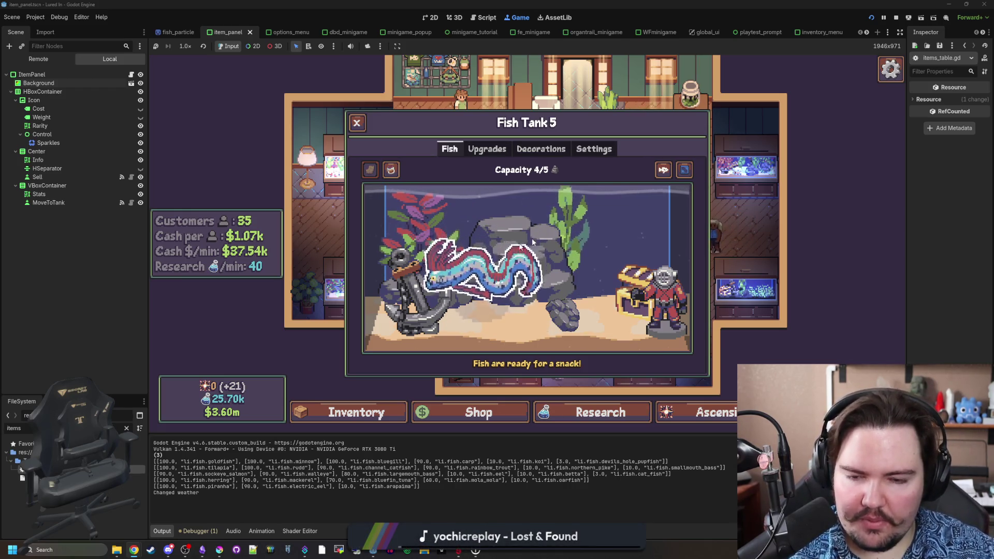
pyautogui.press('Escape')
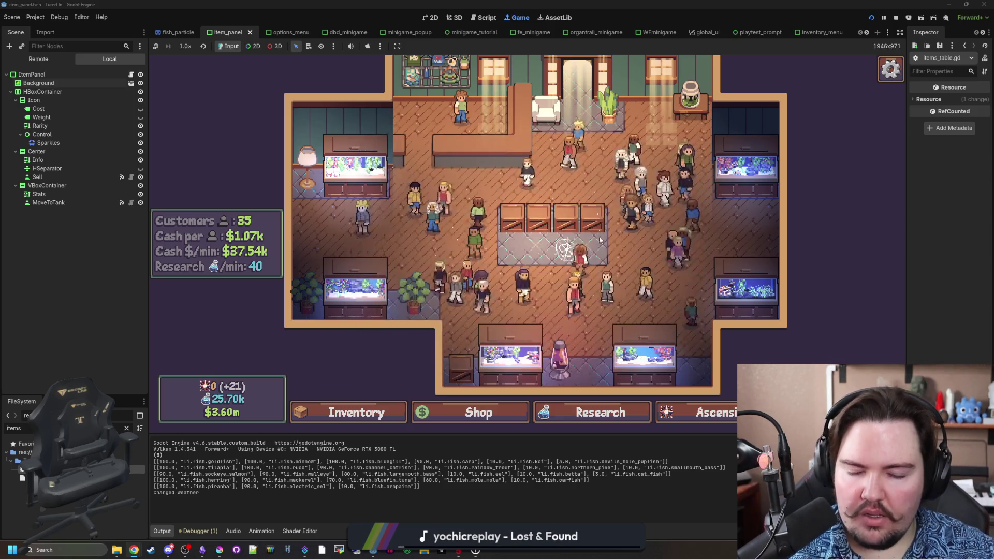
# Check the contents of Fish Tanks 6, 5 and 3.
pyautogui.click(606, 238)
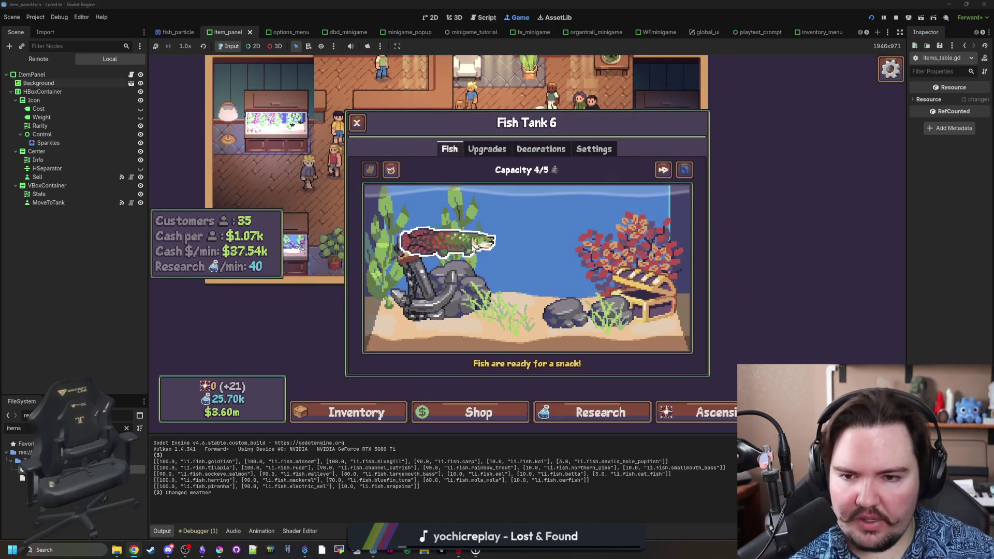
pyautogui.press('Escape')
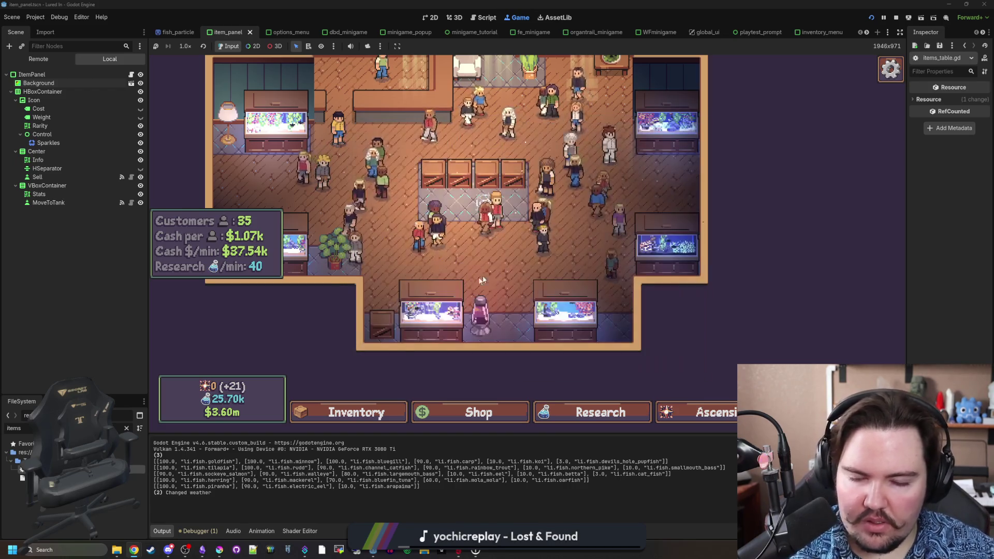
pyautogui.click(452, 294)
pyautogui.press('Escape')
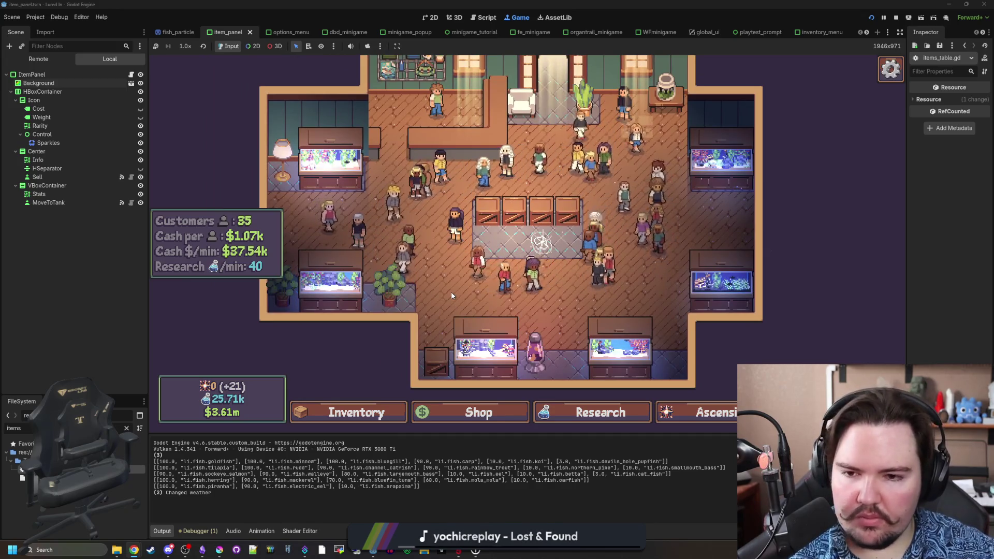
pyautogui.click(452, 294)
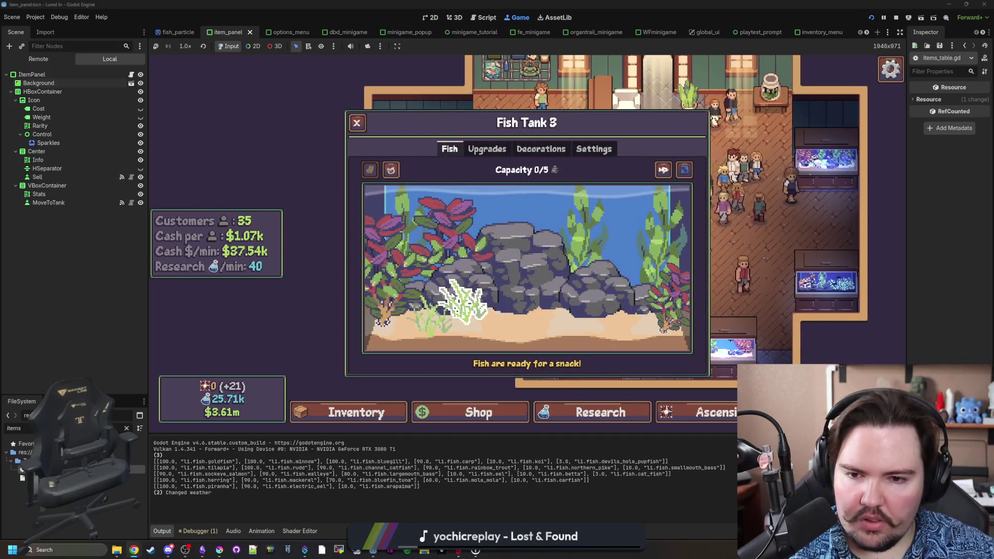
pyautogui.press('Escape')
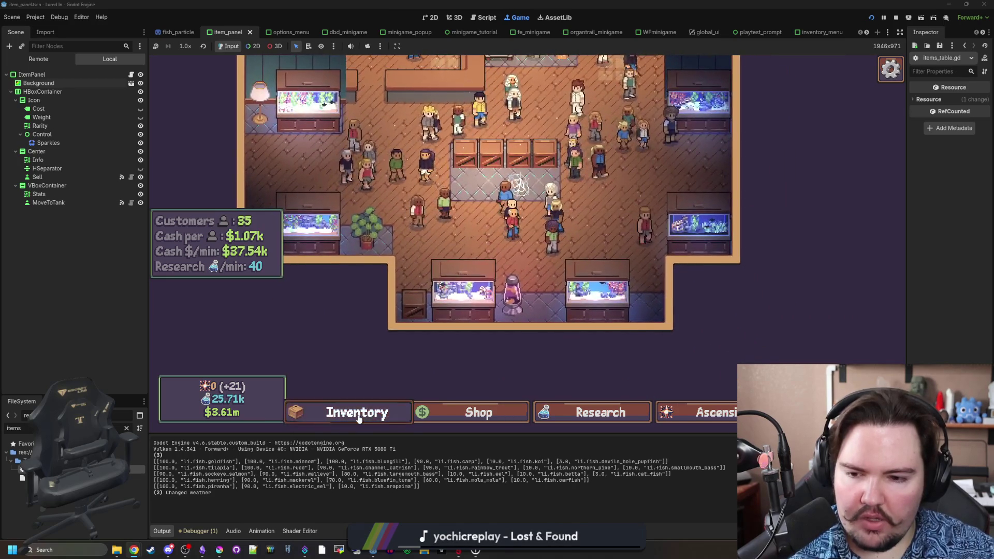
# Review the fish inventory, keeping the Alphabetical sort order.
pyautogui.click(358, 418)
pyautogui.scroll(-10, 518, 269)
pyautogui.scroll(4, 517, 269)
pyautogui.click(453, 175)
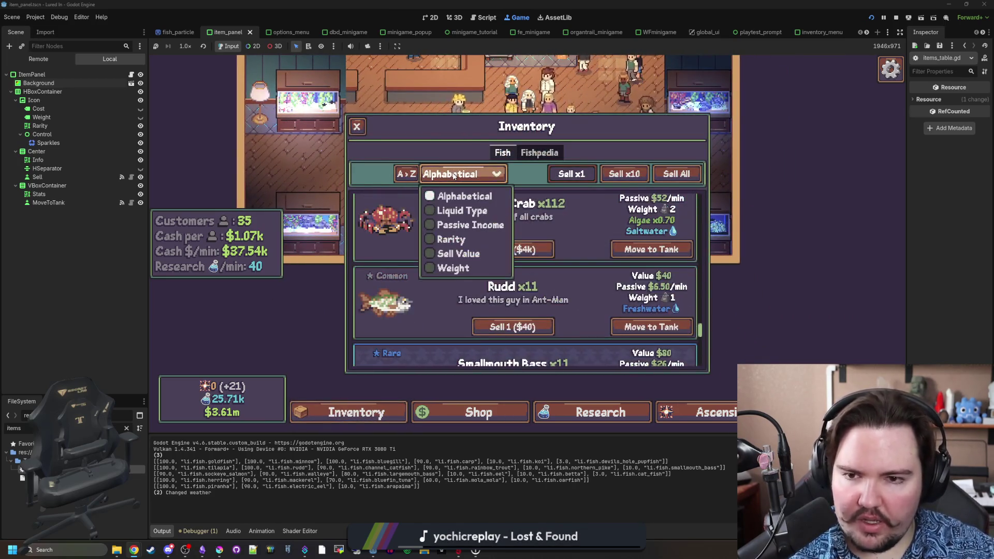
pyautogui.click(368, 287)
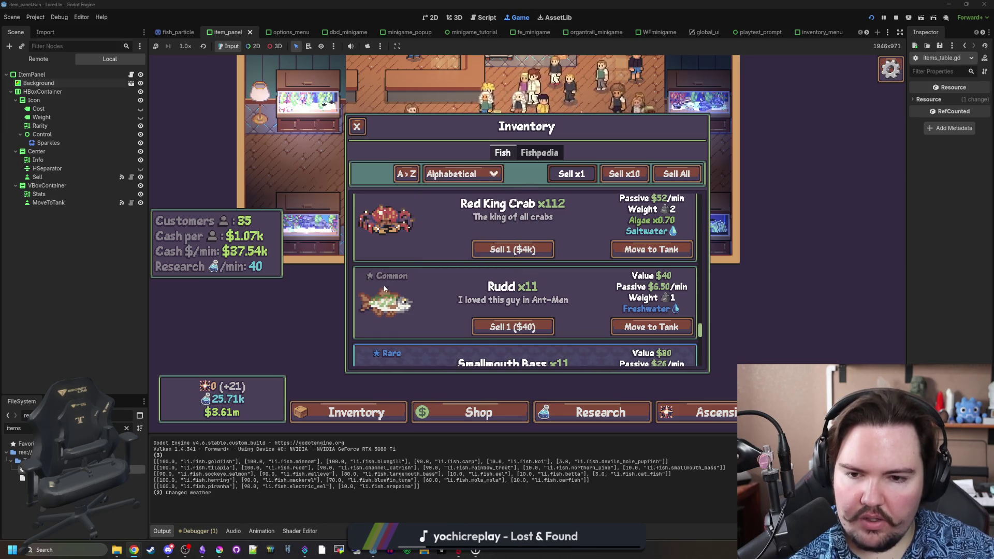
pyautogui.scroll(-3, 389, 306)
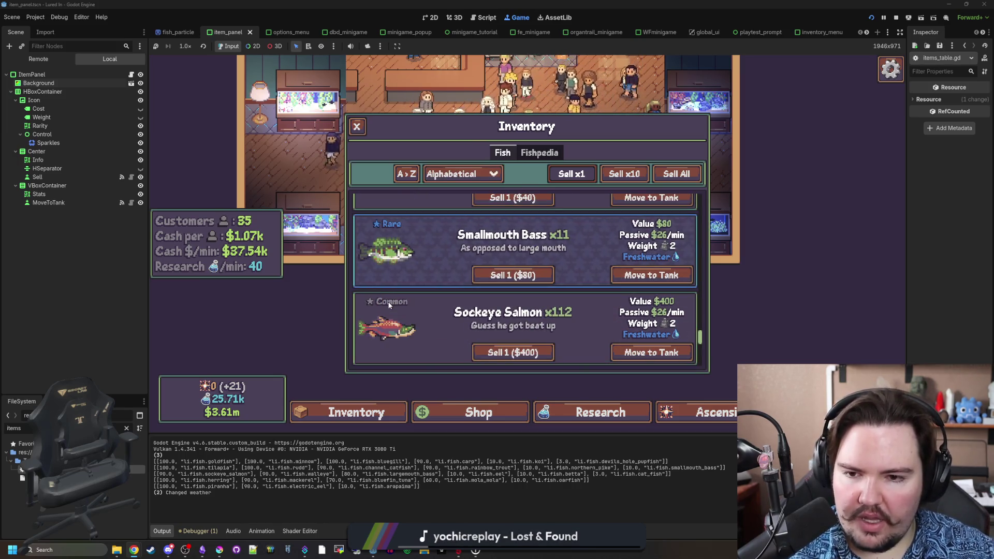
pyautogui.scroll(1, 458, 250)
pyautogui.scroll(1, 441, 282)
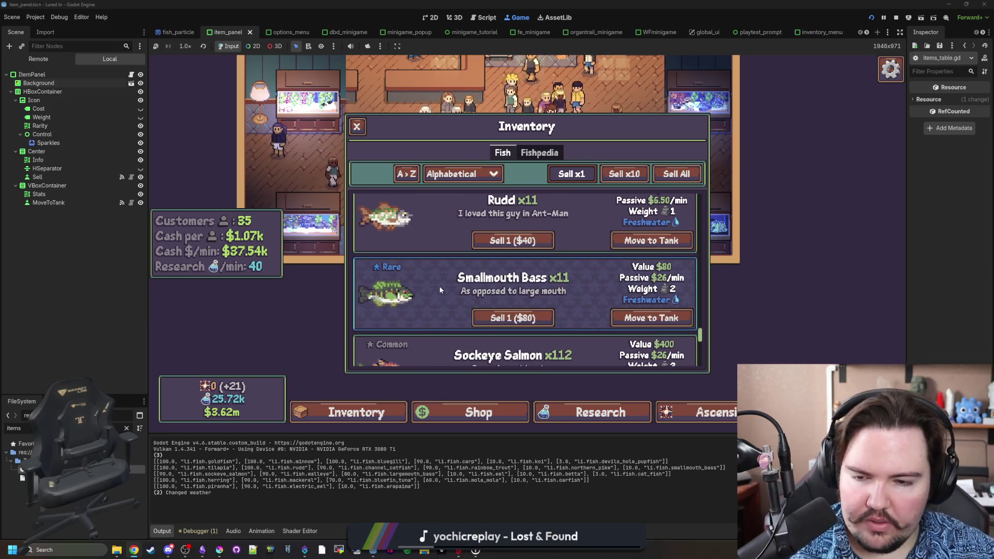
pyautogui.press('Escape')
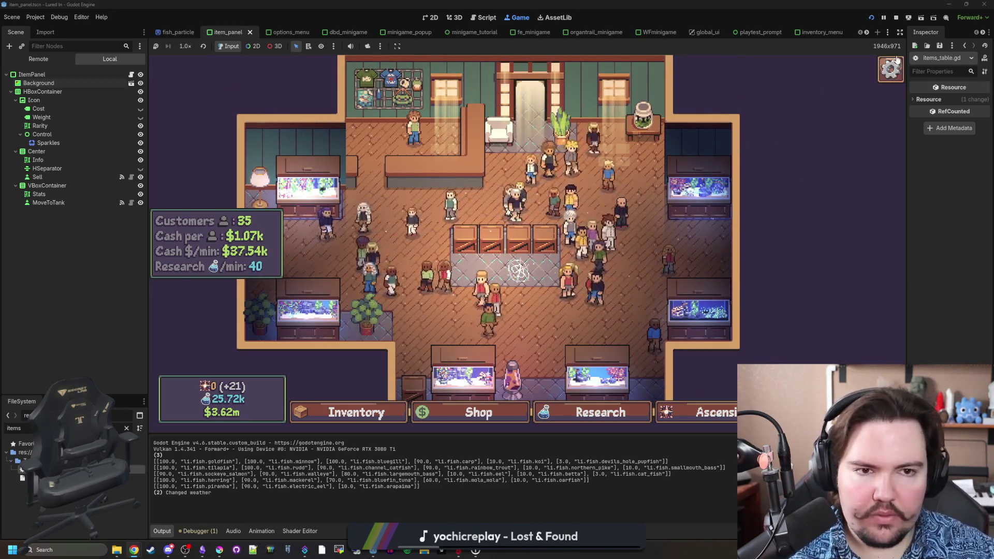
# Stop the game, save the fish script, relaunch Lured In and dismiss the feedback popup.
pyautogui.click(894, 19)
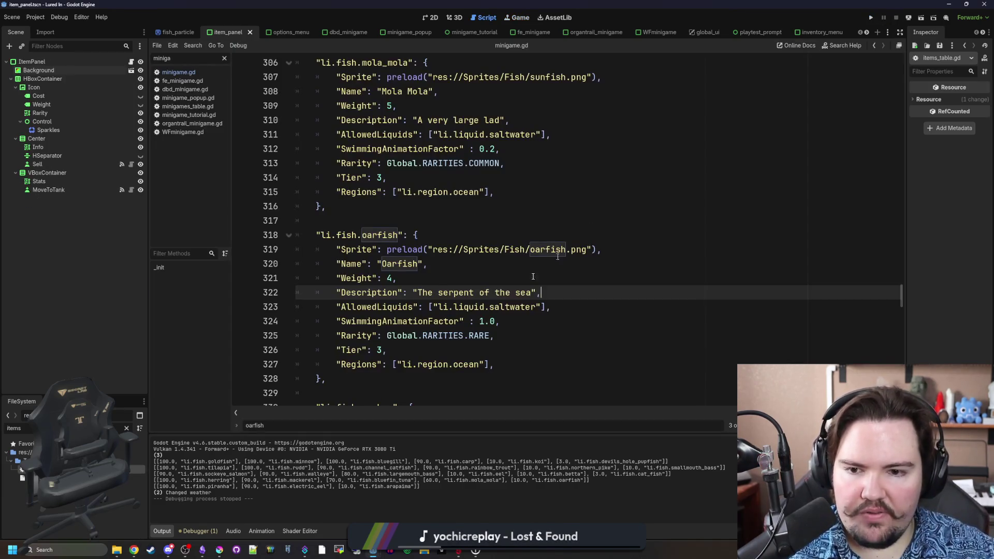
pyautogui.click(440, 344)
pyautogui.click(396, 224)
pyautogui.hotkey('ctrl', 's')
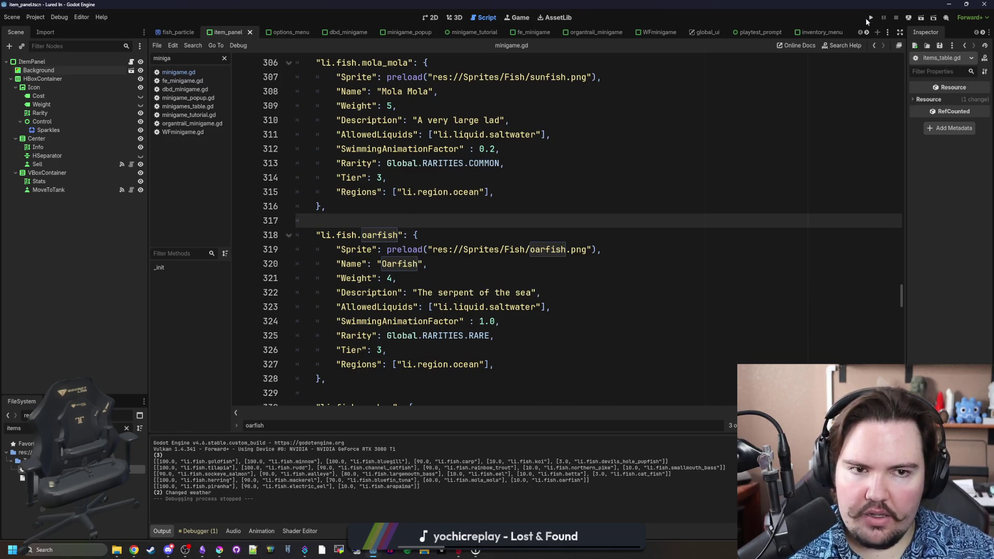
pyautogui.click(871, 18)
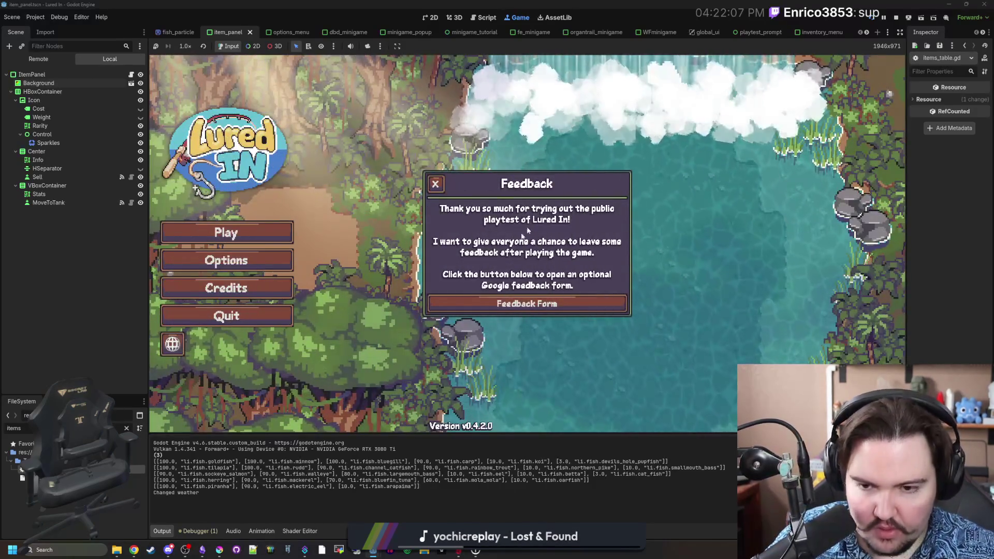
pyautogui.click(434, 182)
# Start playing, travel to the Lake and catch a first fish via the timing minigame.
pyautogui.click(293, 234)
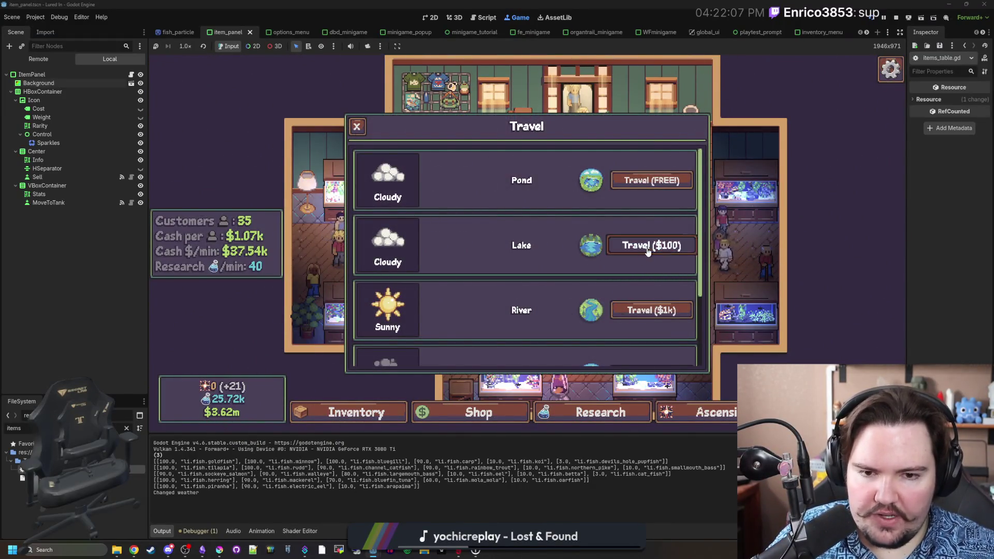
pyautogui.click(643, 253)
pyautogui.click(588, 254)
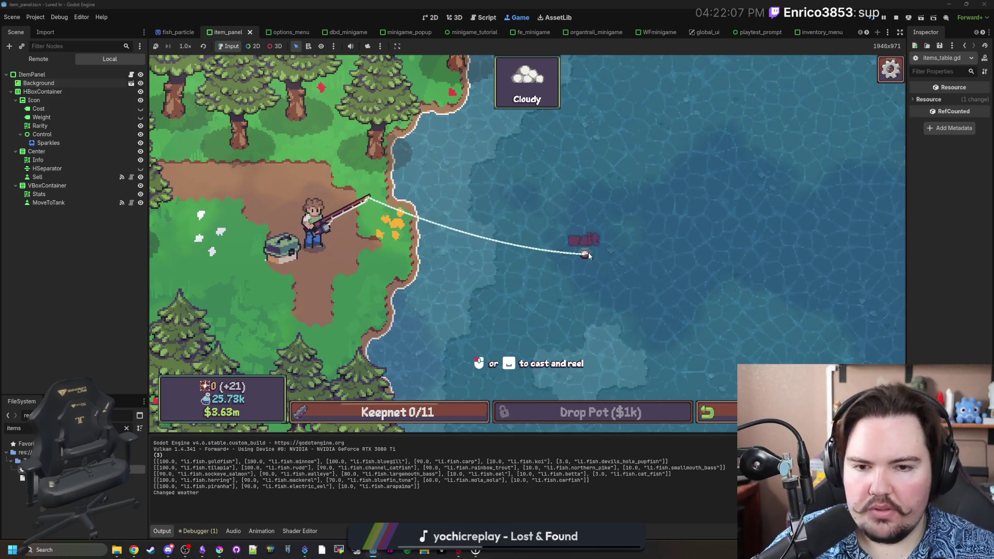
pyautogui.click(517, 201)
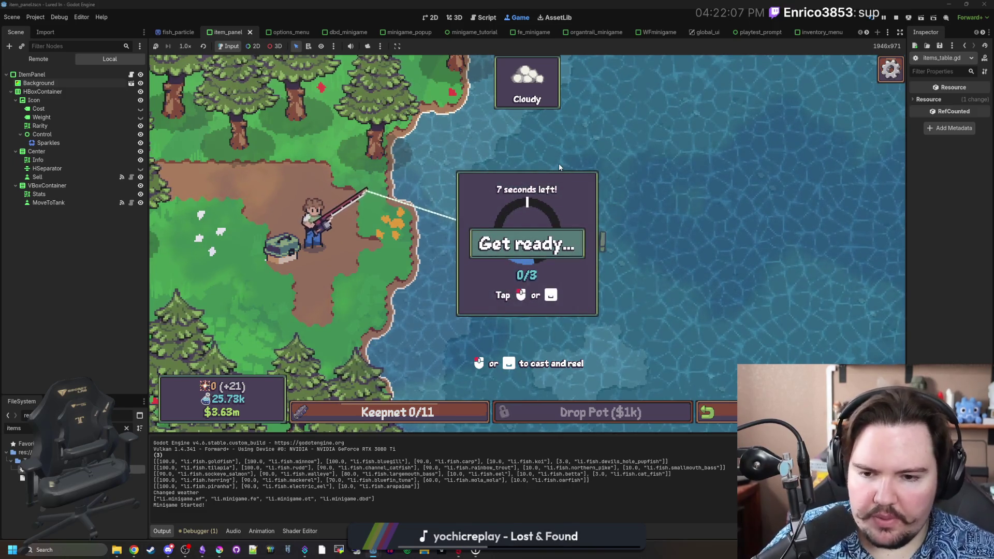
pyautogui.click(559, 223)
pyautogui.click(559, 226)
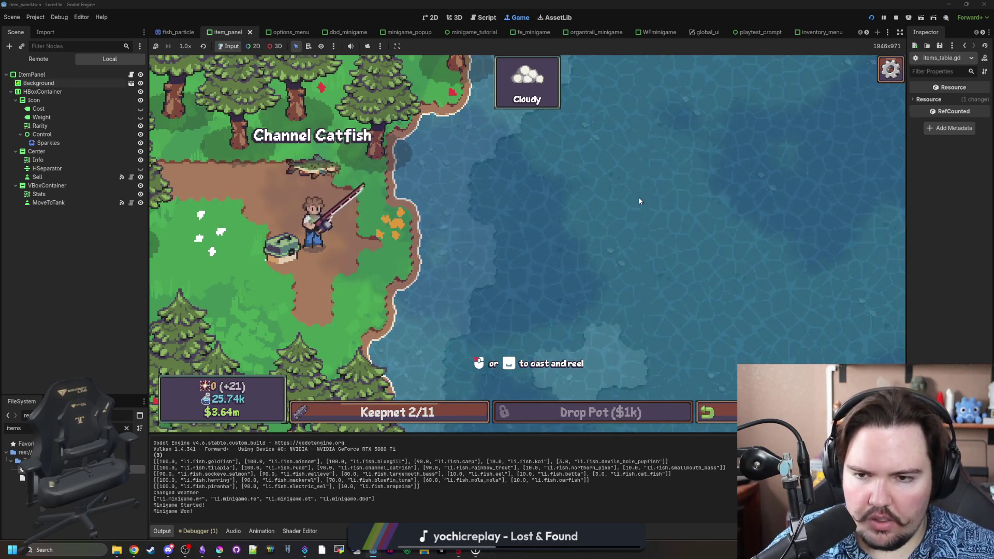
# Keep casting and reeling to land more fish, including a Rudd, reaching 4/11.
pyautogui.click(623, 230)
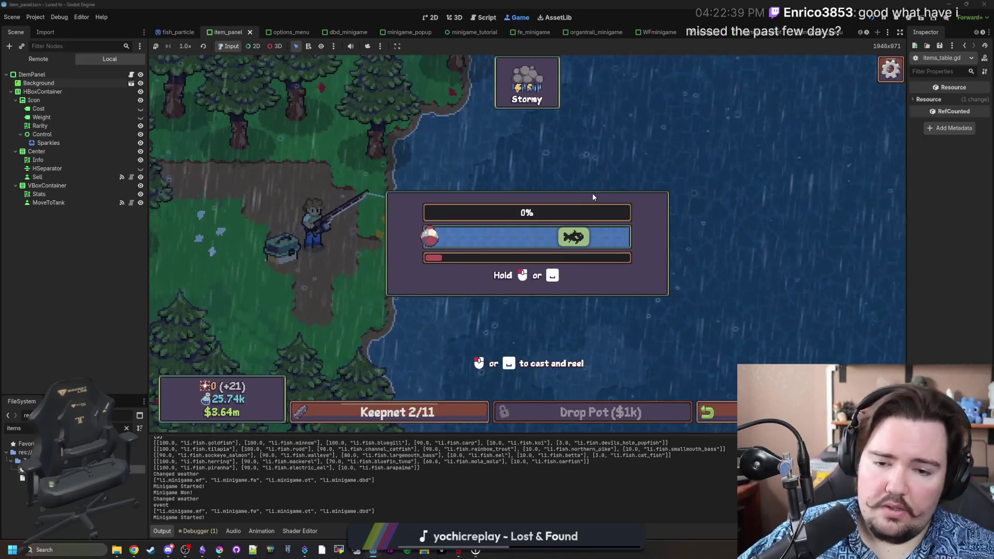
pyautogui.moveTo(593, 193); pyautogui.dragTo(593, 196)
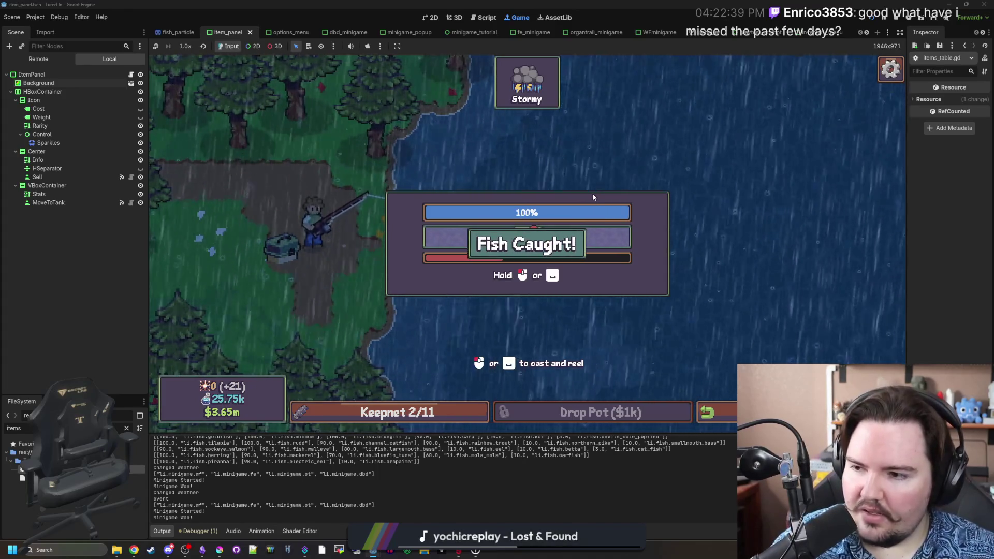
pyautogui.moveTo(589, 236); pyautogui.dragTo(590, 236)
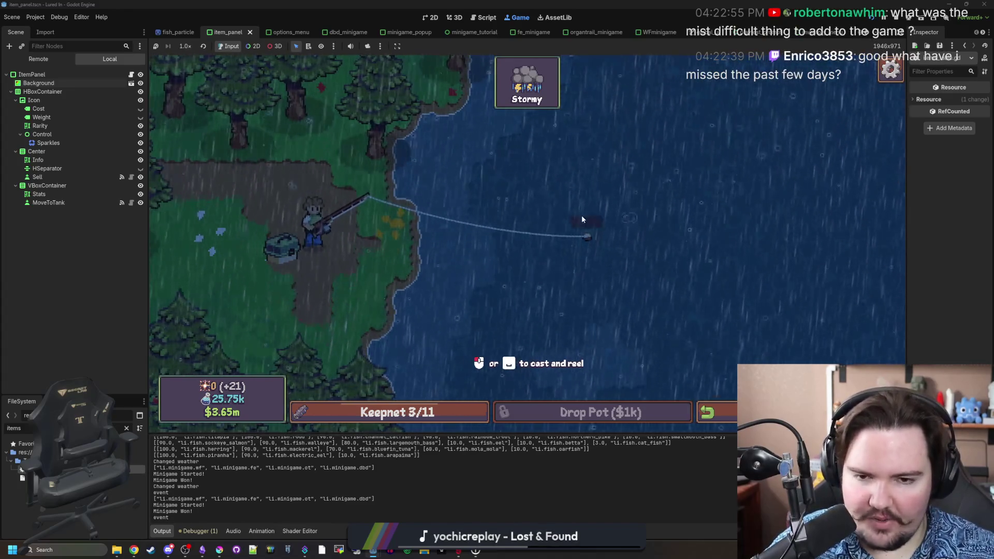
pyautogui.click(604, 210)
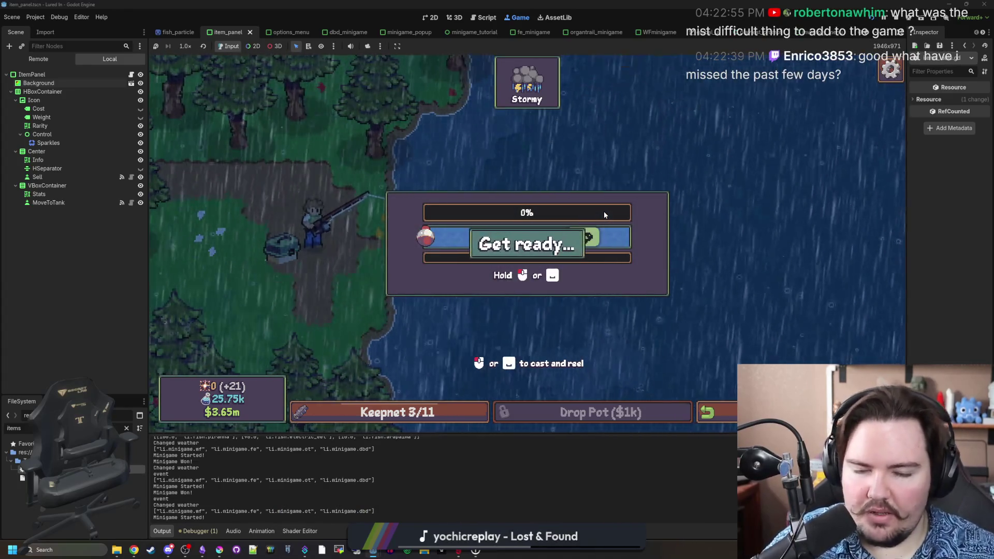
pyautogui.moveTo(594, 206); pyautogui.dragTo(574, 212)
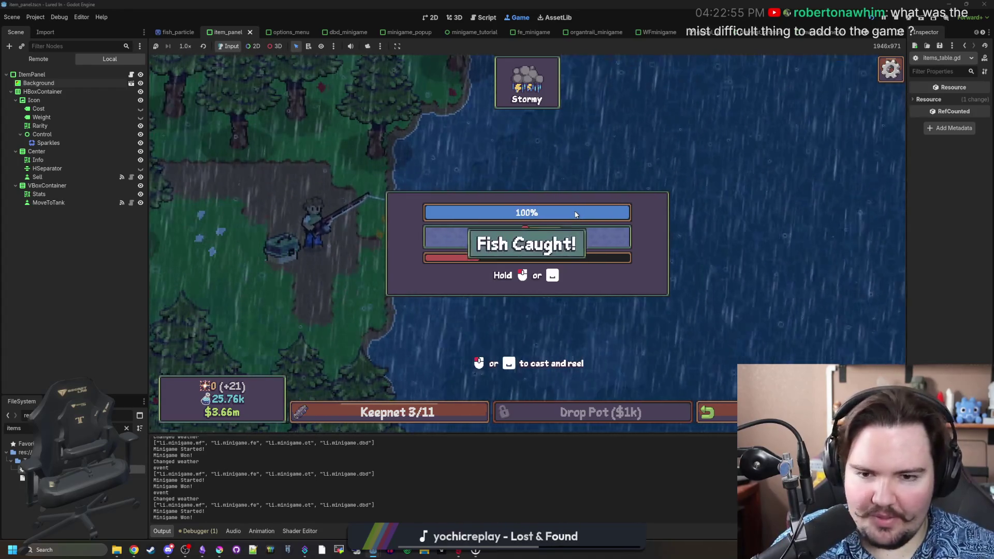
pyautogui.moveTo(505, 217); pyautogui.dragTo(543, 231)
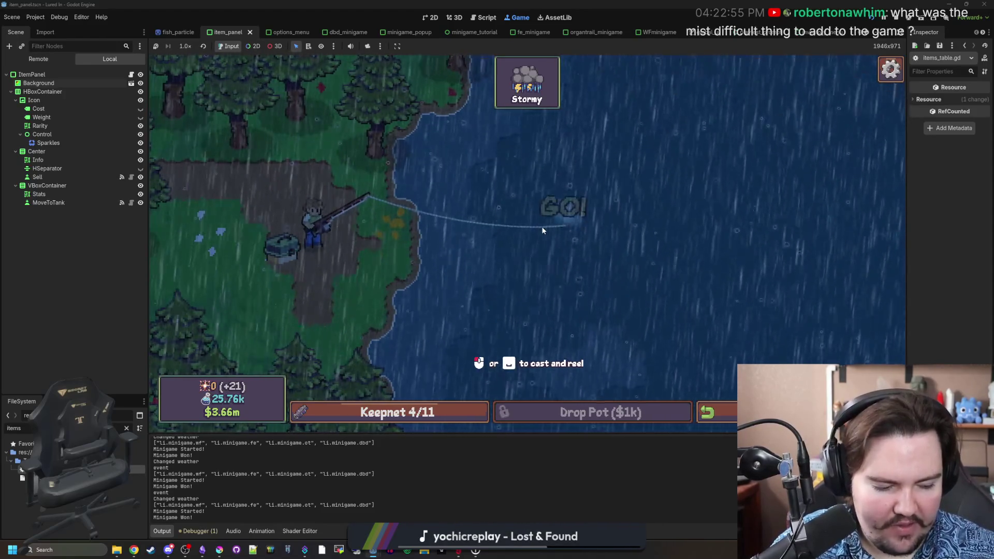
pyautogui.click(544, 227)
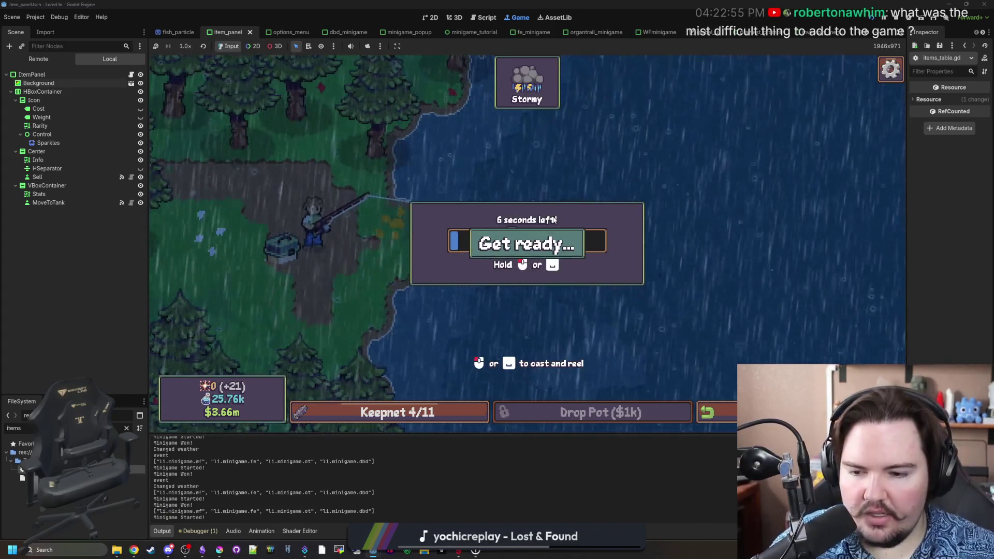
# Win the hold-and-mash reeling minigame to land the hooked fish.
pyautogui.moveTo(579, 207); pyautogui.dragTo(579, 207)
pyautogui.click(580, 207)
pyautogui.click(580, 207)
pyautogui.click(579, 207)
pyautogui.click(580, 207)
pyautogui.click(579, 207)
pyautogui.click(575, 199)
pyautogui.click(569, 191)
pyautogui.click(569, 195)
pyautogui.click(570, 194)
pyautogui.click(569, 194)
pyautogui.click(569, 195)
pyautogui.click(569, 194)
pyautogui.click(570, 194)
pyautogui.moveTo(569, 194)
pyautogui.mouseDown()
pyautogui.moveTo(670, 282)
pyautogui.moveTo(629, 254)
pyautogui.mouseUp()
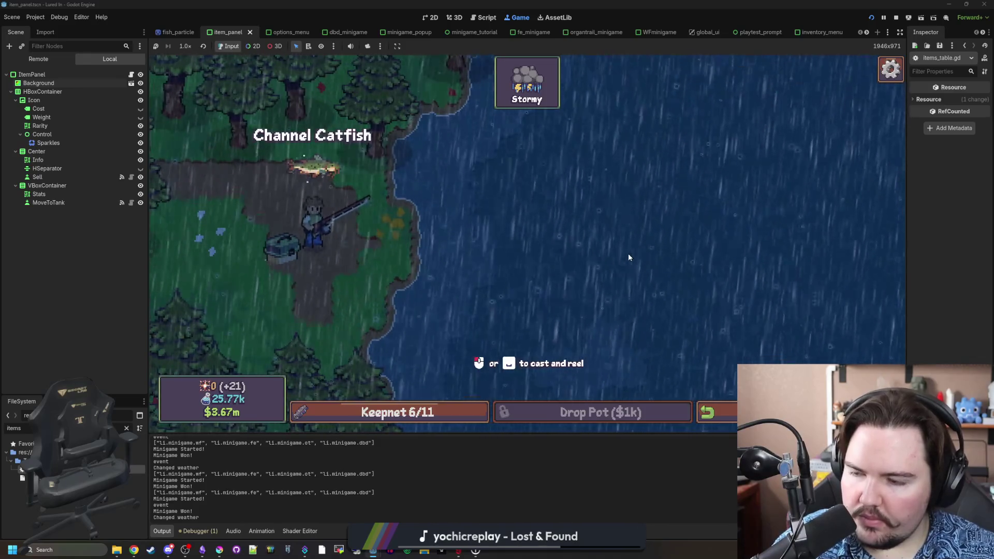
# Cast, hook and tap through the minigame twice more to land two more fish.
pyautogui.click(628, 258)
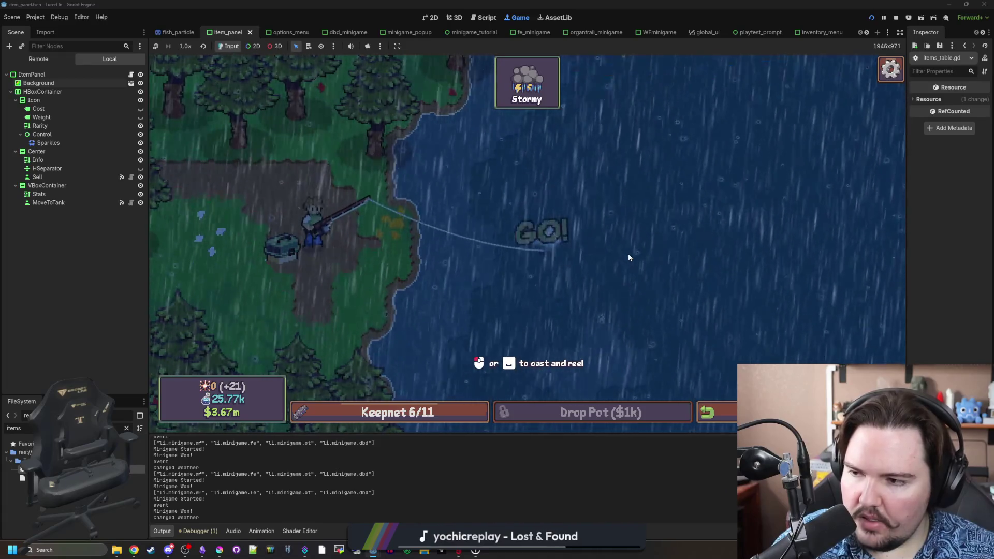
pyautogui.click(628, 258)
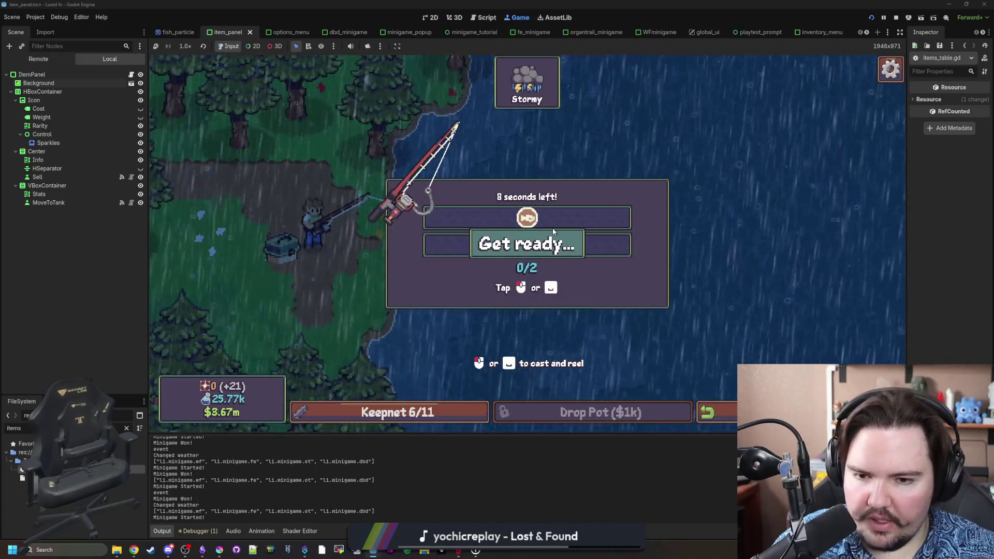
pyautogui.click(563, 231)
pyautogui.click(562, 231)
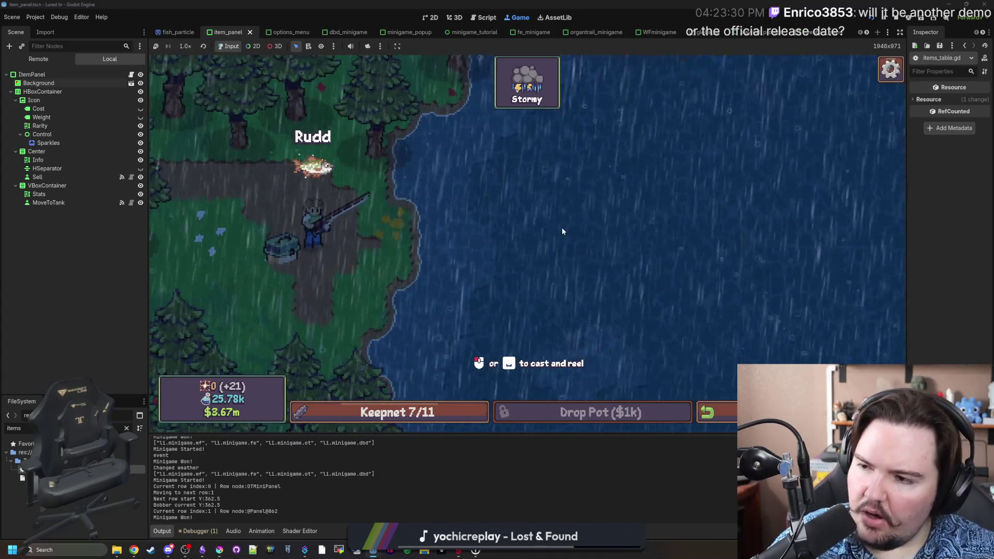
pyautogui.click(563, 246)
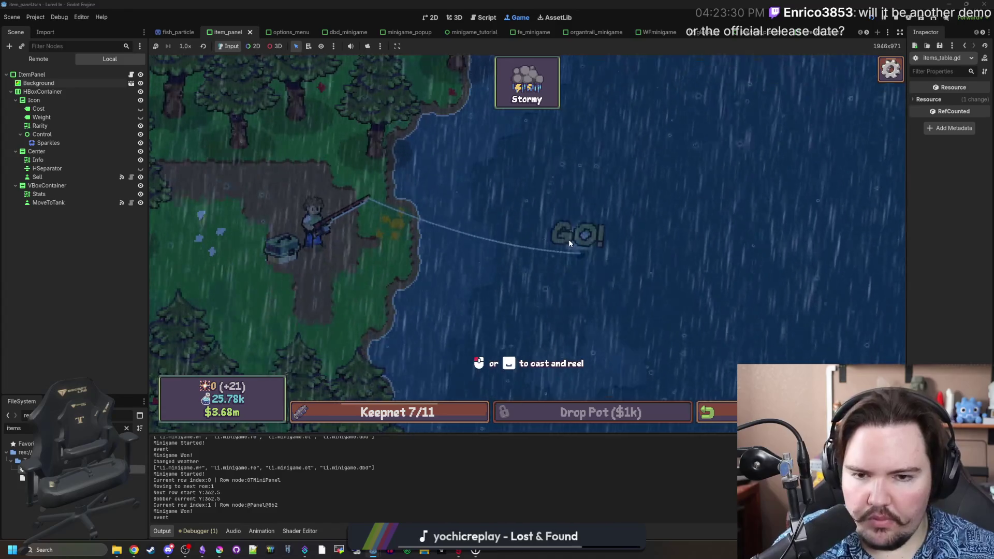
pyautogui.click(569, 239)
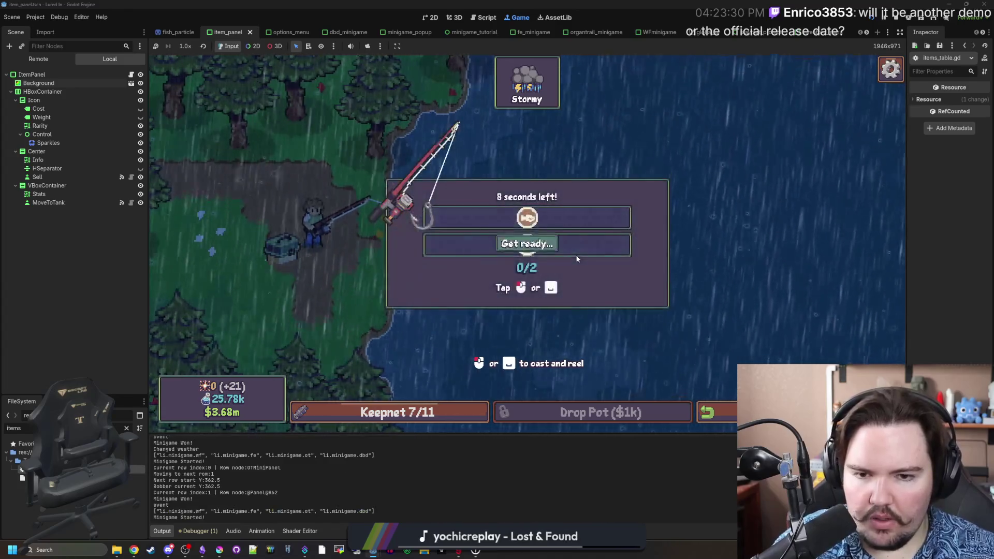
pyautogui.click(564, 221)
pyautogui.click(564, 223)
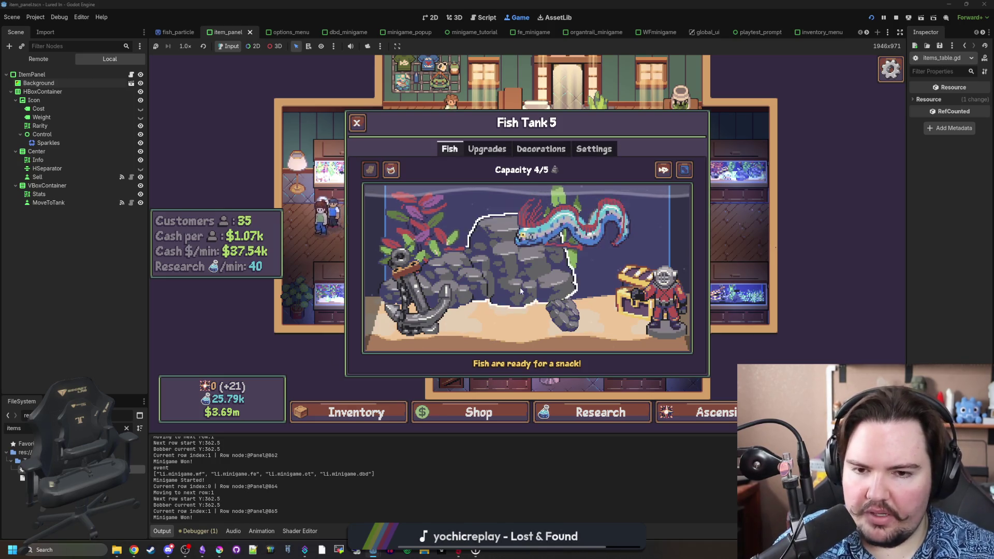
# Close the Fish Tank 5 panel and travel to the Lake.
pyautogui.click(356, 123)
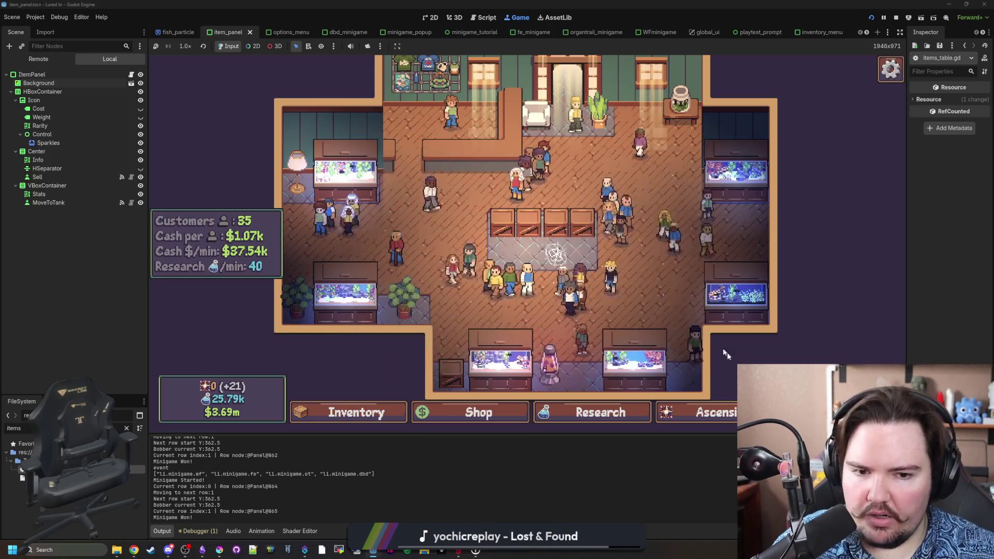
pyautogui.click(606, 205)
pyautogui.click(649, 244)
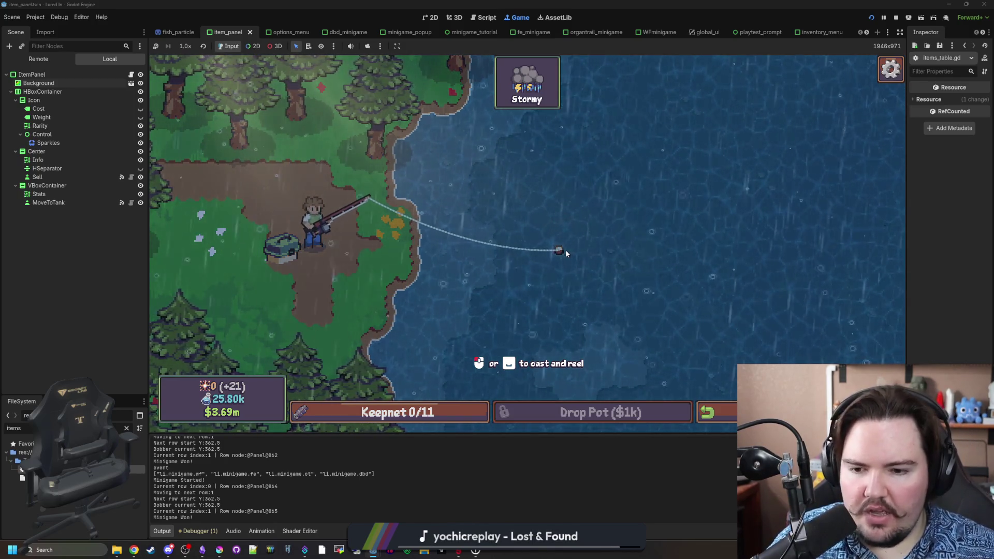
# Hook and reel in the first lake fish, then cast again.
pyautogui.click(565, 249)
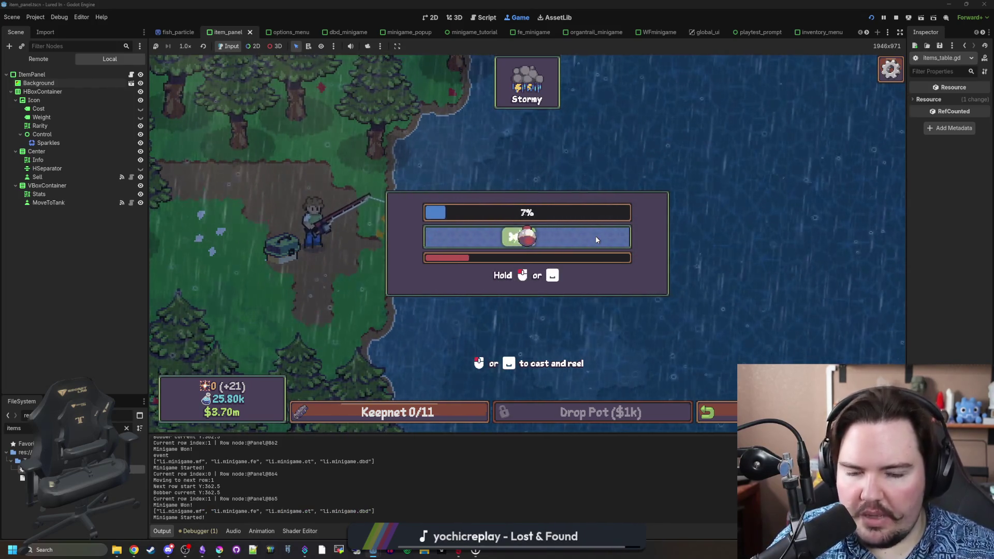
pyautogui.click(595, 240)
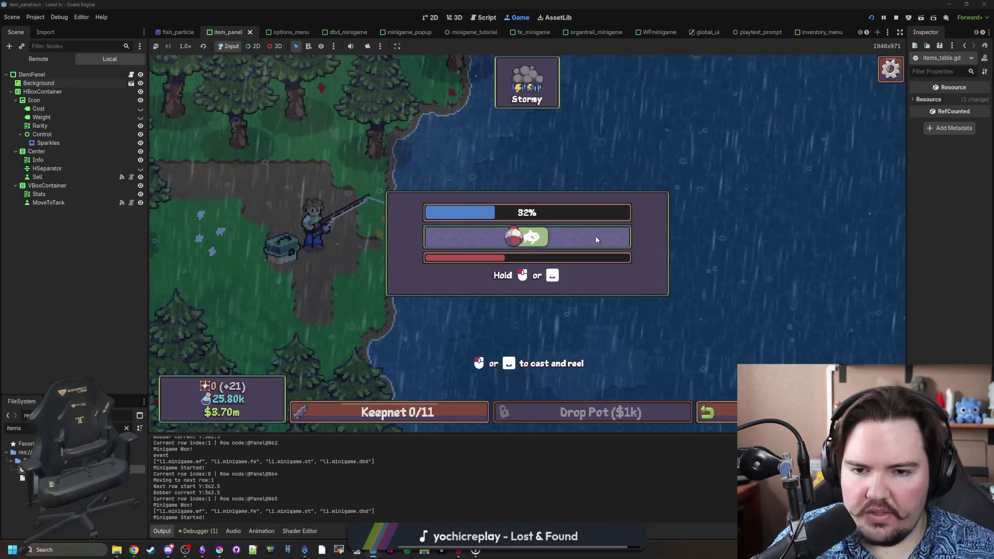
pyautogui.click(596, 237)
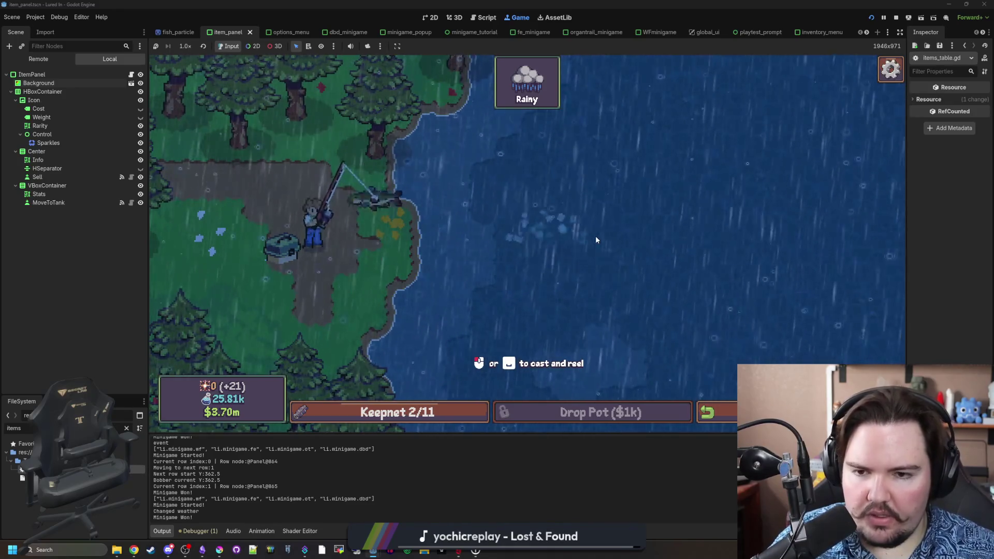
pyautogui.click(596, 238)
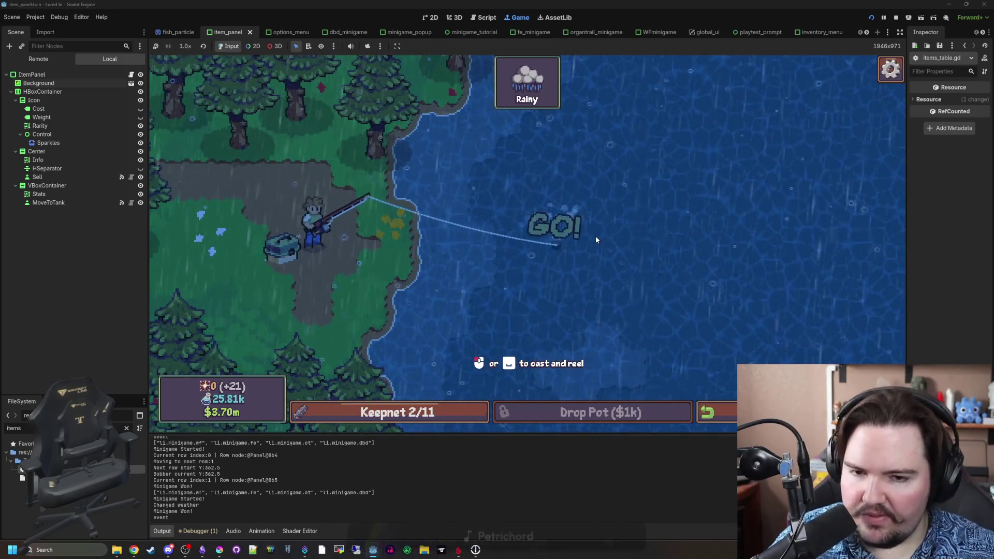
# Strike on the bite and mash through the reel minigame to land the fish.
pyautogui.click(596, 239)
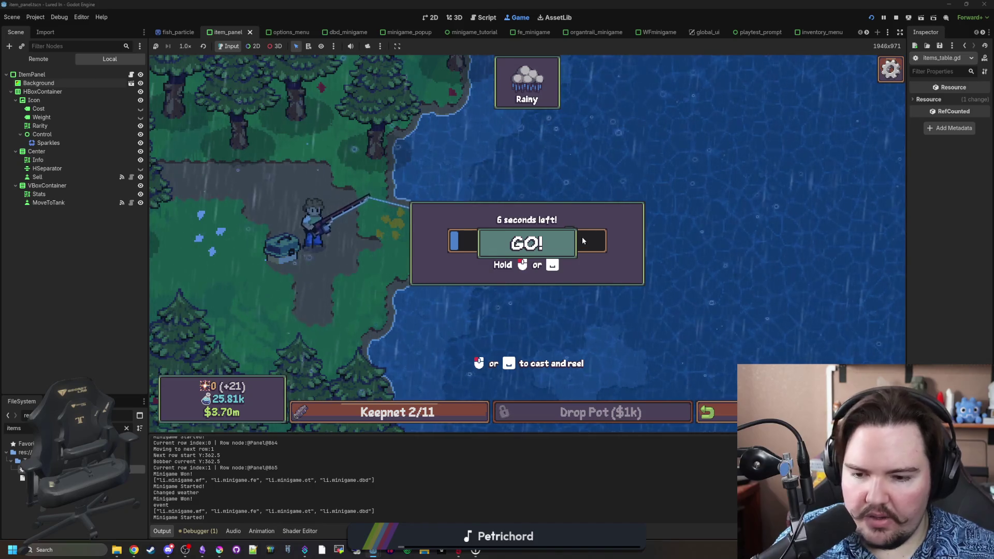
pyautogui.click(571, 253)
pyautogui.click(625, 250)
pyautogui.click(635, 259)
pyautogui.click(635, 259)
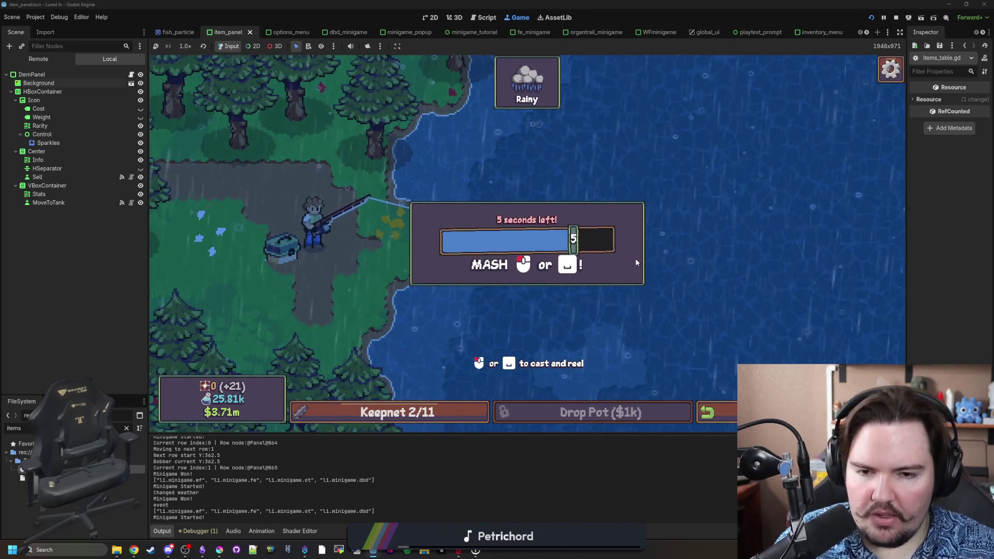
pyautogui.click(636, 259)
pyautogui.click(636, 259)
pyautogui.click(636, 260)
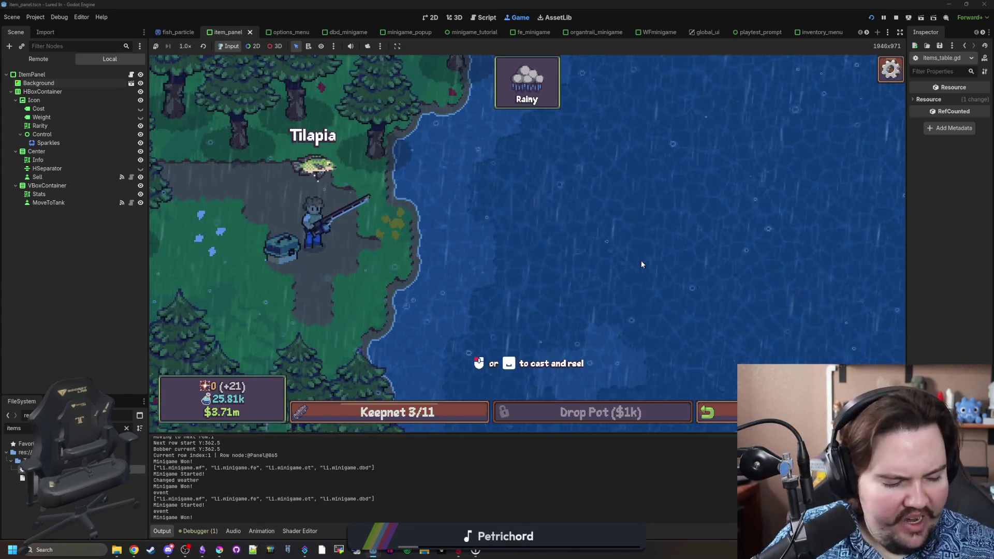
# Land a Tilapia with three timed hits, bringing the keepnet to 5/11, then recast.
pyautogui.click(630, 262)
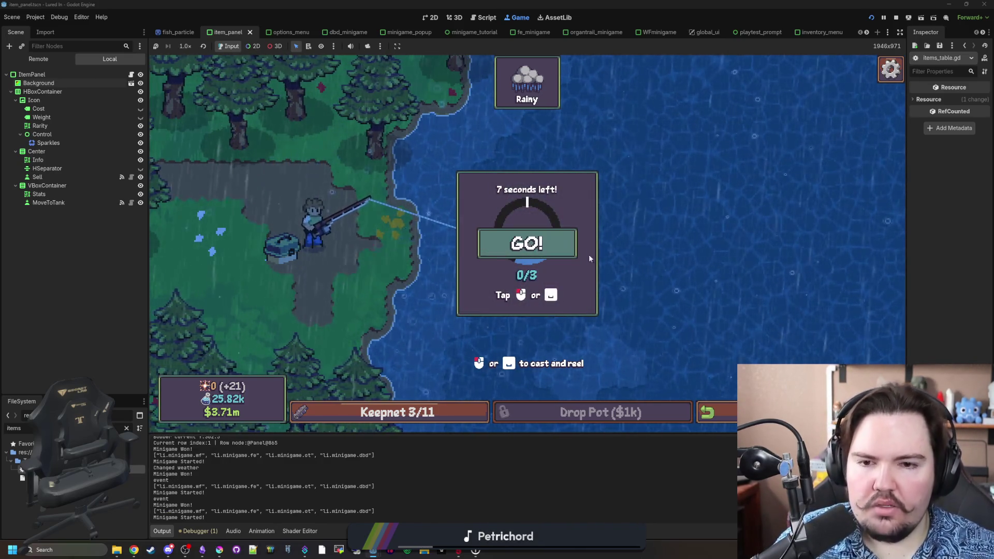
pyautogui.click(593, 255)
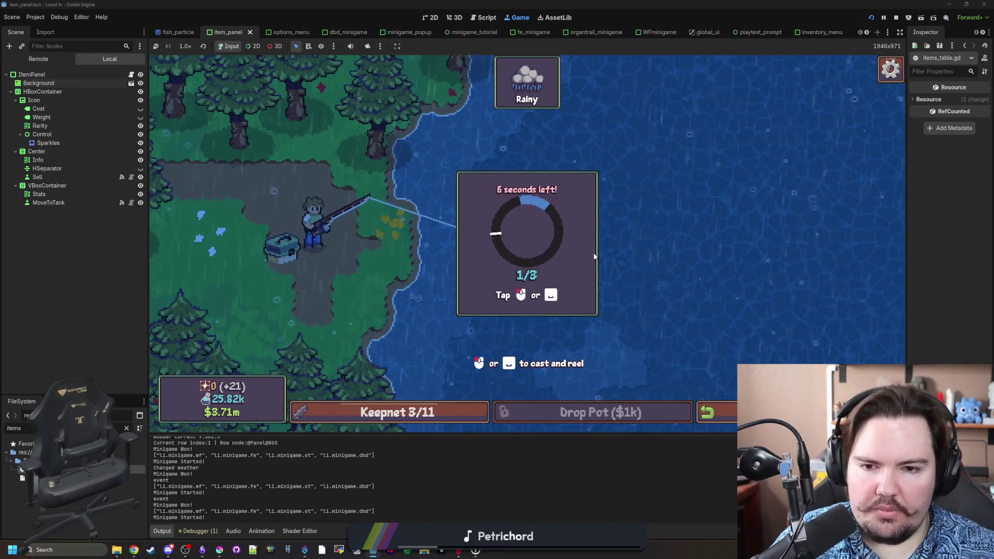
pyautogui.click(593, 256)
pyautogui.click(594, 256)
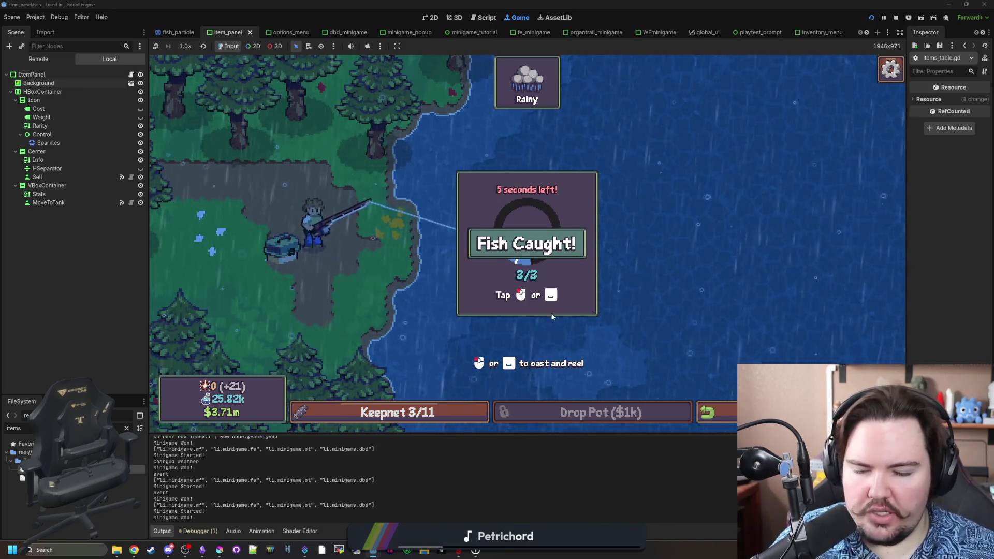
pyautogui.click(572, 244)
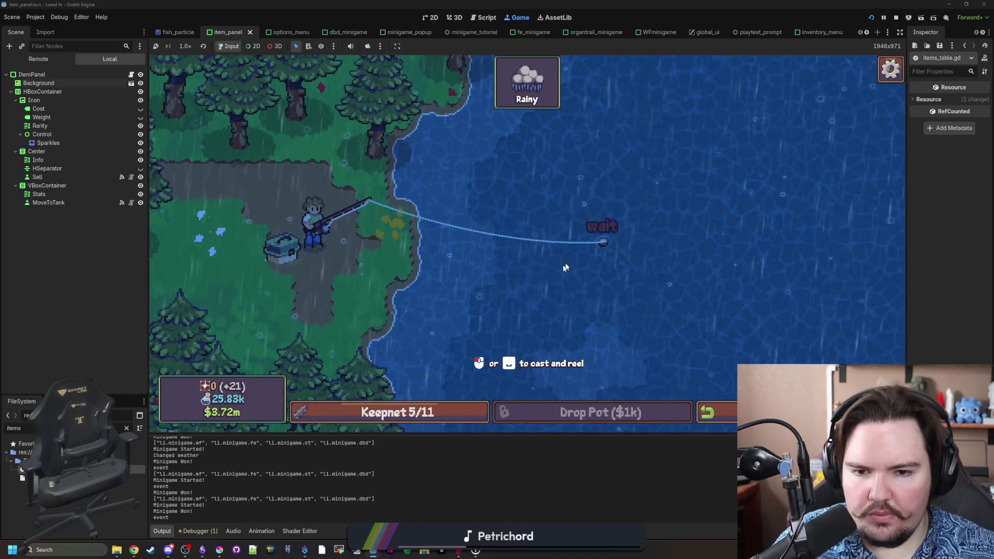
# Strike the bite and keep the catch bar on the fish to reel it in.
pyautogui.click(604, 247)
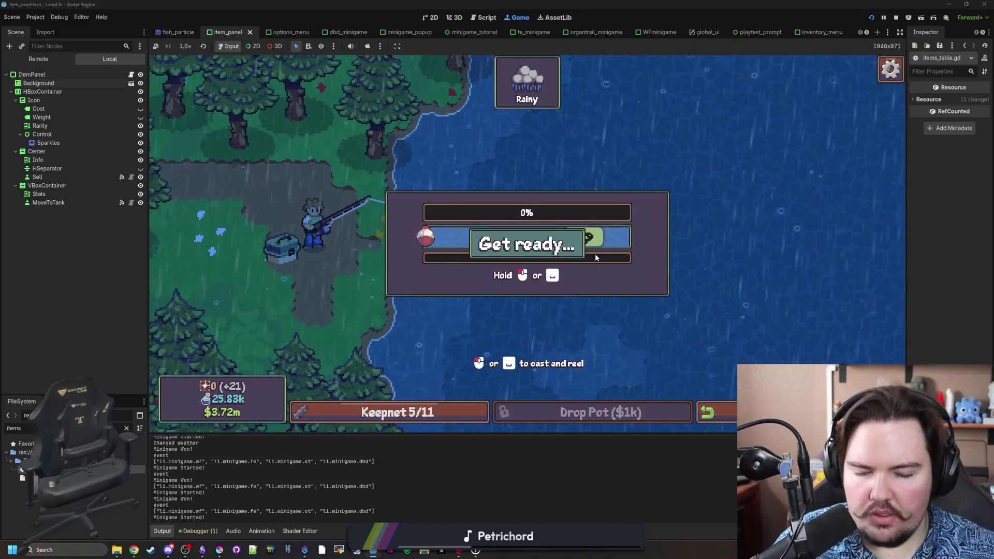
pyautogui.moveTo(651, 274); pyautogui.dragTo(651, 235)
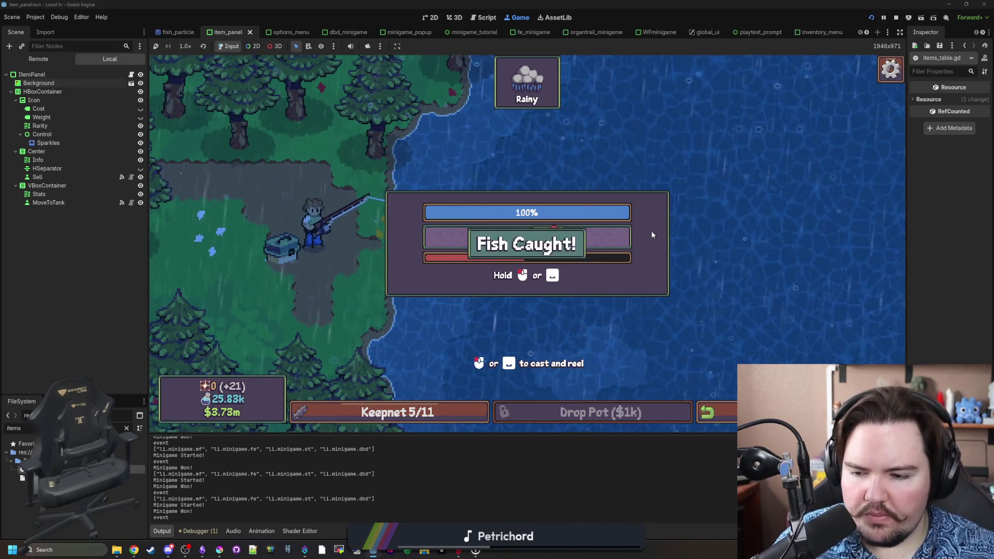
pyautogui.moveTo(651, 235); pyautogui.dragTo(652, 235)
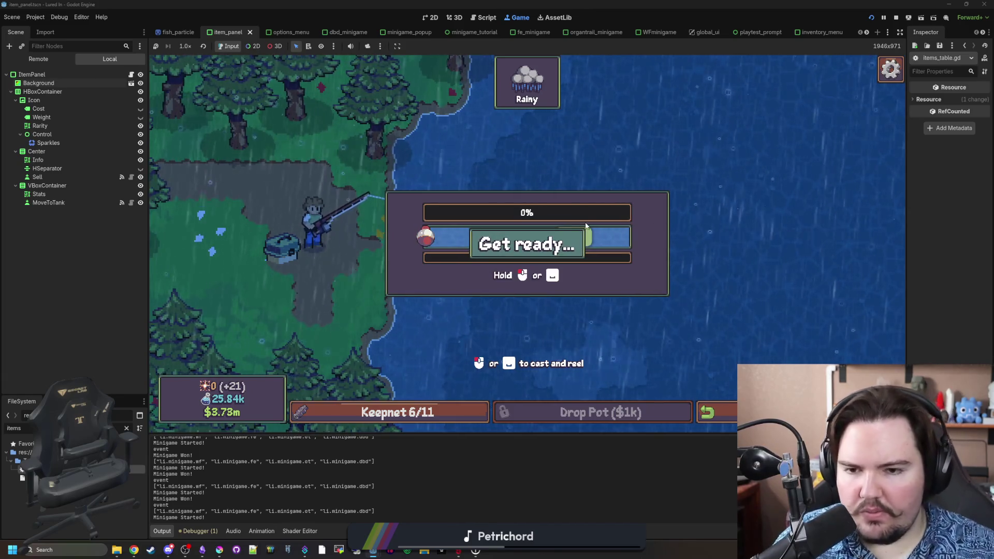
pyautogui.moveTo(573, 239); pyautogui.dragTo(581, 237)
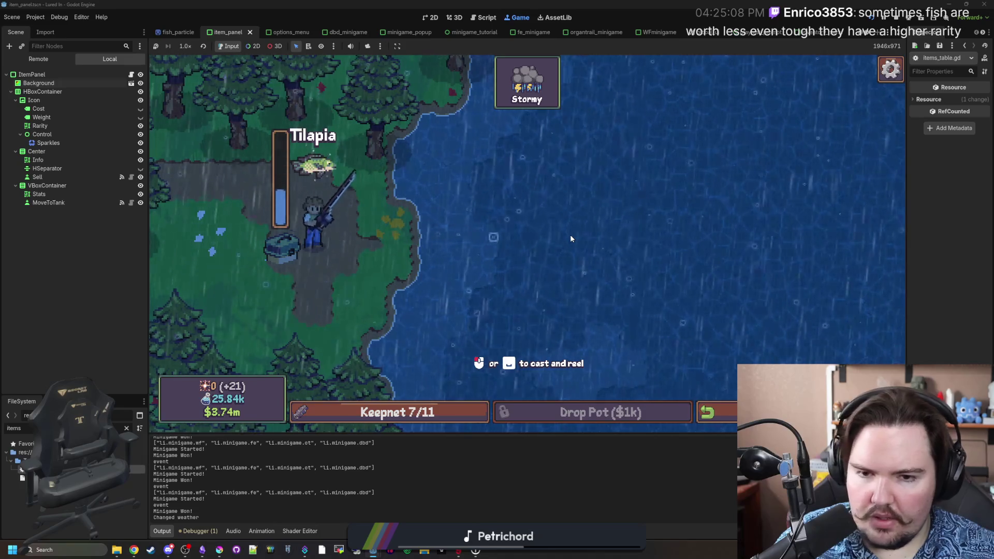
# Cast again, hook the bite and land the fish with timed hits.
pyautogui.click(569, 235)
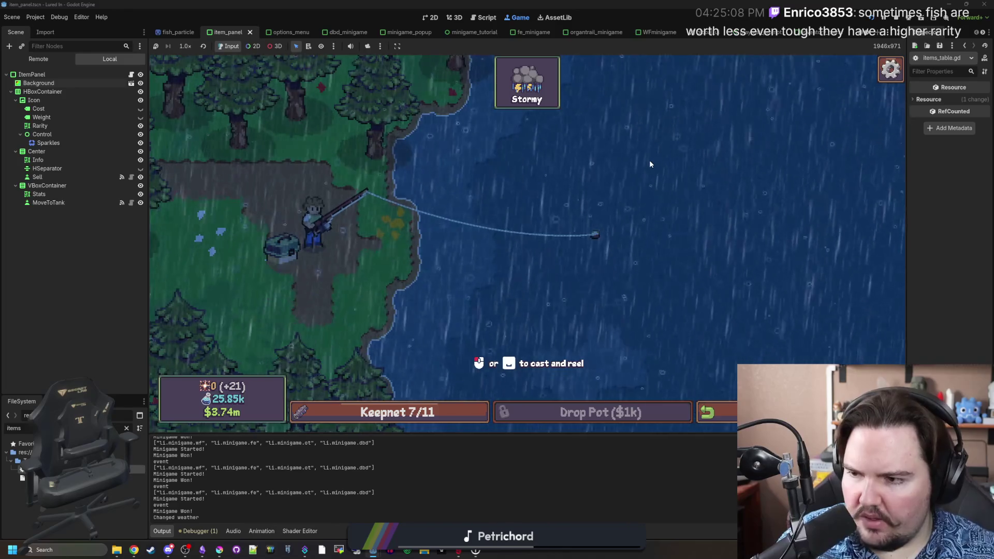
pyautogui.click(618, 176)
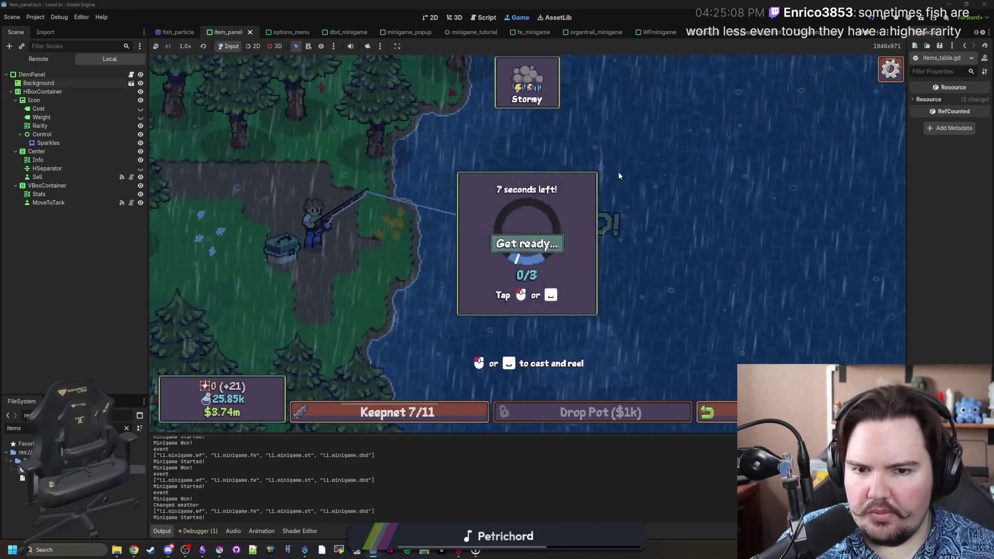
pyautogui.click(581, 200)
pyautogui.click(580, 201)
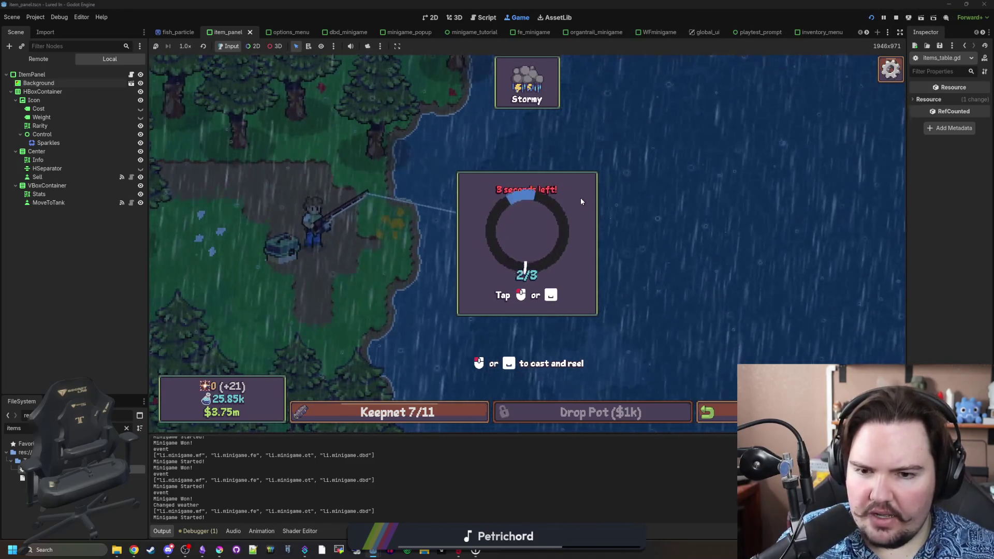
pyautogui.click(581, 201)
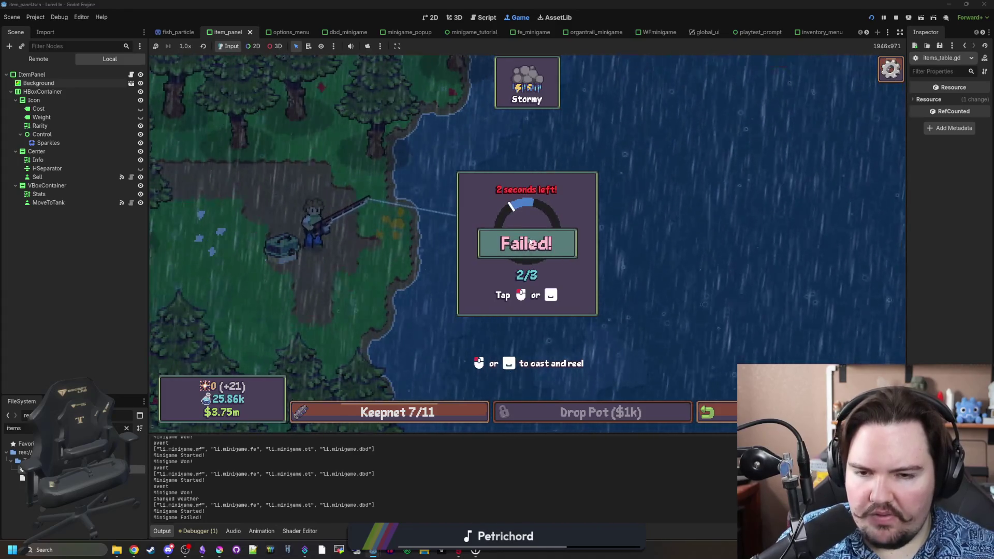
# Cast out twice more, reeling in one fish and landing another through timed taps.
pyautogui.click(556, 225)
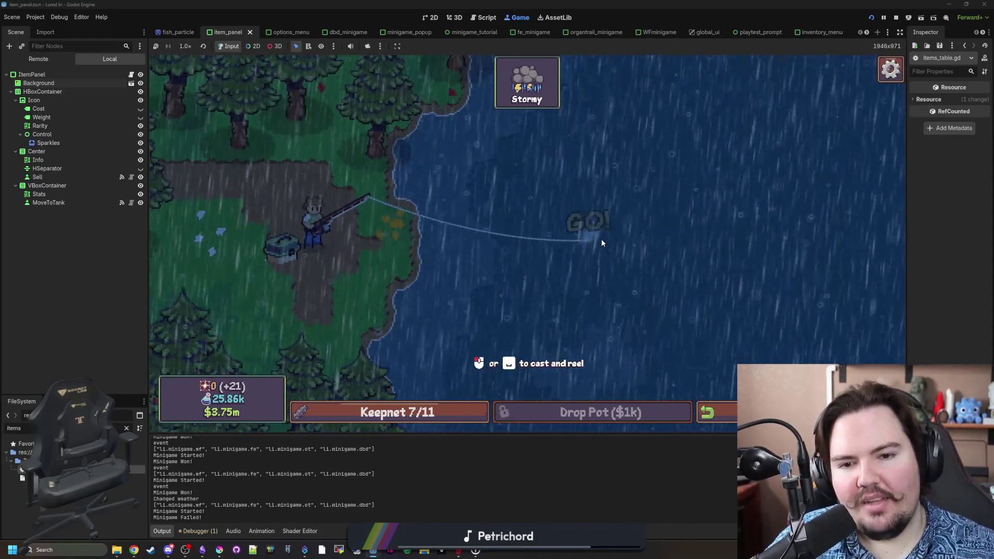
pyautogui.click(601, 238)
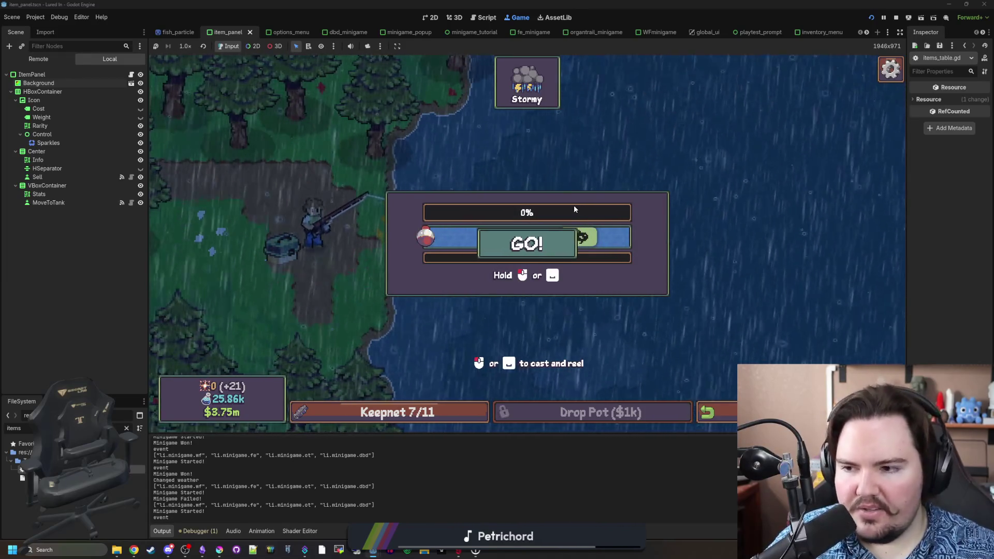
pyautogui.click(599, 228)
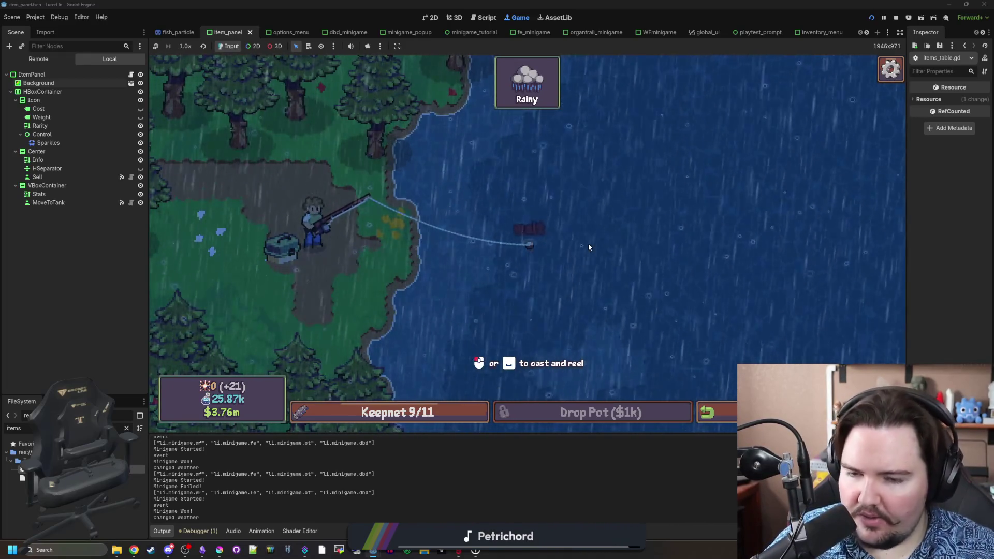
pyautogui.click(536, 205)
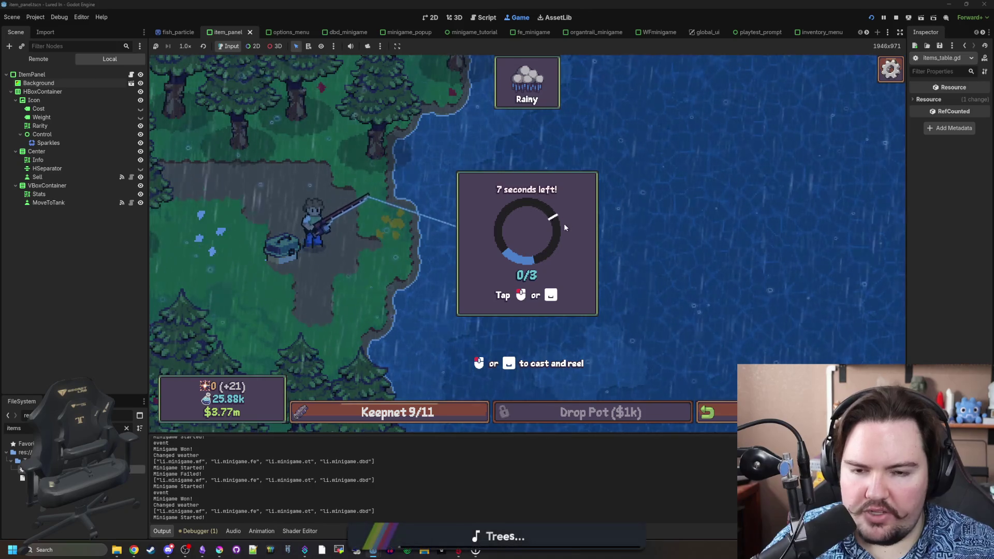
pyautogui.click(555, 235)
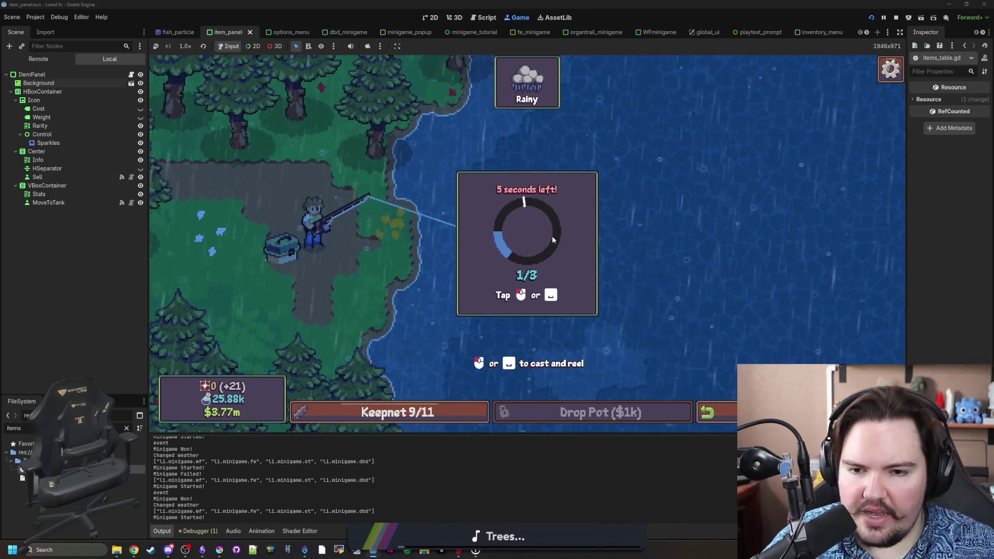
pyautogui.click(552, 236)
pyautogui.click(546, 241)
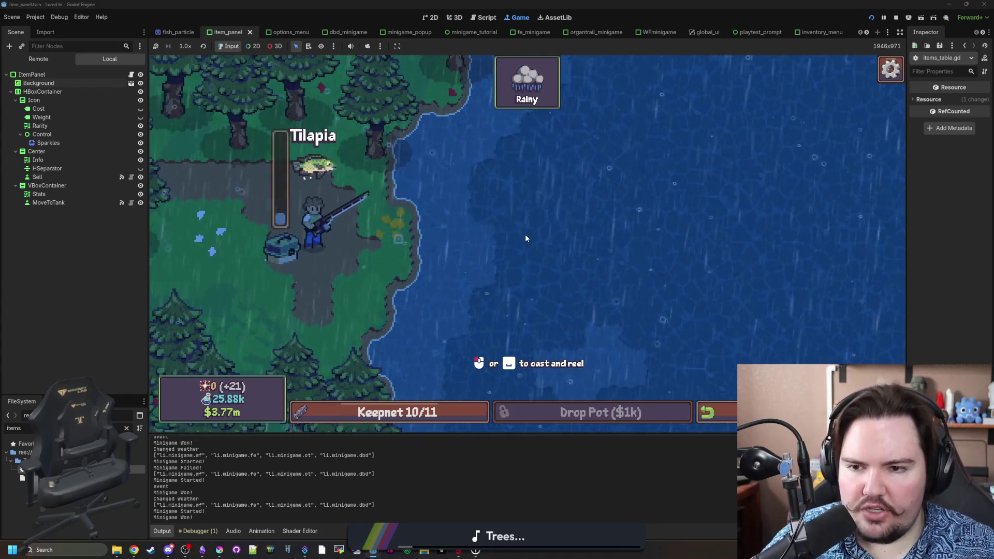
# Cast once more and hook the next fish until the keepnet fills.
pyautogui.click(534, 260)
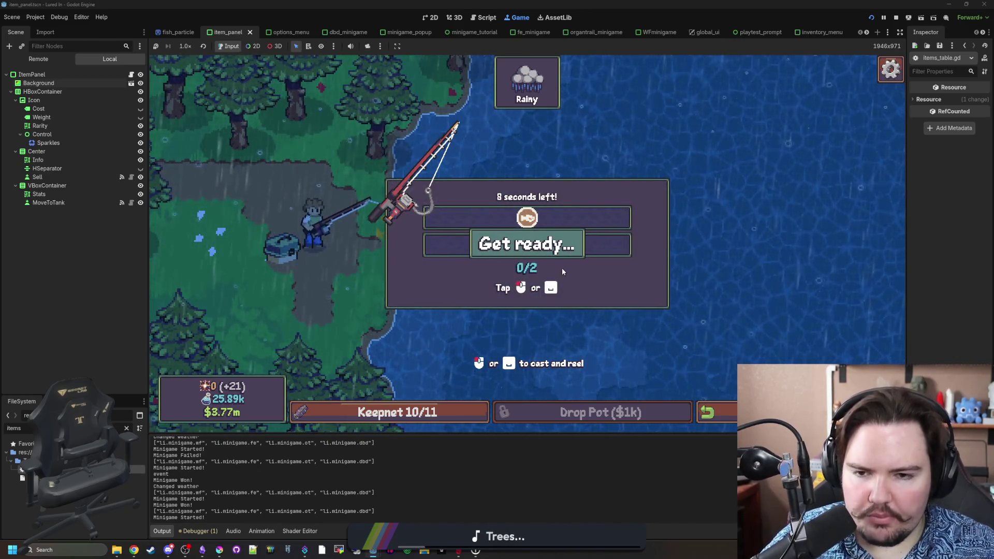
pyautogui.click(591, 229)
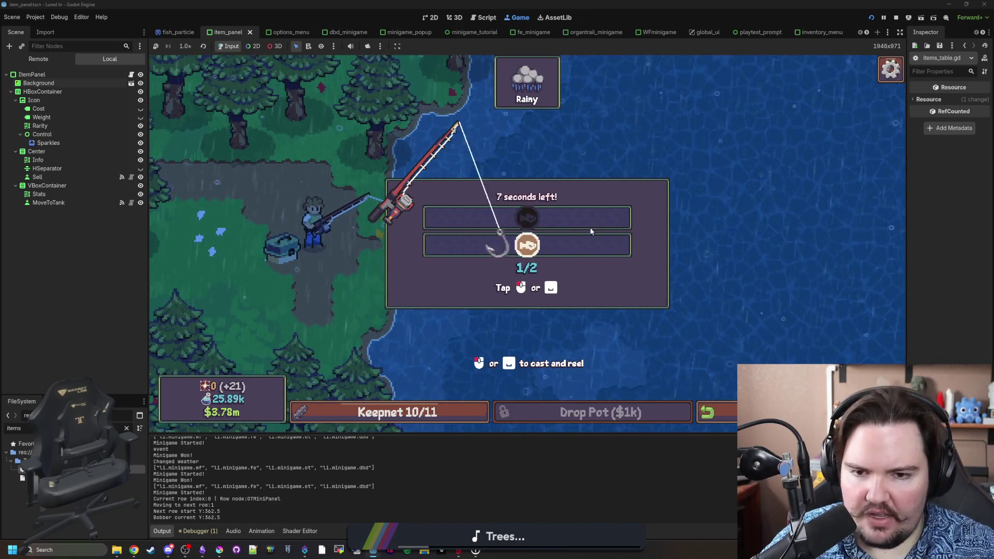
pyautogui.click(589, 225)
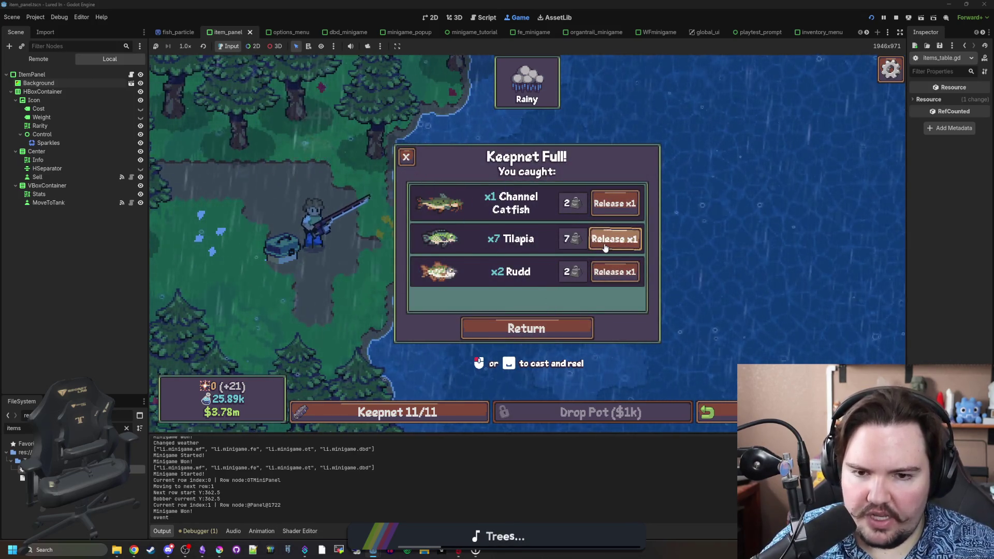
# Release one Tilapia, close the keepnet, then cast and hook a new bite in the rainy lake.
pyautogui.click(605, 248)
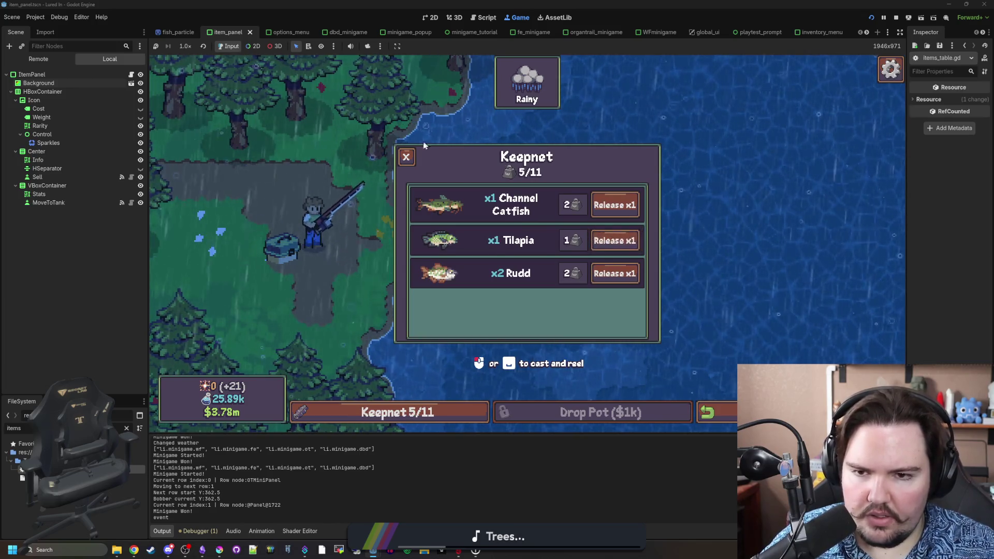
pyautogui.click(406, 157)
pyautogui.moveTo(556, 236); pyautogui.dragTo(553, 237)
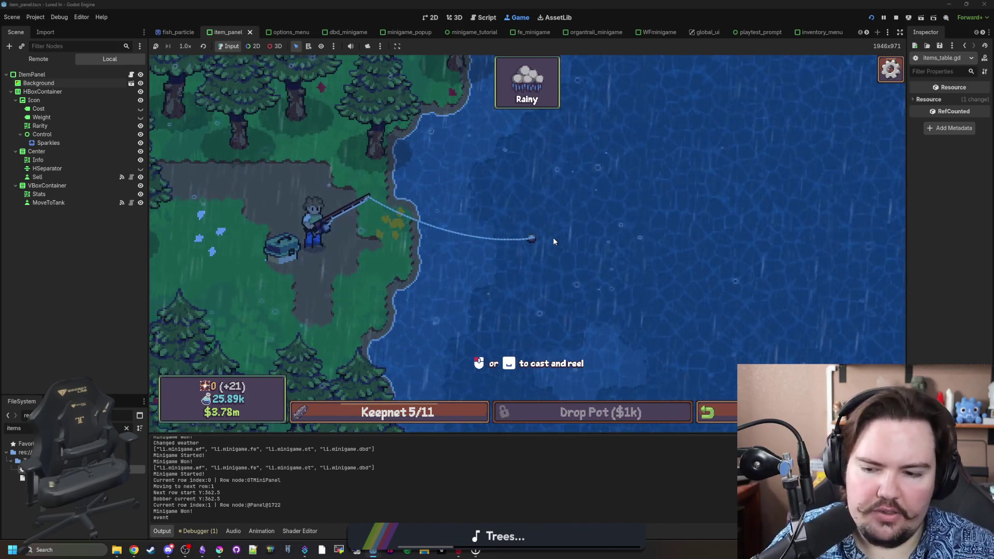
pyautogui.click(558, 224)
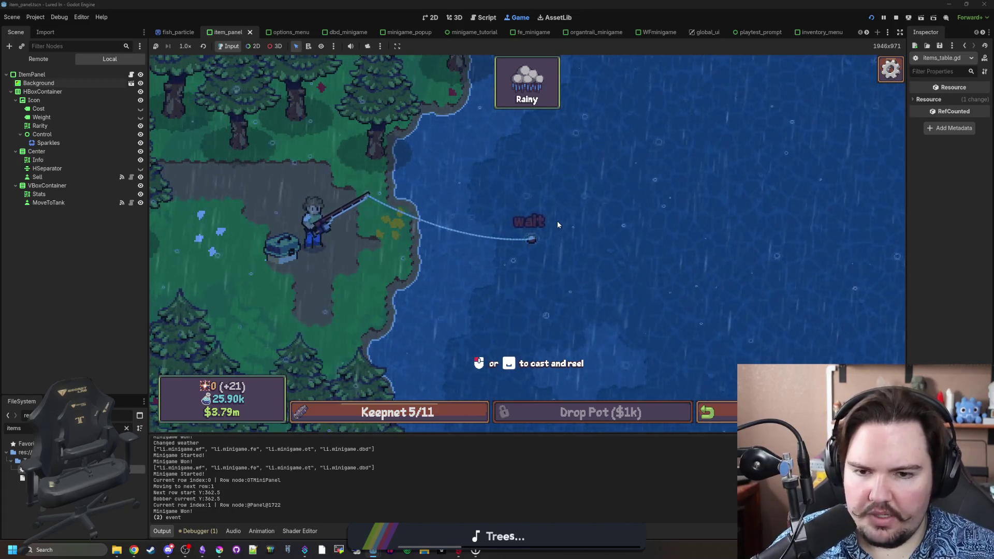
pyautogui.click(566, 223)
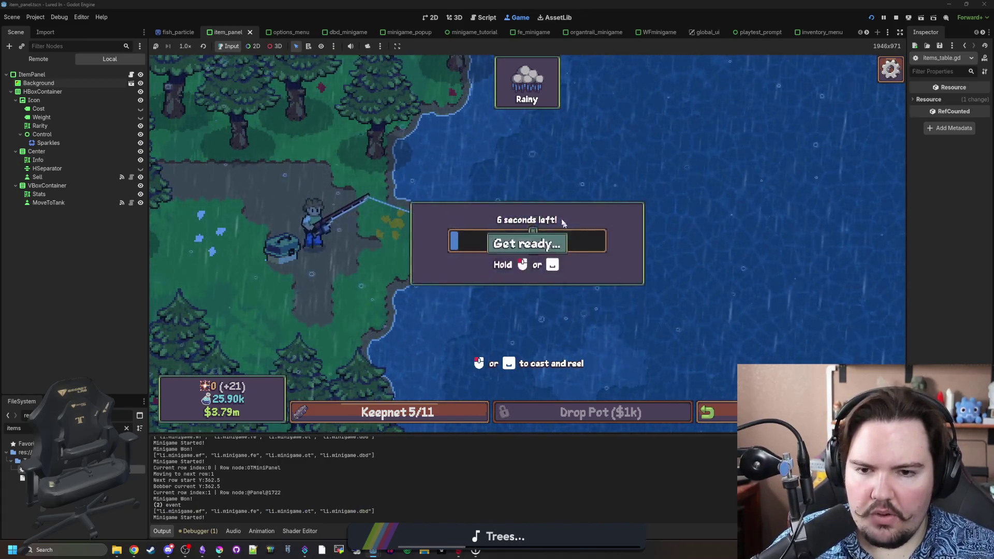
# Mash through the reel minigame to land the fish, then return to the shop floor.
pyautogui.click(566, 256)
pyautogui.click(562, 256)
pyautogui.click(563, 259)
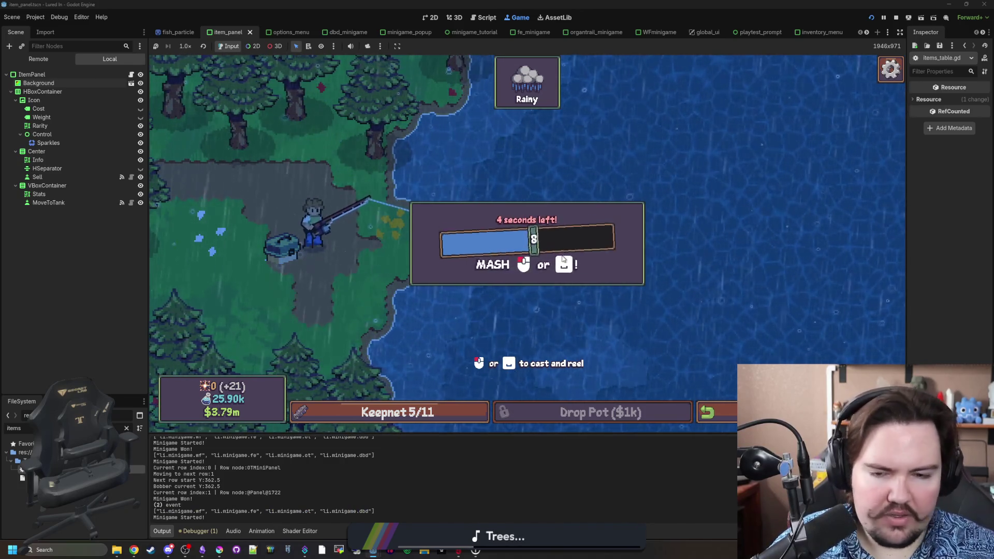
pyautogui.click(563, 259)
pyautogui.click(563, 257)
pyautogui.click(561, 255)
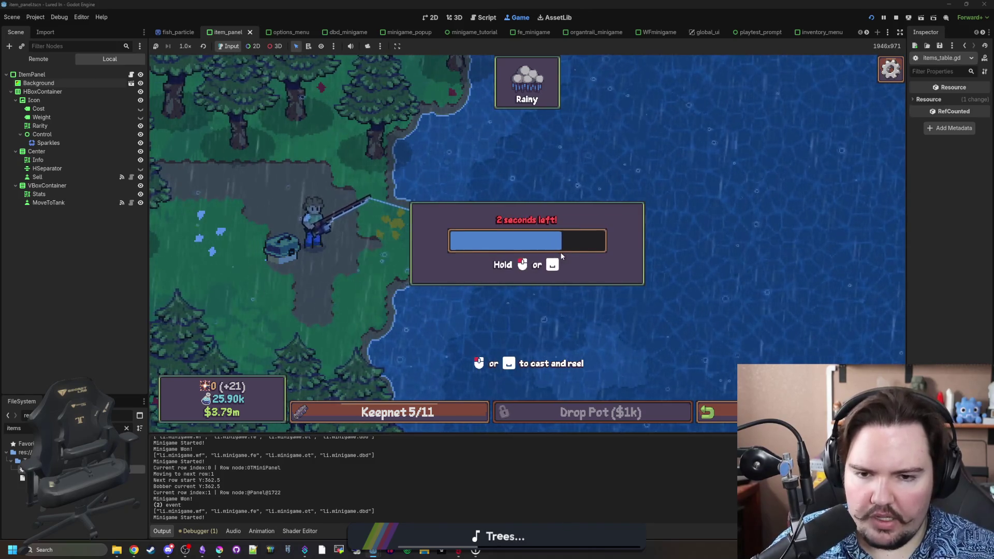
pyautogui.click(562, 256)
pyautogui.click(698, 410)
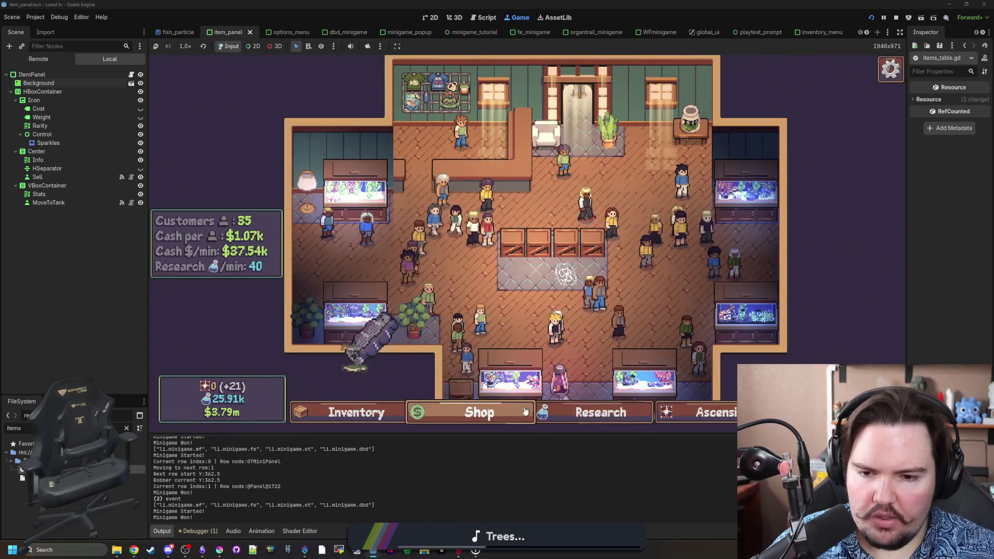
# Browse the Fishpedia to the Lake fish and view Smallmouth Bass and Northern Pike (Rare, 3%), then close the inventory.
pyautogui.click(356, 412)
pyautogui.click(540, 153)
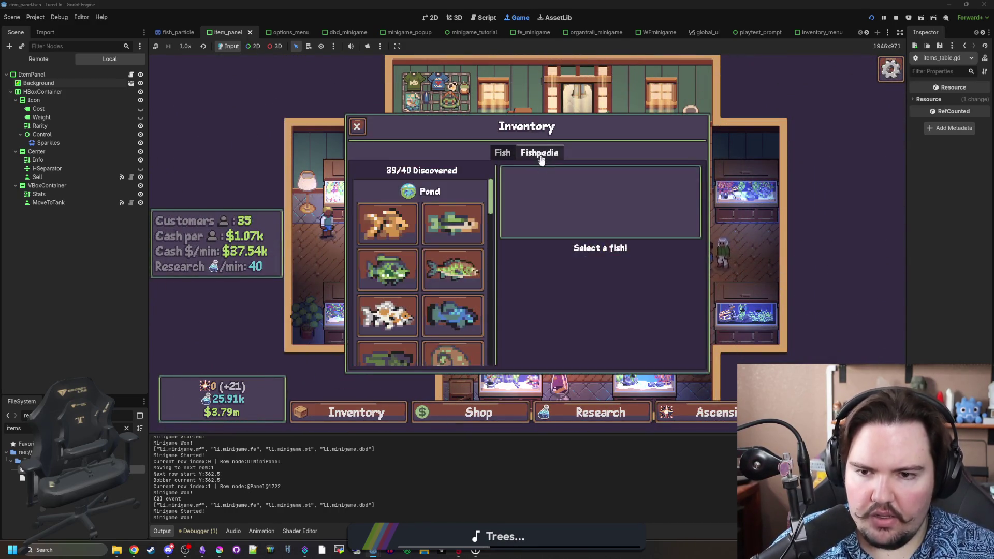
pyautogui.scroll(-5, 424, 245)
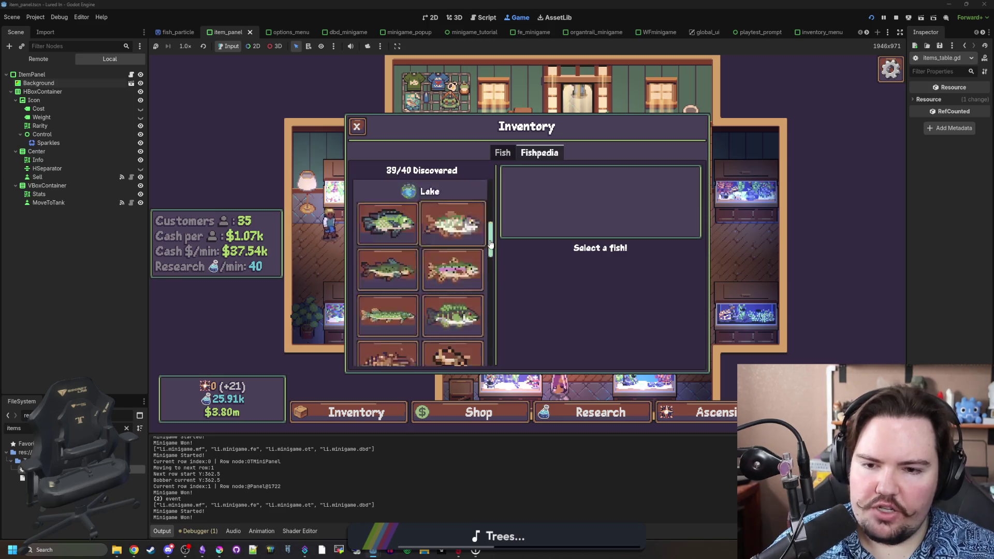
pyautogui.scroll(-2, 490, 243)
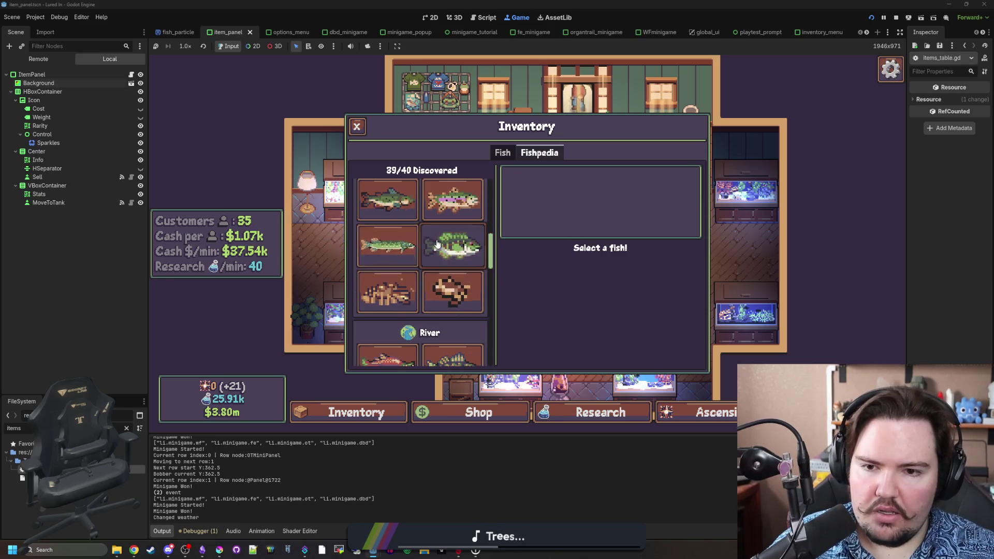
pyautogui.click(450, 246)
pyautogui.click(372, 252)
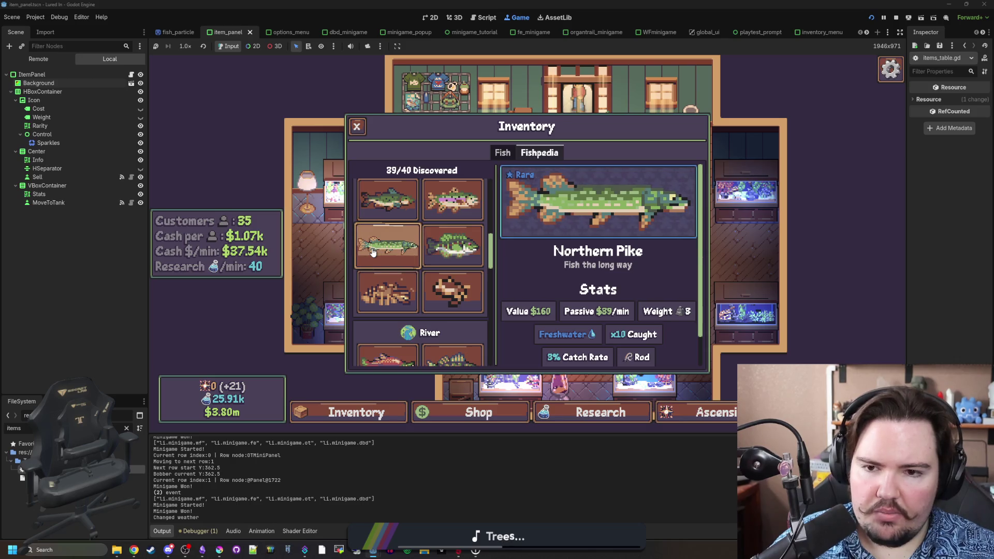
pyautogui.scroll(3, 419, 248)
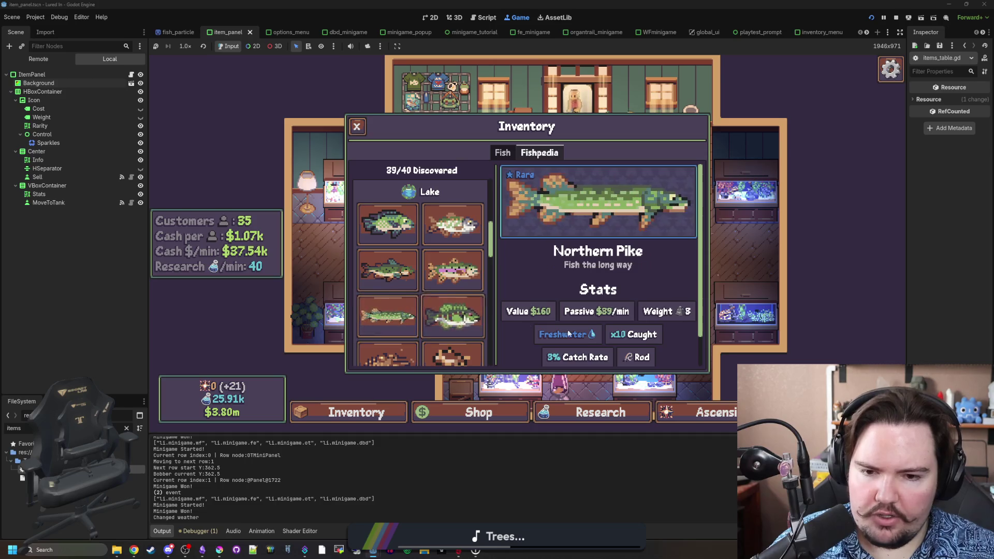
pyautogui.scroll(-1, 563, 346)
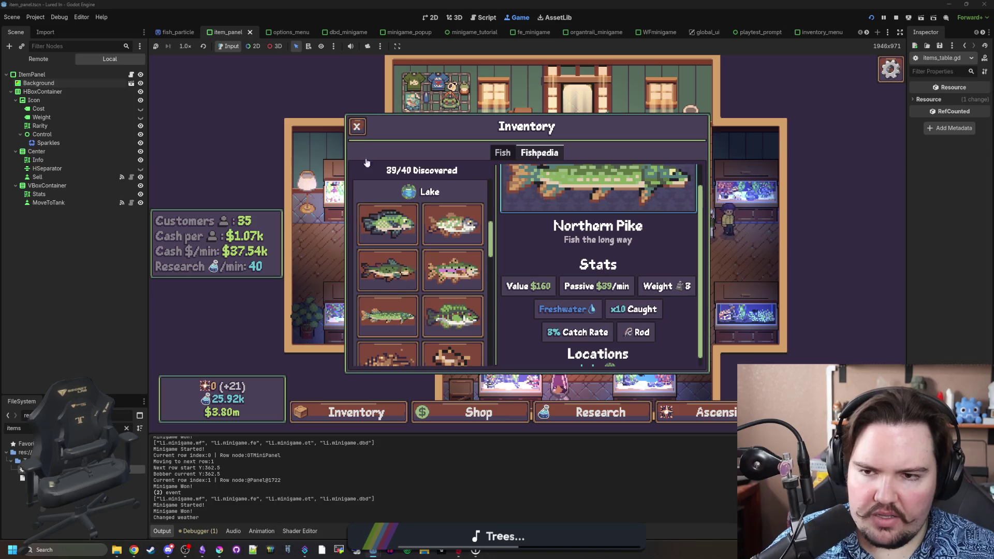
pyautogui.click(357, 127)
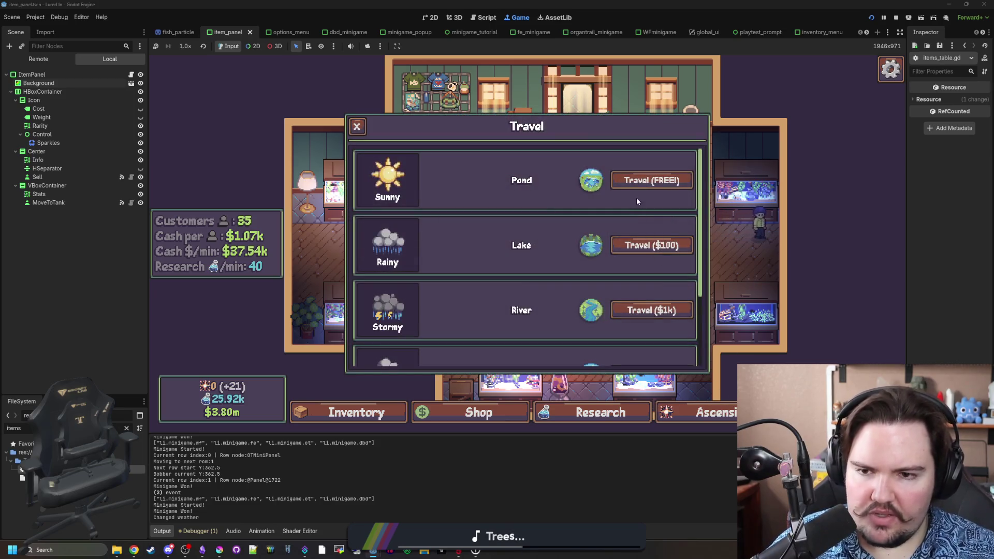
# Travel to the fishing spot and catch a Channel Catfish by hitting both catch rows.
pyautogui.click(656, 251)
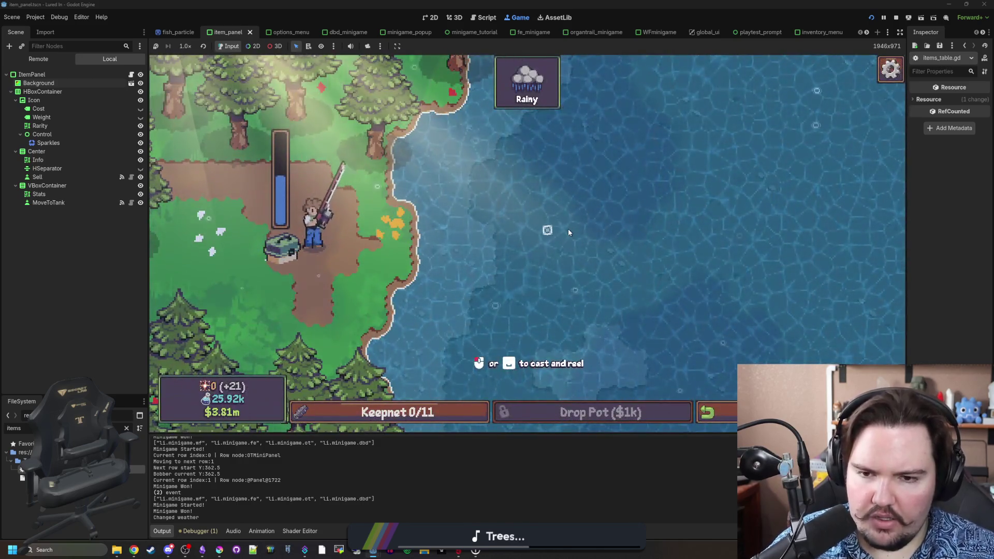
pyautogui.click(567, 232)
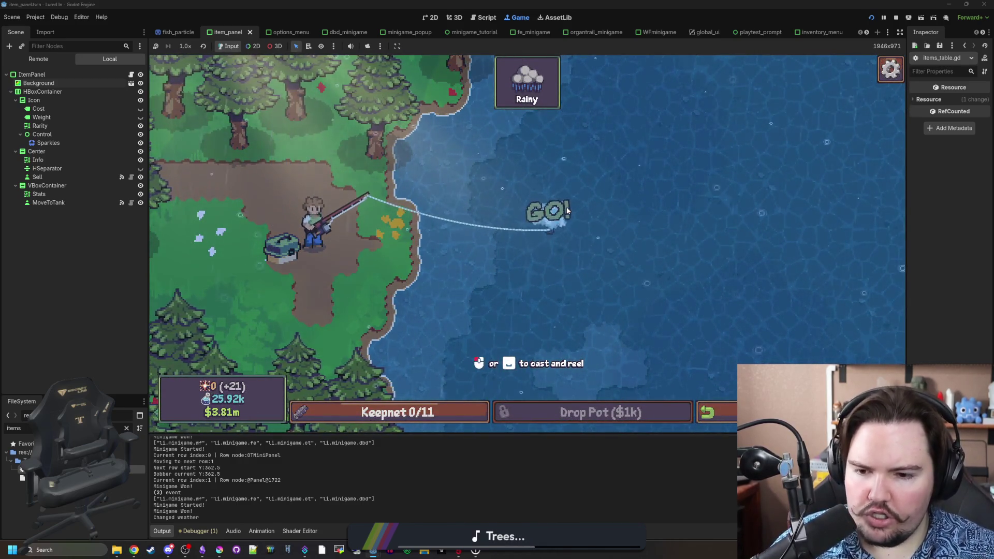
pyautogui.click(573, 191)
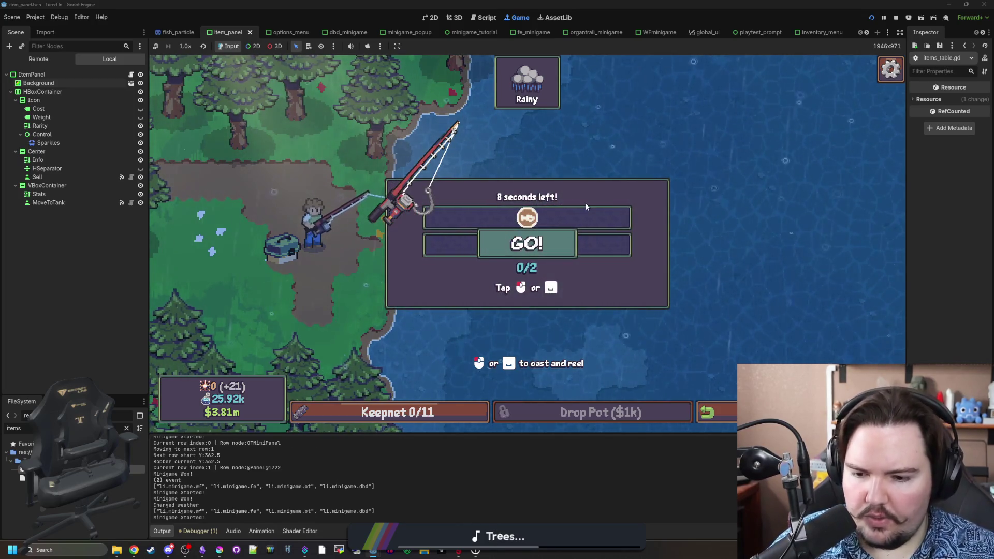
pyautogui.click(586, 207)
pyautogui.click(587, 206)
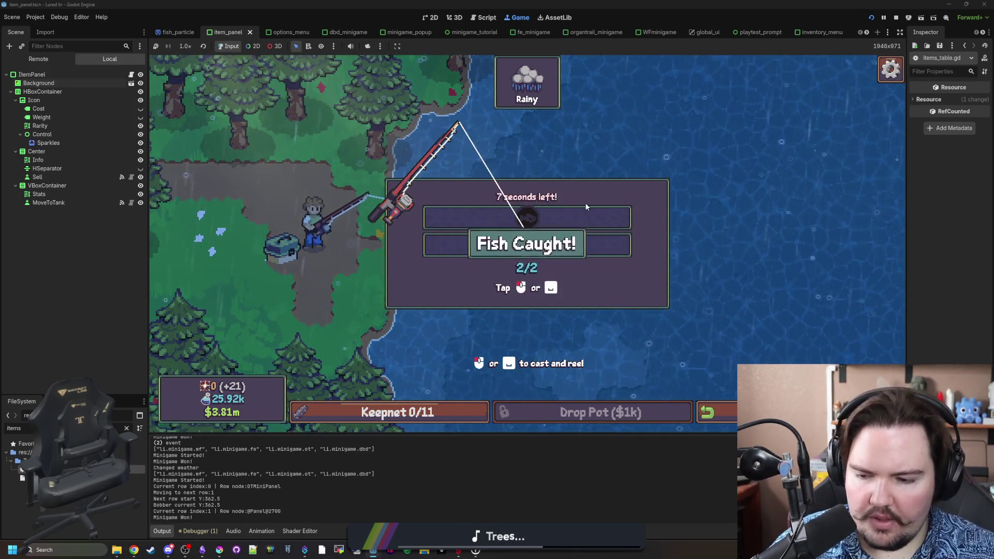
pyautogui.click(601, 214)
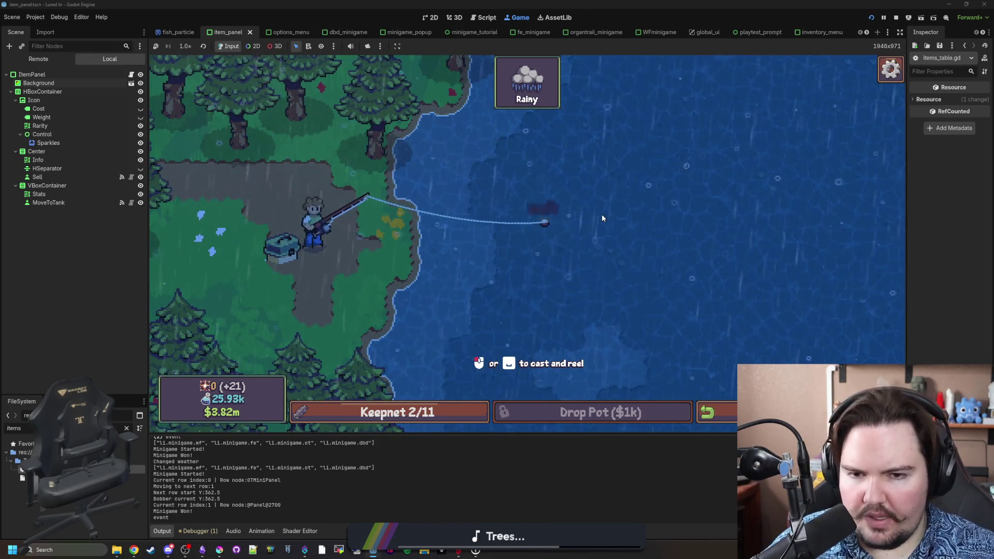
# Hook and land a Rainbow Trout via the ring challenge, bringing the keepnet to 4/11.
pyautogui.click(602, 206)
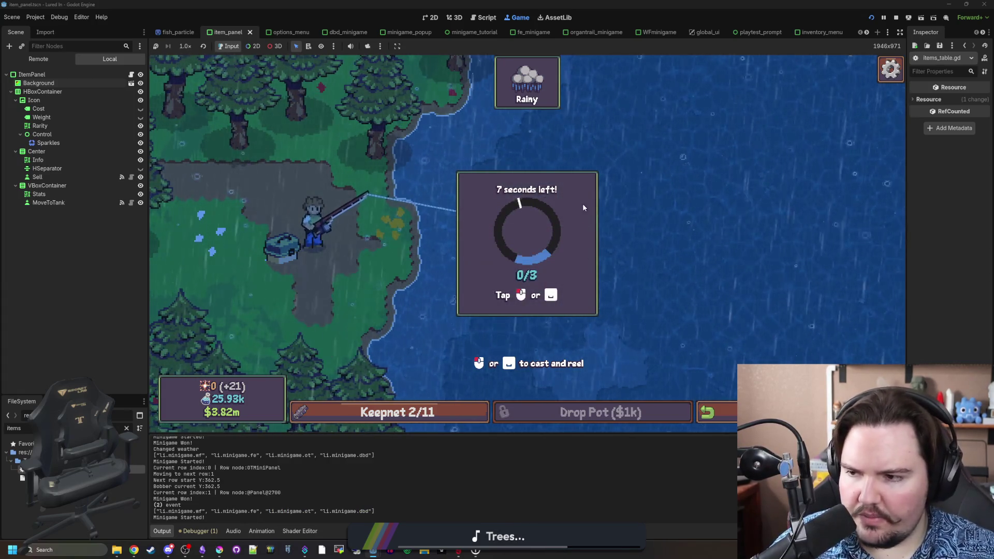
pyautogui.click(581, 243)
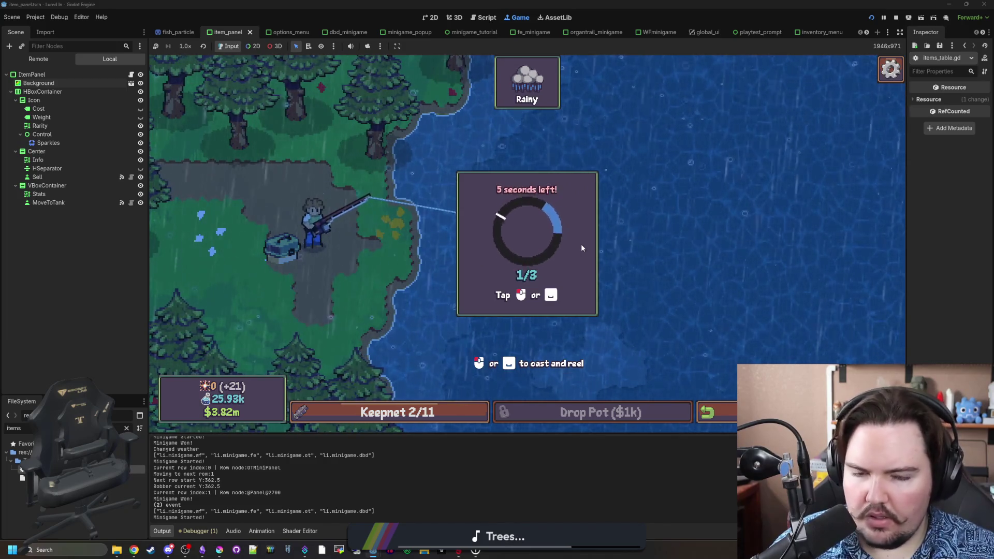
pyautogui.click(581, 244)
pyautogui.click(580, 244)
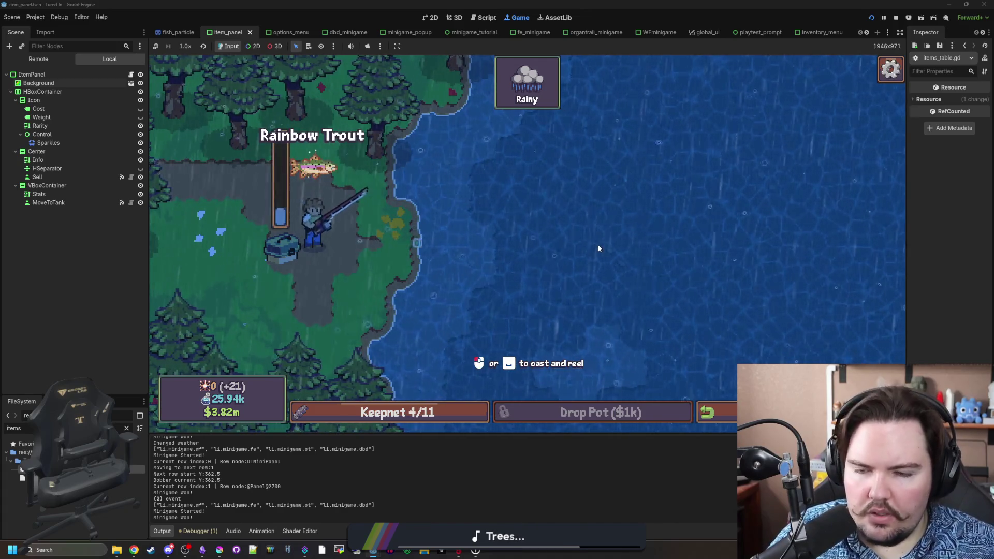
pyautogui.click(598, 248)
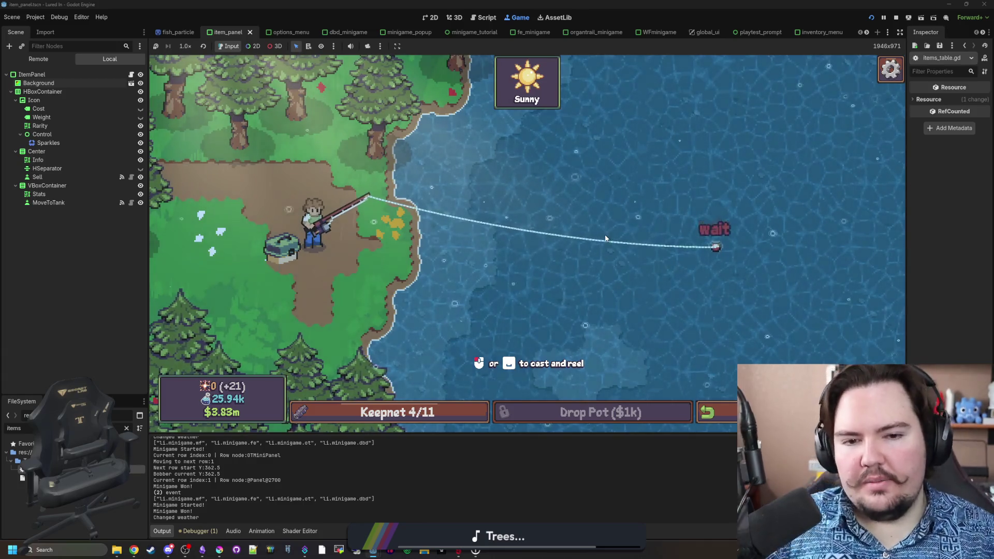
# Hook the bite and clear the catch rows to land a Rainbow Trout.
pyautogui.click(700, 198)
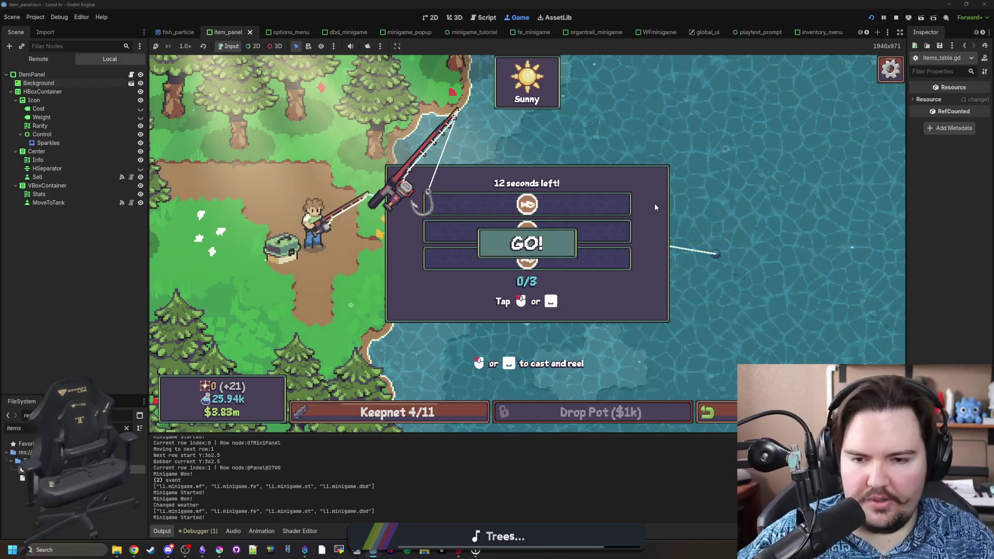
pyautogui.click(640, 203)
pyautogui.click(638, 201)
pyautogui.click(634, 203)
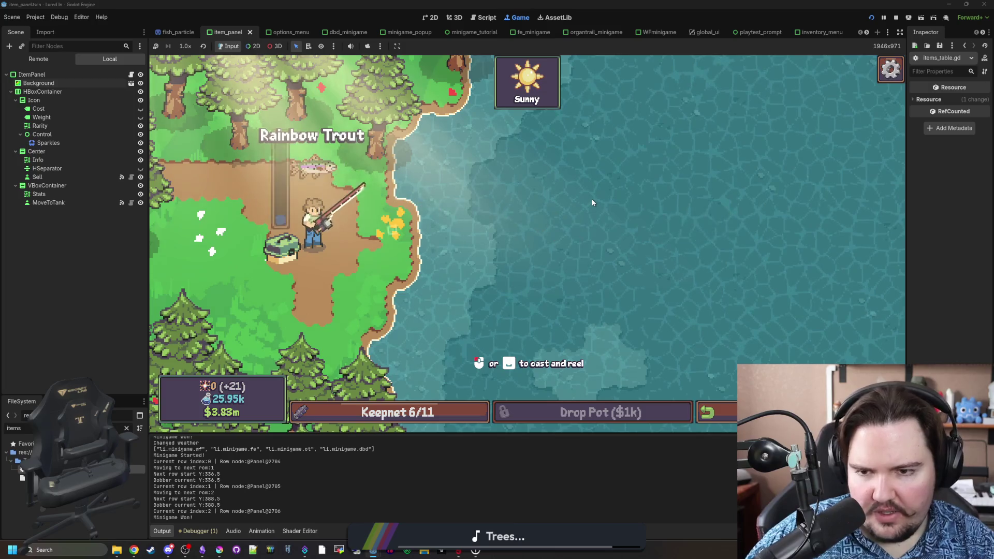
# Cast again and land a Channel Catfish, reaching 8/11 in the keepnet.
pyautogui.click(588, 224)
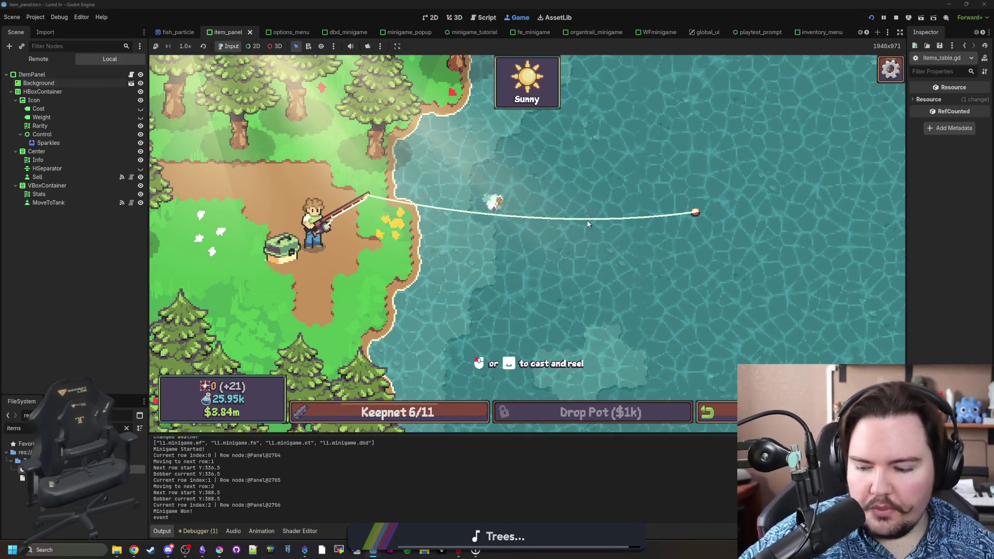
pyautogui.click(614, 203)
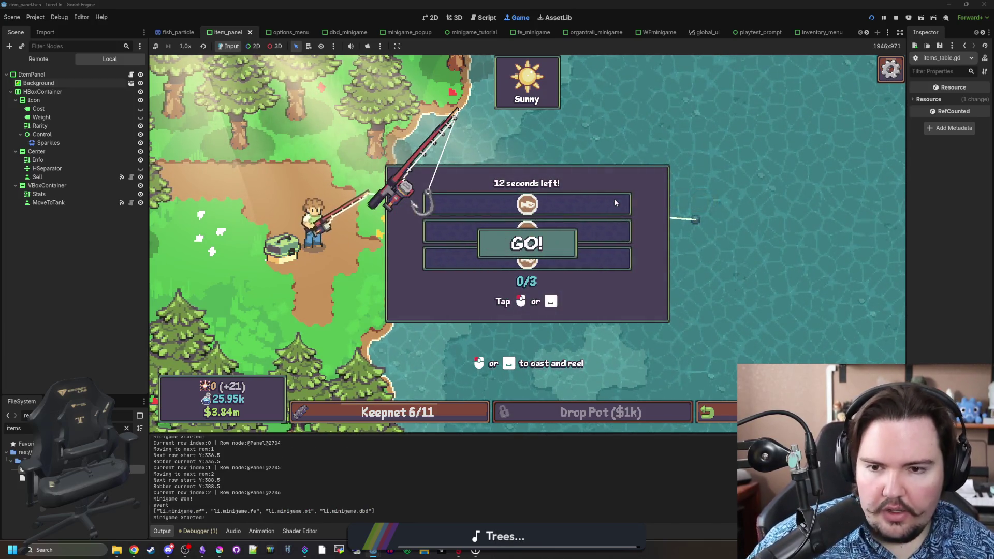
pyautogui.click(615, 202)
pyautogui.click(615, 203)
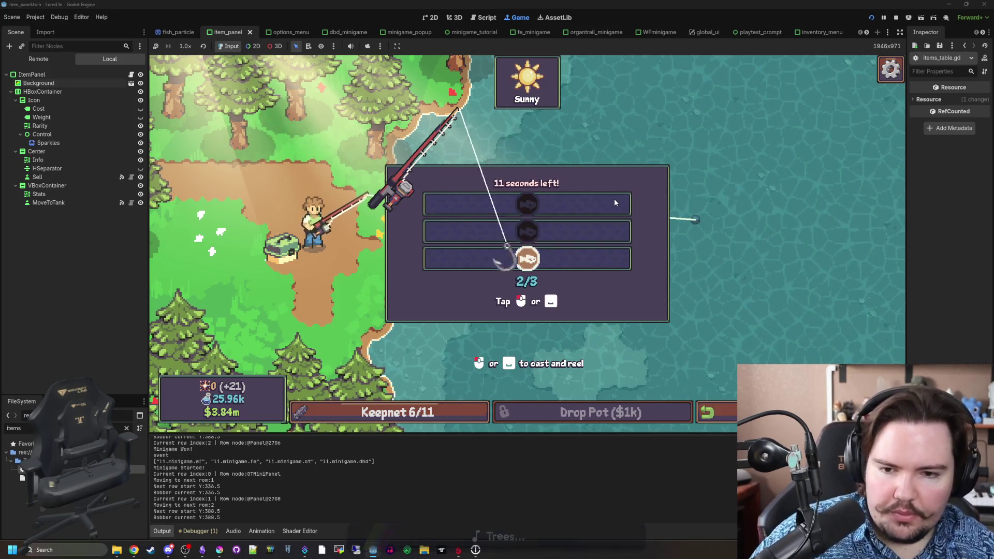
pyautogui.click(615, 202)
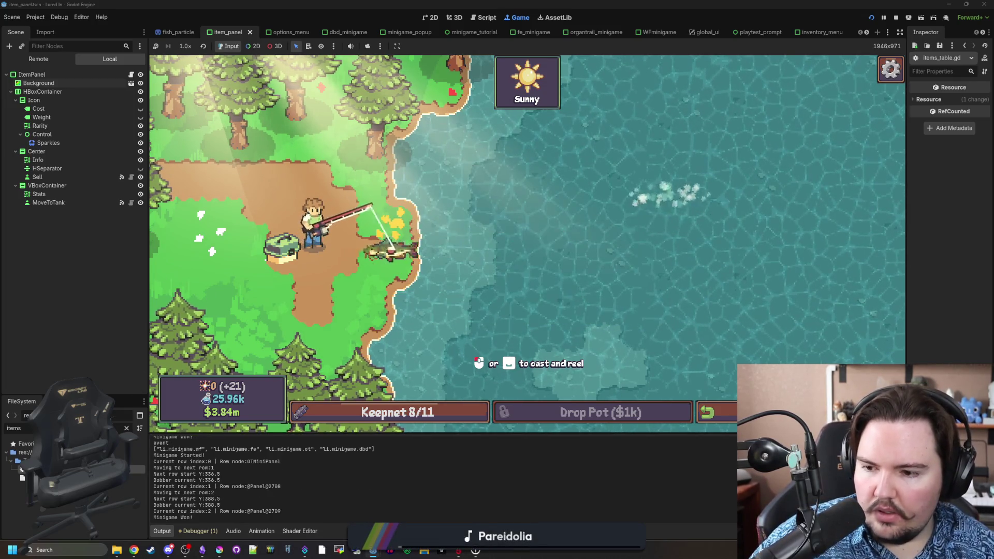
# Filter the project files by 'glob' and open the matching script.
pyautogui.click(126, 429)
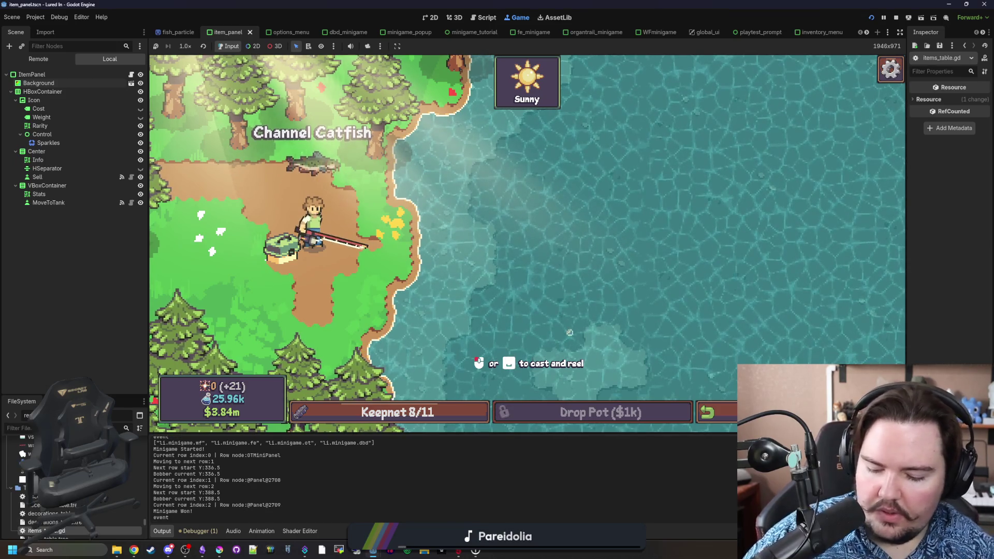
pyautogui.write('glob')
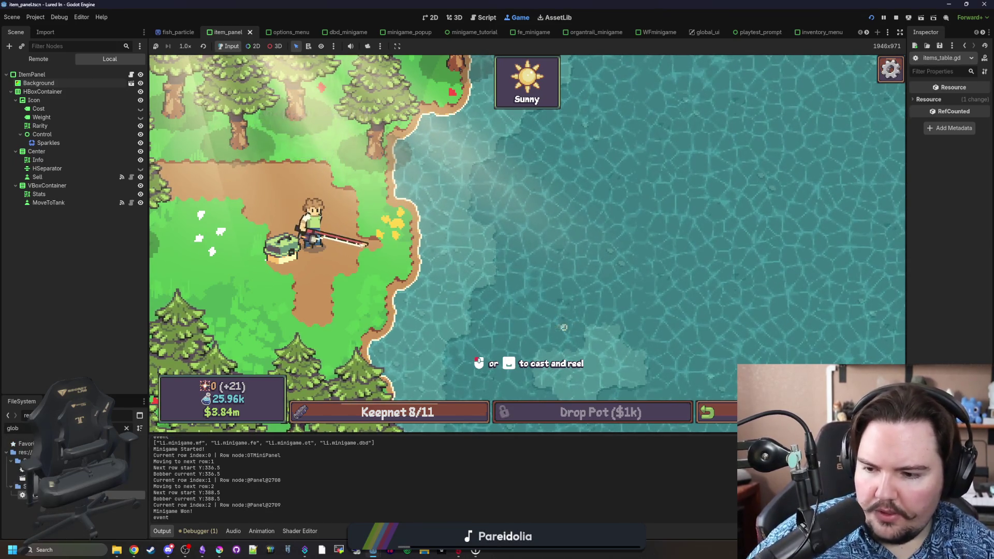
pyautogui.doubleClick(25, 495)
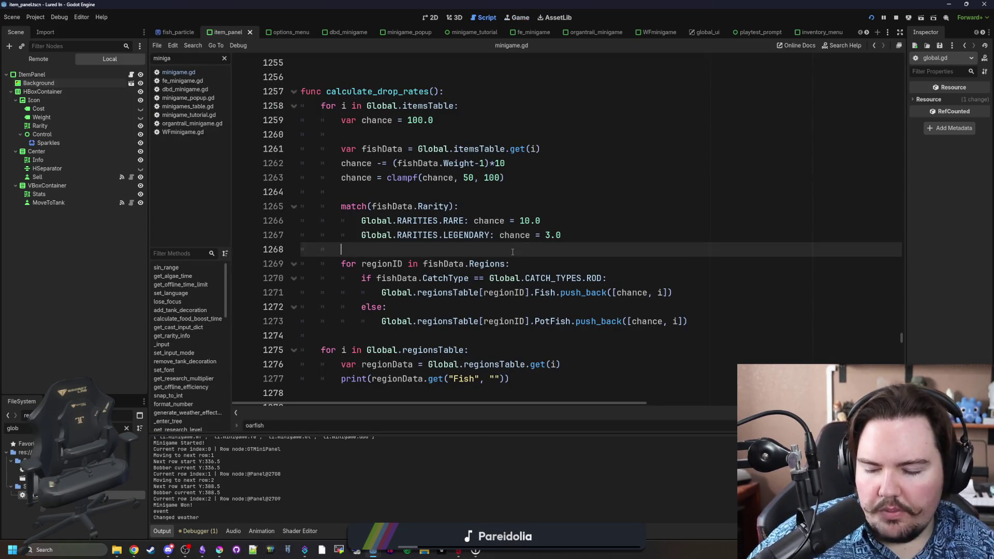
# Edit the rare fish chance value on line 1266 and save the script.
pyautogui.click(525, 221)
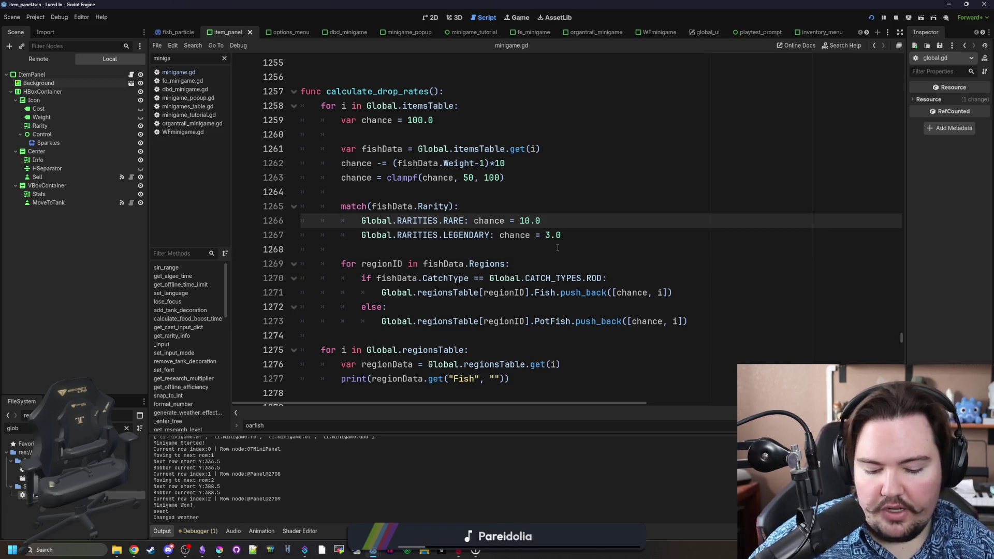
pyautogui.press('Up')
pyautogui.press('Down')
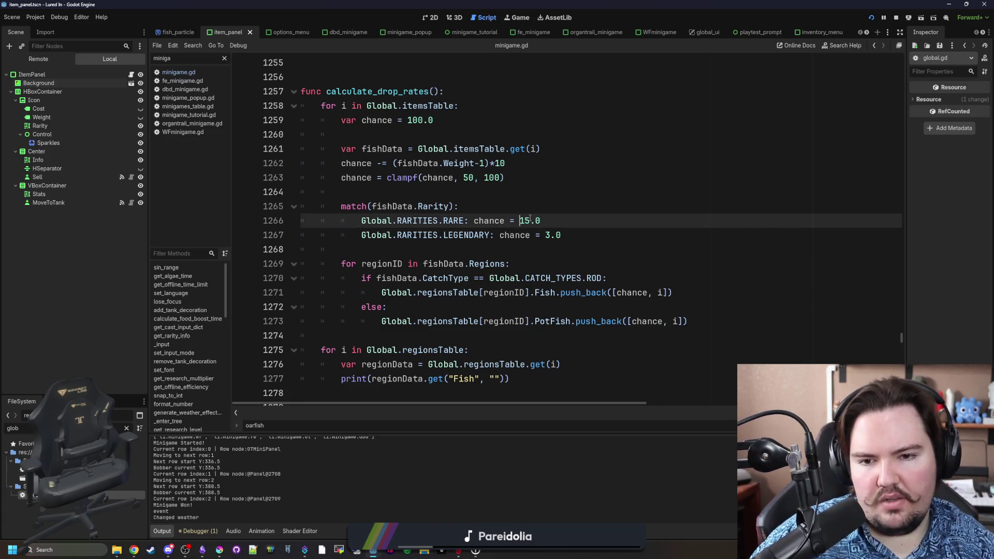
pyautogui.write('100.0#1')
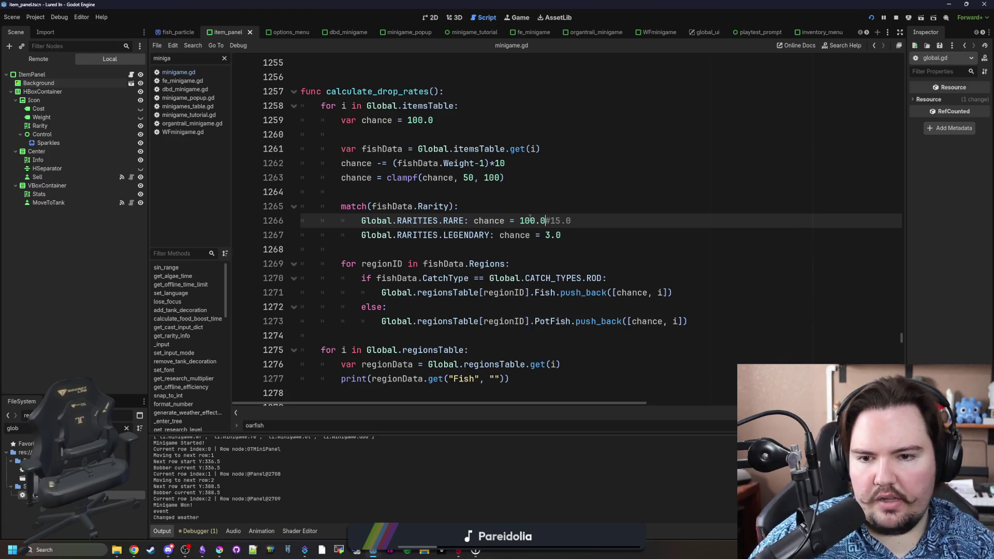
pyautogui.press('Up')
pyautogui.press('Up')
pyautogui.hotkey('ctrl', 's')
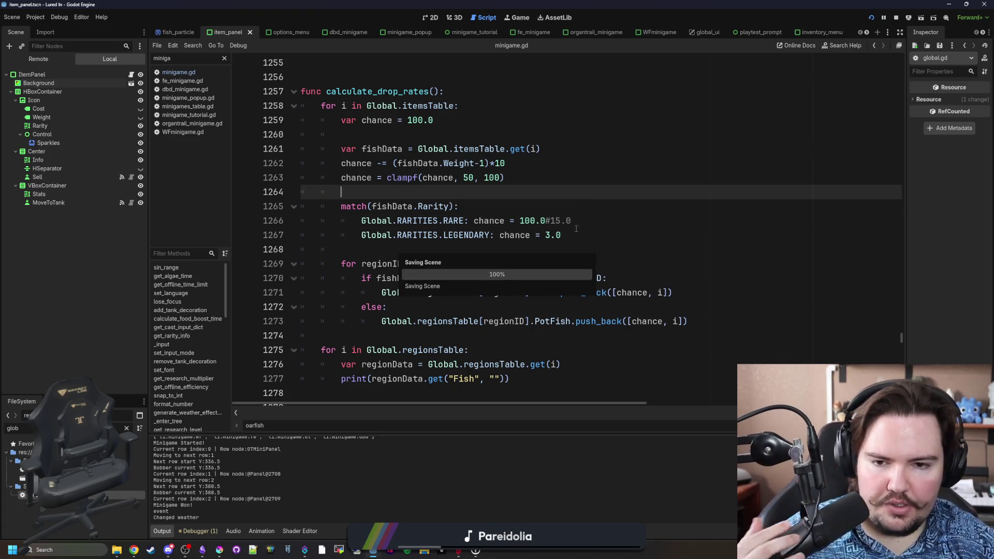
# Finalize the rare chance as 500.0 with #15.0 kept, save, and relaunch the game.
pyautogui.click(523, 221)
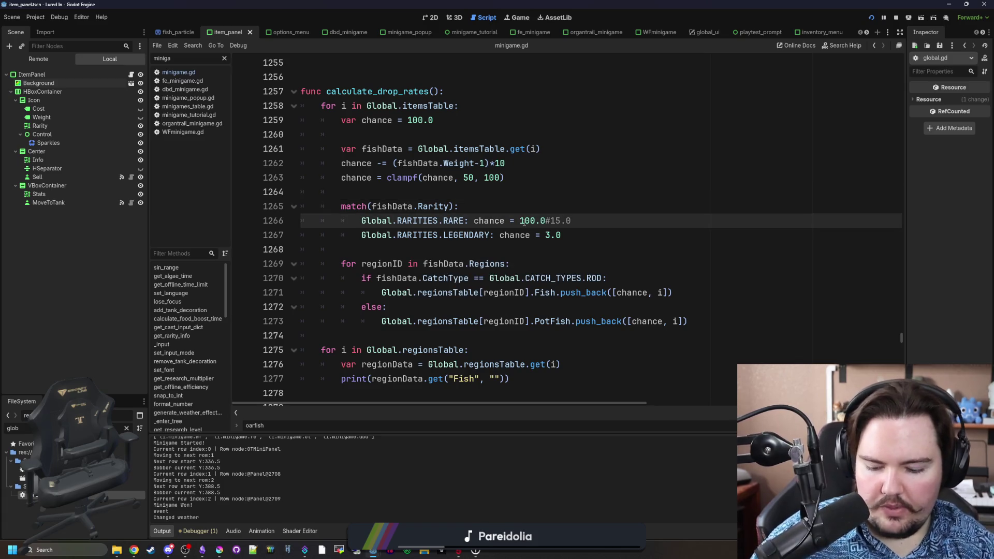
pyautogui.write('5')
pyautogui.click(568, 174)
pyautogui.hotkey('ctrl', 's')
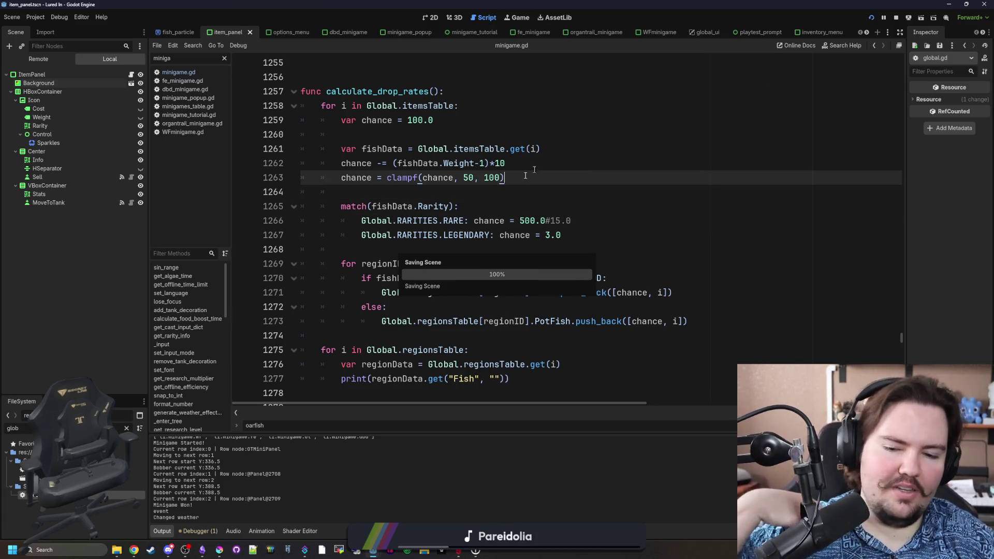
pyautogui.click(875, 18)
pyautogui.click(871, 18)
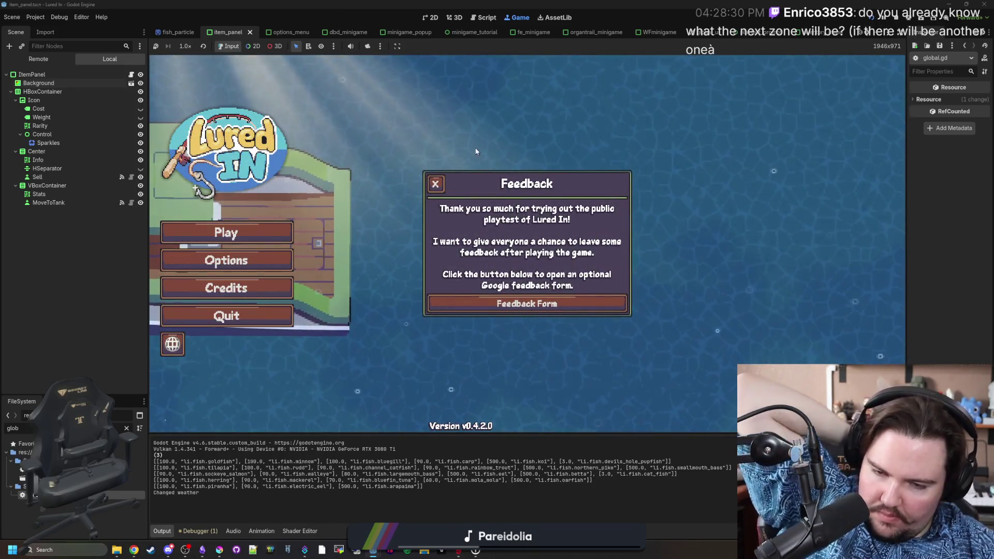
# Dismiss the feedback and offline-earnings popups, start playing, and travel to the Lake for $100.
pyautogui.click(436, 184)
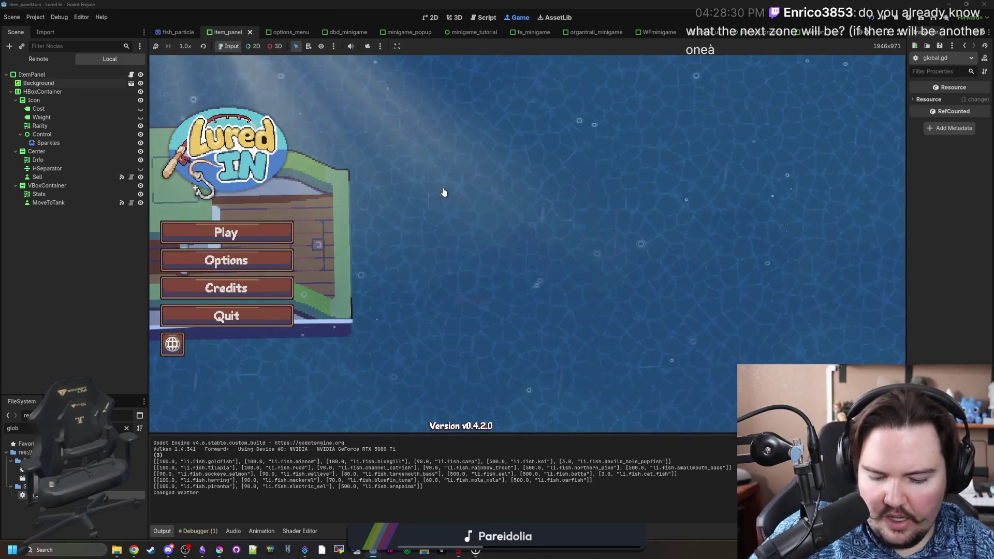
pyautogui.click(256, 234)
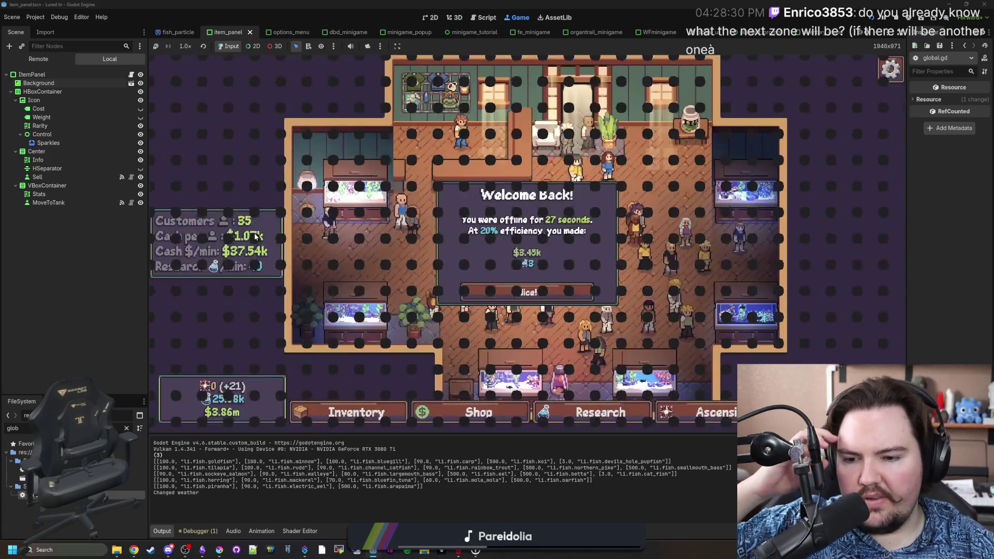
pyautogui.click(528, 292)
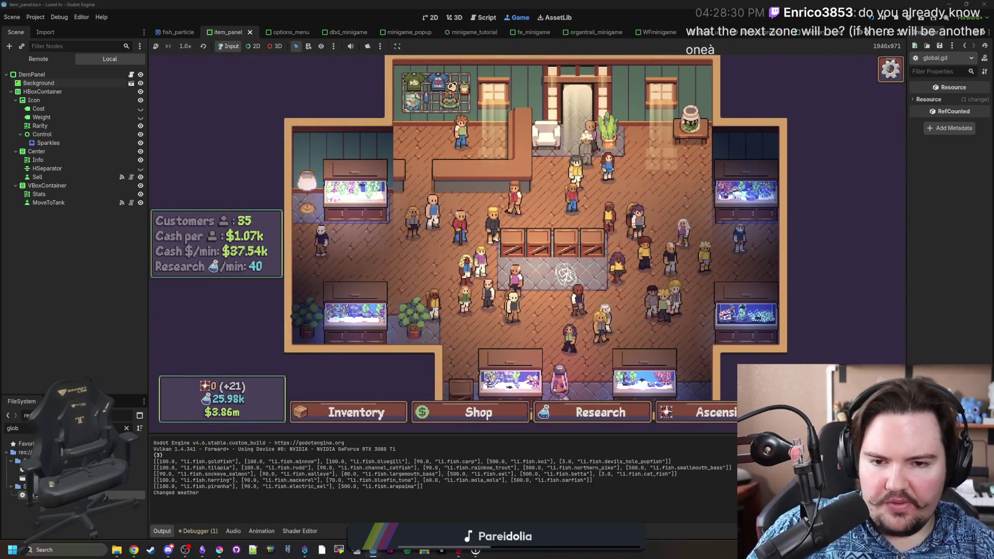
pyautogui.scroll(-2, 538, 213)
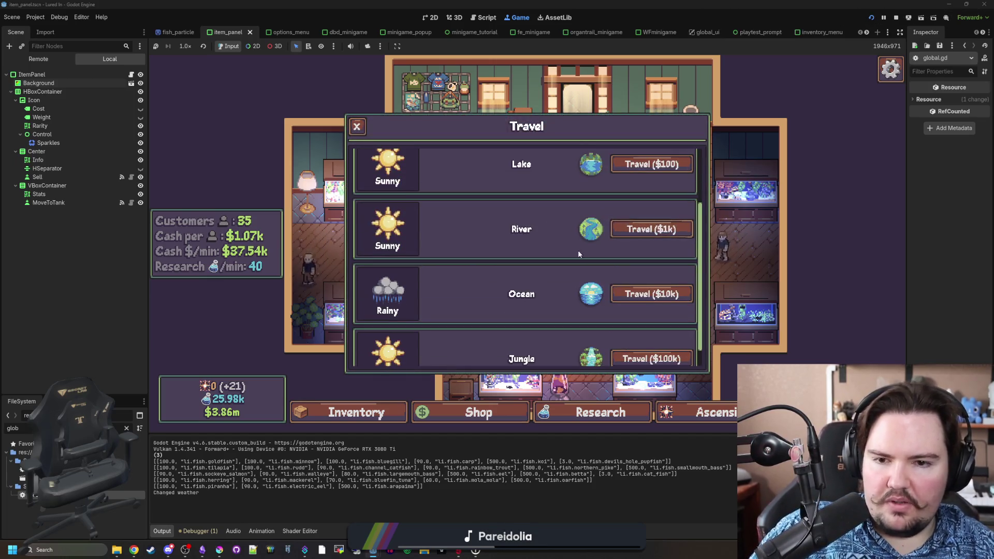
pyautogui.scroll(-1, 554, 270)
pyautogui.scroll(3, 580, 259)
pyautogui.click(613, 245)
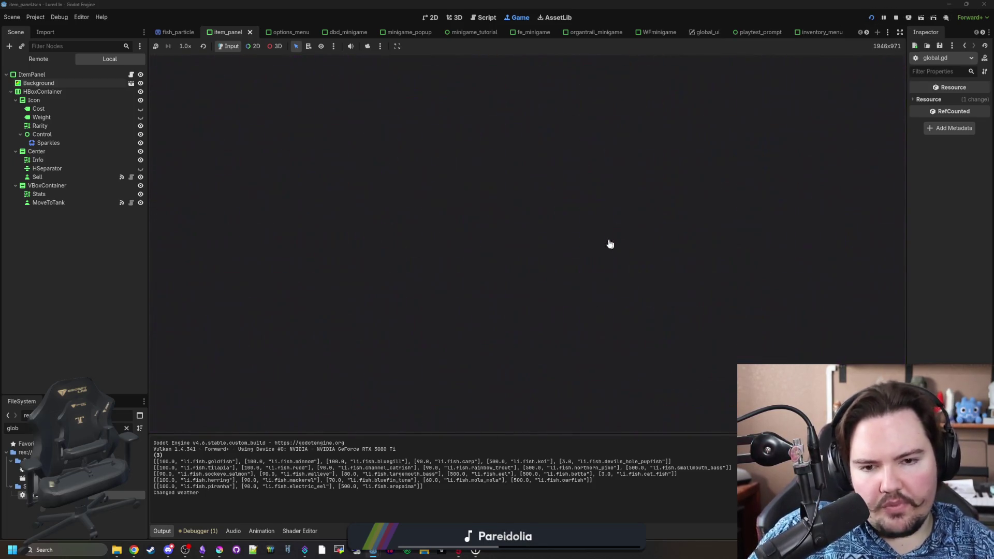
pyautogui.click(583, 247)
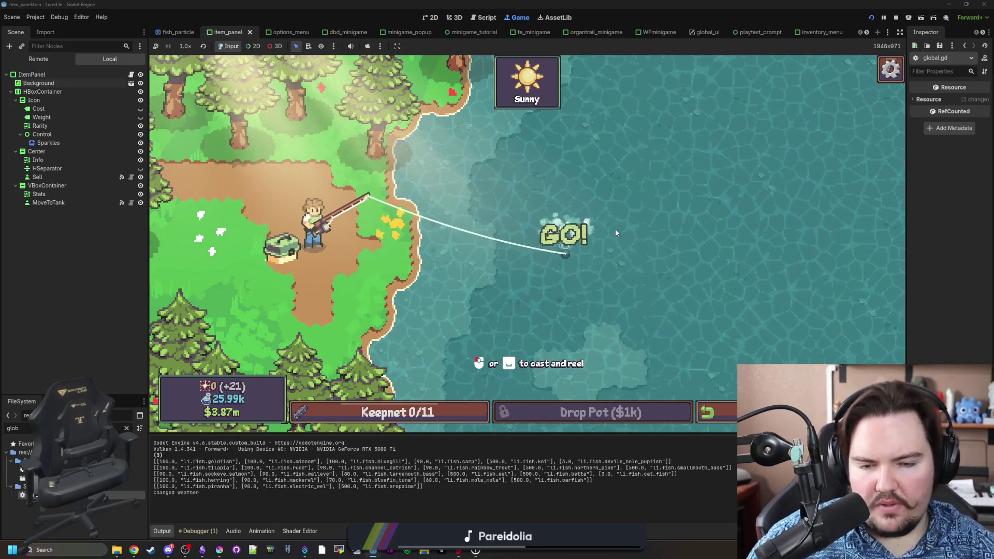
# Respond to the bite and mash through the reel minigame to land the first lake fish.
pyautogui.click(599, 236)
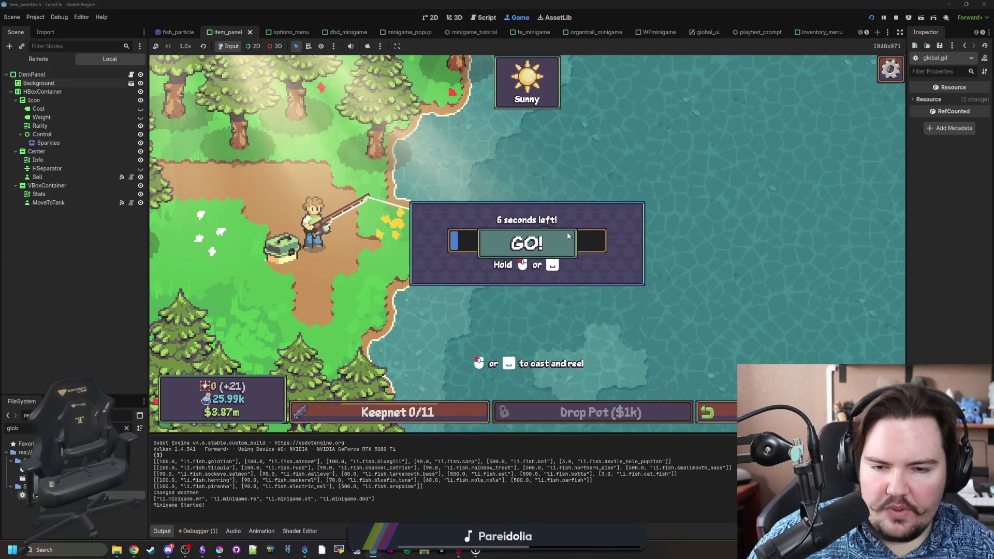
pyautogui.moveTo(606, 219)
pyautogui.mouseDown()
pyautogui.moveTo(413, 255)
pyautogui.moveTo(649, 226)
pyautogui.mouseUp()
pyautogui.click(597, 226)
pyautogui.click(625, 239)
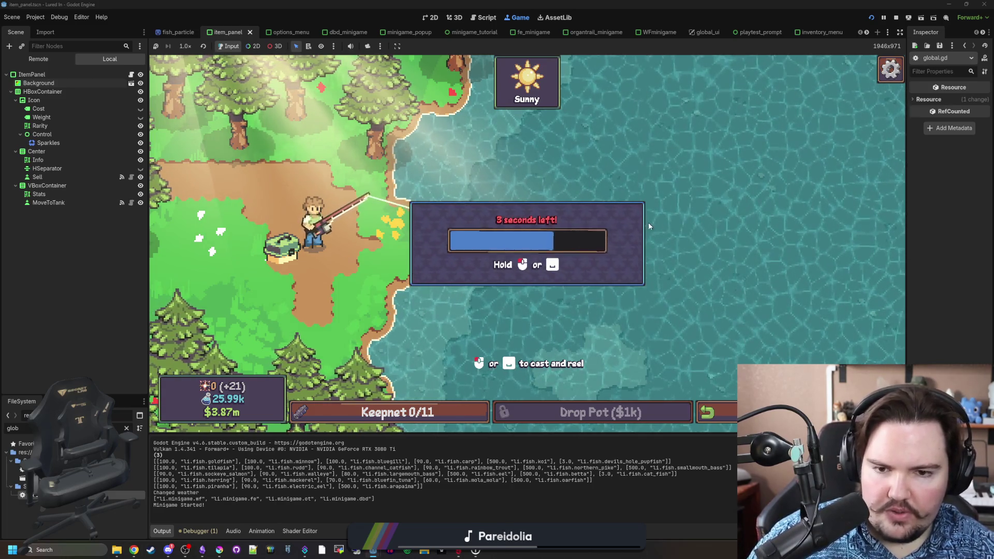
pyautogui.moveTo(598, 250); pyautogui.dragTo(623, 203)
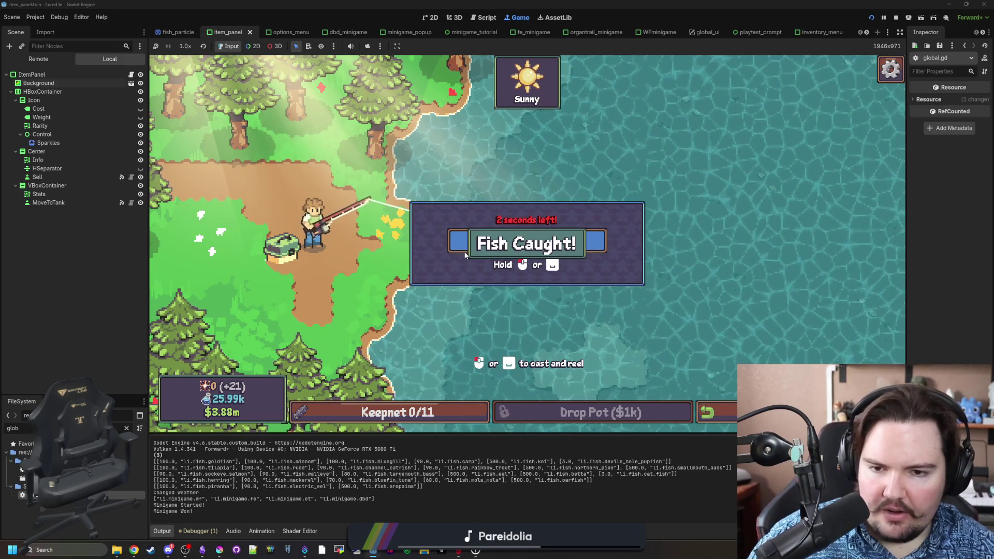
# Cast again, hook both fish on the line, and cast back out.
pyautogui.moveTo(465, 255)
pyautogui.mouseDown()
pyautogui.moveTo(457, 231)
pyautogui.moveTo(559, 224)
pyautogui.mouseUp()
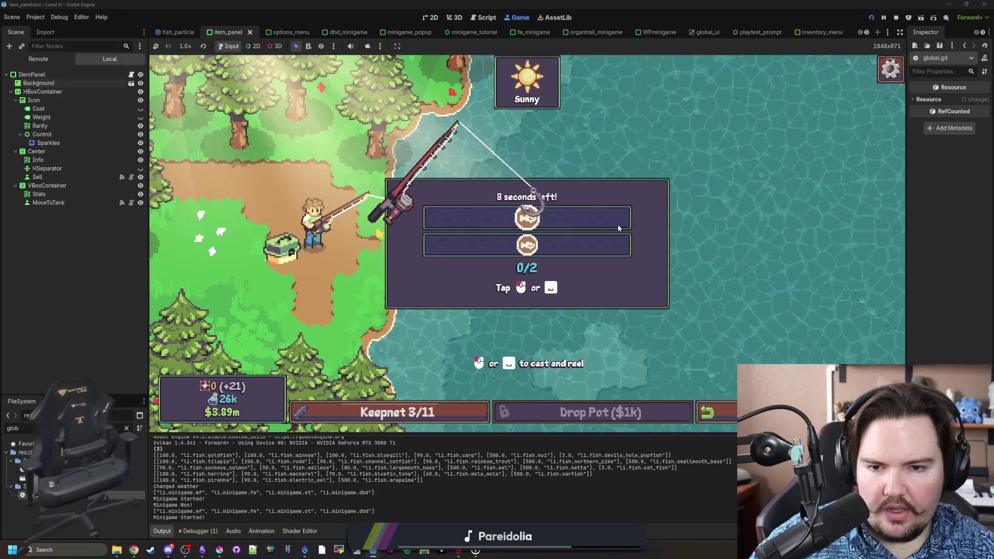
pyautogui.click(617, 224)
pyautogui.click(617, 225)
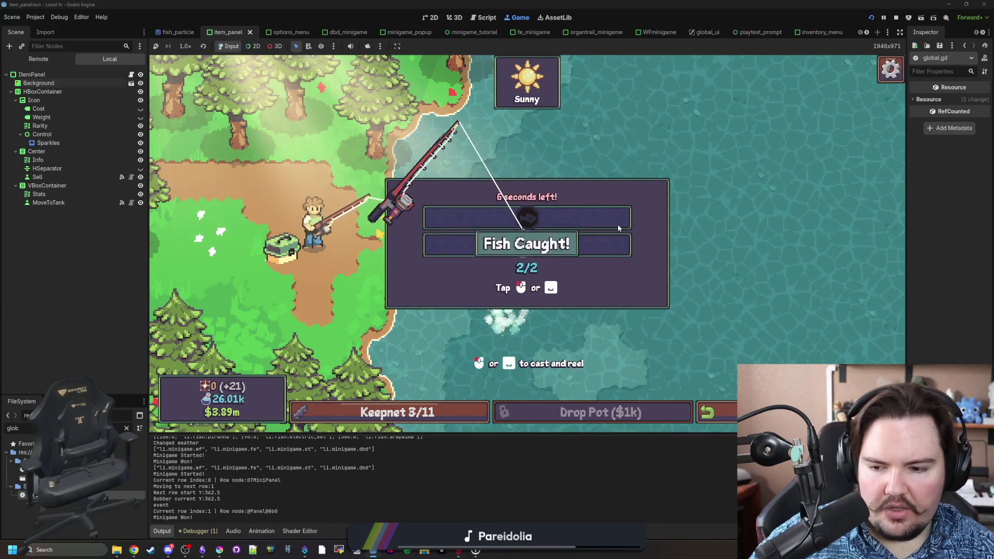
pyautogui.click(492, 340)
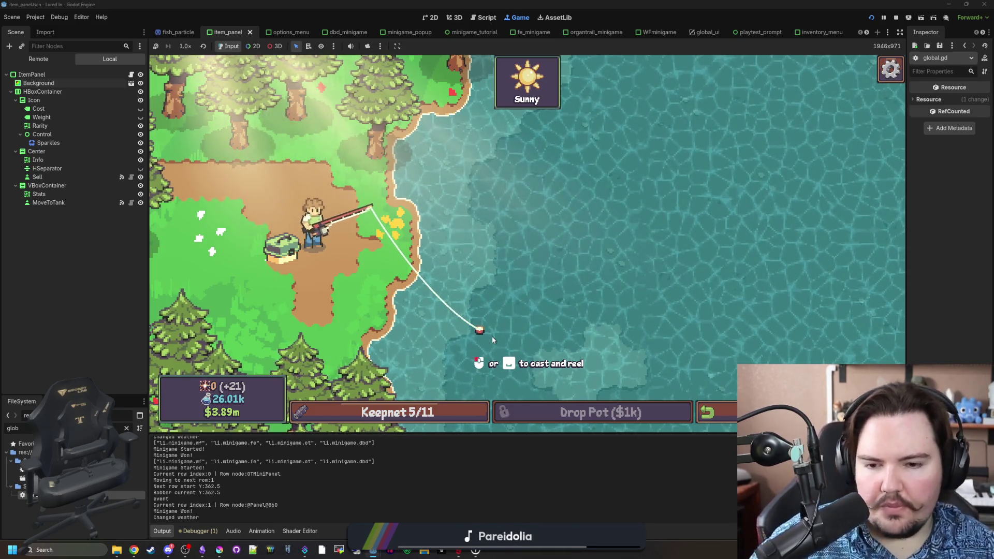
# Reel in one more fish to reach 7/11, then stop the running game.
pyautogui.click(549, 241)
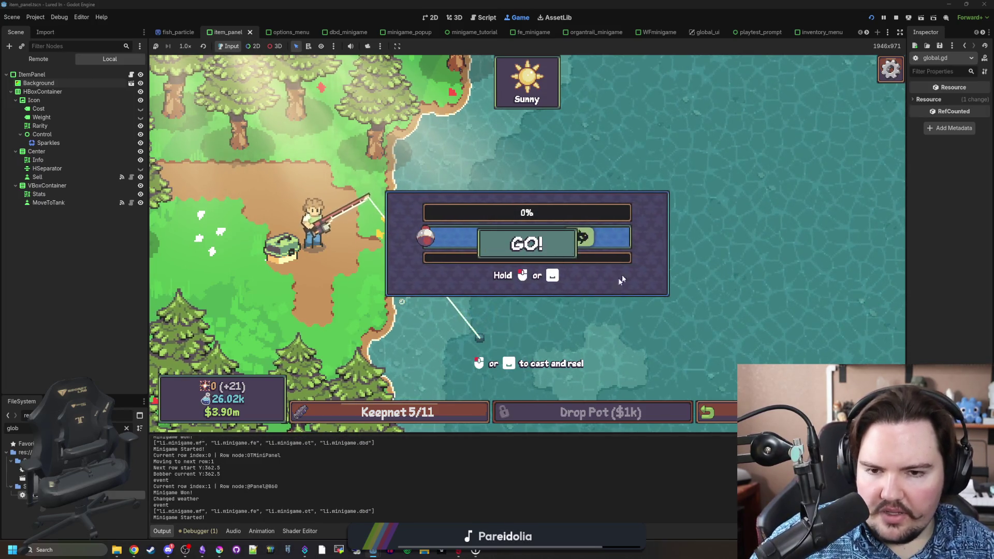
pyautogui.click(598, 254)
pyautogui.moveTo(599, 257); pyautogui.dragTo(599, 258)
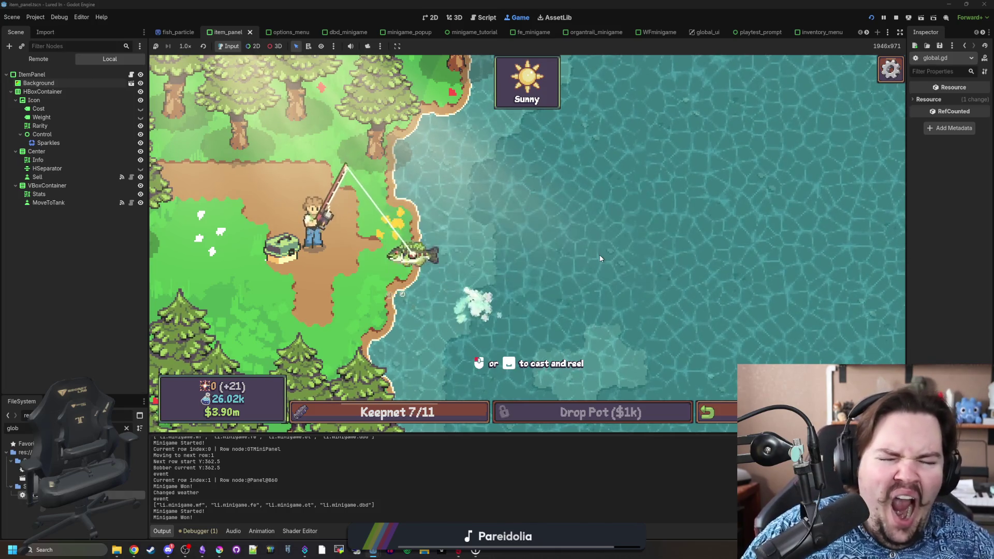
pyautogui.click(896, 18)
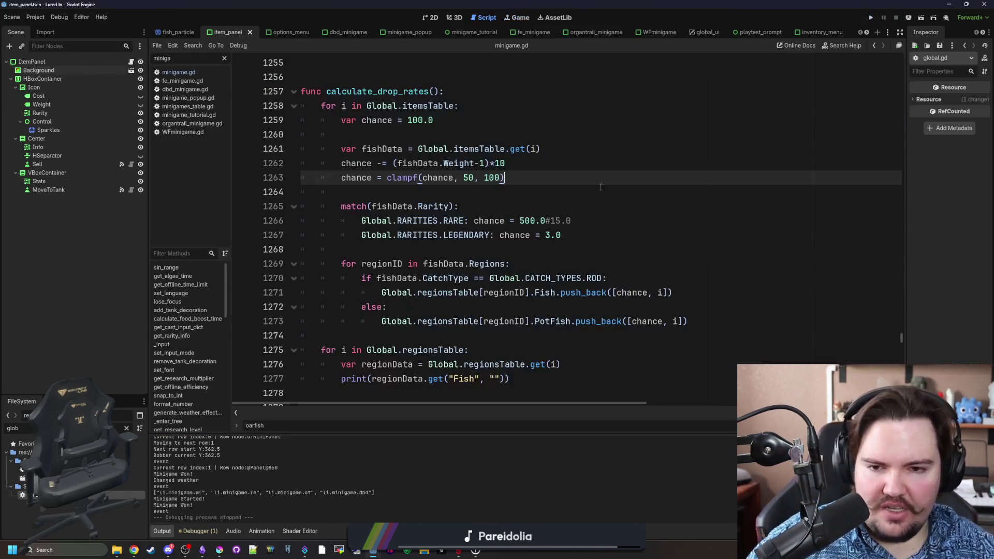
# Change line 1266's rare chance back to 15.0 by removing '500.0#', and save minigame.gd.
pyautogui.click(549, 221)
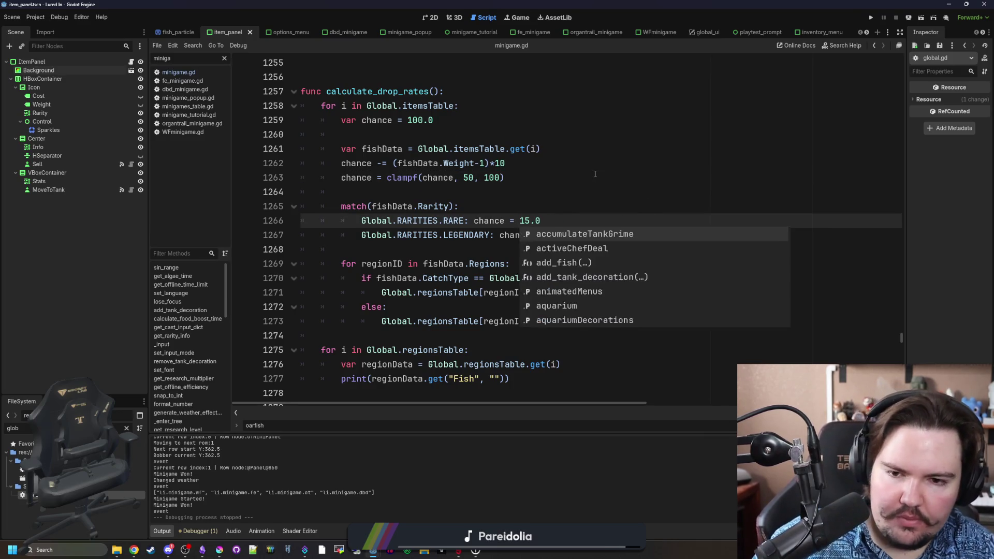
pyautogui.click(564, 181)
pyautogui.hotkey('ctrl', 's')
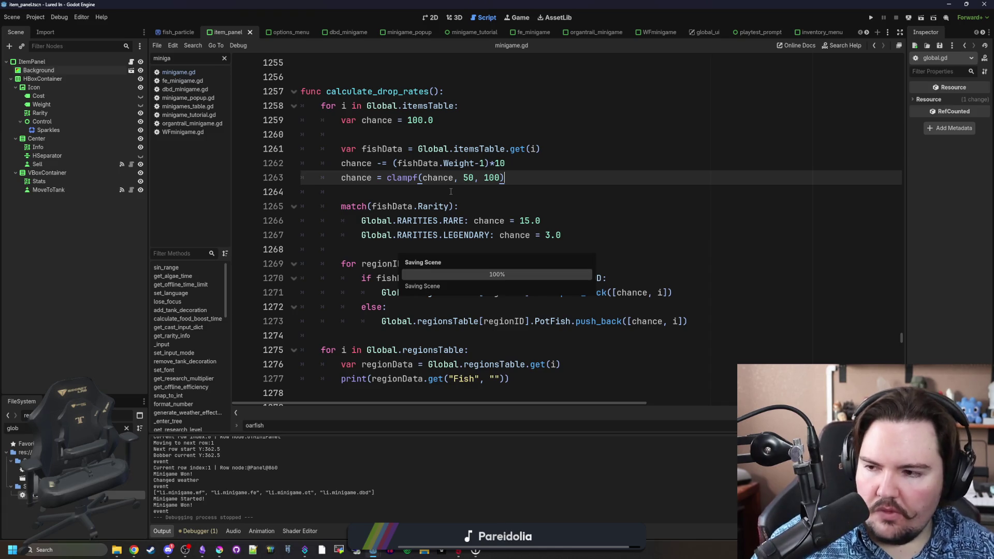
pyautogui.click(451, 192)
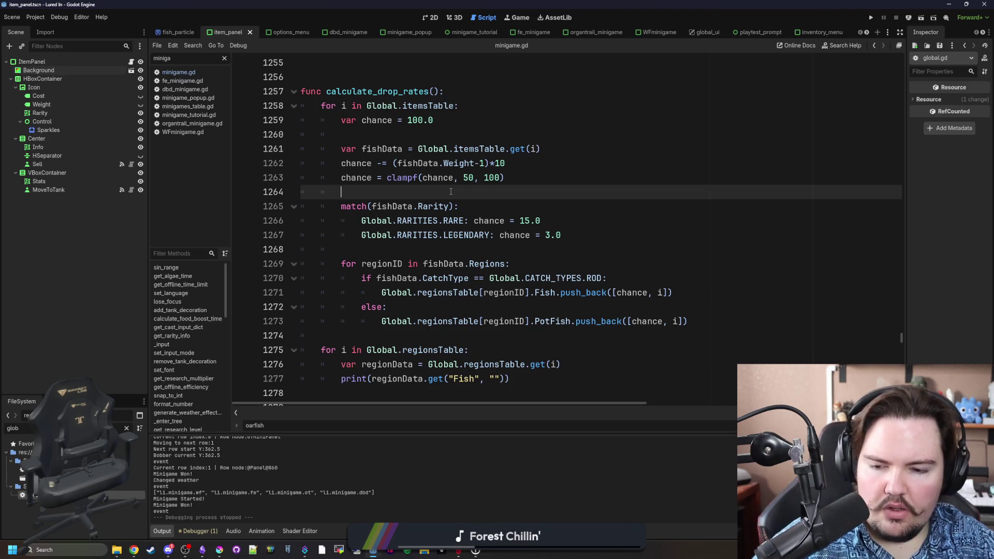
# In Obsidian, add the bullet 'Added catch rarity backgrounds to all minigames' to the changelog.
pyautogui.hotkey('alt', 'Tab')
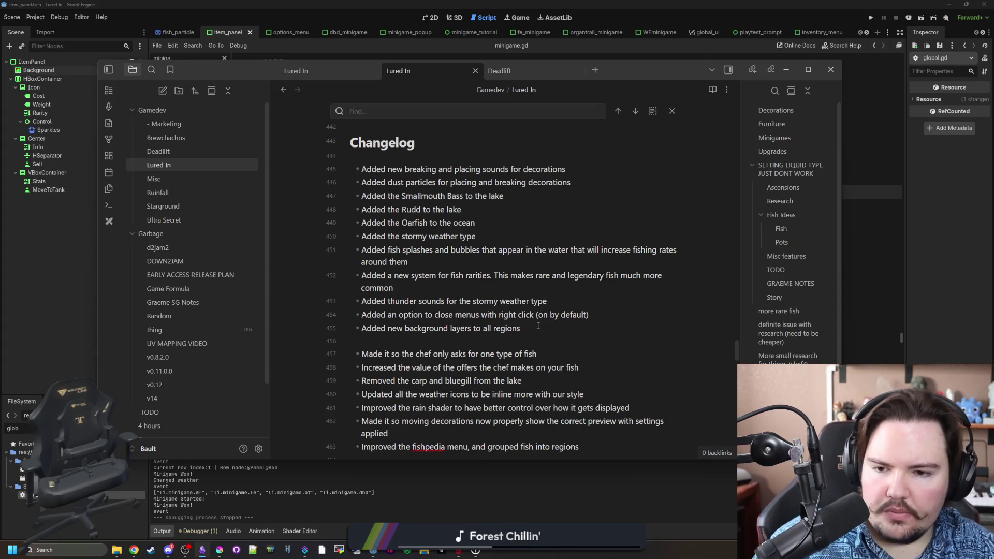
pyautogui.press('Return')
pyautogui.write('Added rar')
pyautogui.write('e')
pyautogui.press('BackSpace')
pyautogui.press('BackSpace')
pyautogui.press('BackSpace')
pyautogui.write('catch r')
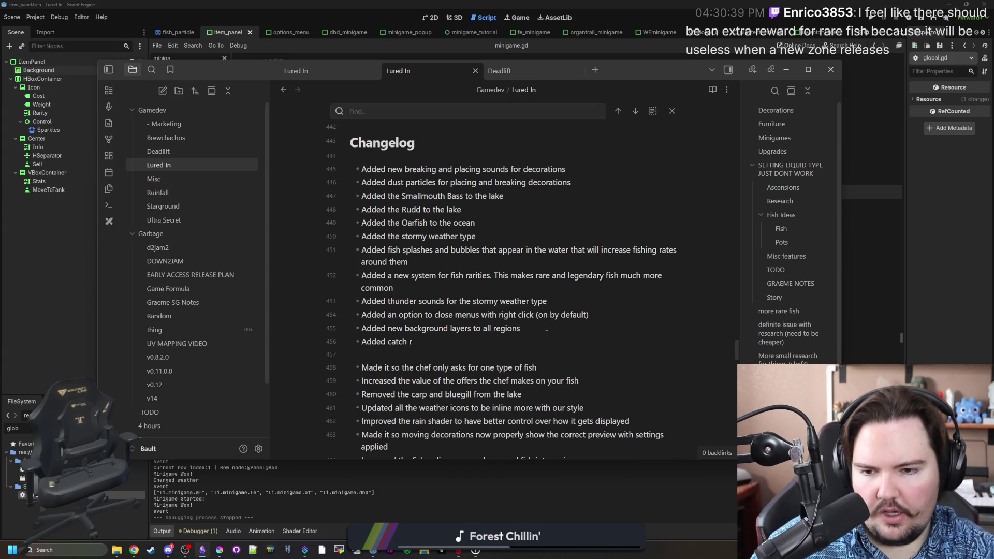
pyautogui.write('arity backgrounds to all minigames')
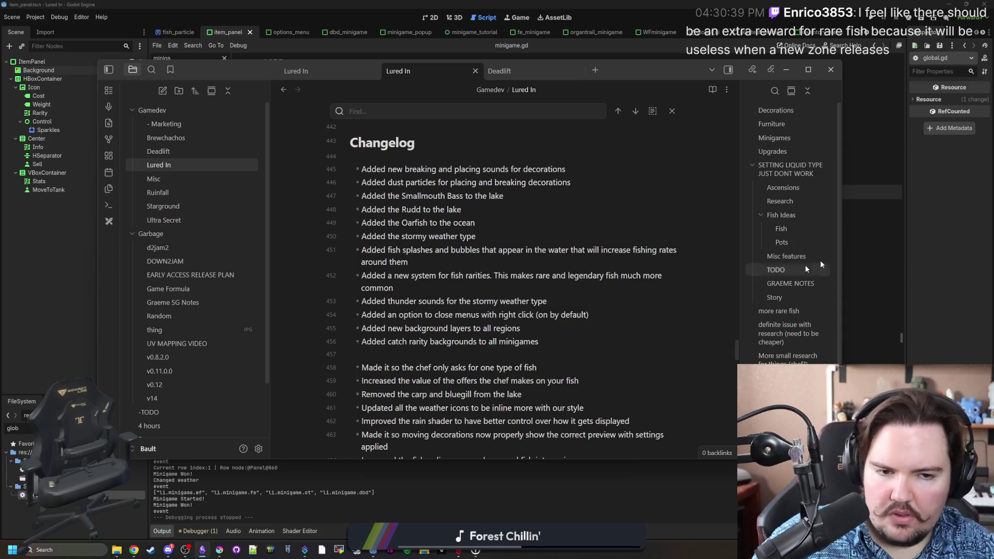
# Return to the Godot script editor and save the project.
pyautogui.hotkey('alt', 'Tab')
pyautogui.click(598, 244)
pyautogui.hotkey('ctrl', 's')
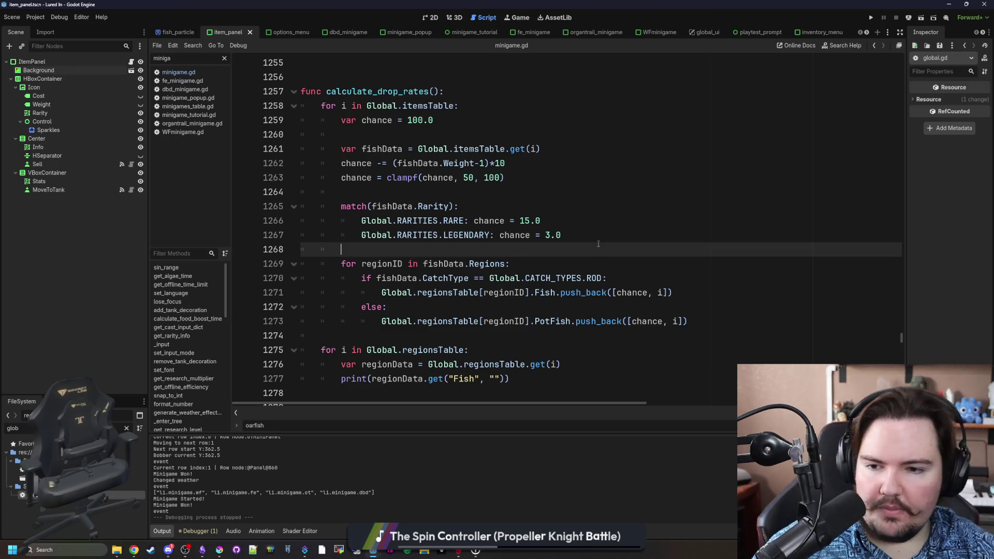
# Save the Godot project, then bring Krita's oarfish sprite forward in a maximized window.
pyautogui.hotkey('ctrl', 's')
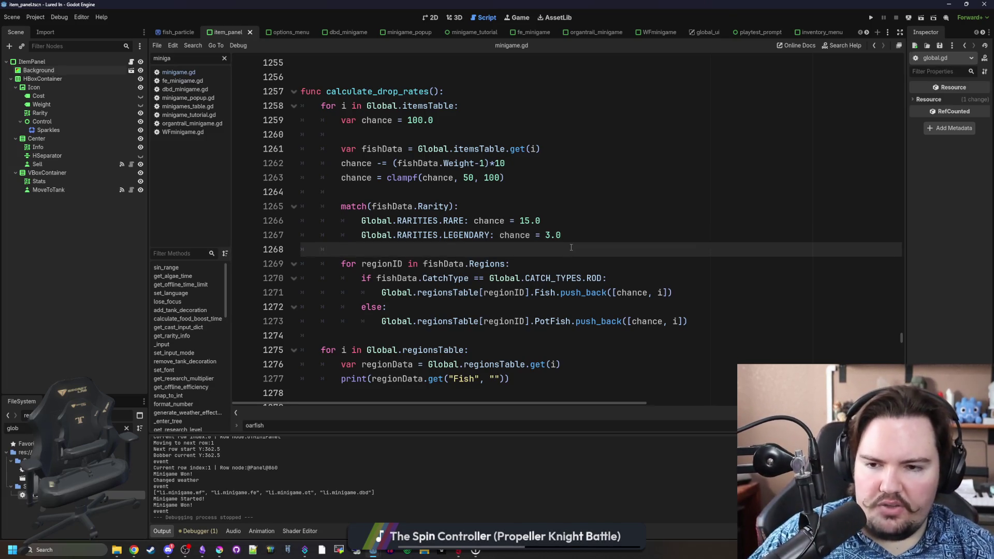
pyautogui.hotkey('ctrl', 's')
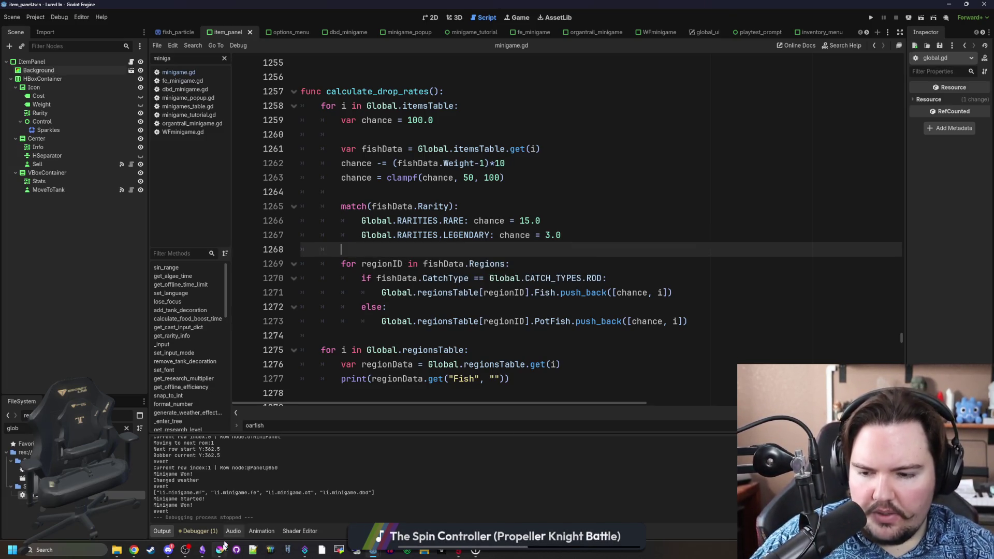
pyautogui.click(215, 552)
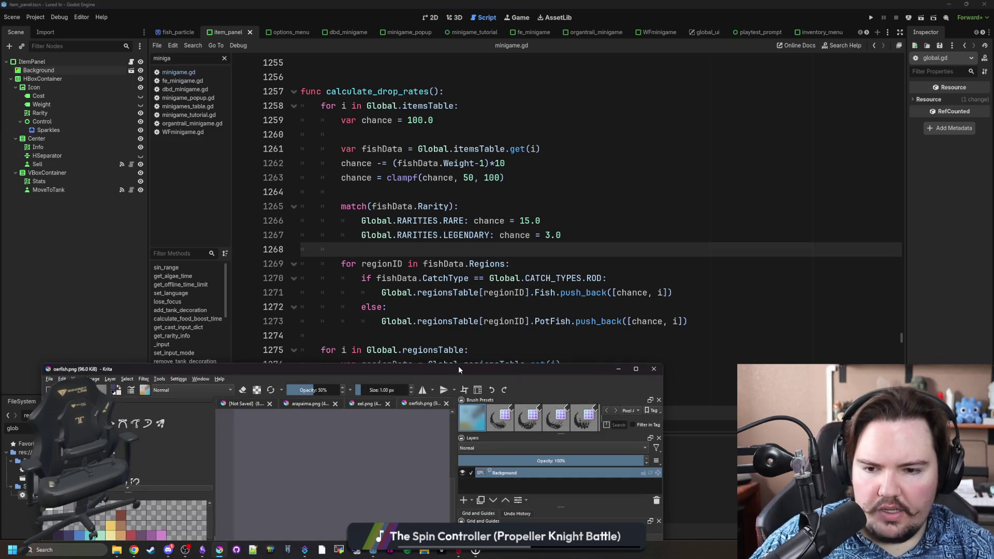
pyautogui.doubleClick(445, 371)
# Zoom into the oarfish canvas and start a new image document from the File menu.
pyautogui.scroll(2, 400, 224)
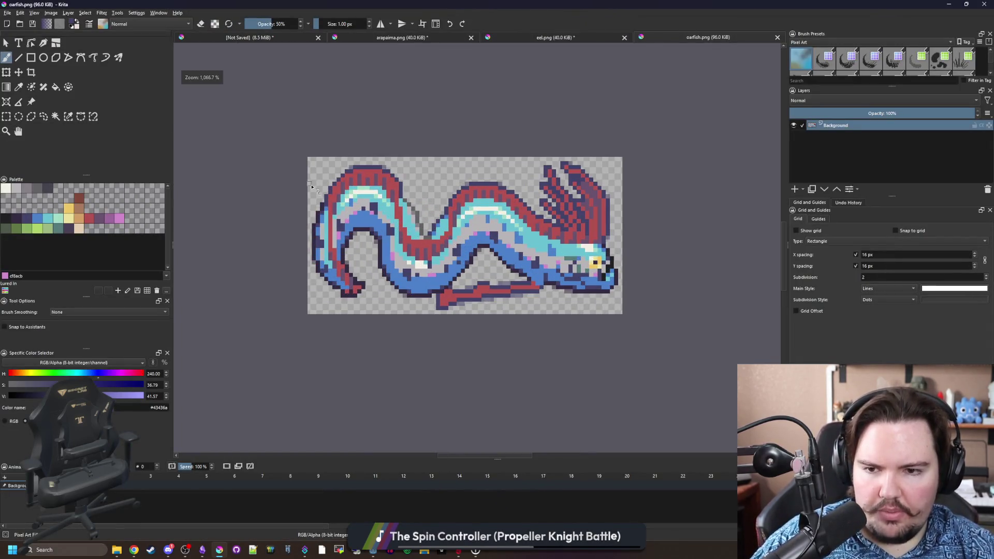
pyautogui.click(7, 13)
pyautogui.click(20, 20)
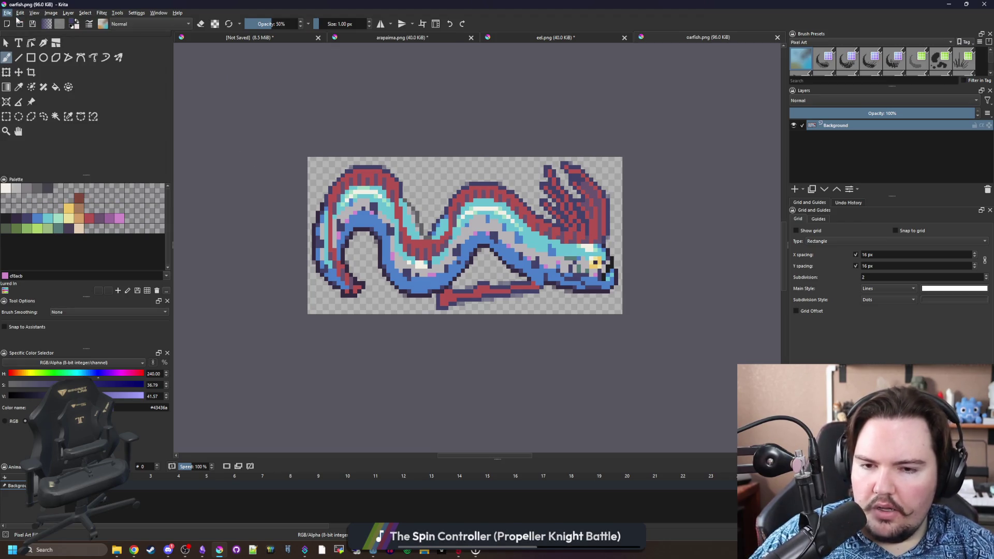
# In Chrome, search Google for 'pond fish' and skim the results.
pyautogui.hotkey('alt', 'Tab')
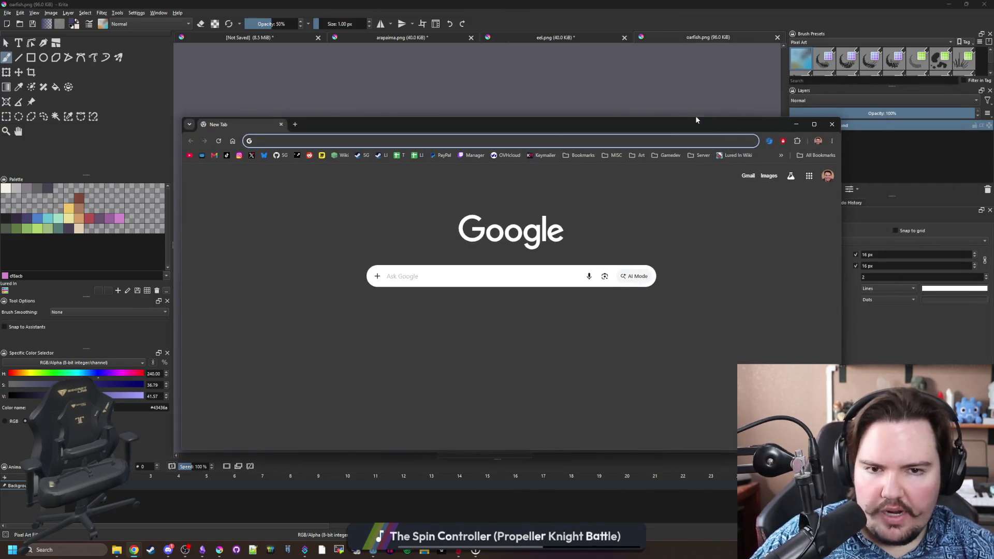
pyautogui.write('pond fish')
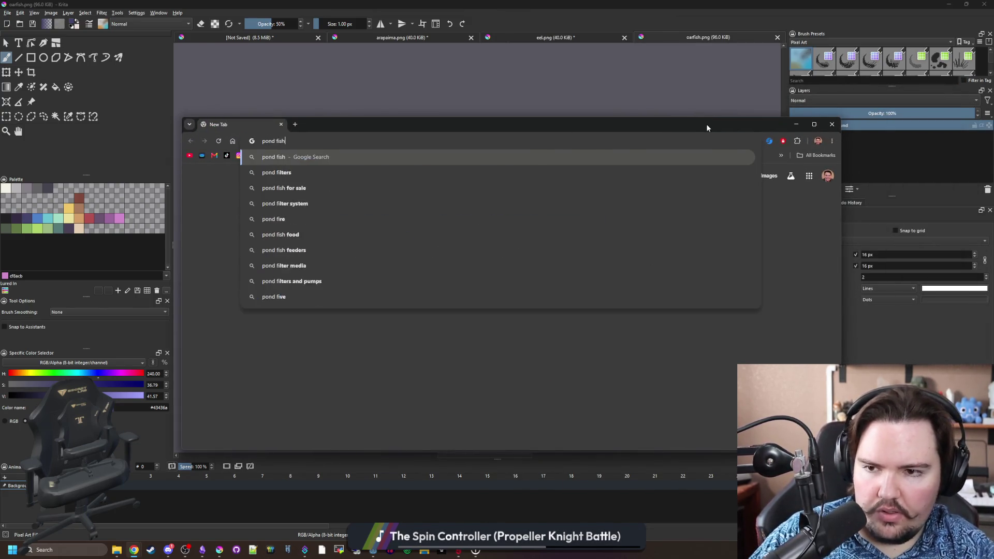
pyautogui.press('Return')
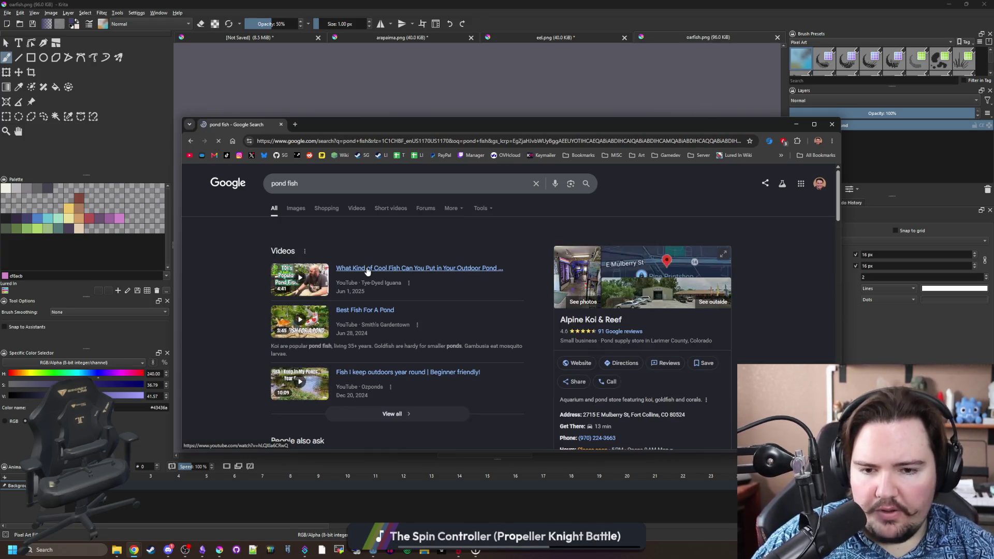
pyautogui.scroll(-3, 367, 269)
pyautogui.scroll(-1, 364, 263)
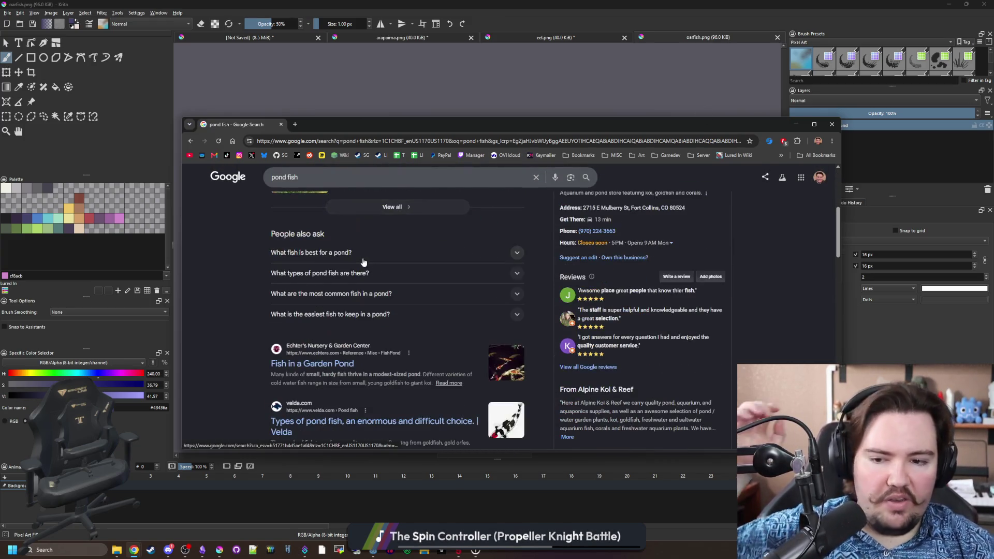
pyautogui.scroll(-1, 364, 262)
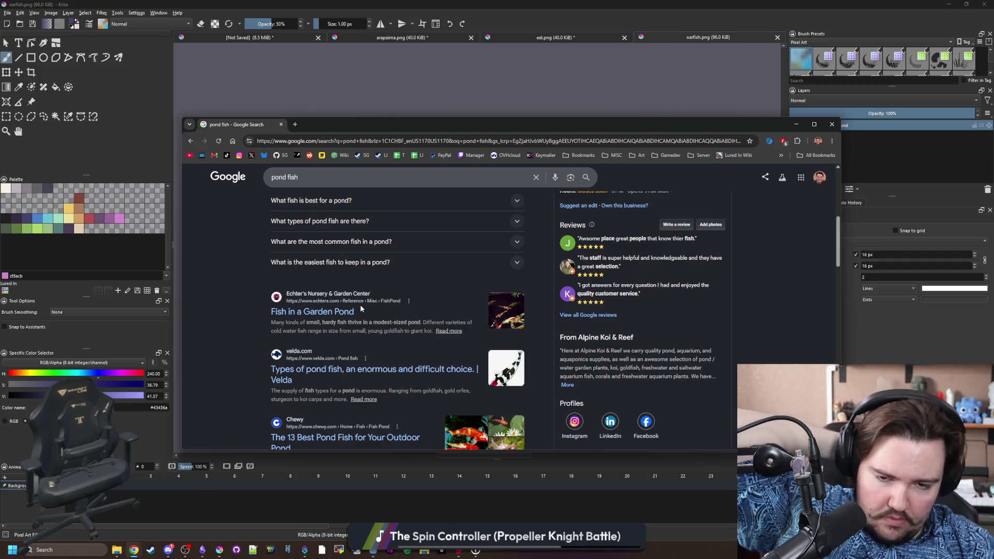
pyautogui.scroll(1, 415, 323)
pyautogui.scroll(3, 414, 323)
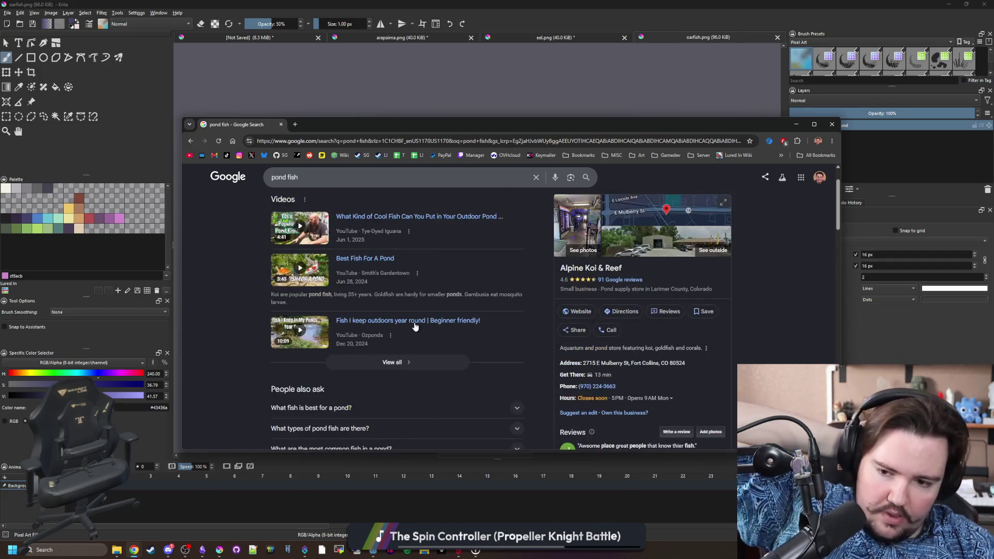
pyautogui.scroll(1, 415, 324)
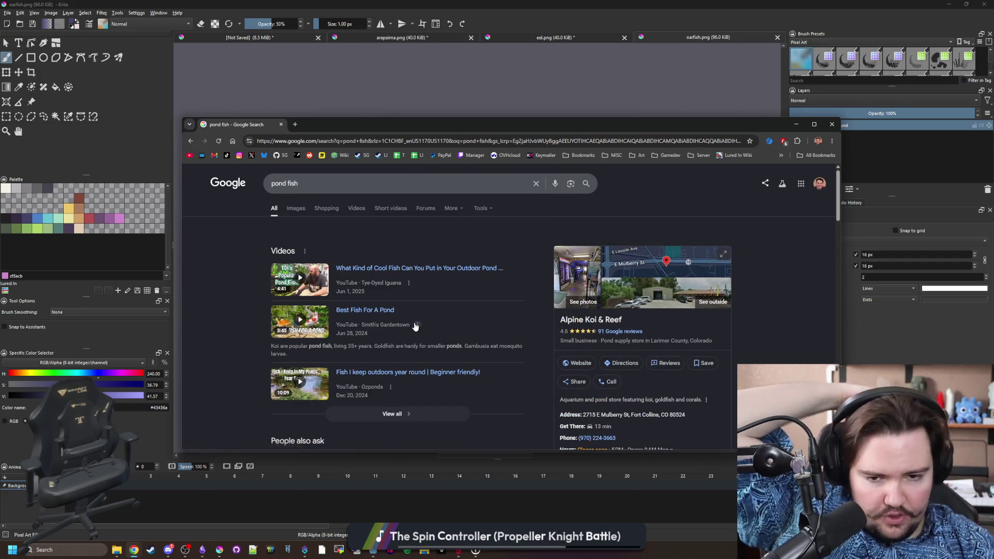
# Search 'small freshwater fish' and open the Reddit smallest-freshwater-fish thread in a maximized browser.
pyautogui.click(309, 137)
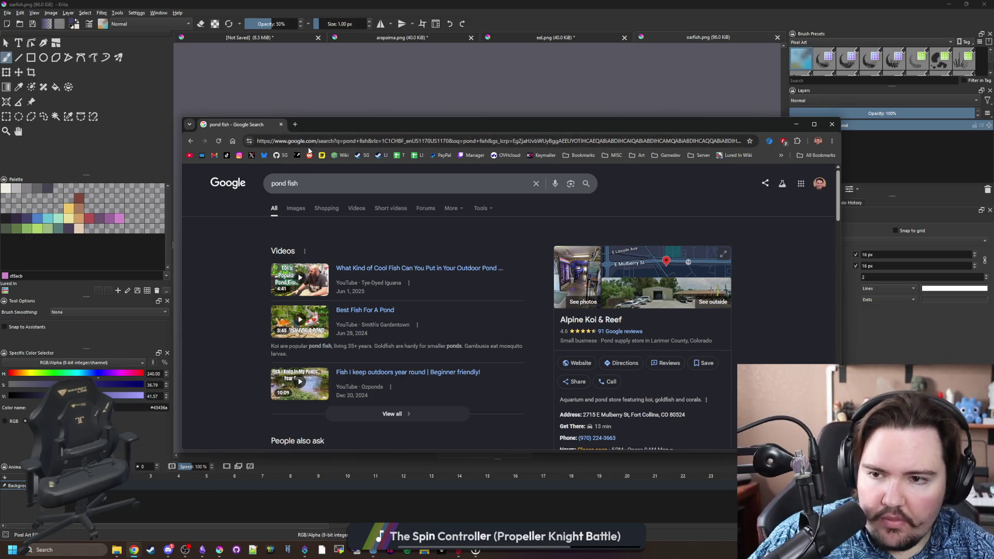
pyautogui.write('small freshwater fish')
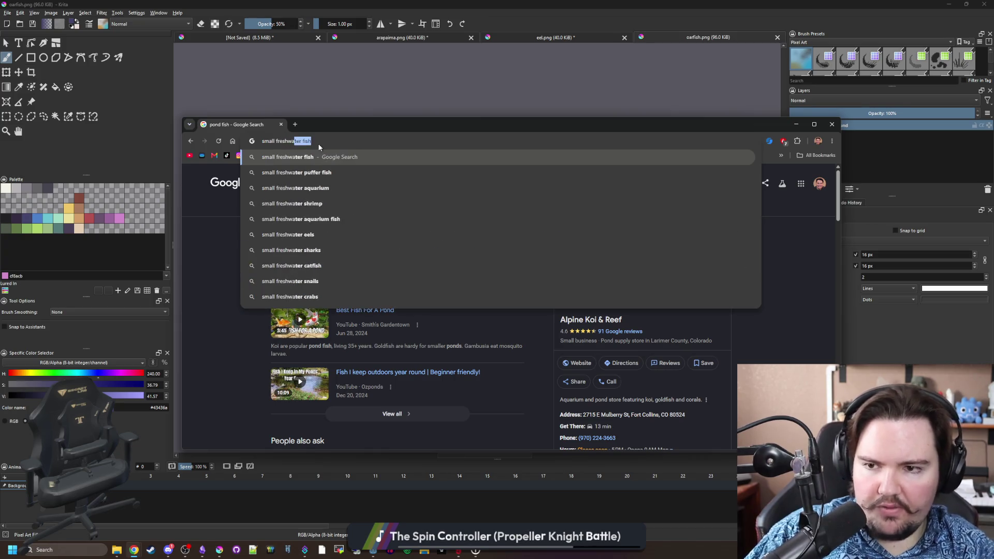
pyautogui.press('Return')
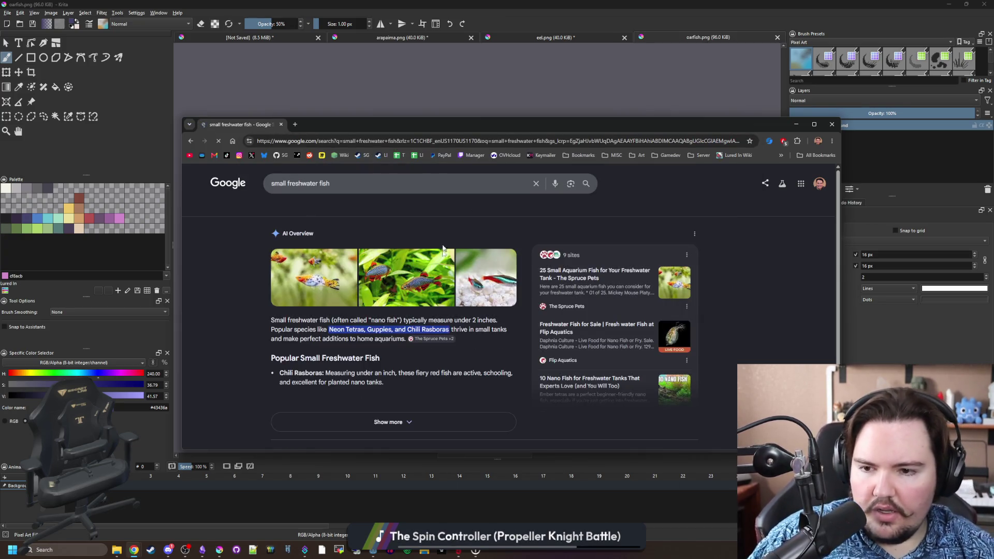
pyautogui.middleClick(409, 257)
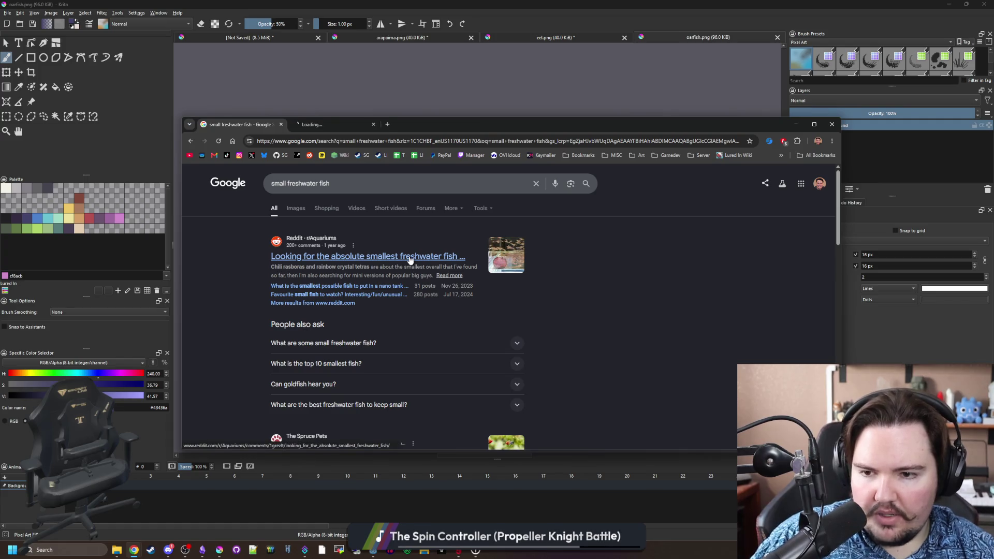
pyautogui.click(359, 126)
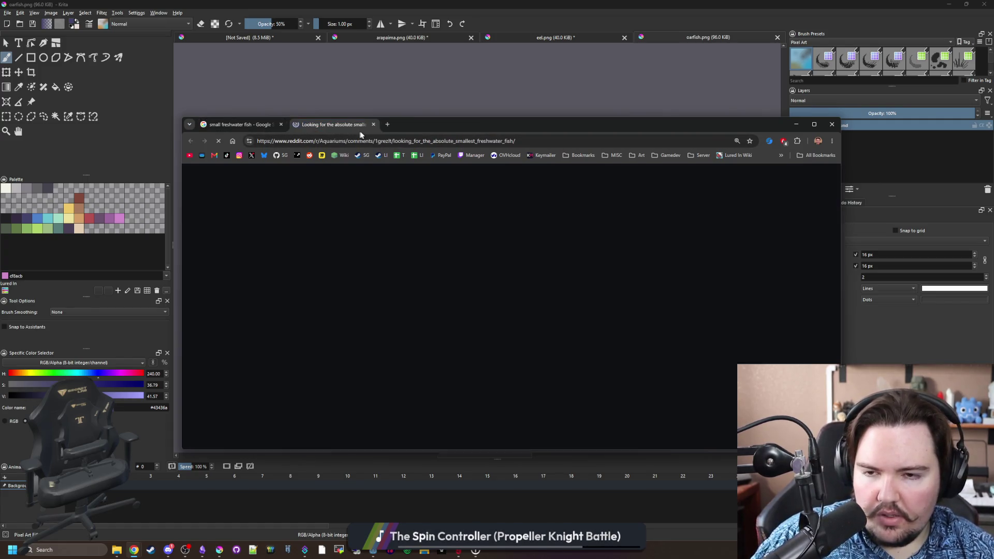
pyautogui.doubleClick(359, 126)
pyautogui.scroll(-5, 420, 258)
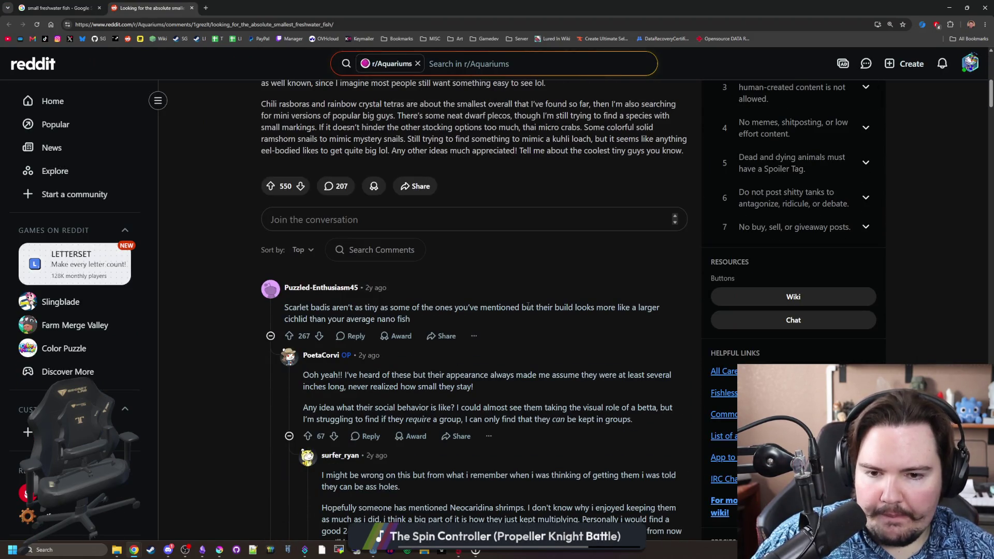
# Return to the small freshwater fish results and browse its image results.
pyautogui.click(62, 8)
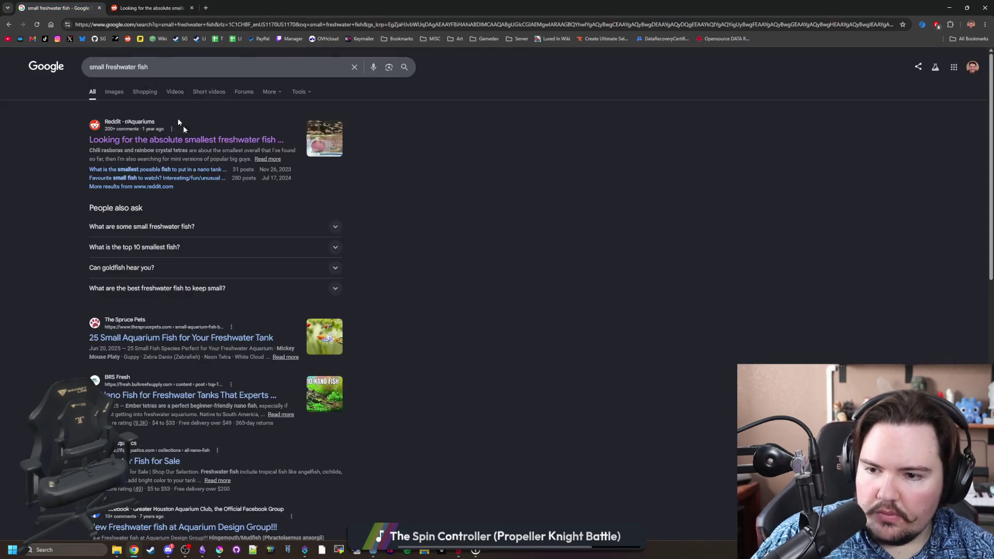
pyautogui.scroll(-4, 107, 132)
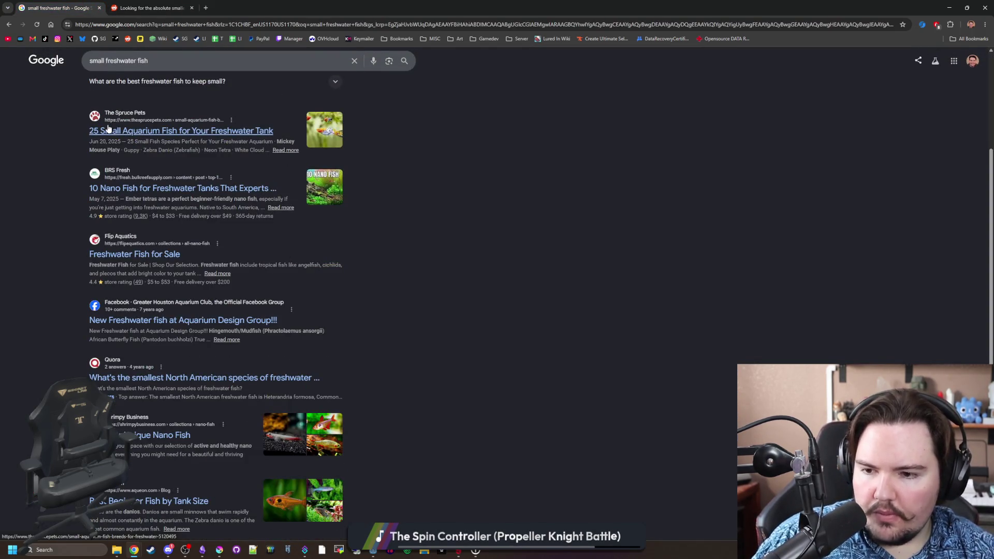
pyautogui.scroll(4, 107, 128)
pyautogui.click(114, 91)
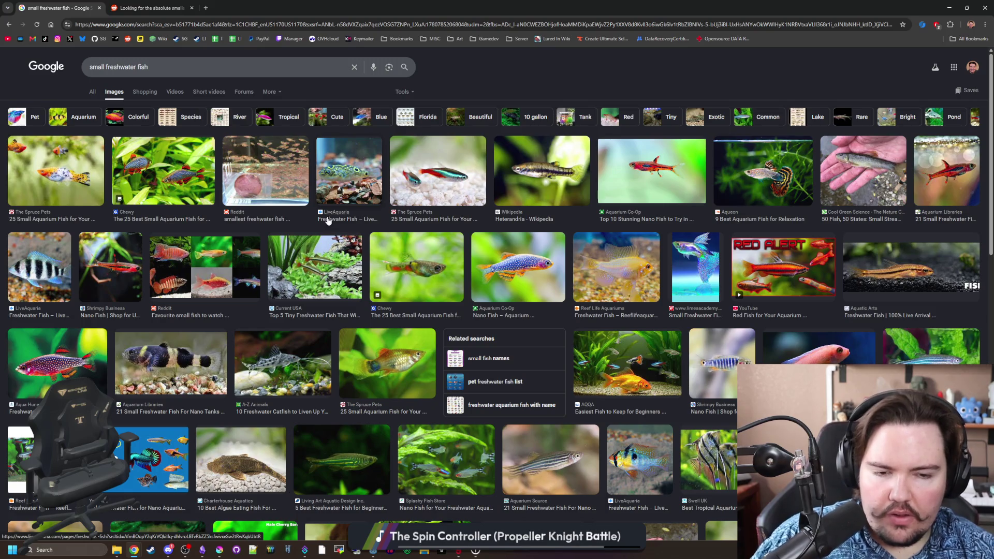
pyautogui.scroll(-3, 327, 220)
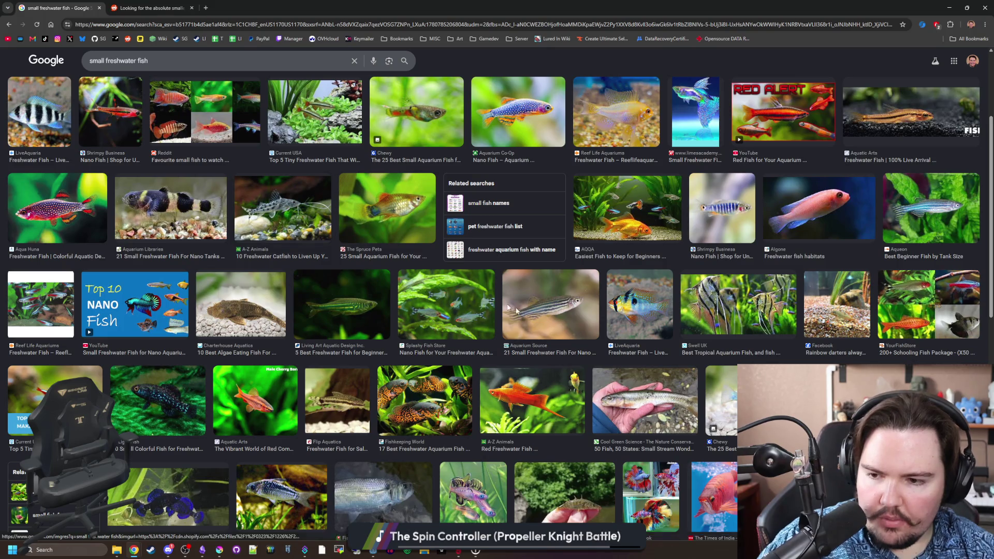
pyautogui.scroll(-2, 366, 298)
pyautogui.scroll(-3, 365, 293)
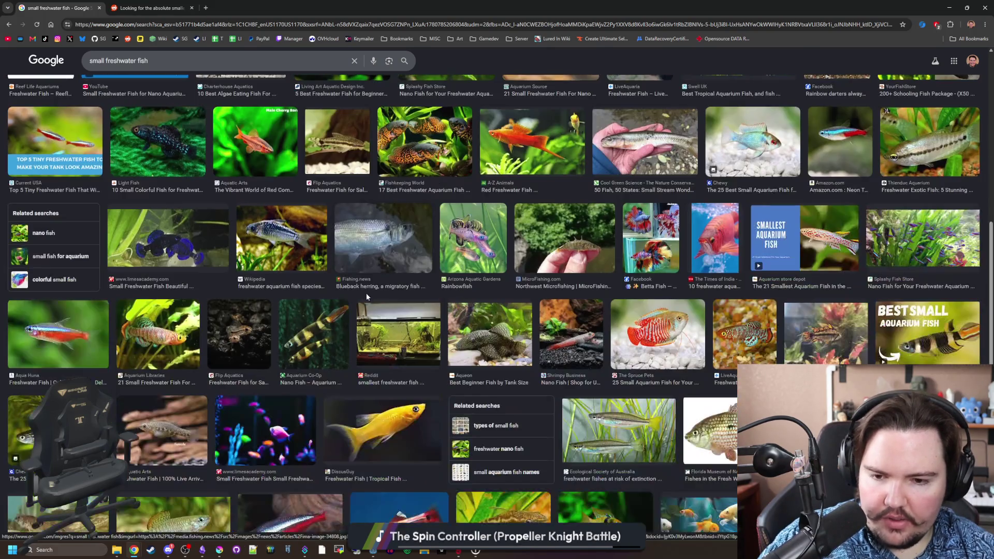
pyautogui.scroll(-5, 190, 89)
# Search 'what fish live in small bodies of water' and scroll the results.
pyautogui.click(218, 27)
pyautogui.write('what fish live in small bo')
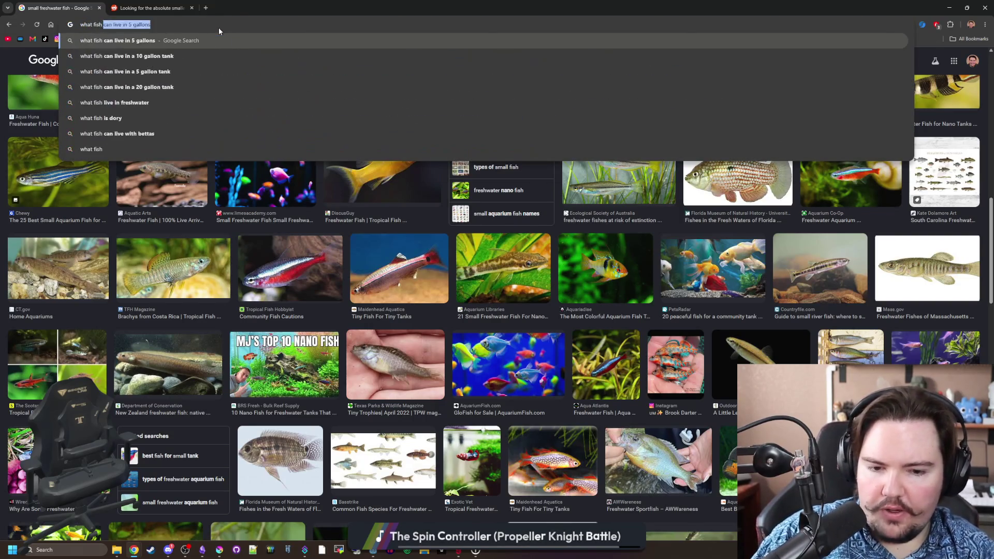
pyautogui.write('dies of water')
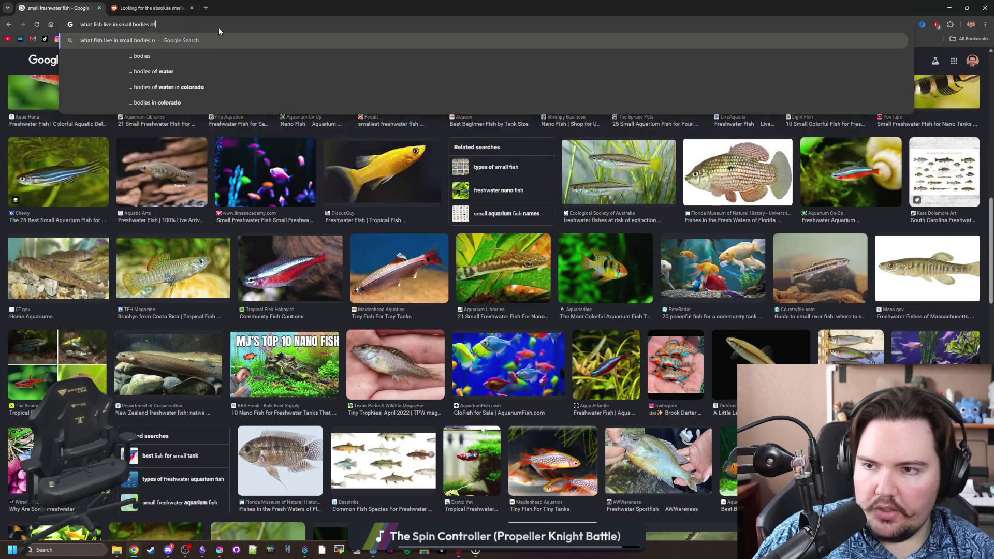
pyautogui.press('Return')
pyautogui.scroll(-6, 249, 179)
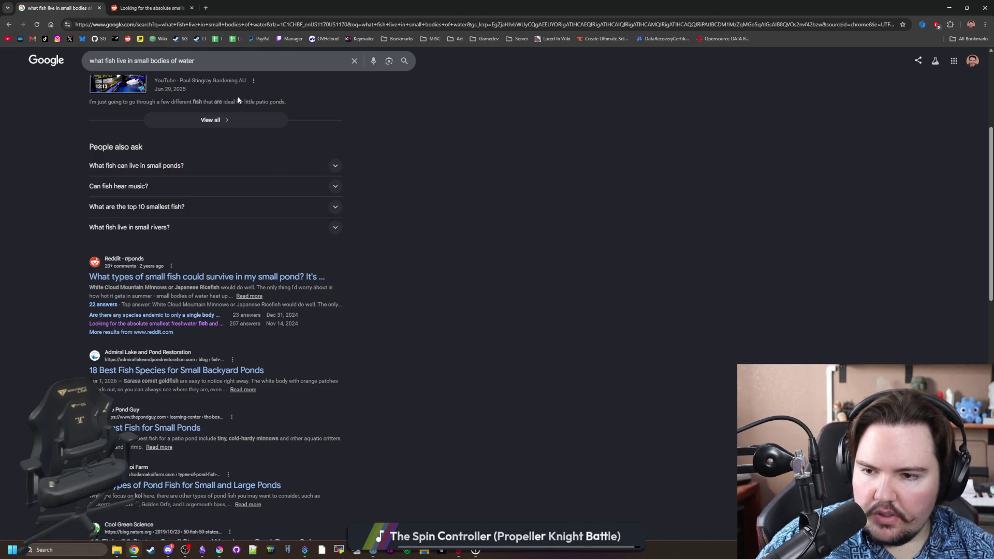
# In a new tab, search 'ricefish' images and preview the medaka and Wikipedia photos.
pyautogui.click(206, 9)
pyautogui.write('ricefish')
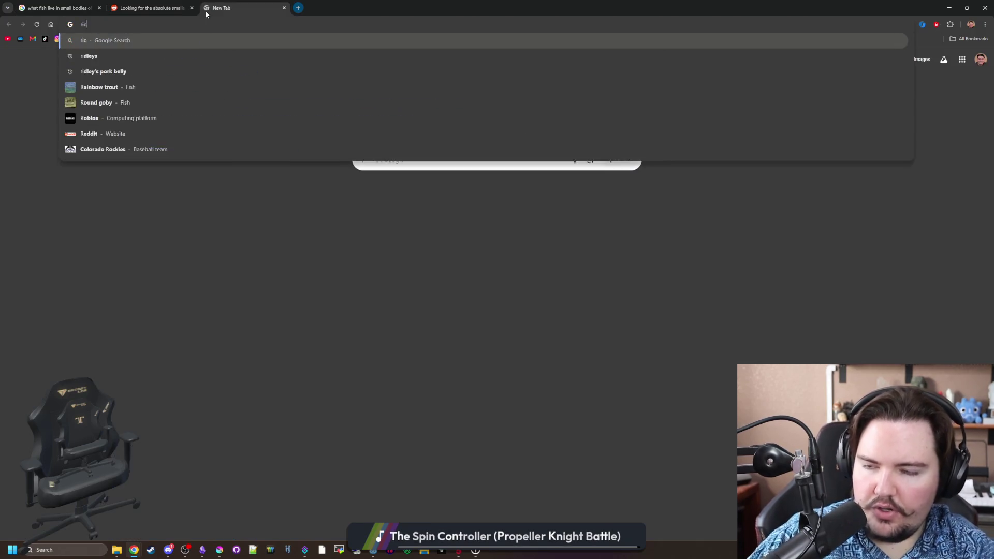
pyautogui.press('Return')
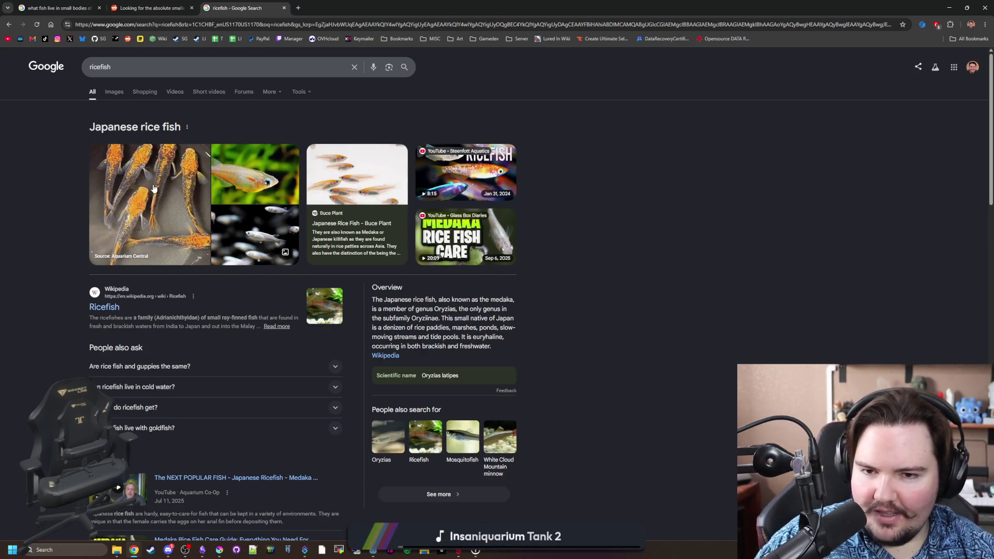
pyautogui.click(118, 93)
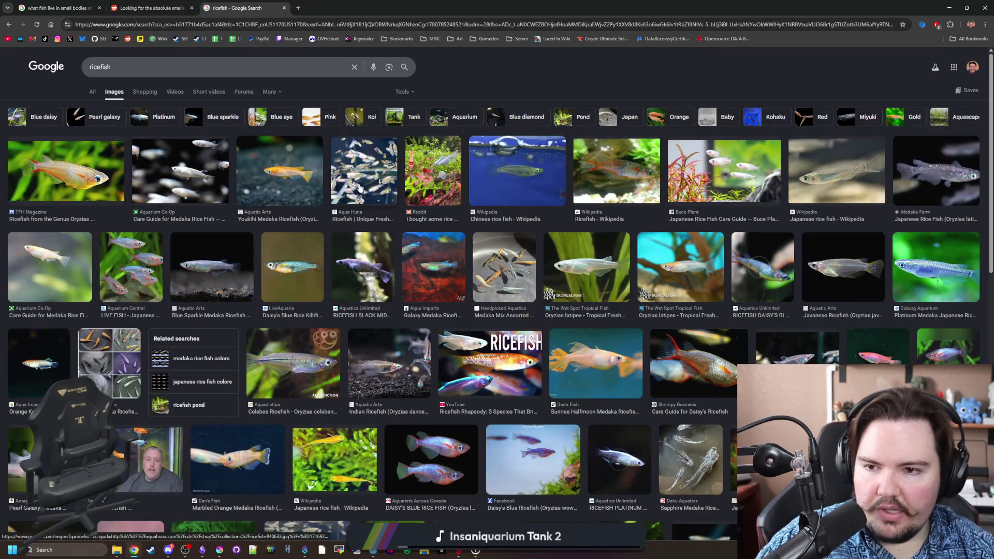
pyautogui.click(174, 156)
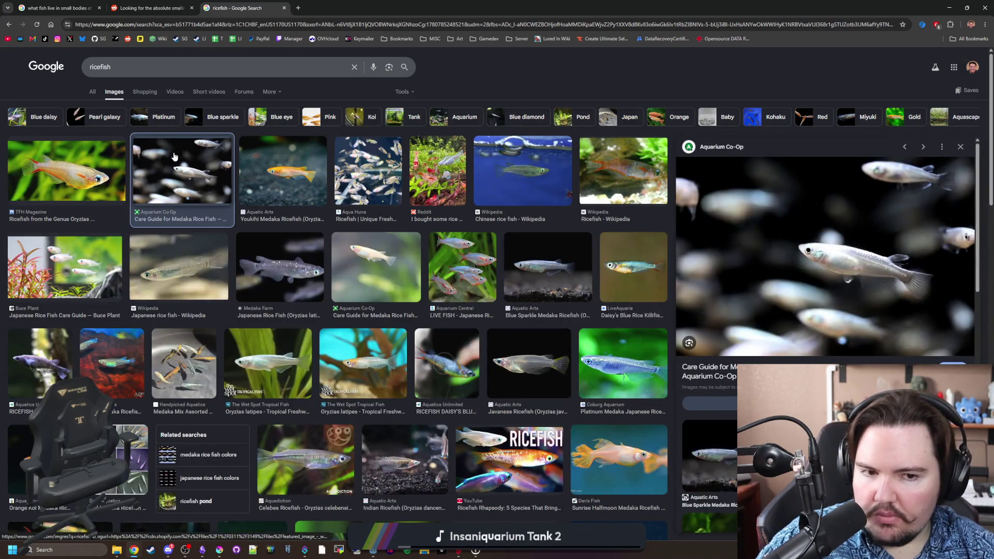
pyautogui.click(619, 175)
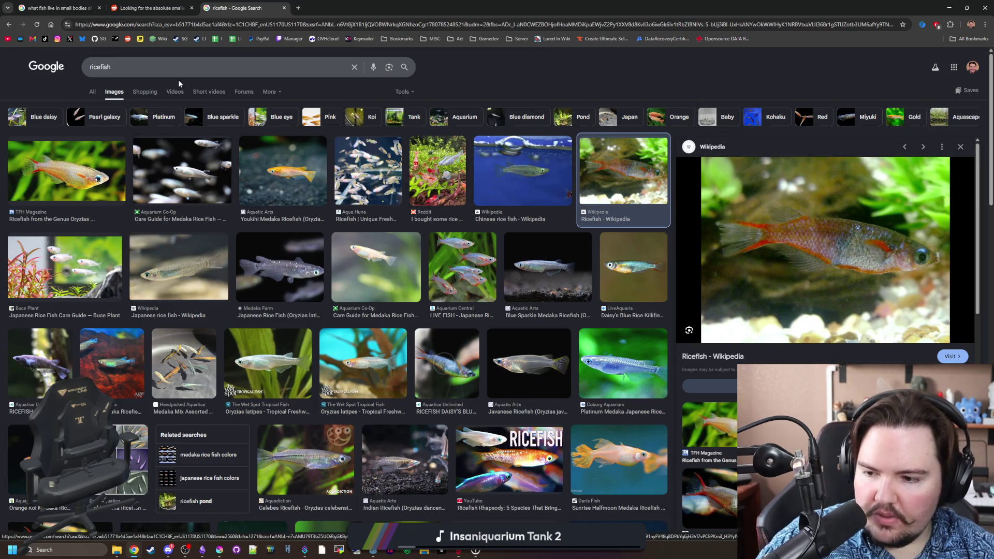
# Open the '18 Best Fish Species' and 'The Best Fish for Small Ponds' results in new tabs.
pyautogui.click(186, 5)
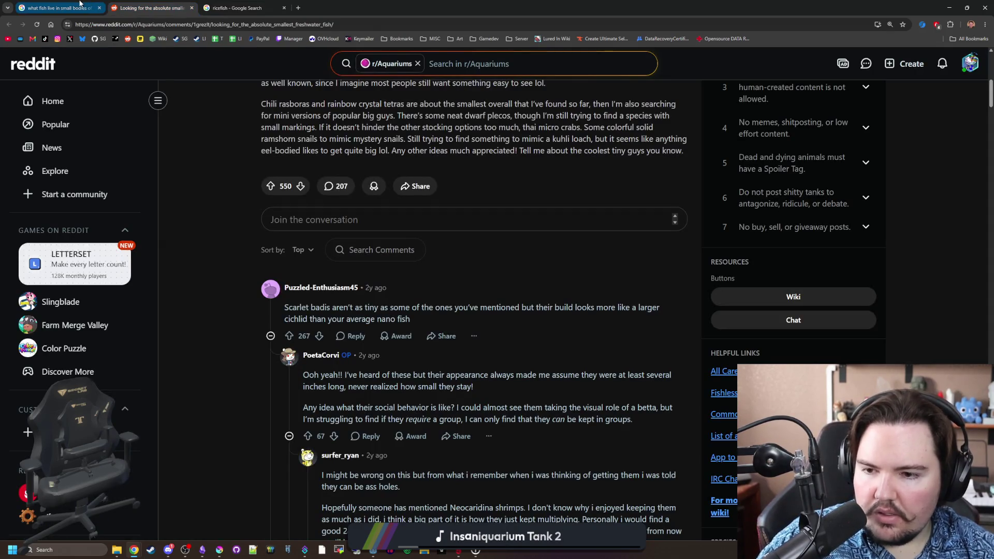
pyautogui.click(83, 6)
pyautogui.scroll(-1, 238, 290)
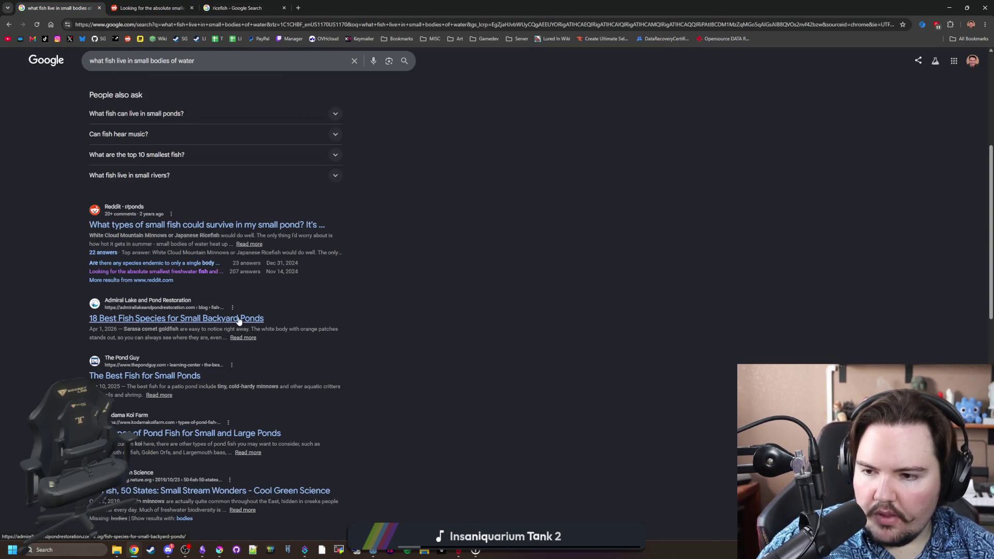
pyautogui.middleClick(239, 319)
pyautogui.scroll(-1, 238, 319)
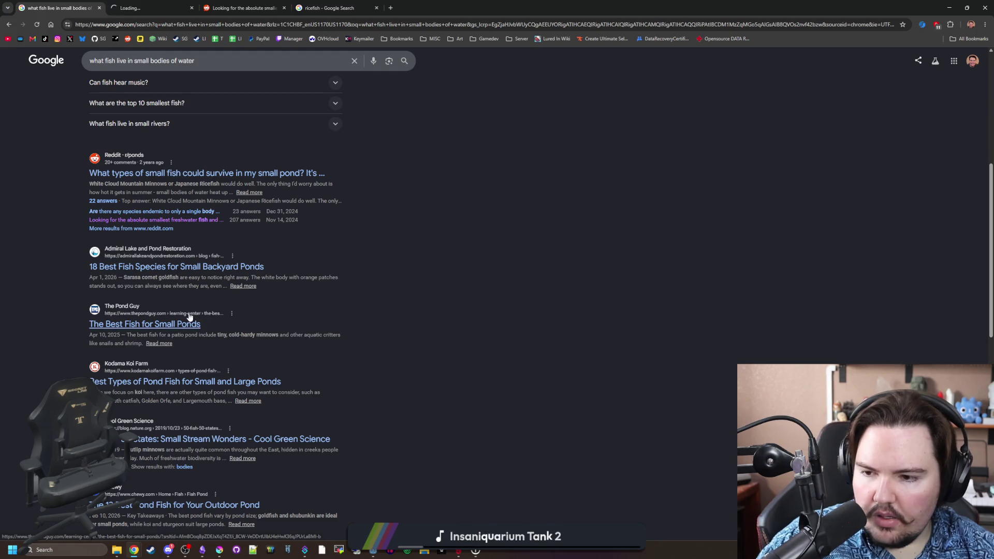
pyautogui.middleClick(167, 325)
pyautogui.scroll(-3, 187, 337)
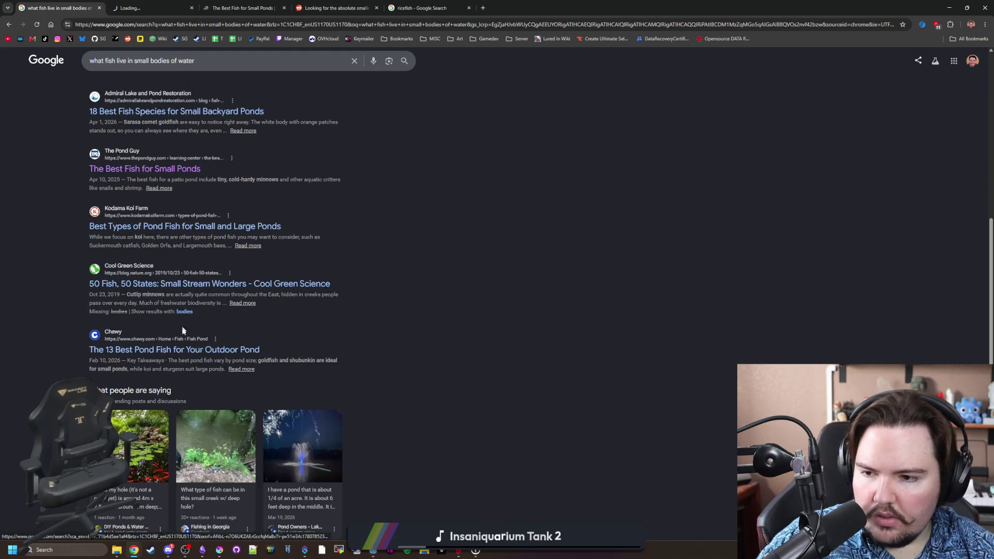
pyautogui.scroll(10, 205, 349)
pyautogui.click(171, 4)
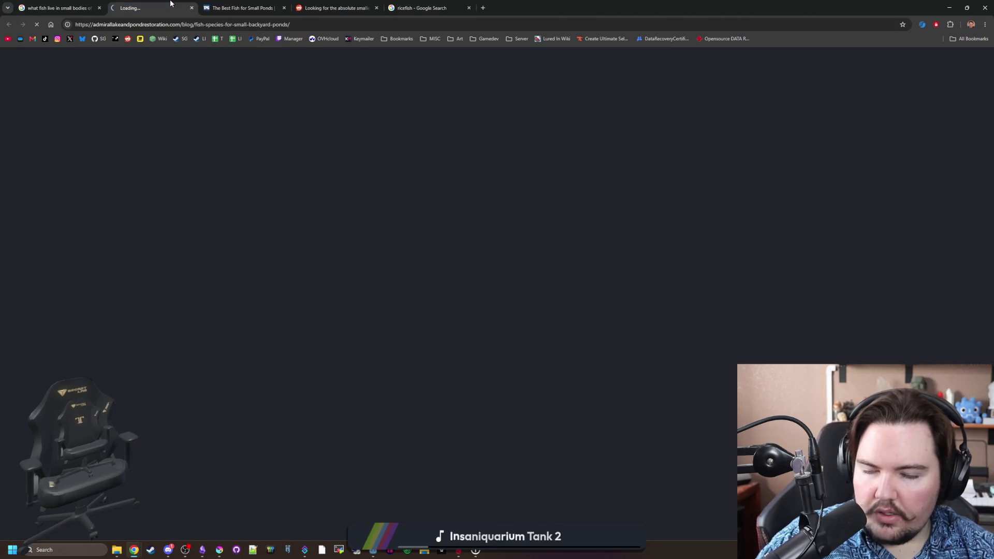
# Skim The Pond Guy's 'The Best Fish for Small Ponds' article.
pyautogui.hotkey('ctrl', 'Tab')
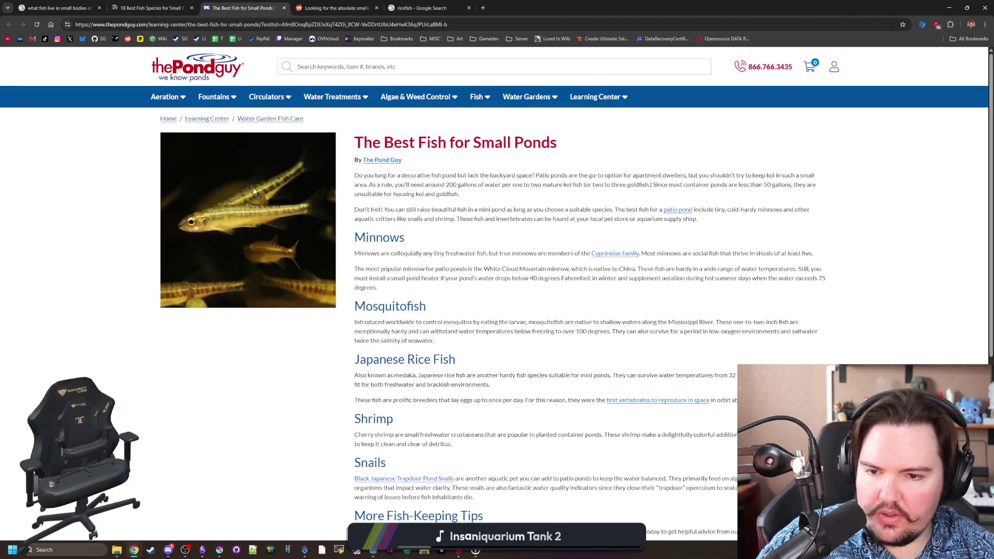
pyautogui.scroll(-1, 434, 252)
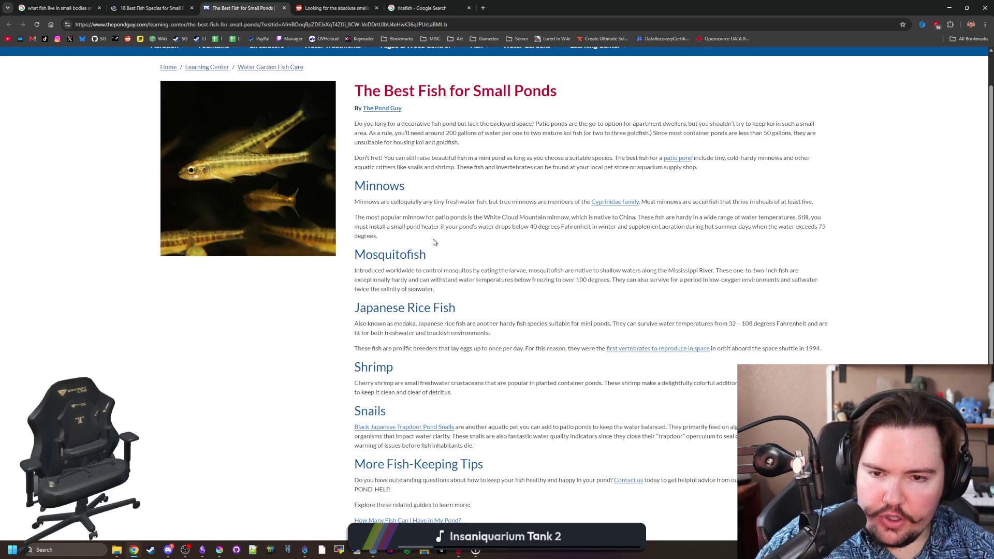
pyautogui.scroll(-1, 433, 252)
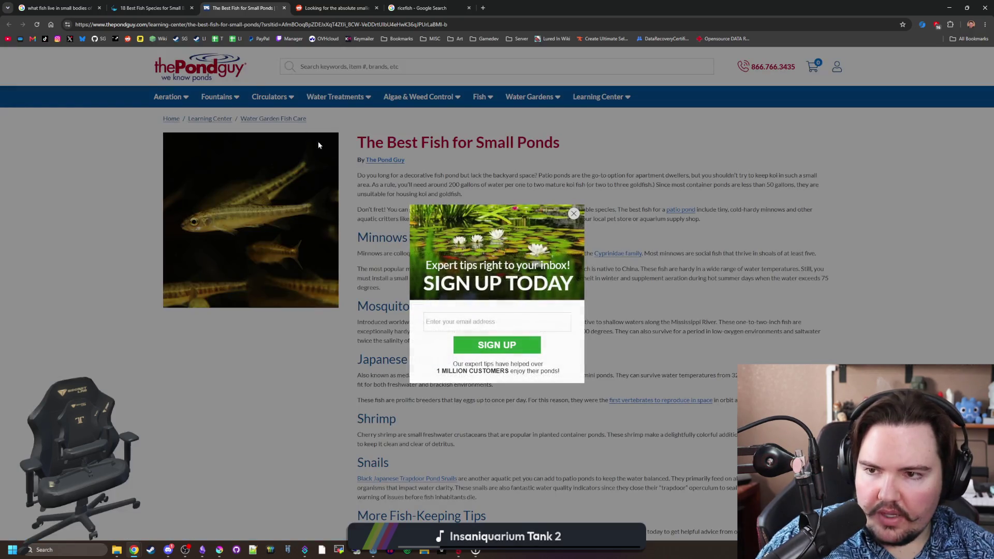
# Scroll the Admiral article down to its table of 18 small-pond fish species.
pyautogui.click(150, 8)
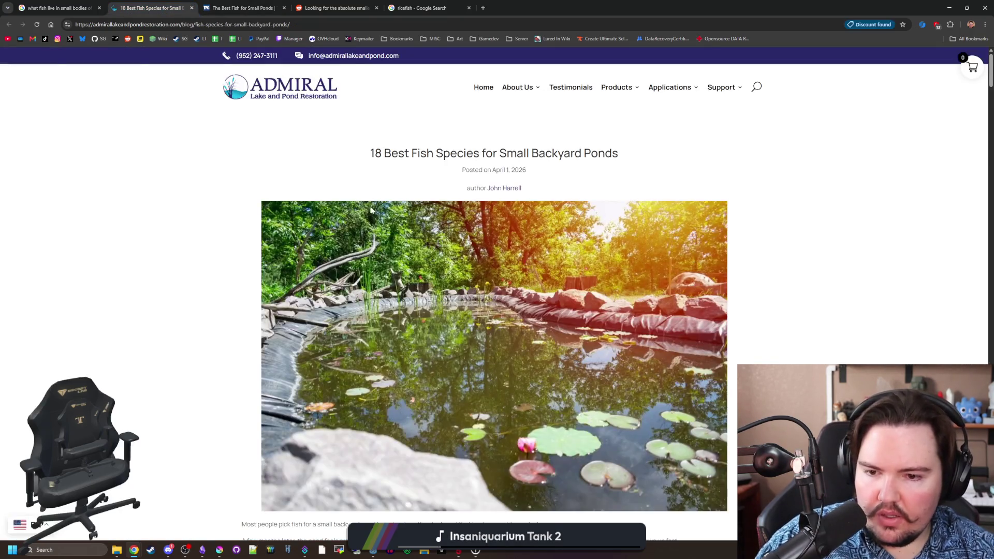
pyautogui.scroll(-5, 371, 211)
pyautogui.scroll(-3, 371, 211)
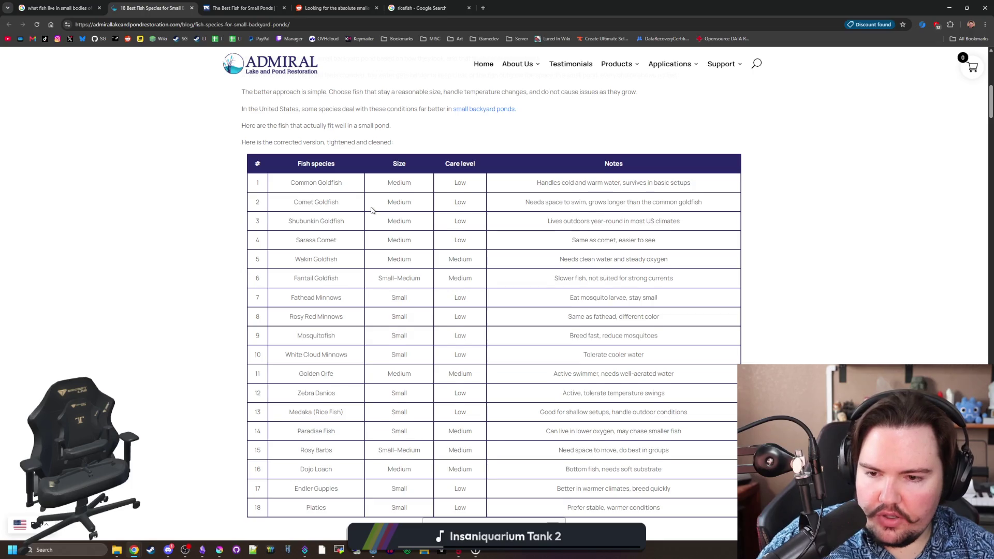
pyautogui.scroll(-1, 371, 211)
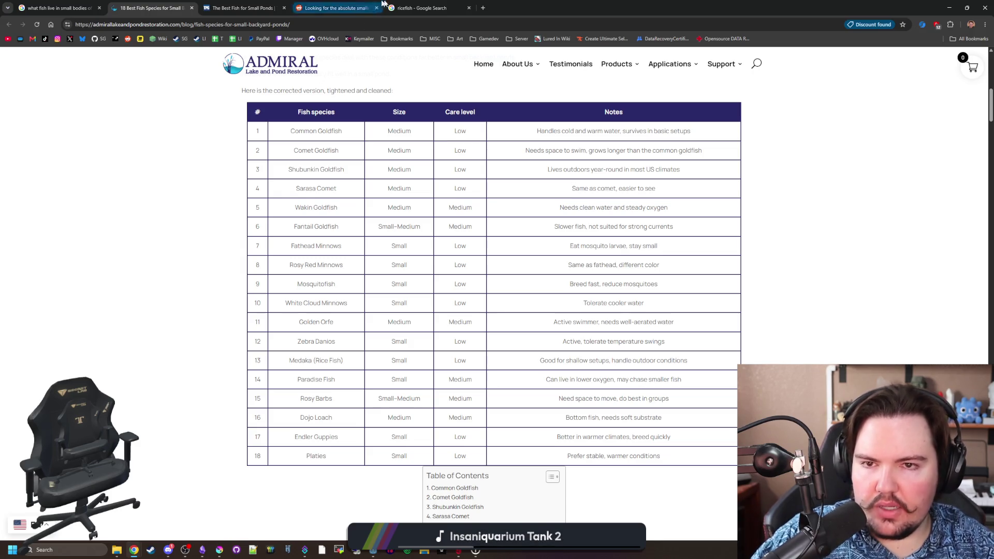
pyautogui.click(483, 8)
# Search 'comet fish' and compare it against the two small-pond articles.
pyautogui.write('comet fish')
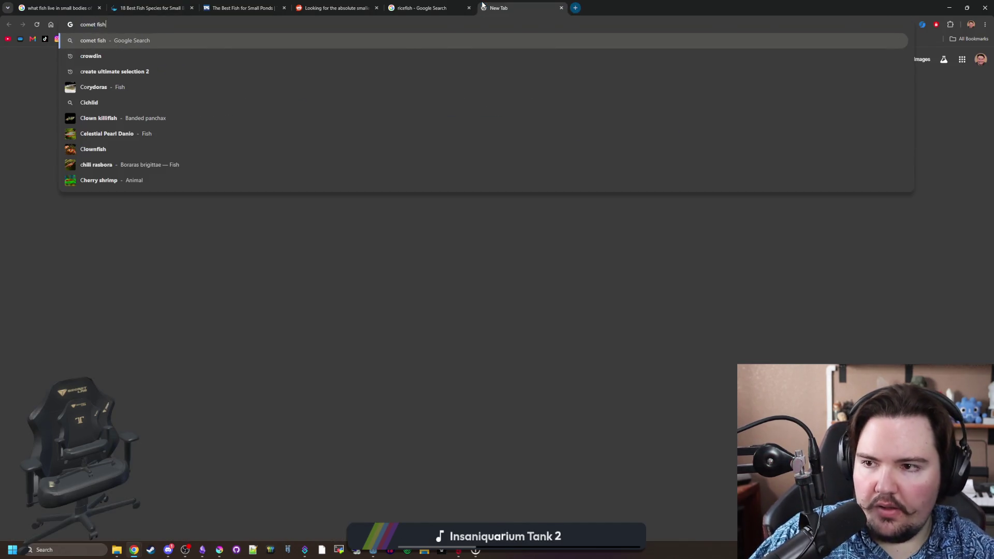
pyautogui.press('Return')
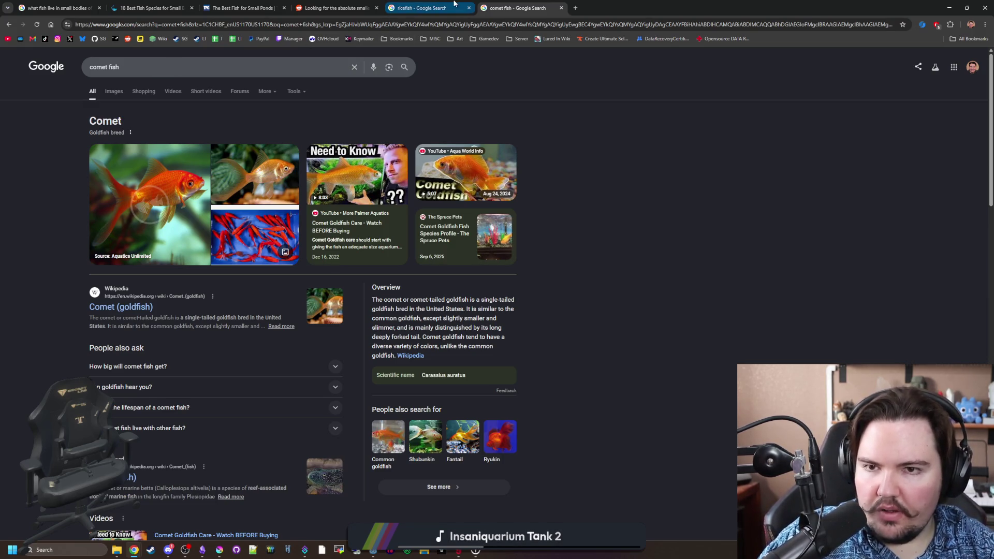
pyautogui.click(232, 5)
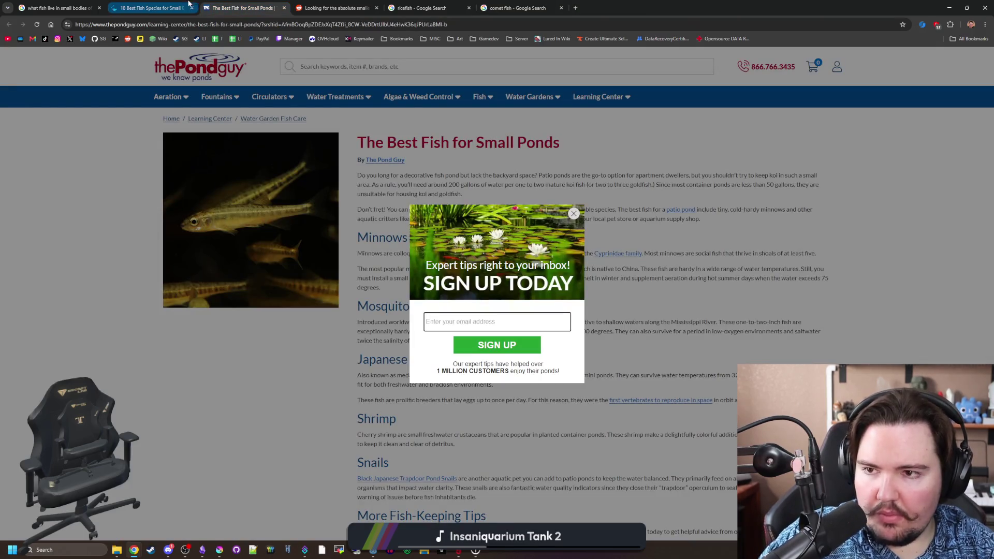
pyautogui.click(153, 8)
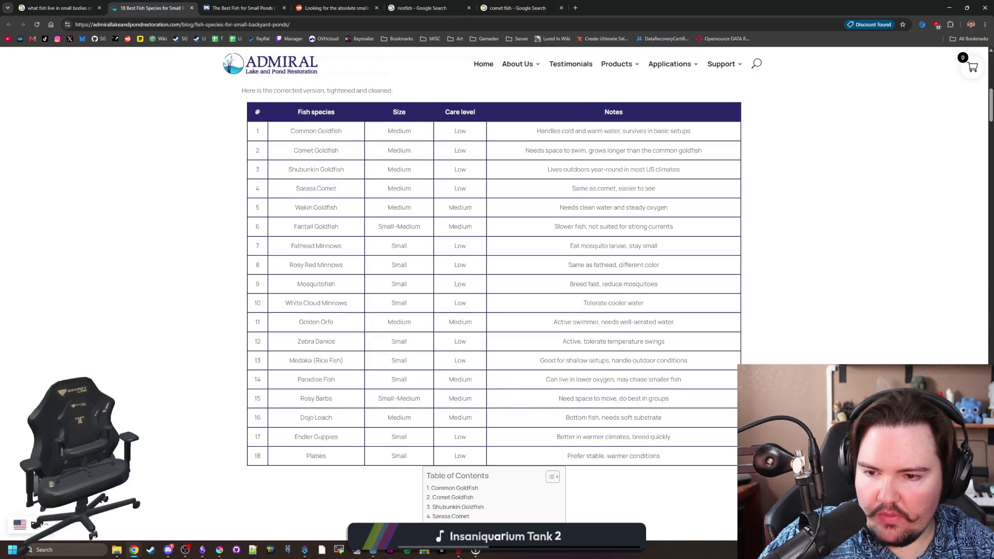
pyautogui.click(486, 6)
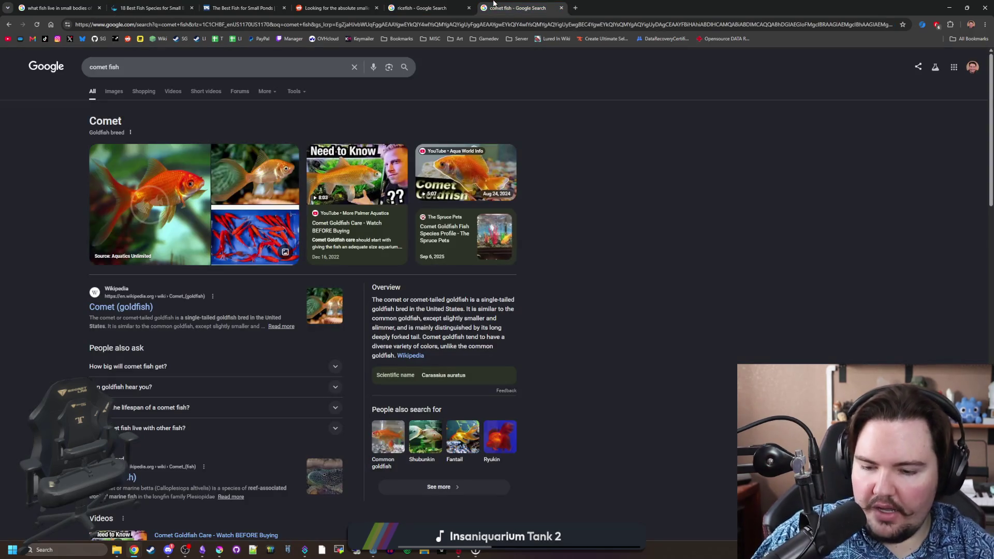
# Search 'danios fish for sale', then trim the query to 'danios fish'.
pyautogui.click(469, 22)
pyautogui.write('danios fish for sale')
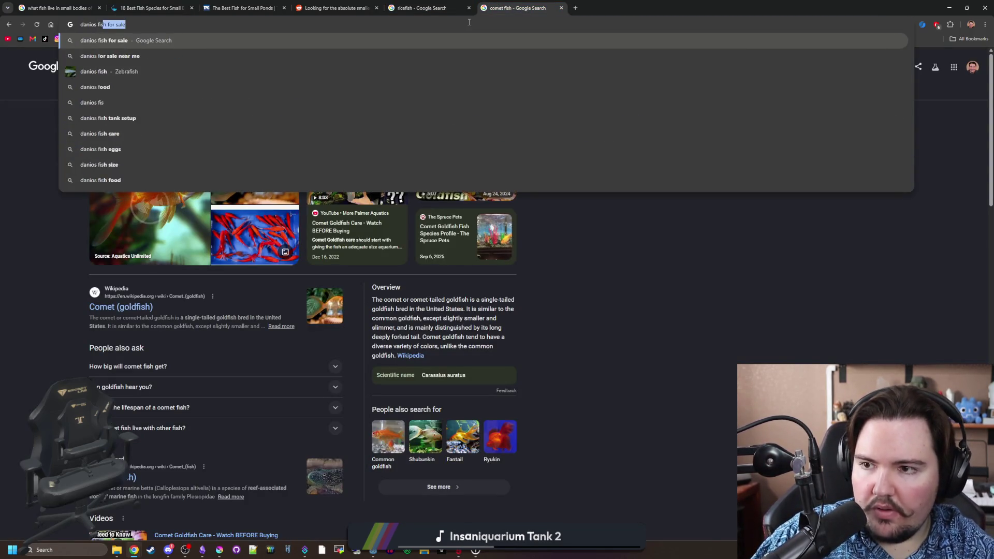
pyautogui.press('Return')
pyautogui.click(171, 65)
pyautogui.press('BackSpace')
pyautogui.press('BackSpace')
pyautogui.press('BackSpace')
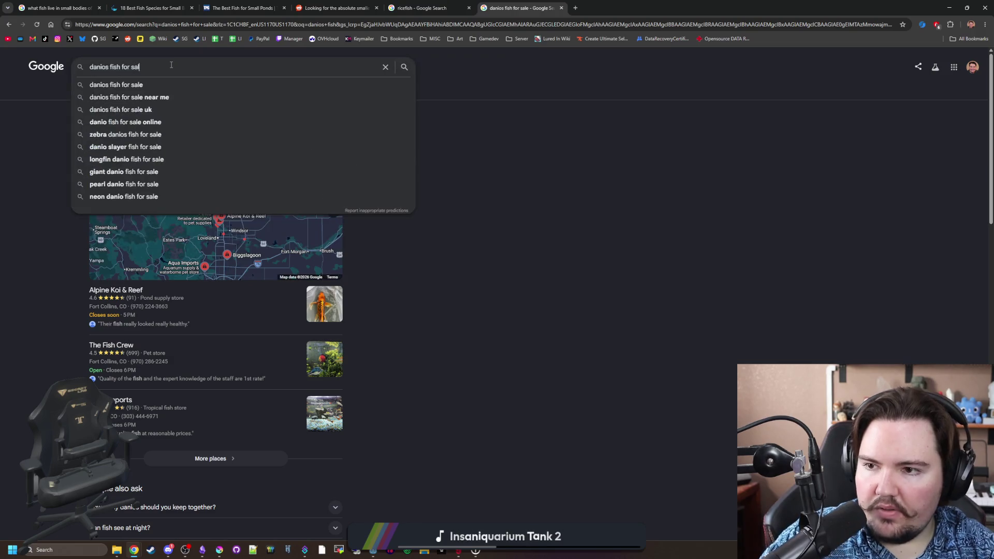
pyautogui.press('BackSpace')
pyautogui.press('BackSpace')
pyautogui.press('Return')
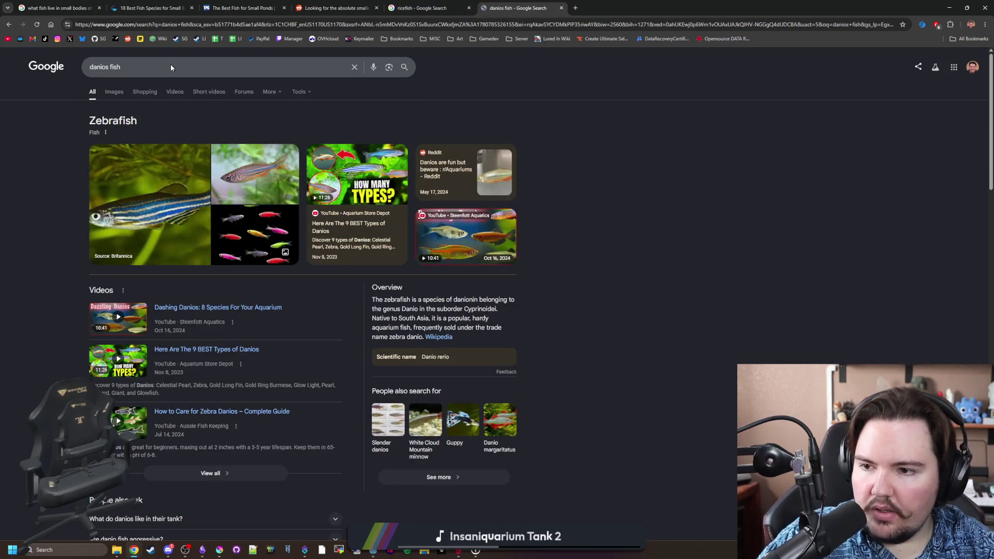
# Browse danio image results, previewing the Zebra Danio care and pigment-pattern pictures, then return to All results.
pyautogui.click(116, 96)
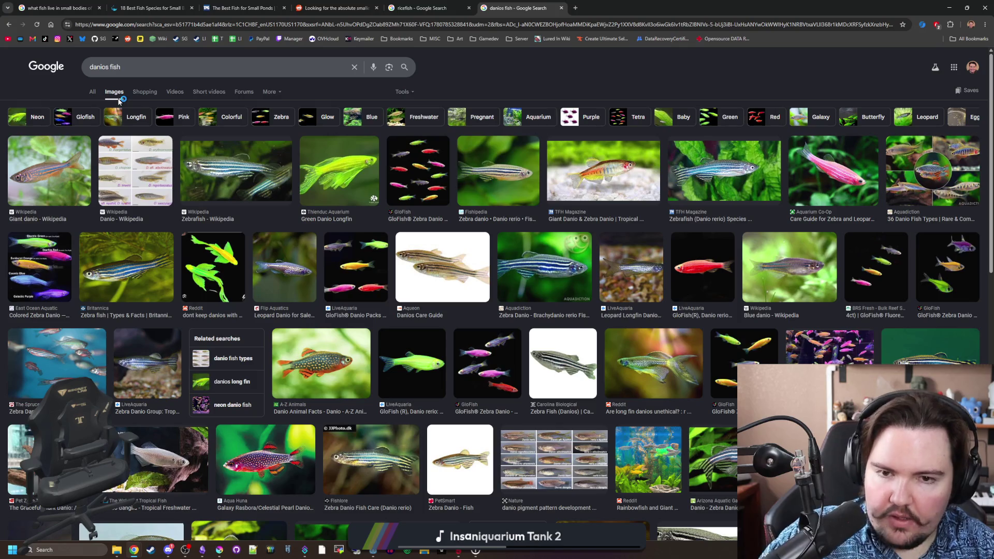
pyautogui.scroll(-2, 326, 215)
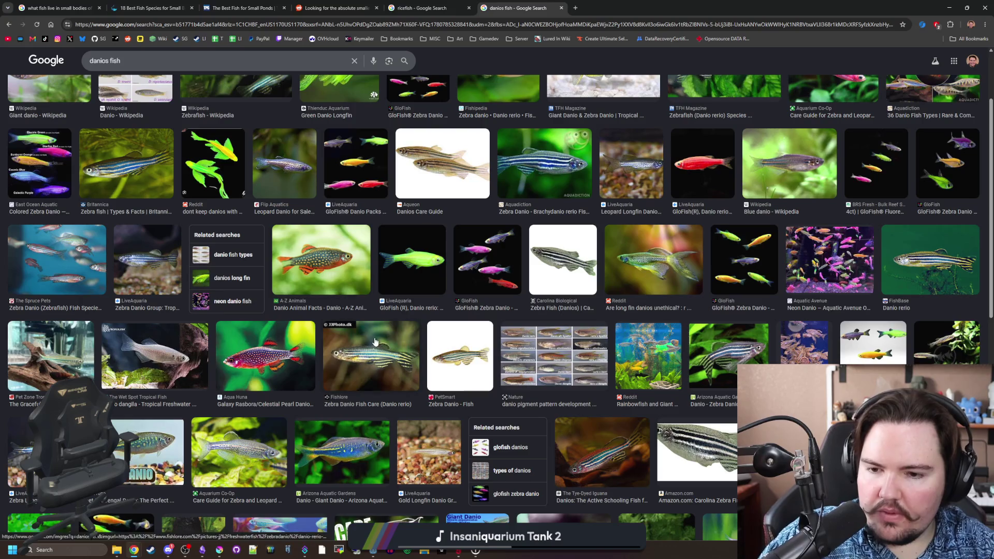
pyautogui.scroll(-1, 383, 316)
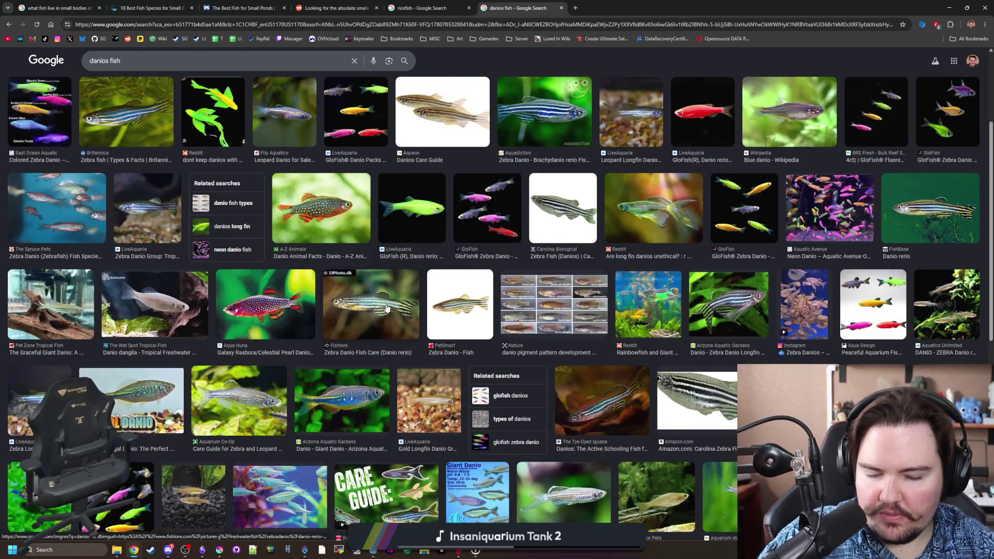
pyautogui.click(387, 309)
pyautogui.scroll(-4, 373, 306)
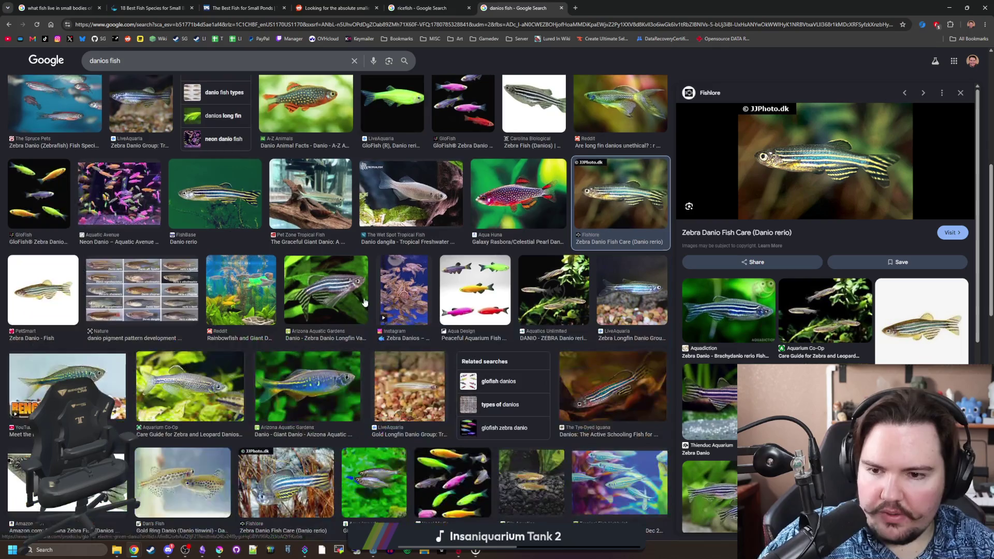
pyautogui.click(137, 289)
pyautogui.scroll(-3, 137, 289)
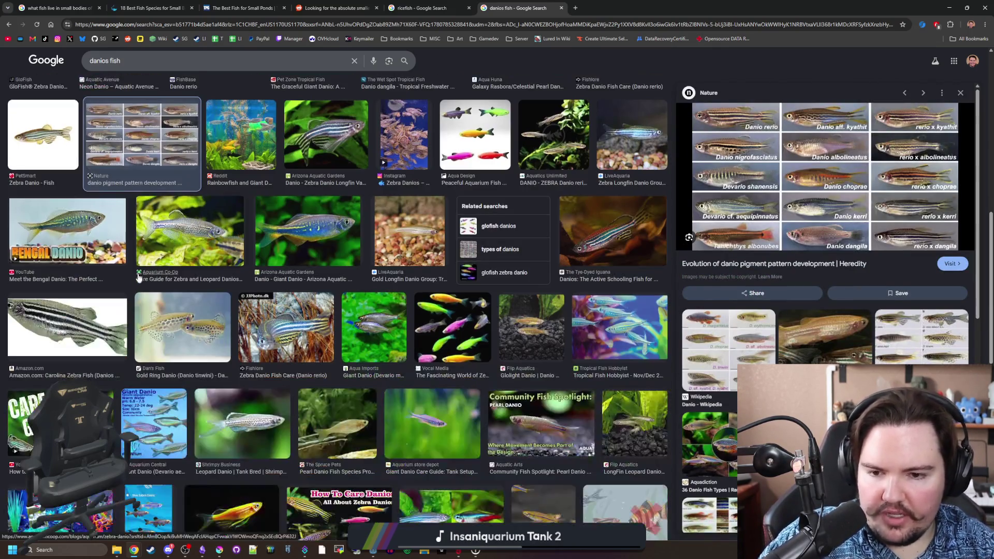
pyautogui.scroll(10, 139, 157)
pyautogui.hotkey('alt', 'Left')
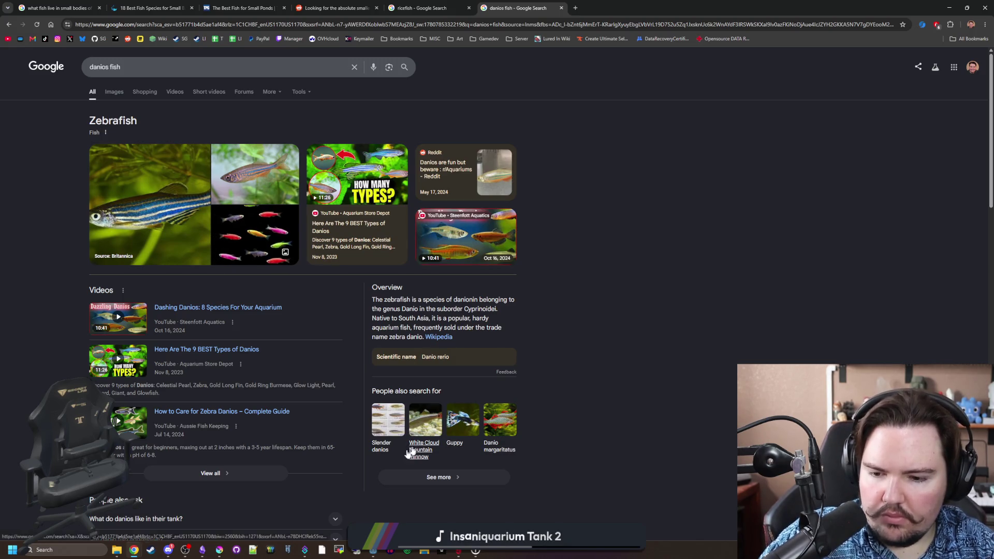
# Back in Godot, filter FileSystem for 'regions', open regions_table, and scroll to the Pond entry's fish lists.
pyautogui.moveTo(374, 550)
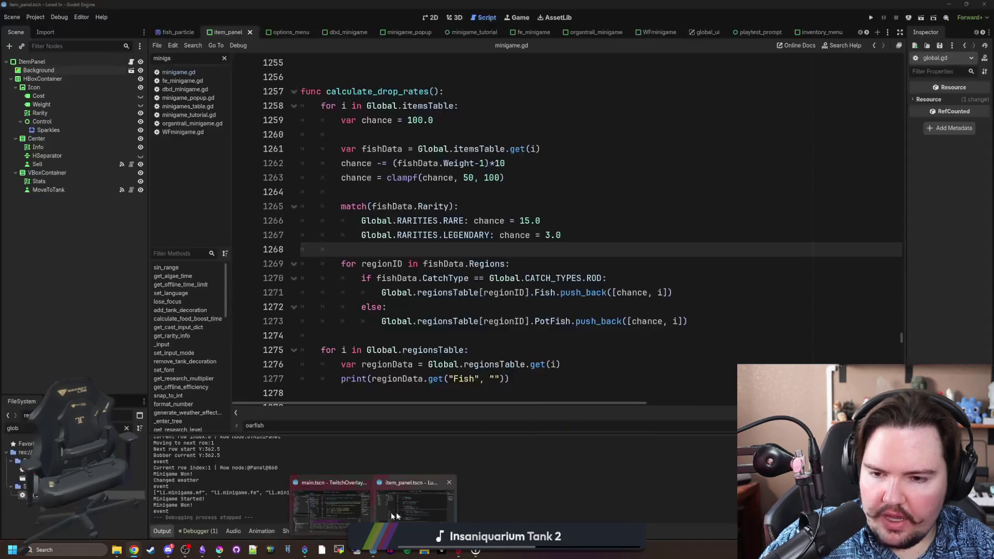
pyautogui.click(396, 511)
pyautogui.click(449, 356)
pyautogui.doubleClick(14, 428)
pyautogui.write('regions')
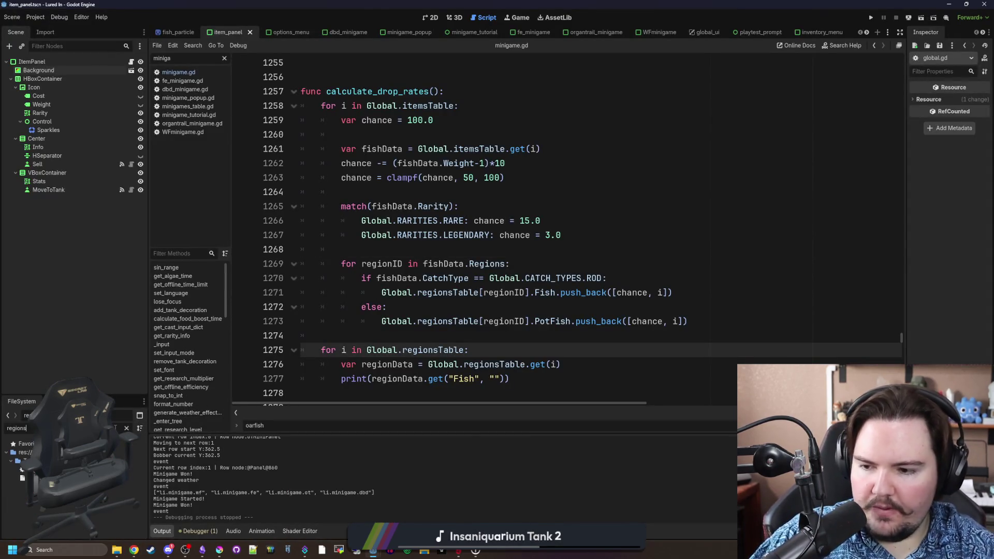
pyautogui.doubleClick(21, 468)
pyautogui.scroll(-10, 459, 289)
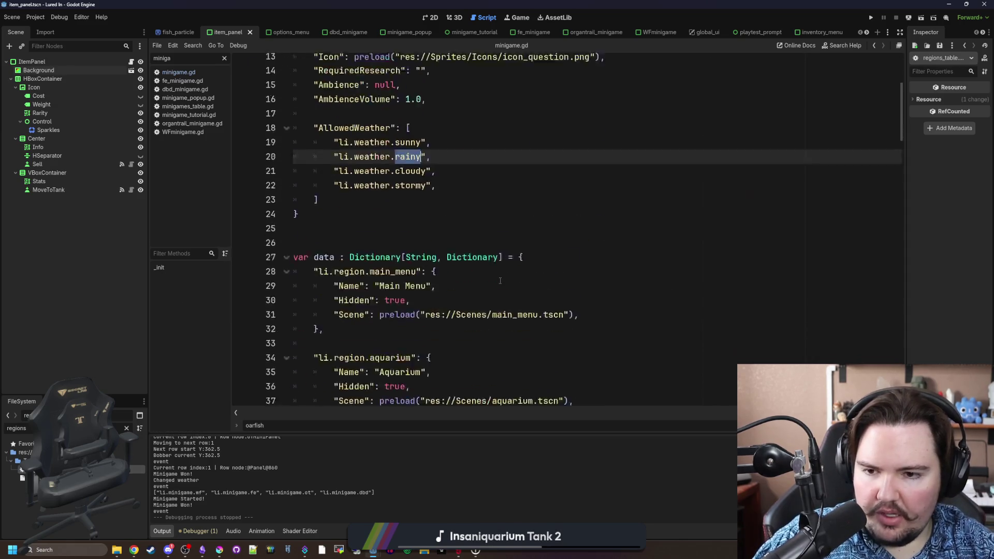
pyautogui.click(563, 248)
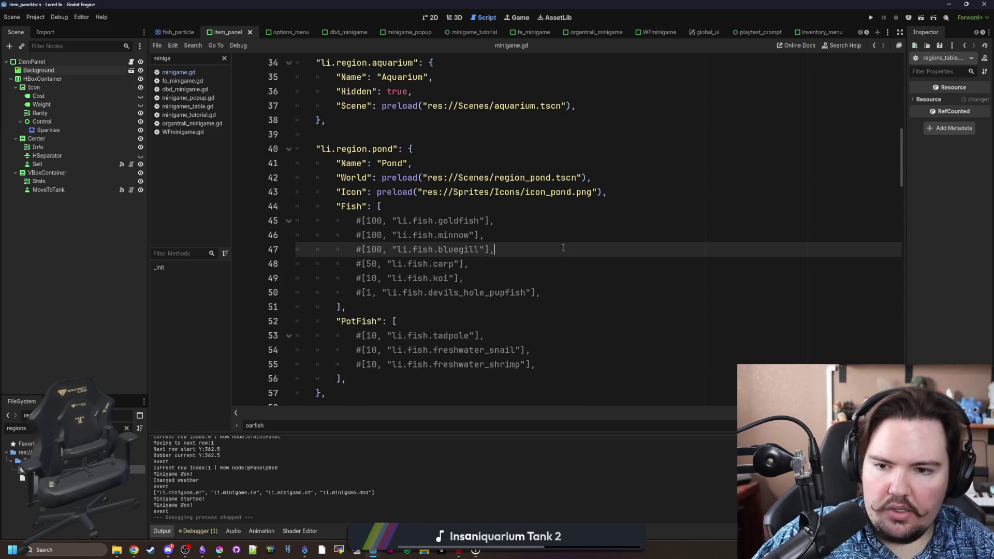